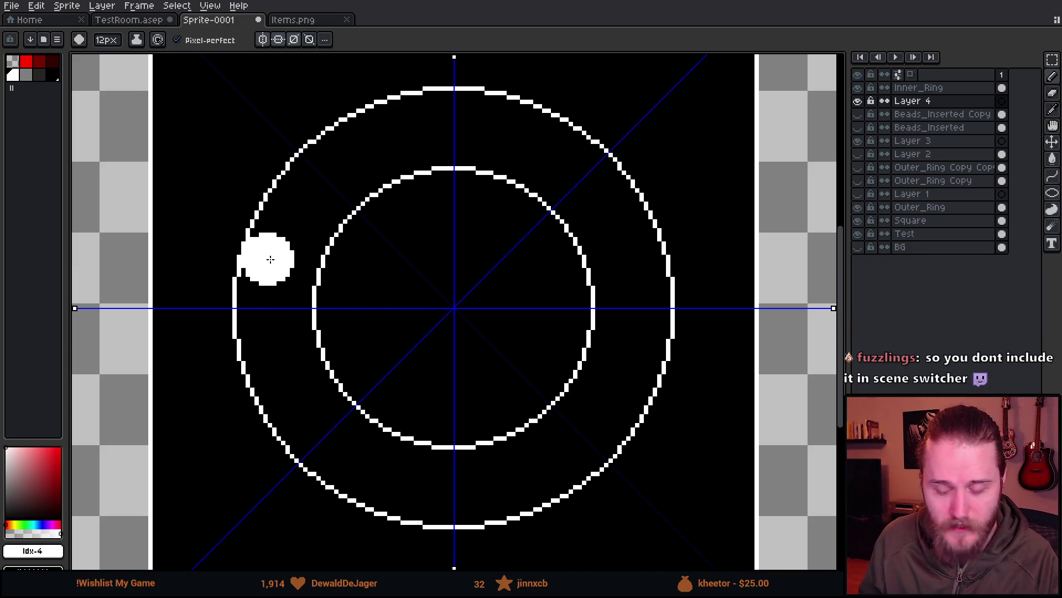
# - Stamp test beads mirrored eight ways at several ring positions, undoing each attempt
pyautogui.scroll(-1, 354, 217)
pyautogui.scroll(1, 365, 201)
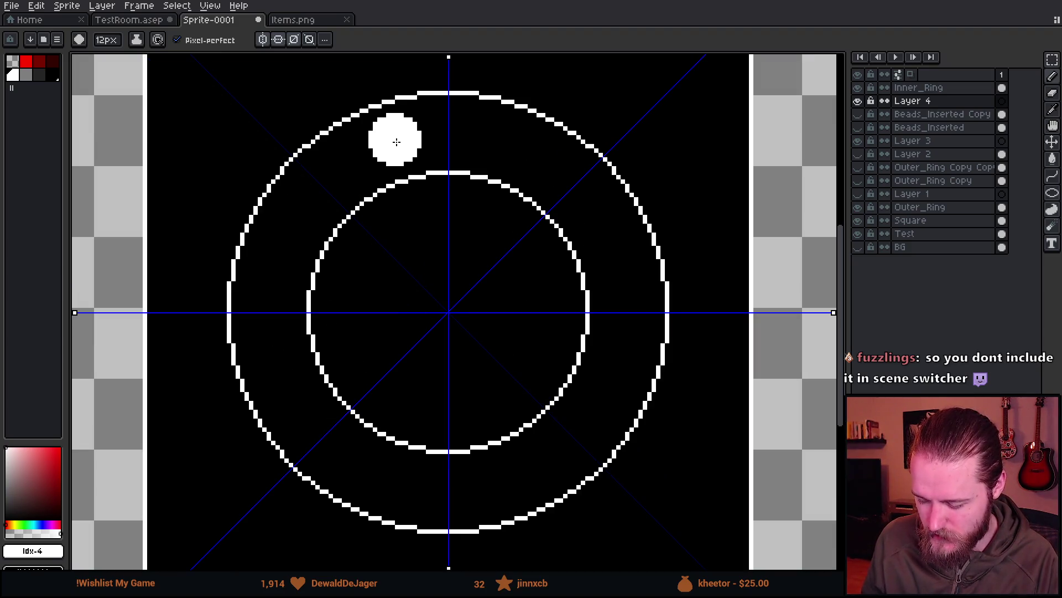
pyautogui.click(397, 142)
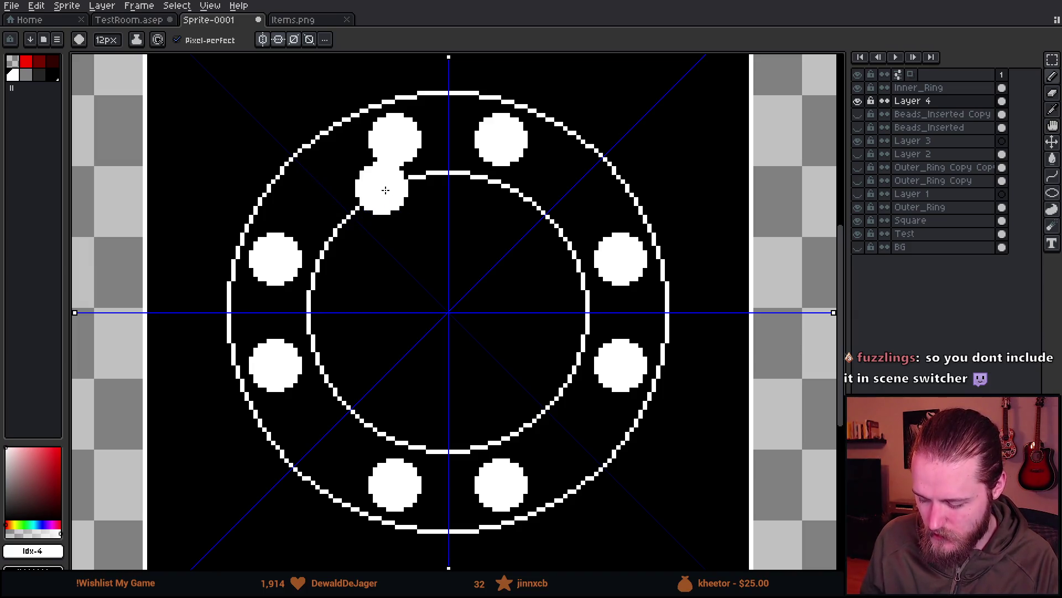
pyautogui.hotkey('ctrl', 'z')
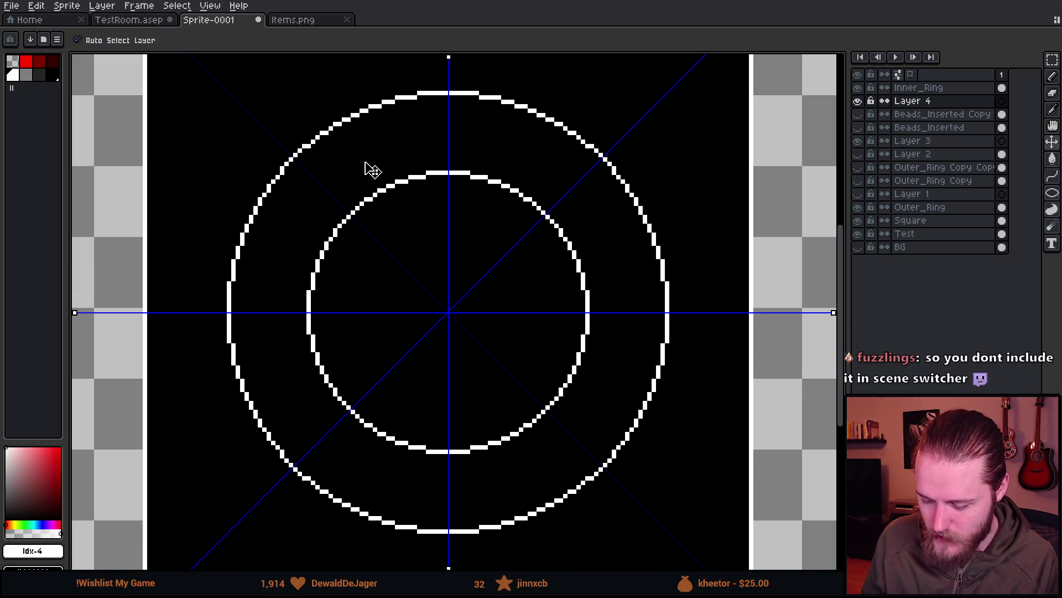
pyautogui.click(330, 185)
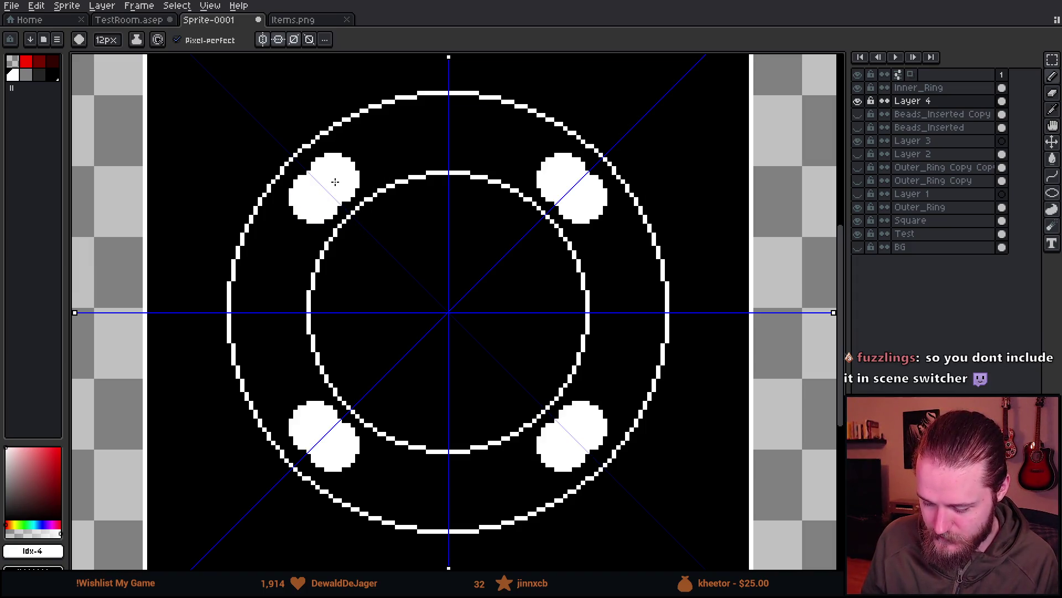
pyautogui.hotkey('ctrl', 'z')
pyautogui.click(362, 159)
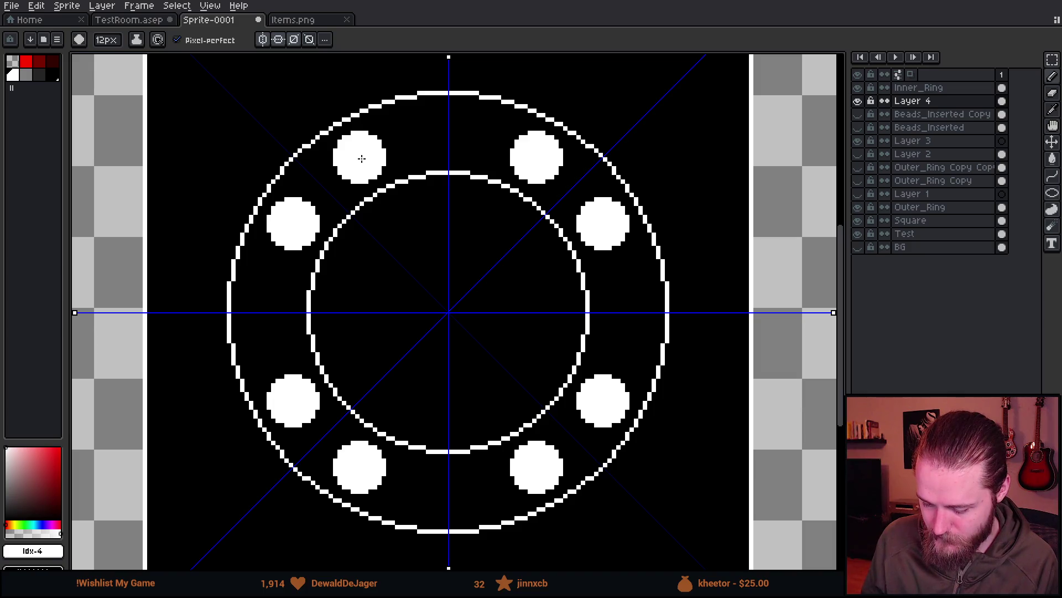
pyautogui.hotkey('ctrl', 'z')
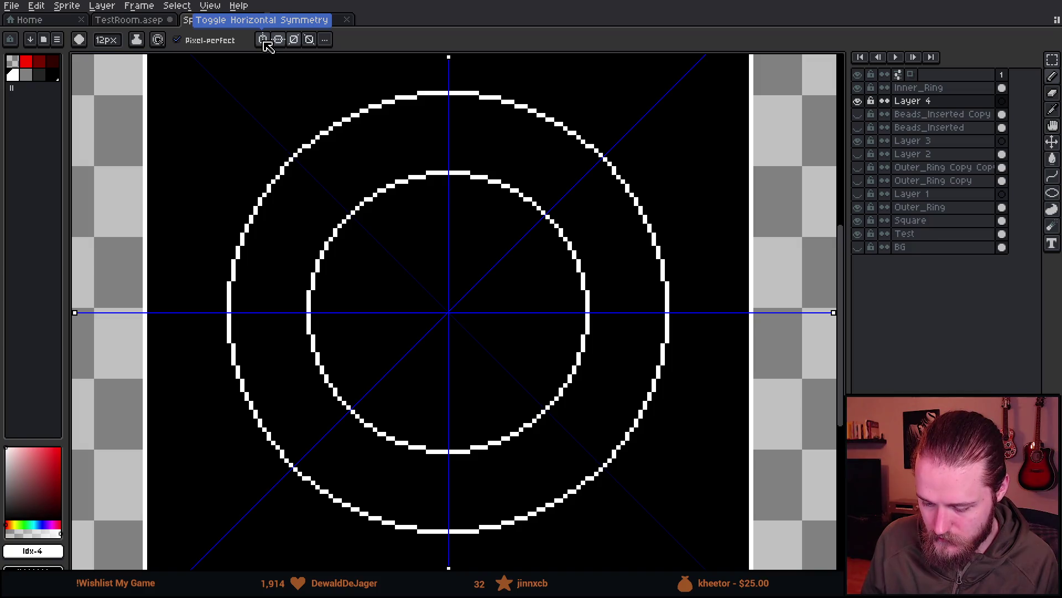
pyautogui.click(399, 150)
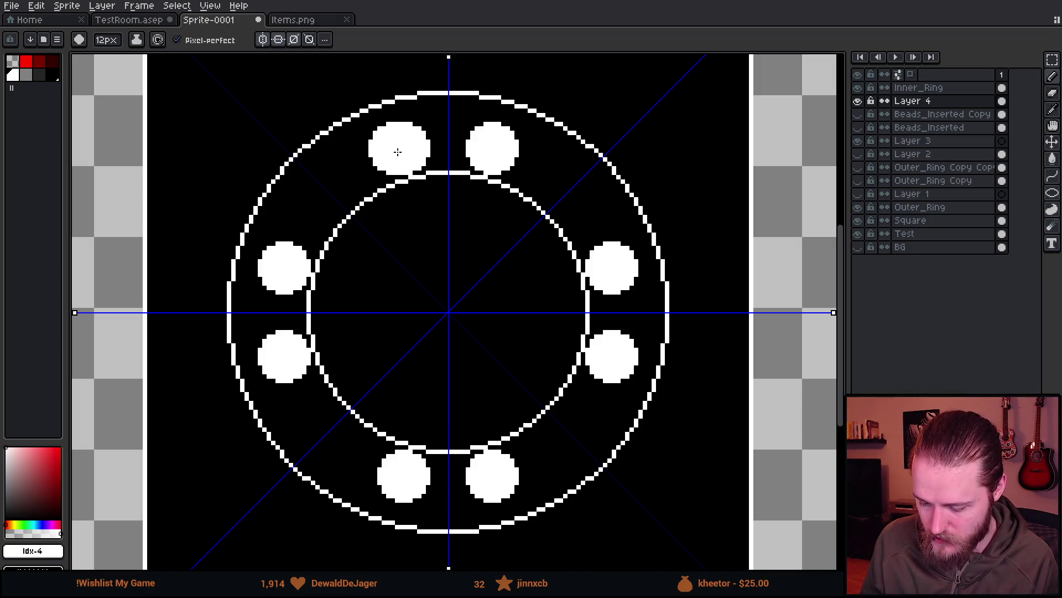
pyautogui.hotkey('ctrl', 'z')
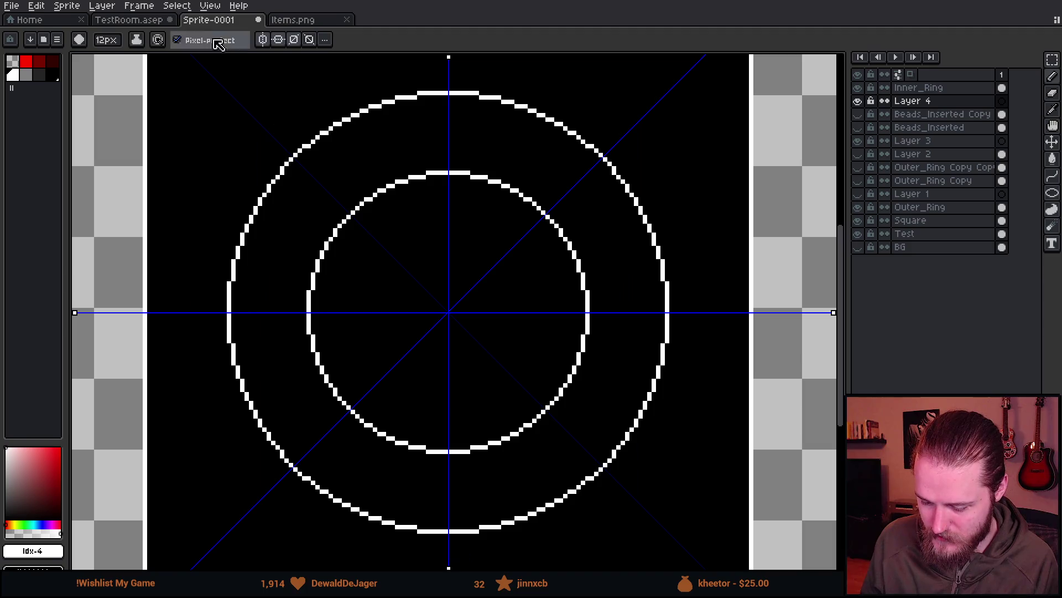
# - Switch off the vertical, horizontal and diagonal symmetry guides
pyautogui.click(264, 40)
pyautogui.click(278, 39)
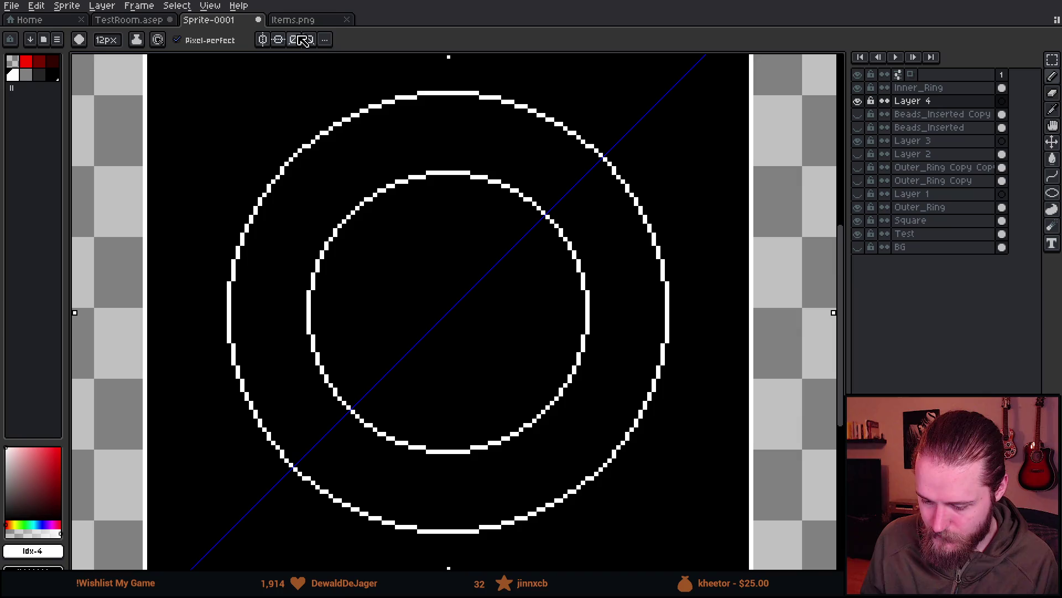
pyautogui.click(301, 40)
pyautogui.moveTo(453, 154); pyautogui.dragTo(452, 135)
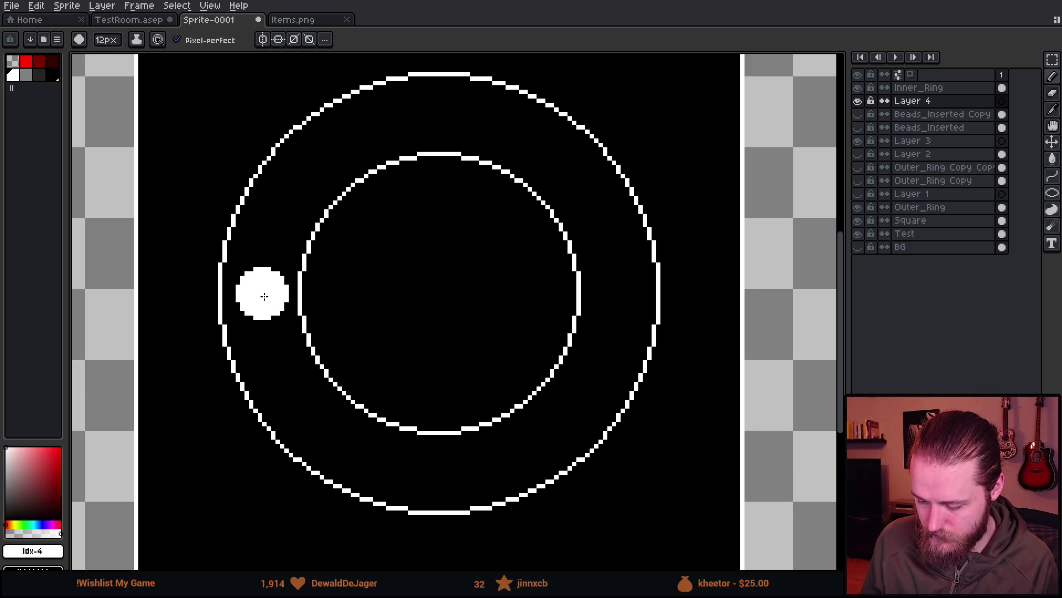
pyautogui.click(265, 296)
pyautogui.click(620, 302)
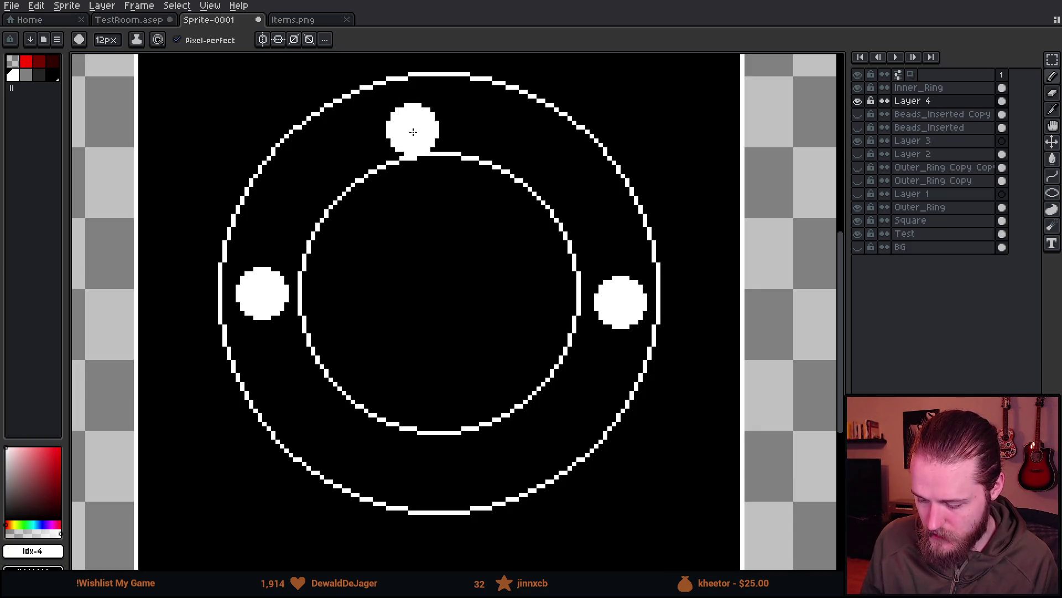
pyautogui.click(435, 111)
pyautogui.click(446, 474)
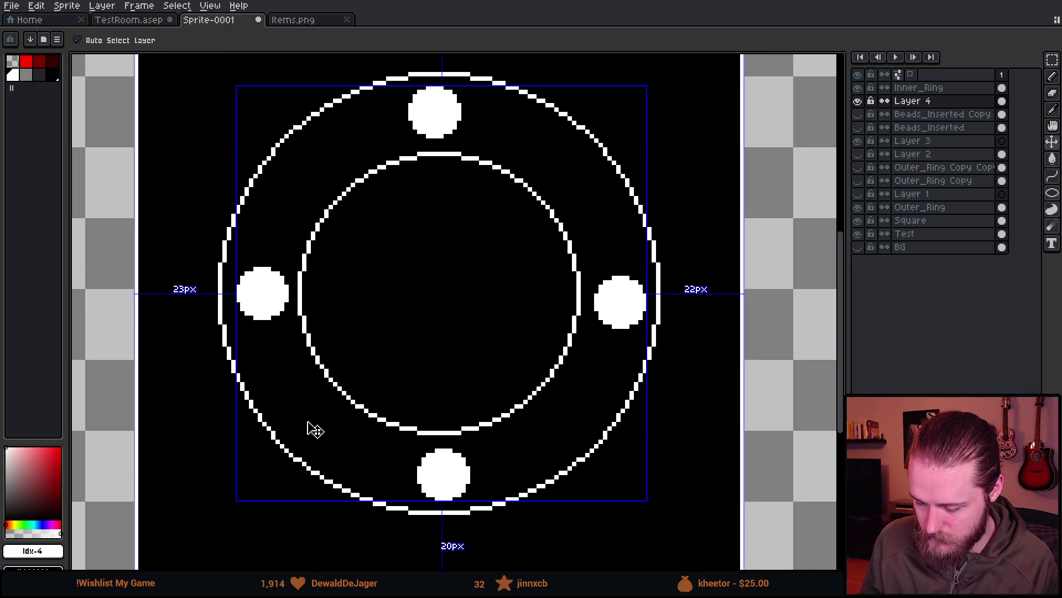
pyautogui.hotkey('ctrl', 'z')
pyautogui.hotkey('ctrl', 'z')
pyautogui.hotkey('ctrl', 'z')
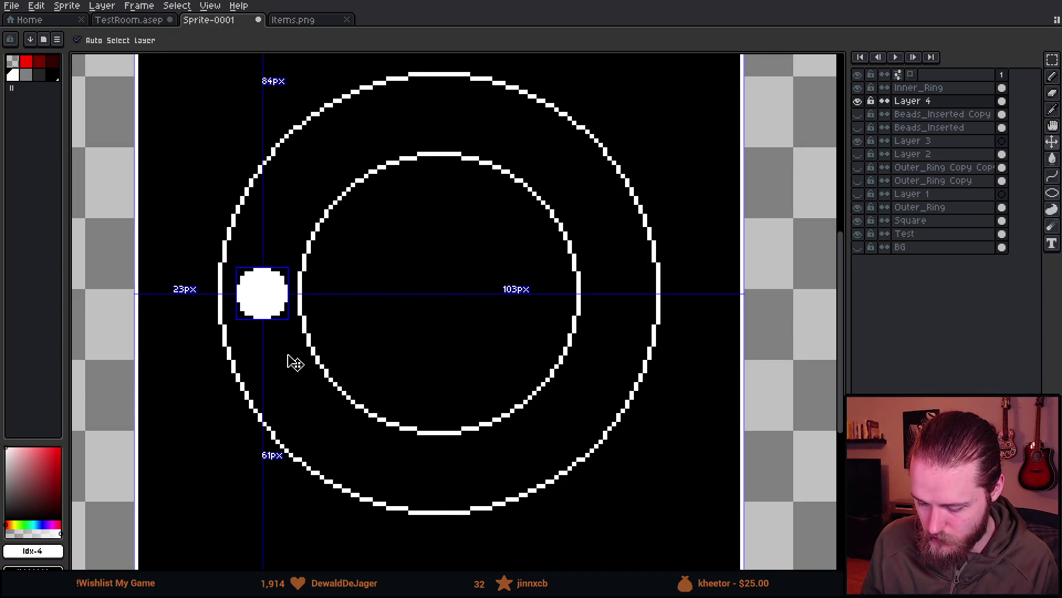
pyautogui.hotkey('ctrl', 'z')
pyautogui.click(439, 476)
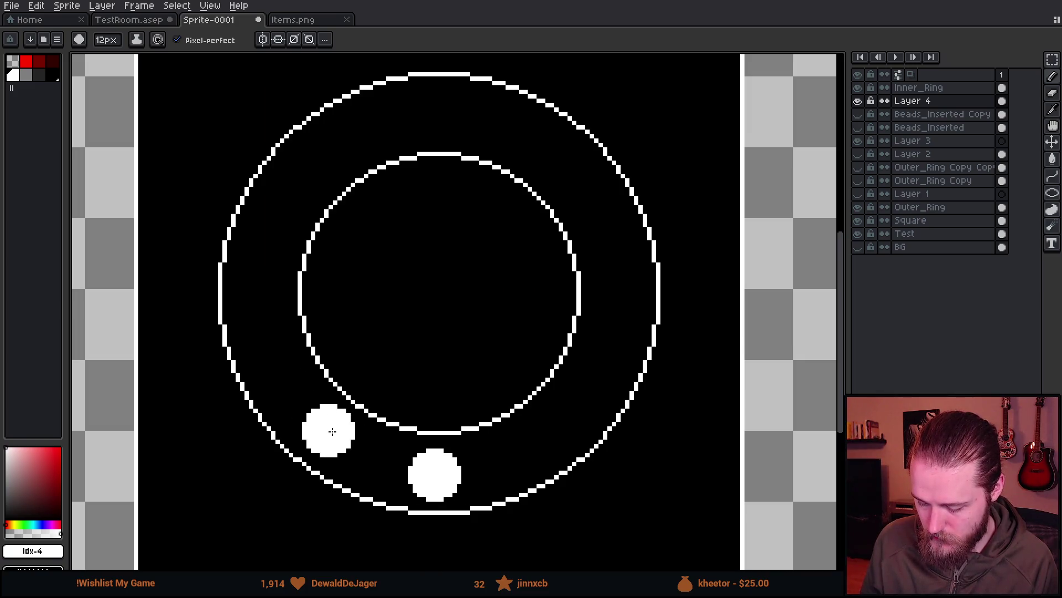
pyautogui.click(328, 431)
pyautogui.click(262, 333)
pyautogui.click(285, 186)
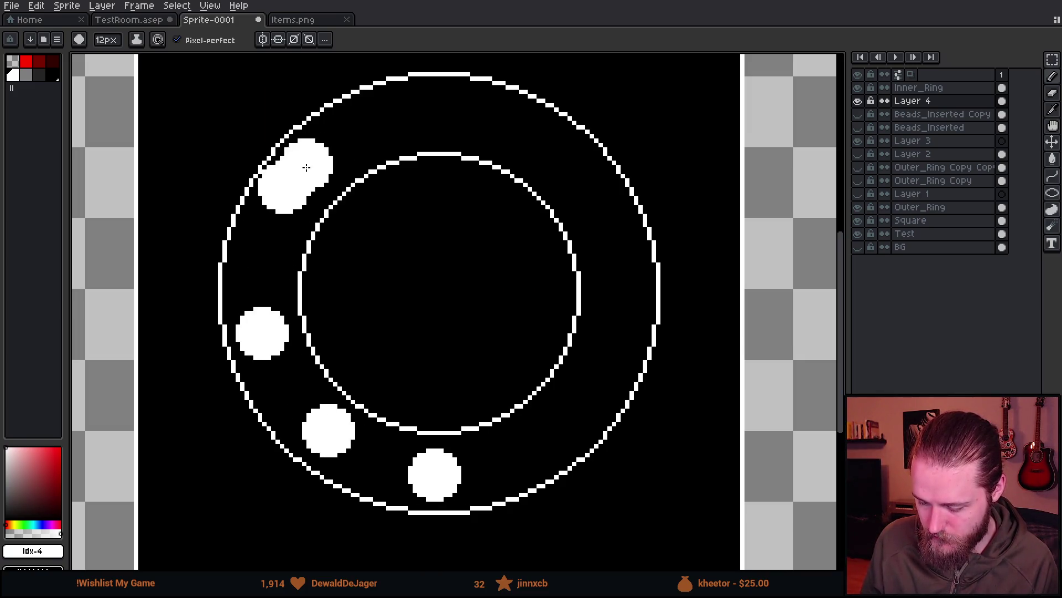
pyautogui.click(351, 139)
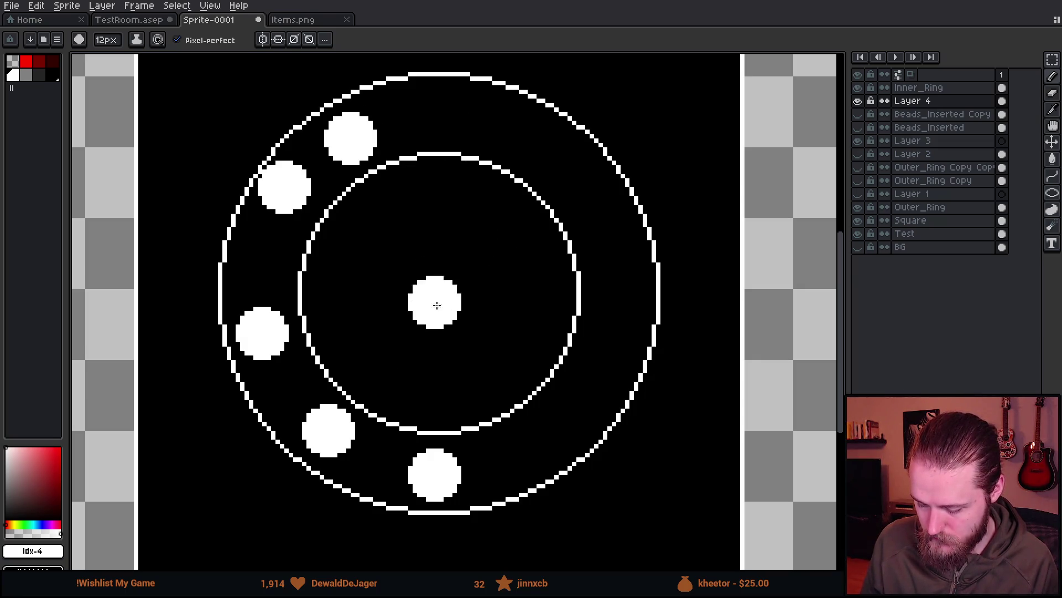
pyautogui.scroll(-5, 373, 253)
pyautogui.scroll(5, 450, 273)
pyautogui.hotkey('ctrl', 'z')
pyautogui.hotkey('ctrl', 'z')
pyautogui.hotkey('ctrl', 'z')
pyautogui.hotkey('ctrl', 'z')
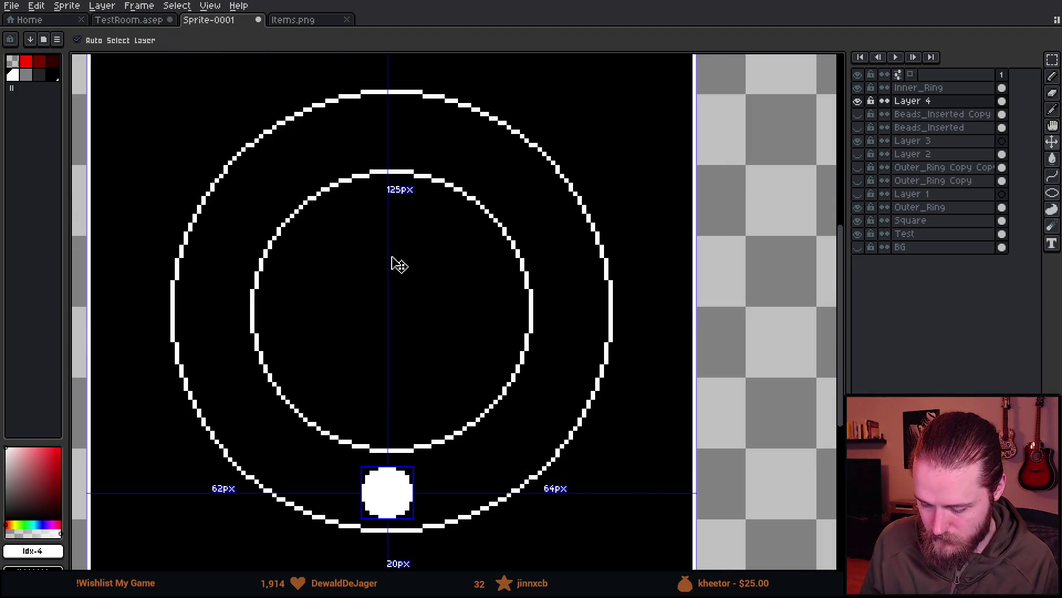
pyautogui.press('b')
pyautogui.scroll(-1, 327, 206)
pyautogui.scroll(2, 316, 227)
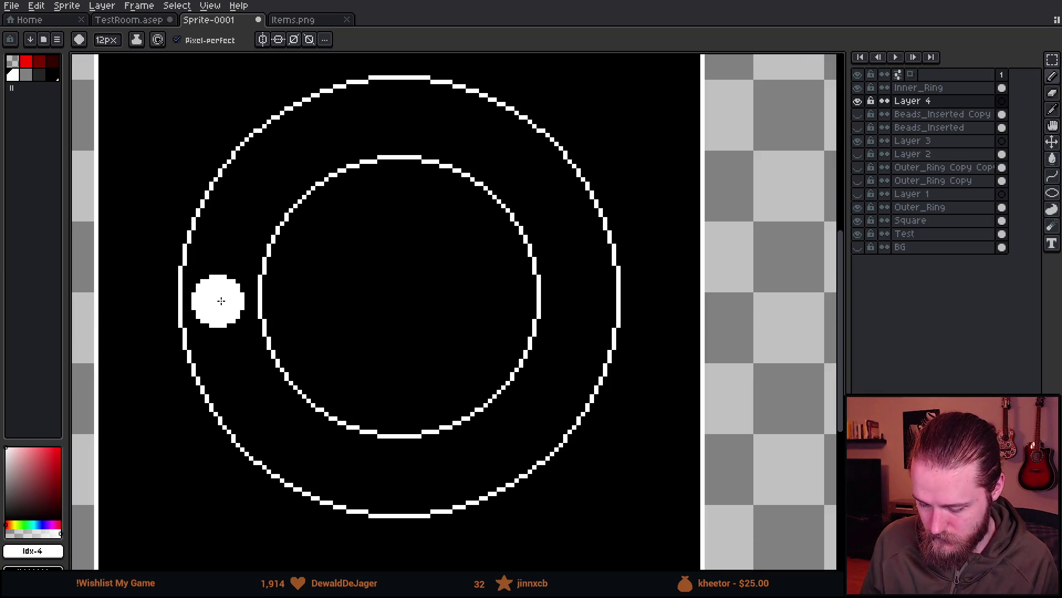
pyautogui.click(216, 299)
pyautogui.hotkey('ctrl', 'z')
pyautogui.press('v')
pyautogui.press('b')
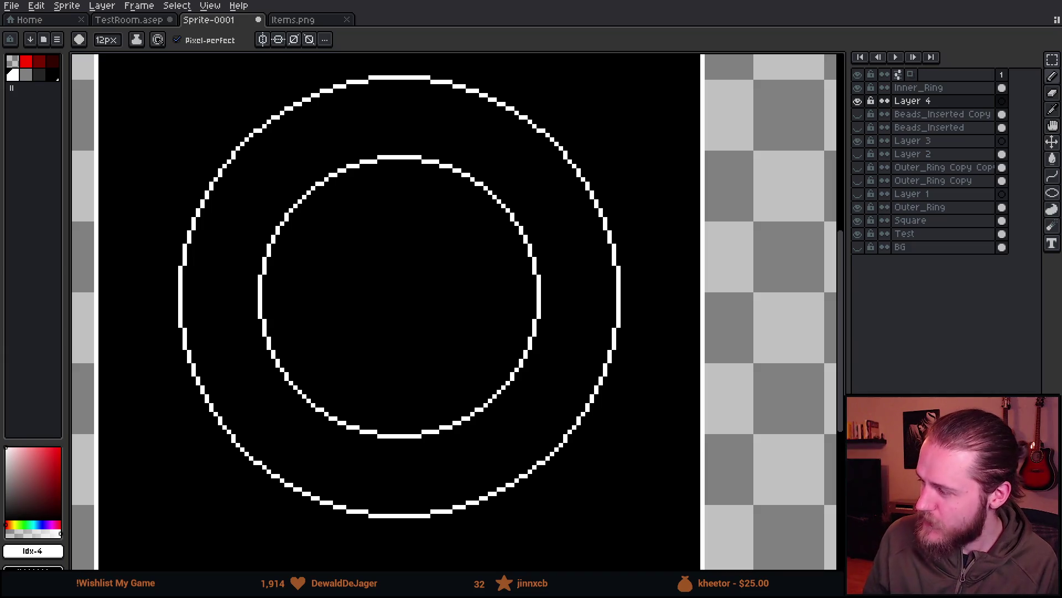
pyautogui.scroll(-5, 522, 219)
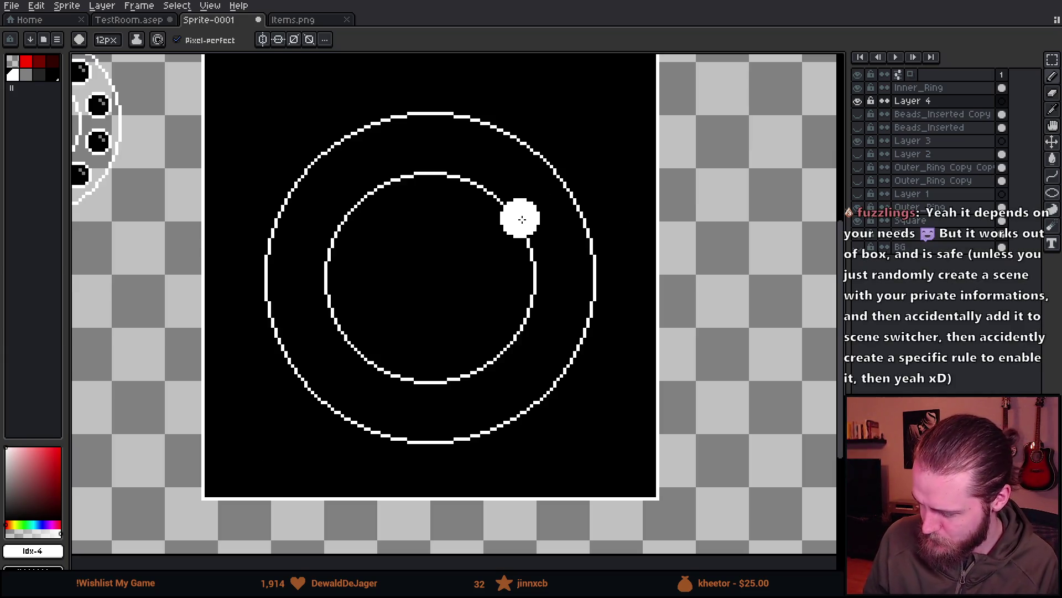
pyautogui.scroll(2, 522, 219)
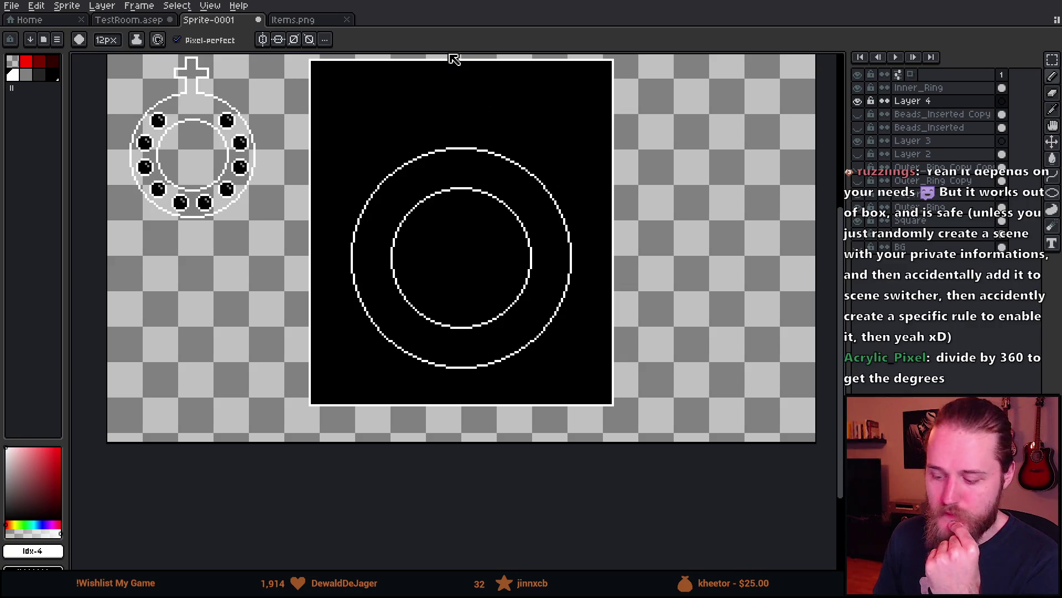
pyautogui.scroll(-1, 444, 236)
pyautogui.scroll(1, 447, 224)
pyautogui.hotkey('shift', 'n')
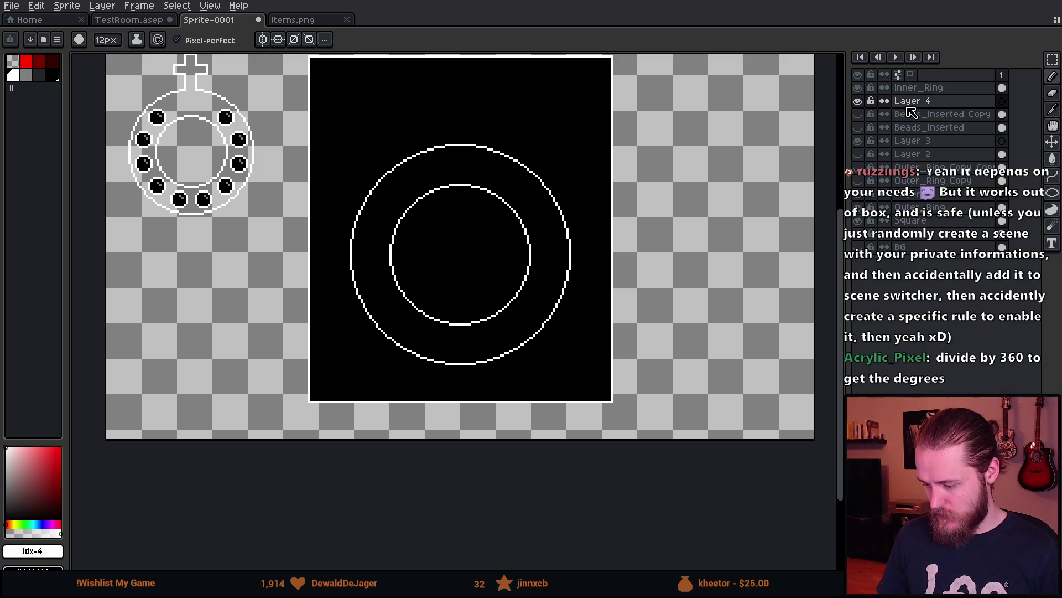
# - Rename the new layer to 'Cross'
pyautogui.doubleClick(919, 102)
pyautogui.write('Cross')
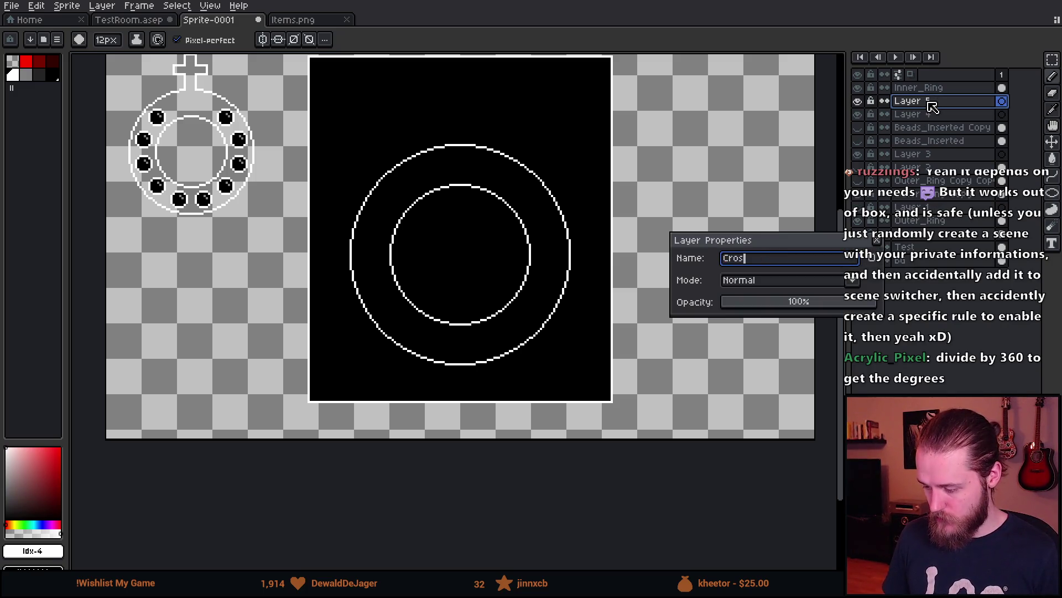
pyautogui.press('Return')
pyautogui.scroll(2, 520, 210)
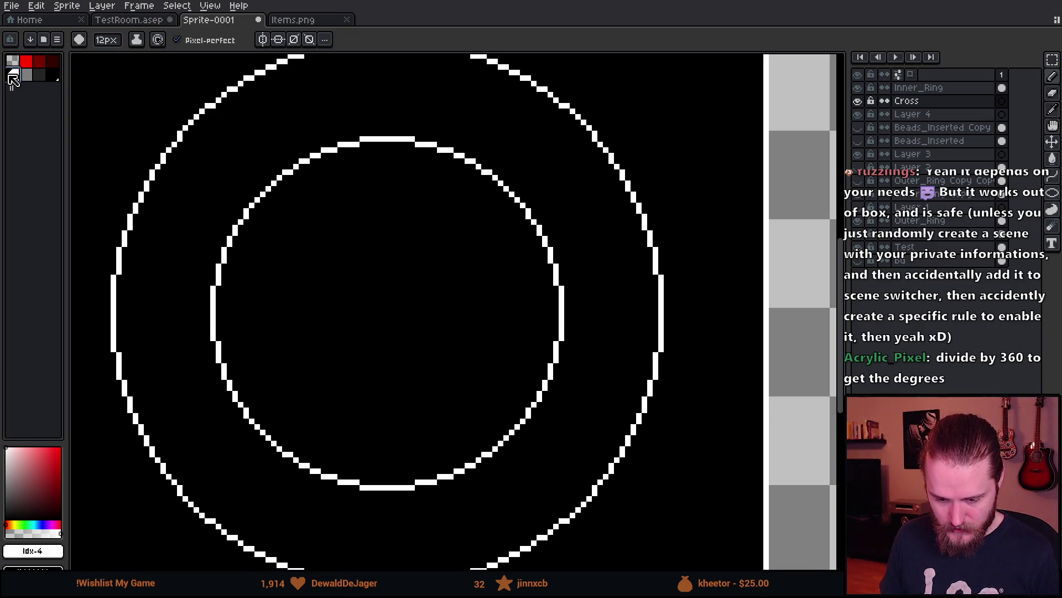
# - With the Pencil, enable vertical symmetry and test a mirrored pixel pair, then undo it
pyautogui.press('v')
pyautogui.press('b')
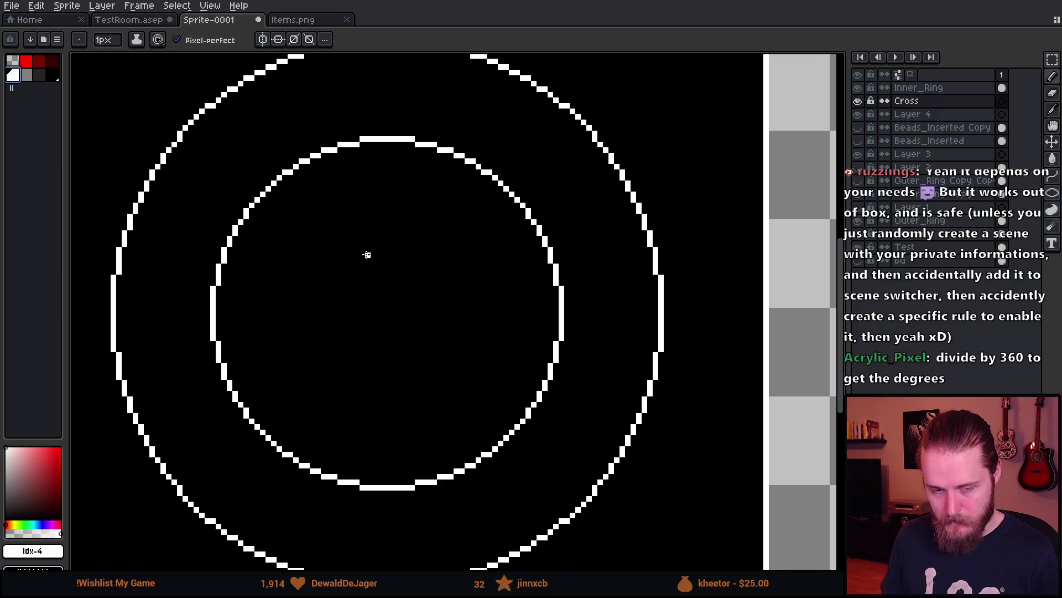
pyautogui.scroll(1, 367, 253)
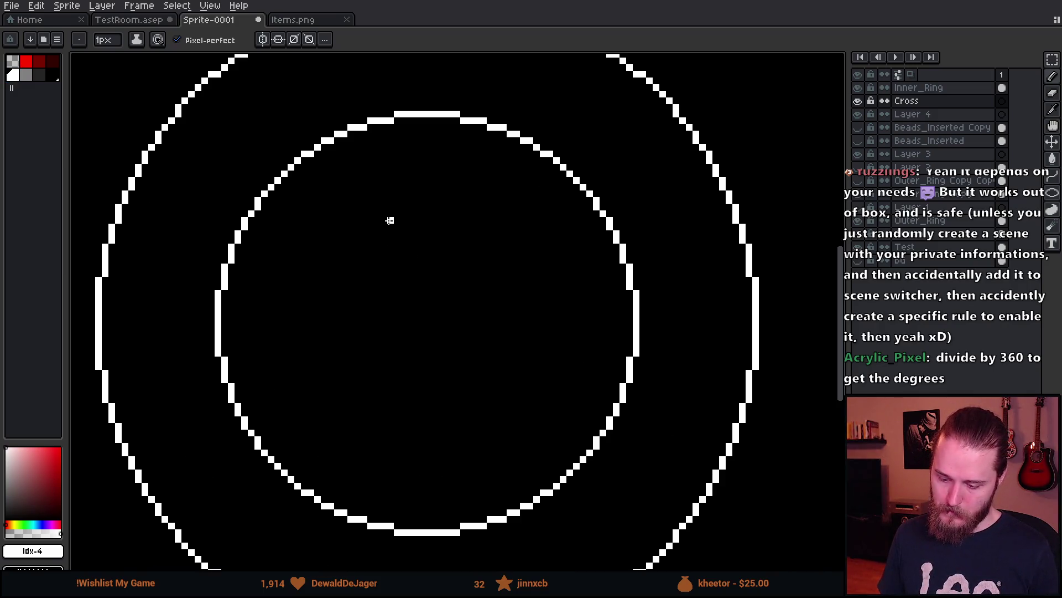
pyautogui.click(262, 39)
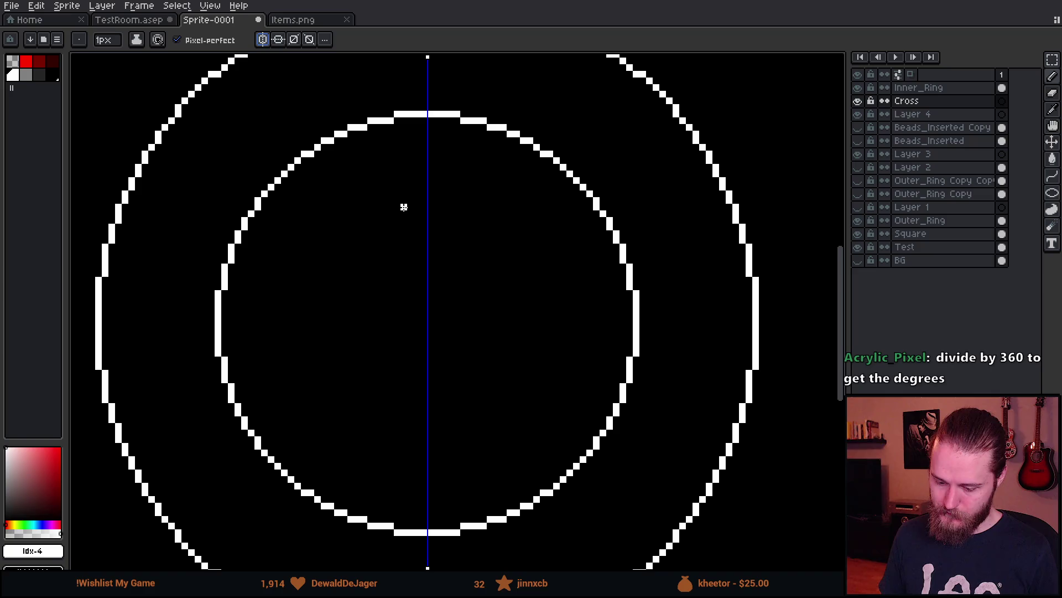
pyautogui.click(411, 200)
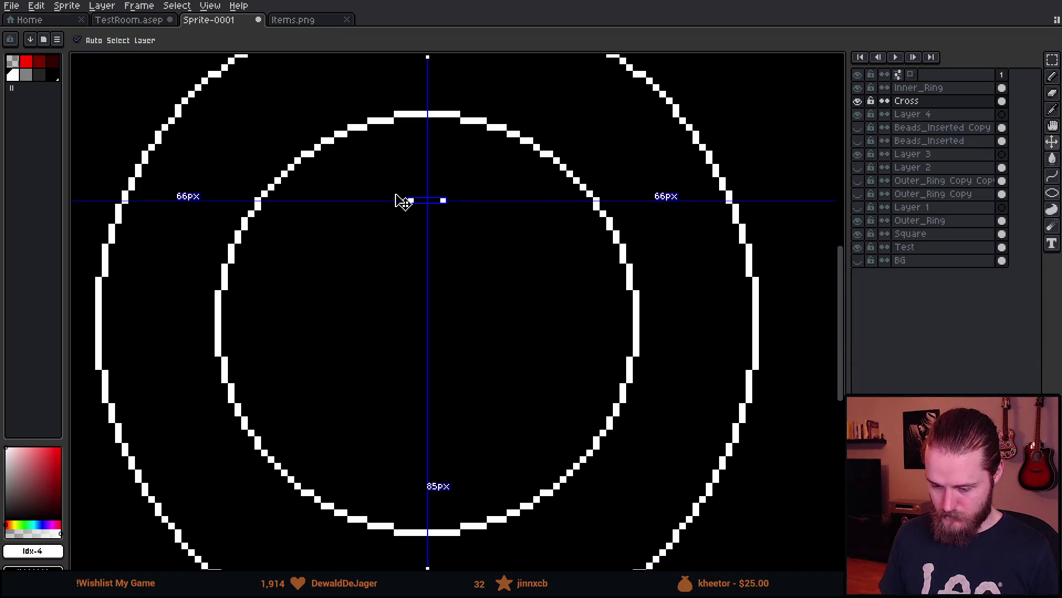
pyautogui.hotkey('ctrl', 'z')
# - Add horizontal symmetry and try mirrored caps for the cross ends, then undo them
pyautogui.click(277, 41)
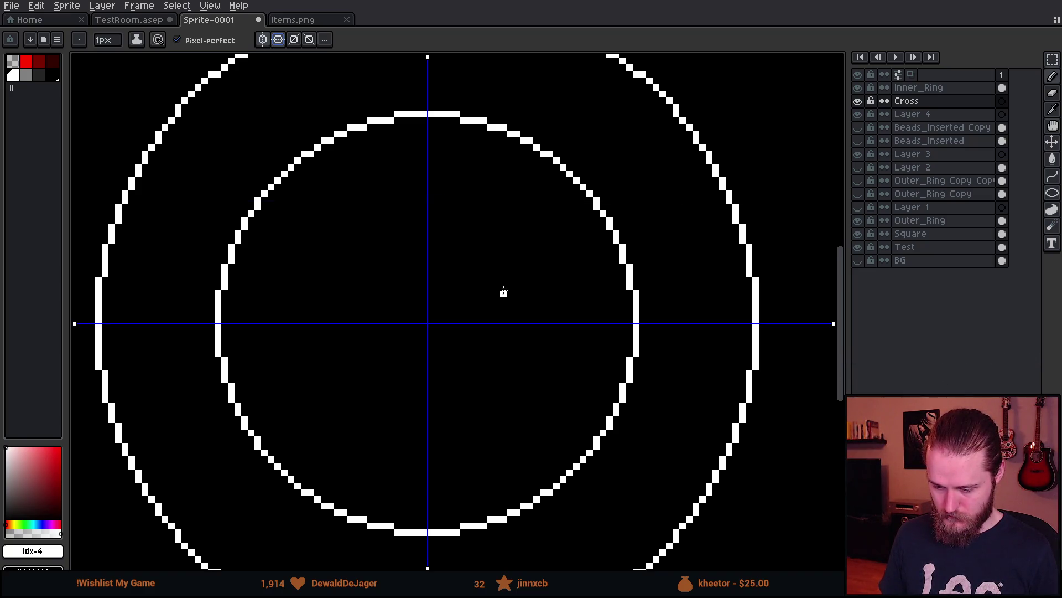
pyautogui.click(402, 200)
pyautogui.moveTo(403, 201); pyautogui.dragTo(427, 201)
pyautogui.scroll(-3, 449, 273)
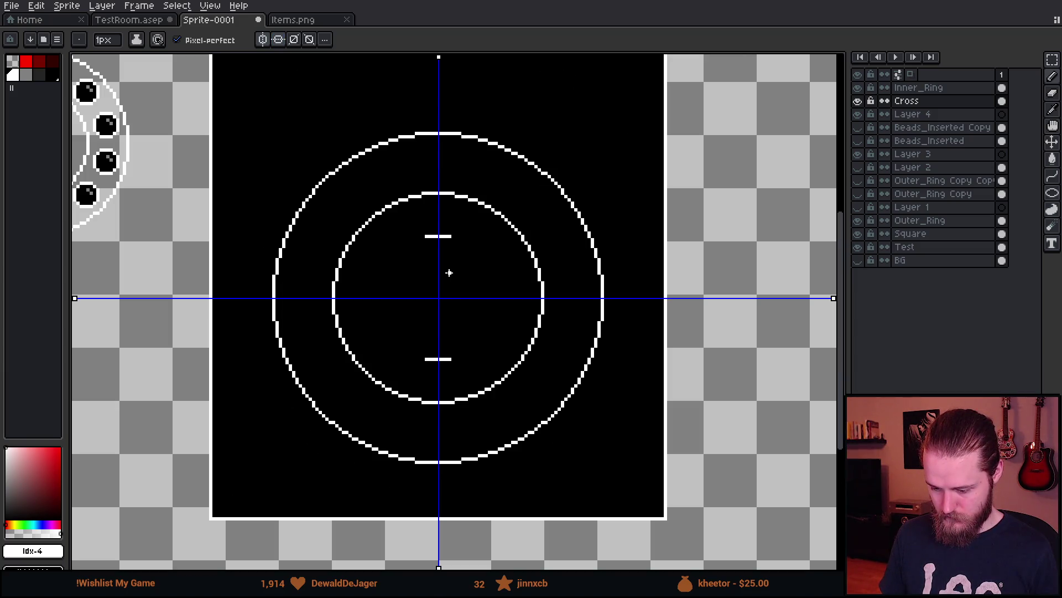
pyautogui.scroll(2, 448, 272)
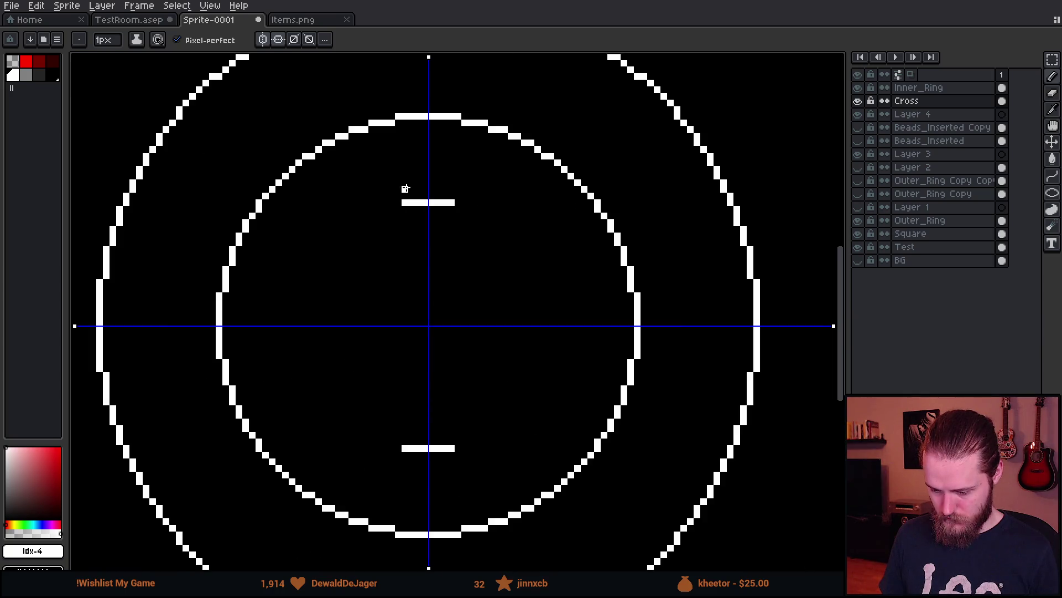
pyautogui.hotkey('ctrl', 'z')
pyautogui.press('b')
# - Draw the mirrored top and bottom caps and the sides of the cross stem
pyautogui.moveTo(404, 189)
pyautogui.mouseDown()
pyautogui.moveTo(427, 189)
pyautogui.moveTo(426, 259)
pyautogui.mouseUp()
pyautogui.scroll(-1, 451, 263)
pyautogui.scroll(1, 443, 266)
pyautogui.scroll(-1, 423, 213)
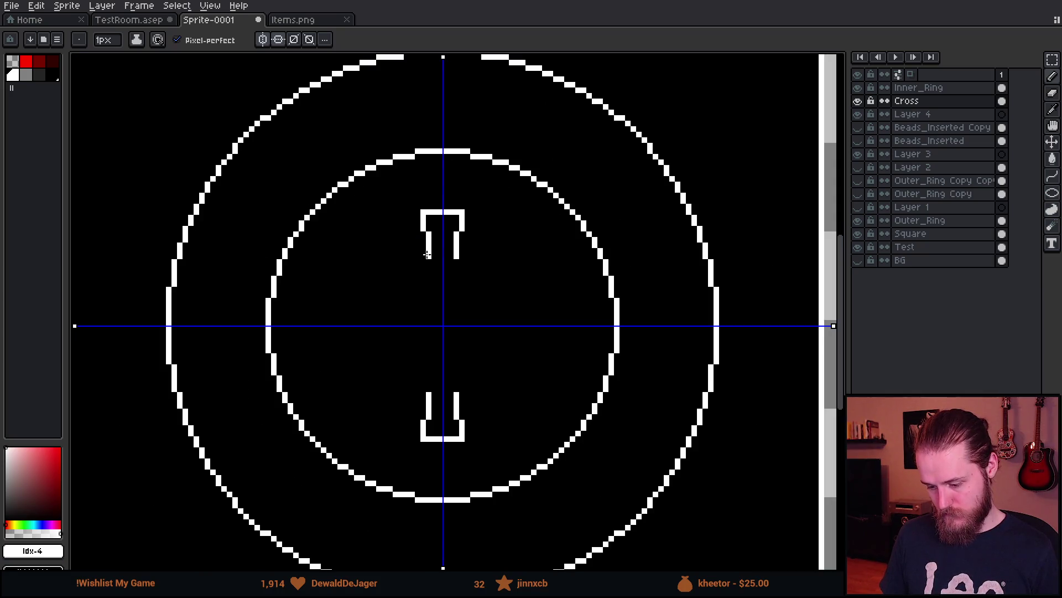
pyautogui.hotkey('ctrl', 'z')
pyautogui.moveTo(424, 214); pyautogui.dragTo(424, 261)
pyautogui.scroll(-1, 336, 412)
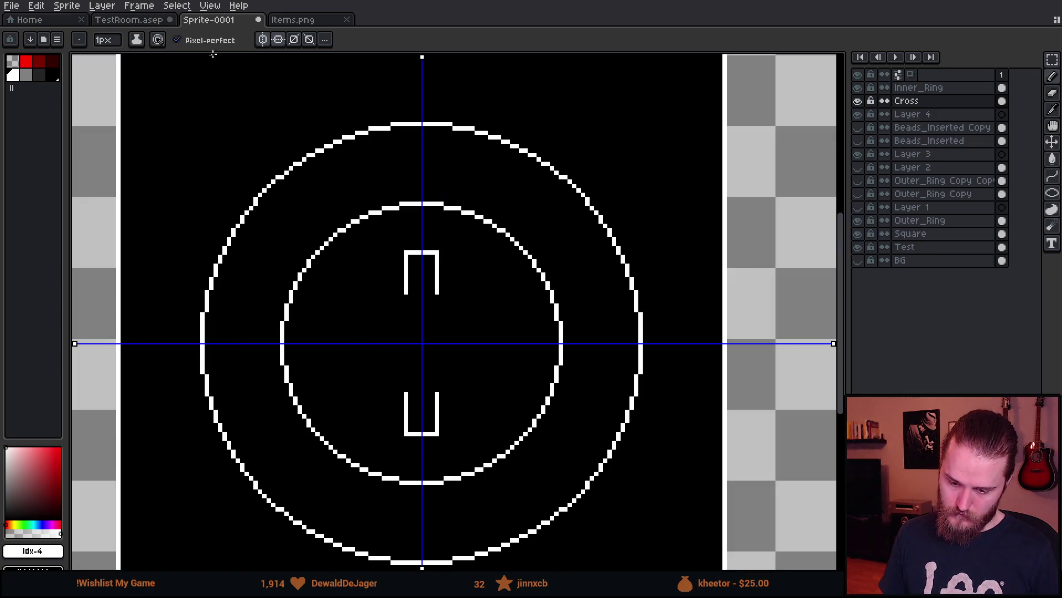
# - Keep only vertical symmetry and draw the cross arms mirrored left and right
pyautogui.click(264, 40)
pyautogui.click(278, 41)
pyautogui.click(263, 40)
pyautogui.scroll(1, 434, 329)
pyautogui.moveTo(379, 278)
pyautogui.mouseDown()
pyautogui.moveTo(311, 276)
pyautogui.moveTo(308, 302)
pyautogui.moveTo(309, 319)
pyautogui.moveTo(379, 320)
pyautogui.moveTo(377, 418)
pyautogui.mouseUp()
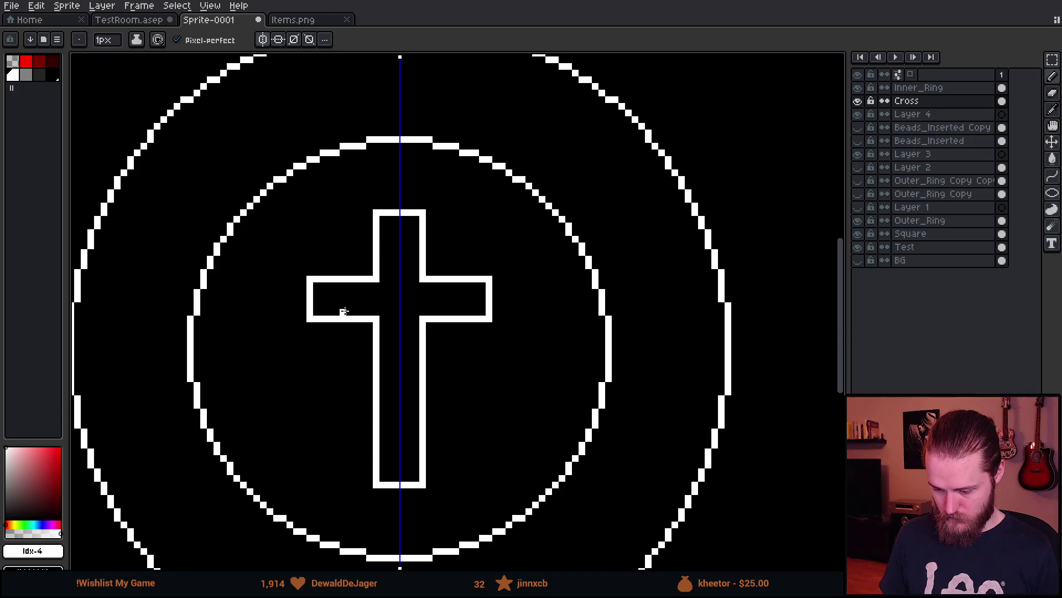
# - Nudge the arm's bottom edge down one pixel with a marquee, then turn off symmetry
pyautogui.press('m')
pyautogui.moveTo(308, 304)
pyautogui.mouseDown()
pyautogui.moveTo(486, 325)
pyautogui.moveTo(436, 339)
pyautogui.mouseUp()
pyautogui.hotkey('ctrl', 'd')
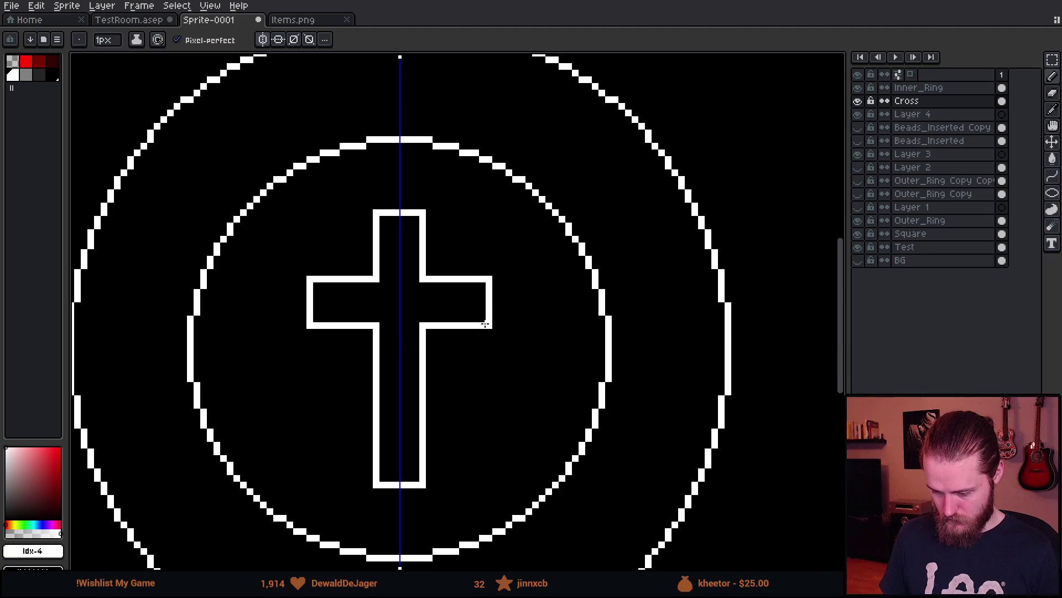
pyautogui.scroll(-3, 485, 324)
pyautogui.click(263, 39)
pyautogui.scroll(-2, 595, 409)
pyautogui.scroll(2, 599, 419)
pyautogui.moveTo(640, 427); pyautogui.dragTo(488, 373)
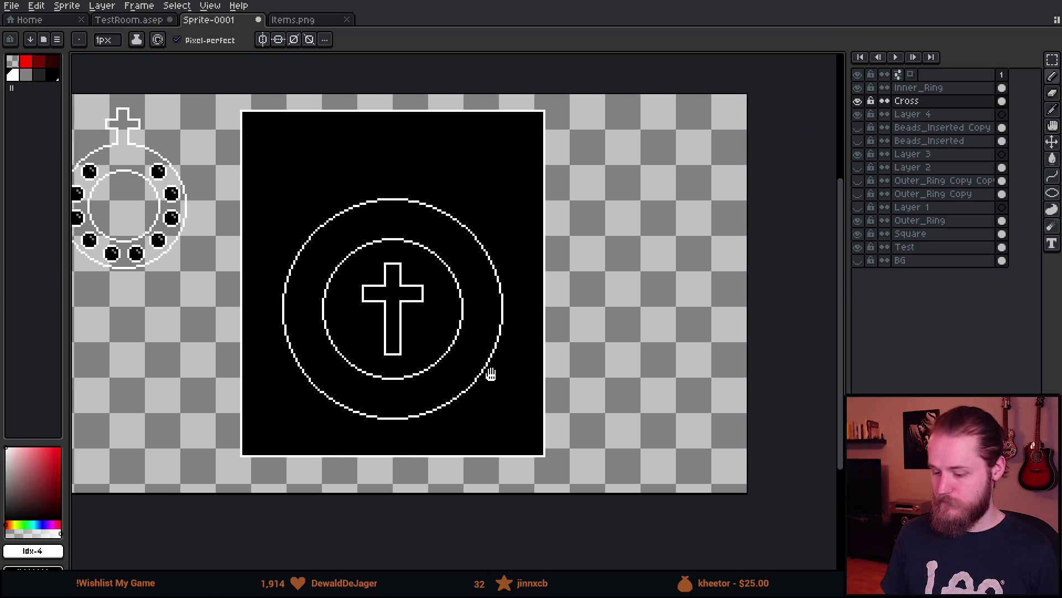
pyautogui.scroll(2, 425, 322)
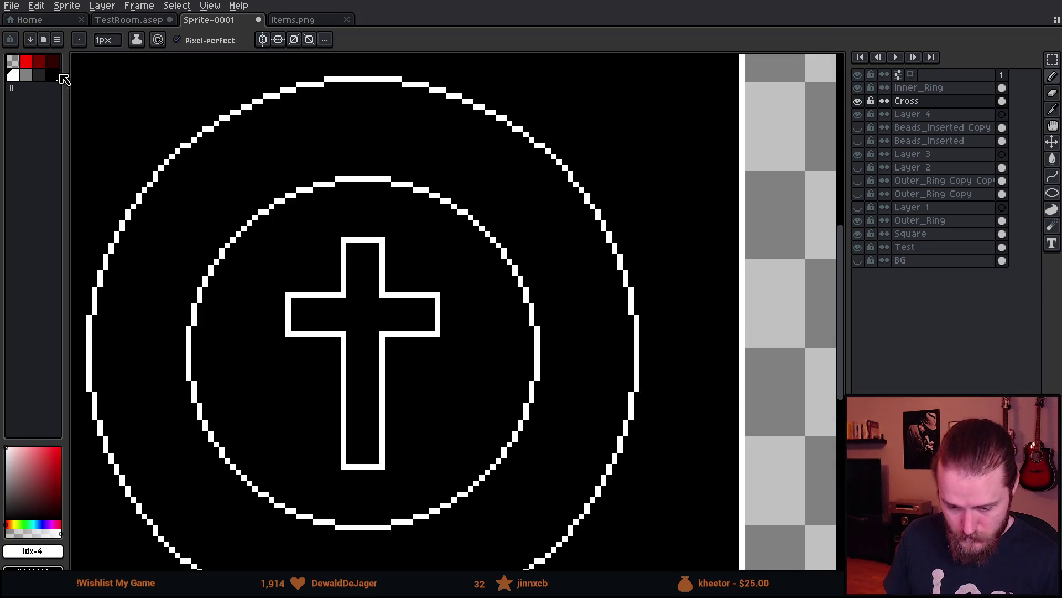
# - In dark grey, trace an inner line along the cross top and right arm
pyautogui.click(40, 75)
pyautogui.scroll(3, 375, 230)
pyautogui.moveTo(361, 109)
pyautogui.mouseDown()
pyautogui.moveTo(397, 143)
pyautogui.moveTo(448, 109)
pyautogui.mouseUp()
pyautogui.moveTo(431, 161)
pyautogui.mouseDown()
pyautogui.moveTo(430, 138)
pyautogui.moveTo(424, 299)
pyautogui.moveTo(441, 287)
pyautogui.moveTo(443, 306)
pyautogui.moveTo(607, 306)
pyautogui.mouseUp()
pyautogui.click(624, 286)
pyautogui.click(625, 375)
pyautogui.moveTo(607, 357); pyautogui.dragTo(432, 358)
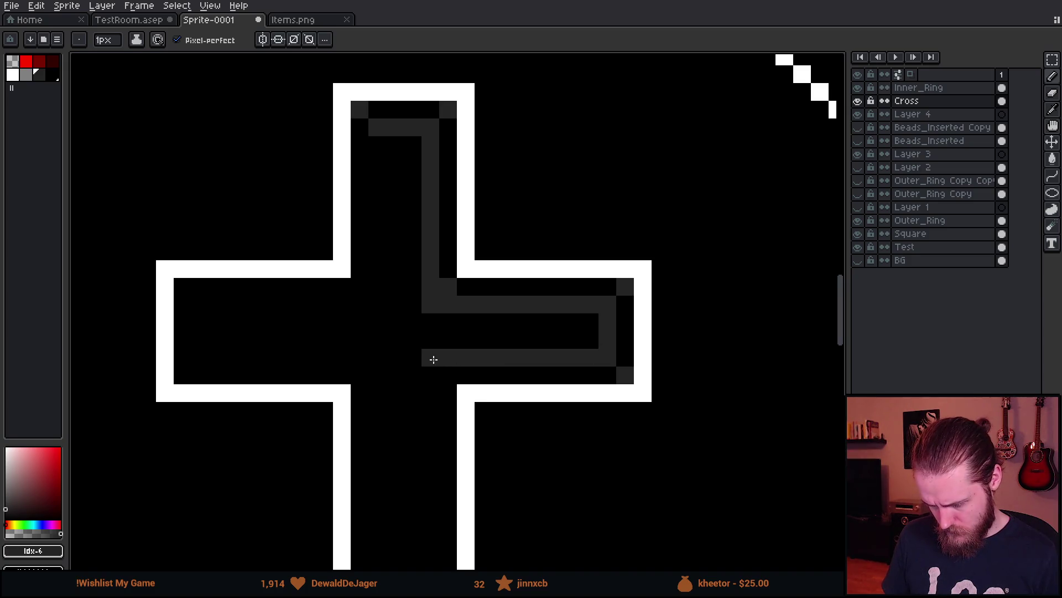
# - Continue the dark-grey inner line down the stem, filling the inner and bottom corners
pyautogui.scroll(-2, 431, 358)
pyautogui.scroll(1, 435, 216)
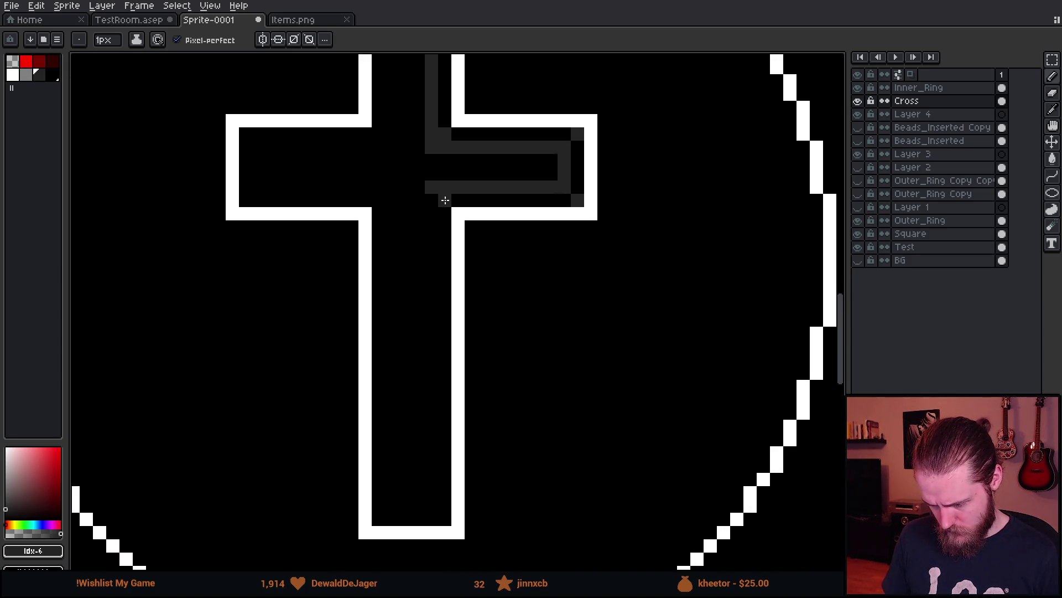
pyautogui.moveTo(445, 200)
pyautogui.mouseDown()
pyautogui.moveTo(432, 247)
pyautogui.moveTo(434, 509)
pyautogui.moveTo(392, 506)
pyautogui.moveTo(392, 188)
pyautogui.moveTo(262, 190)
pyautogui.moveTo(259, 147)
pyautogui.moveTo(388, 146)
pyautogui.moveTo(389, 118)
pyautogui.moveTo(399, 171)
pyautogui.mouseUp()
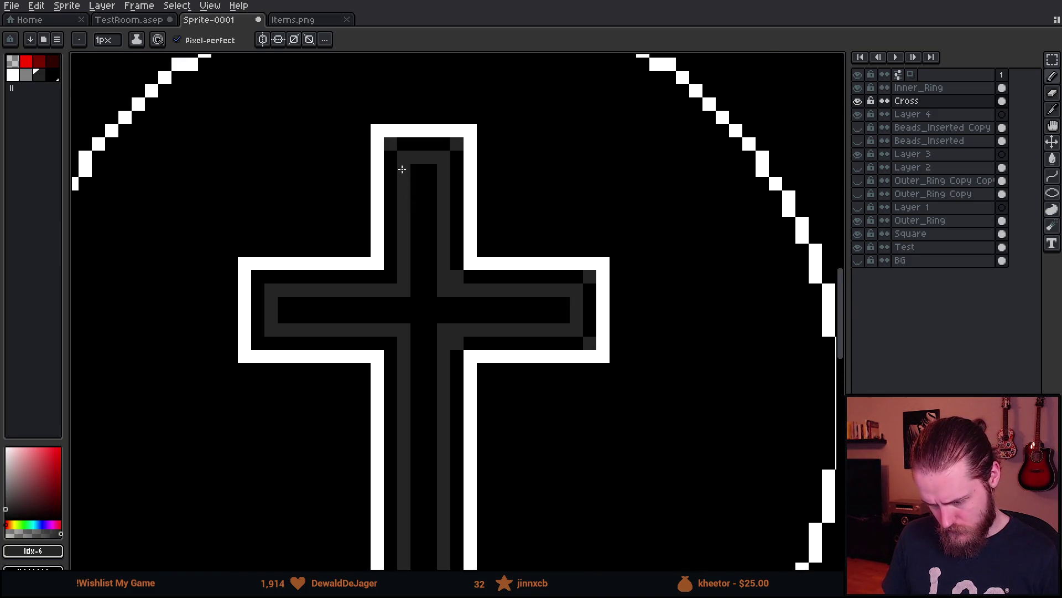
pyautogui.click(258, 277)
pyautogui.click(258, 343)
pyautogui.click(391, 343)
pyautogui.click(457, 503)
pyautogui.moveTo(460, 509); pyautogui.dragTo(463, 363)
pyautogui.click(393, 515)
pyautogui.click(459, 516)
# - Try bucket-filling the cross's white outline dark grey, then undo it
pyautogui.scroll(-4, 557, 432)
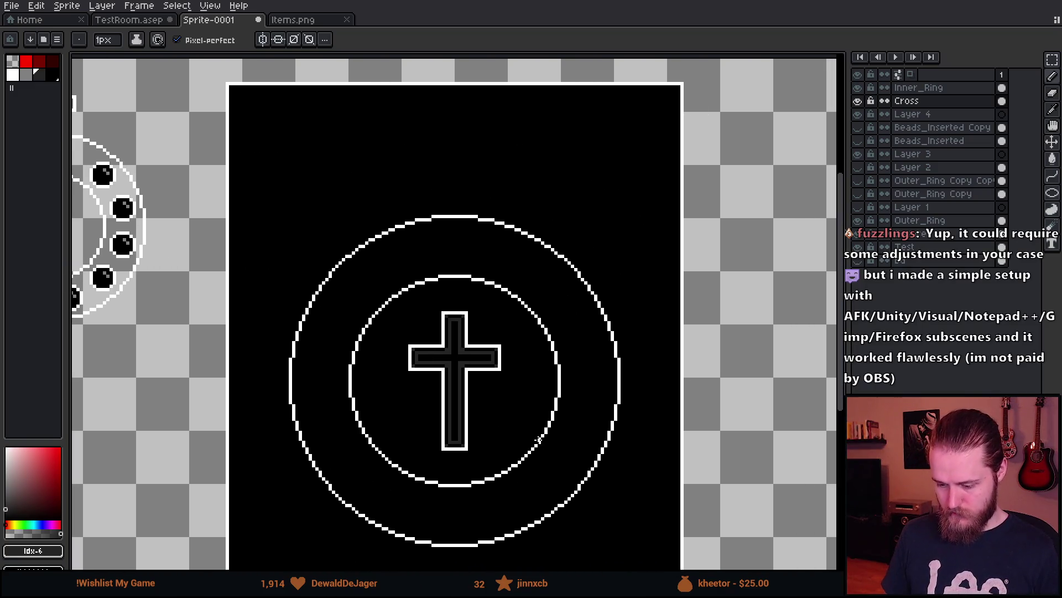
pyautogui.scroll(-1, 536, 437)
pyautogui.scroll(5, 529, 437)
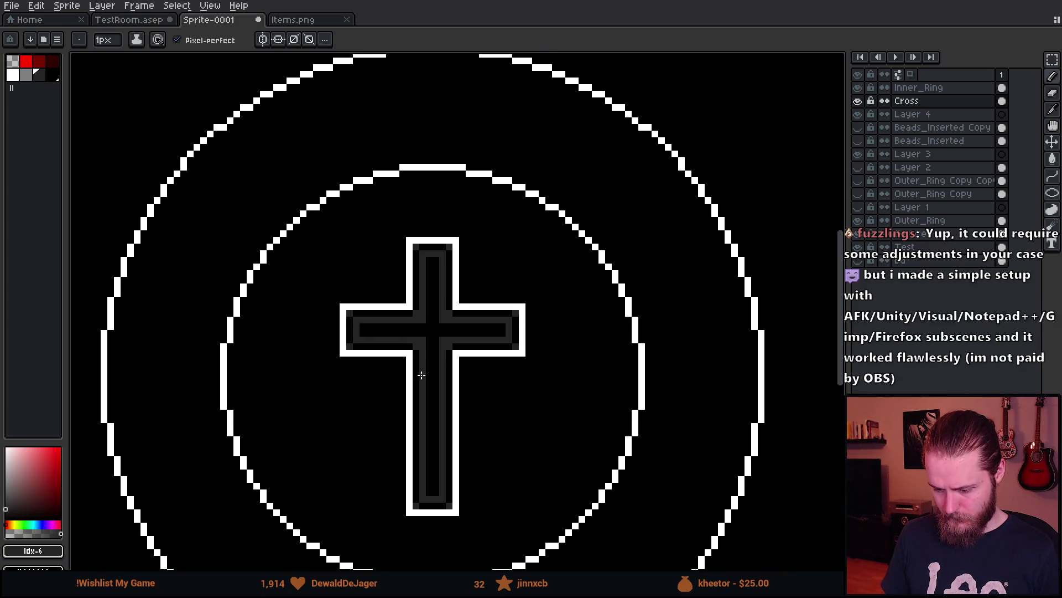
pyautogui.scroll(5, 415, 422)
pyautogui.scroll(-2, 459, 403)
pyautogui.scroll(-4, 465, 351)
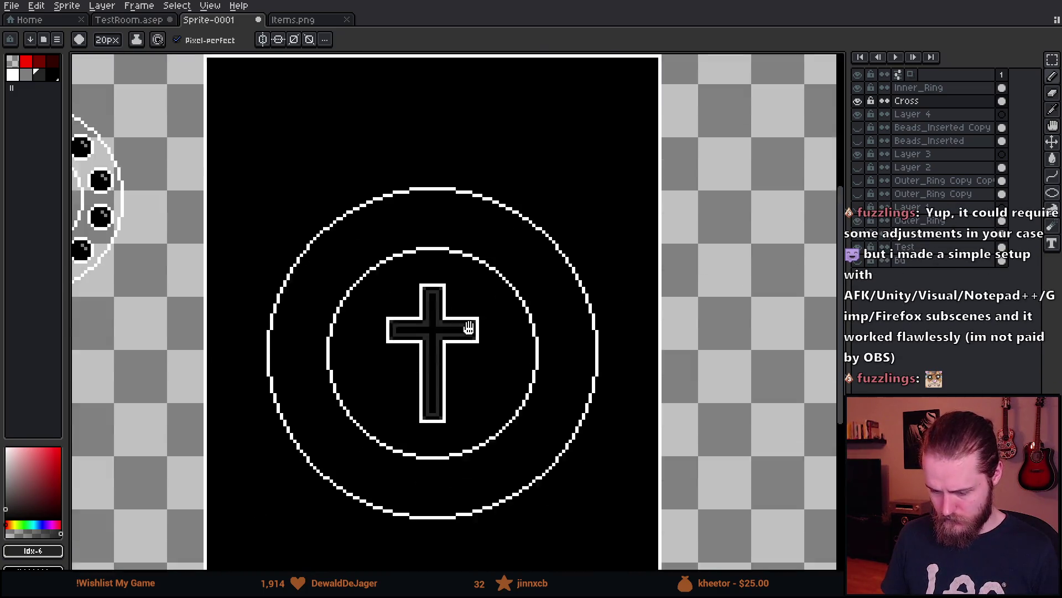
pyautogui.scroll(-2, 437, 237)
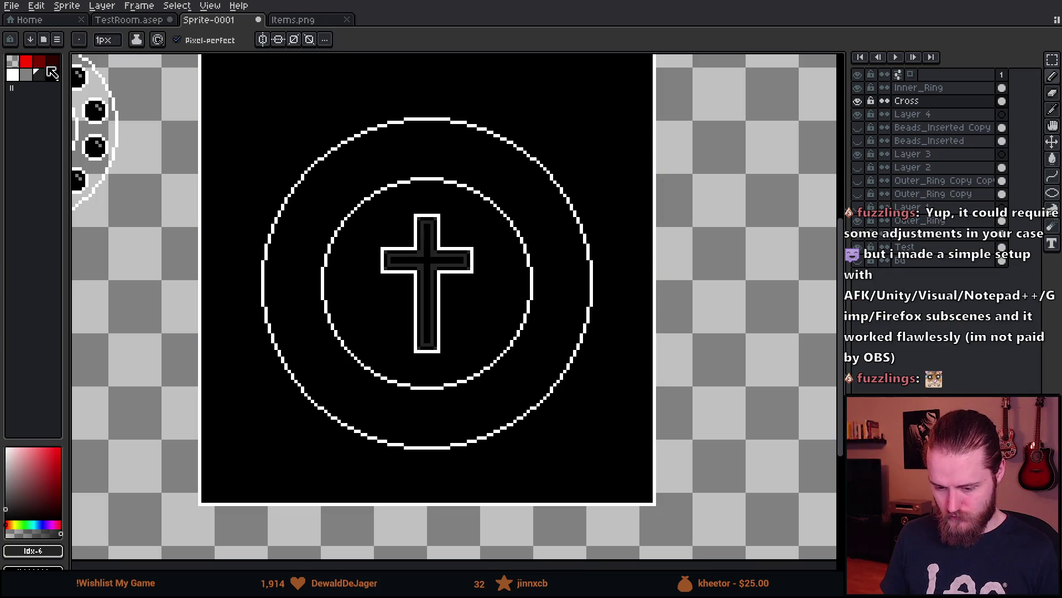
pyautogui.scroll(3, 459, 228)
pyautogui.press('g')
pyautogui.click(397, 215)
pyautogui.scroll(-4, 501, 362)
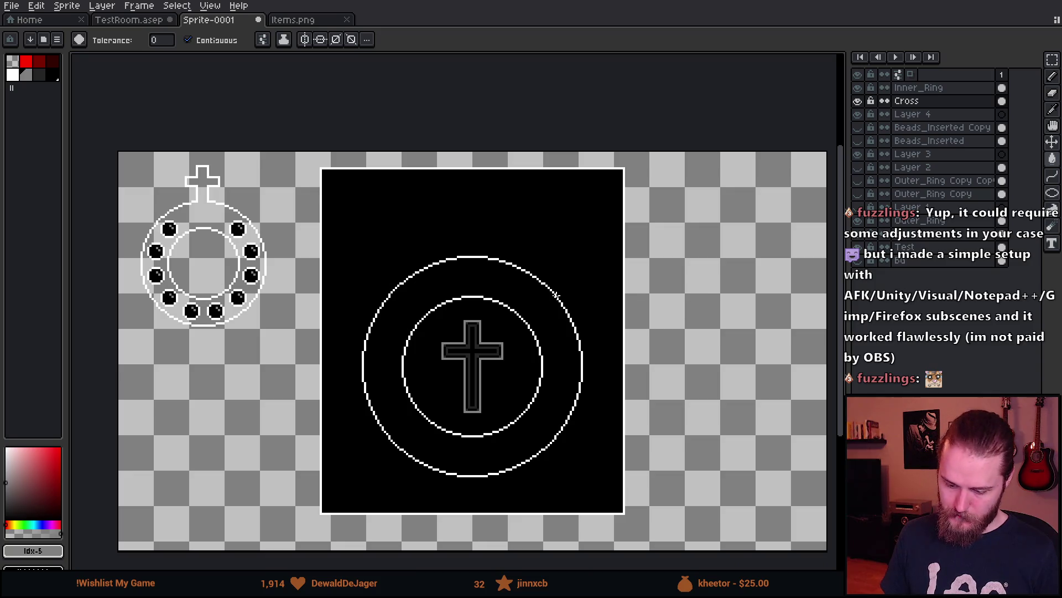
pyautogui.hotkey('ctrl', 'z')
pyautogui.scroll(2, 509, 313)
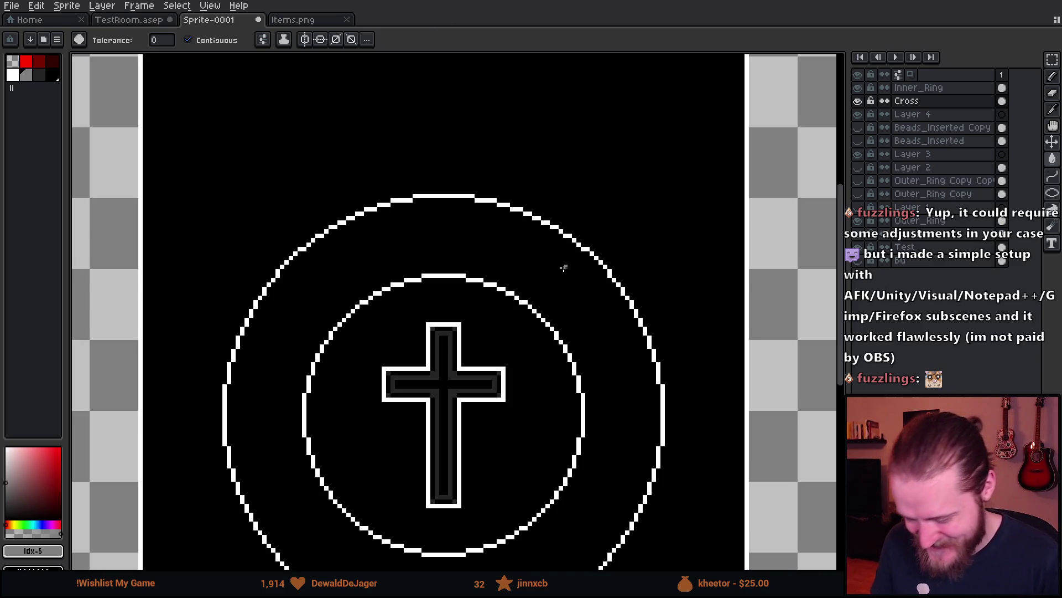
# - Make the Beads_Inserted Copy bead layer visible
pyautogui.scroll(-3, 553, 277)
pyautogui.scroll(3, 465, 380)
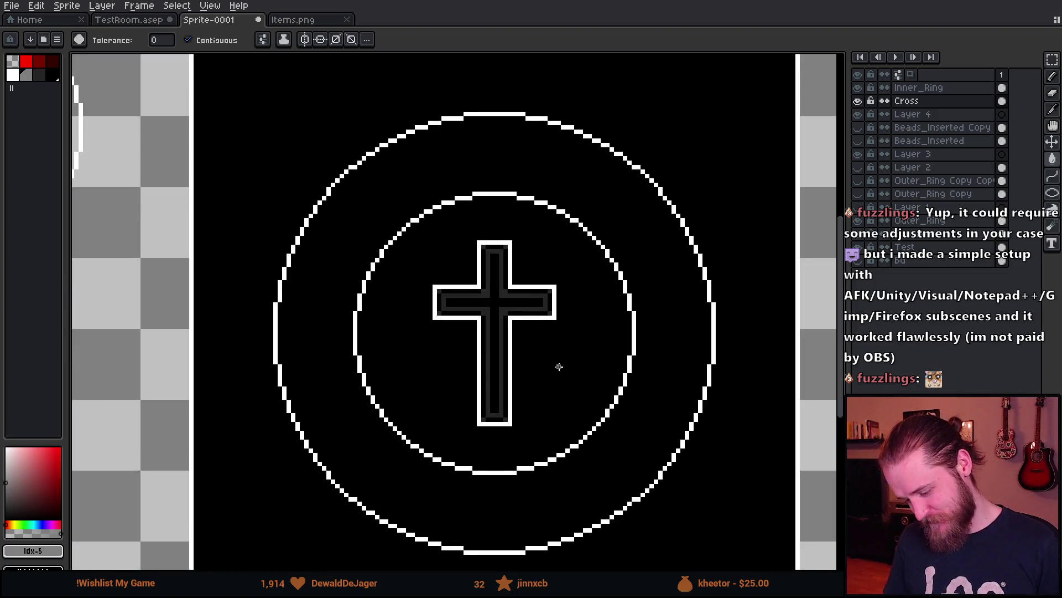
pyautogui.scroll(-2, 482, 360)
pyautogui.scroll(2, 465, 354)
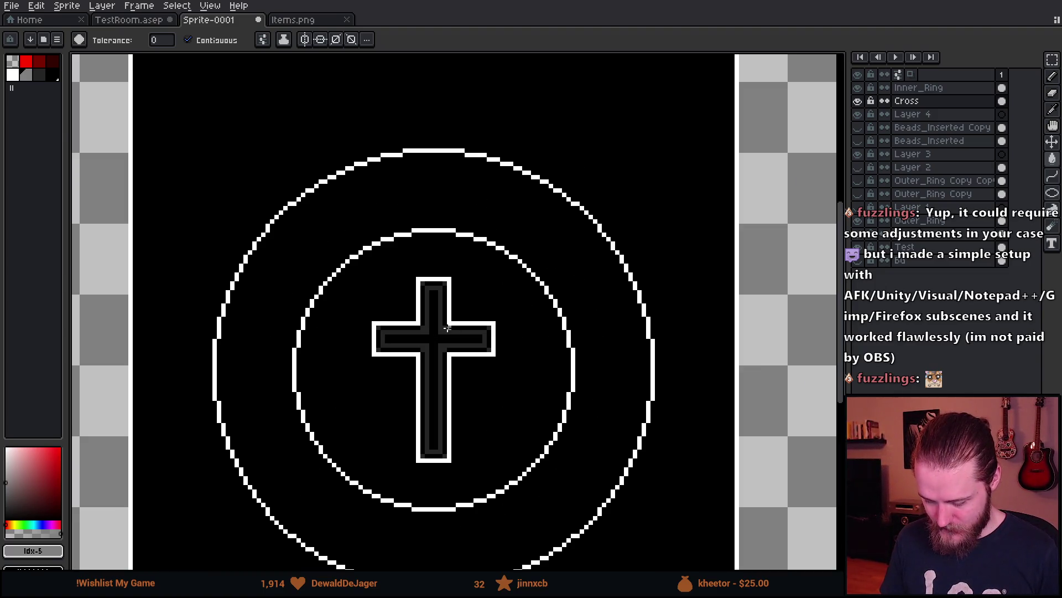
pyautogui.scroll(-1, 447, 328)
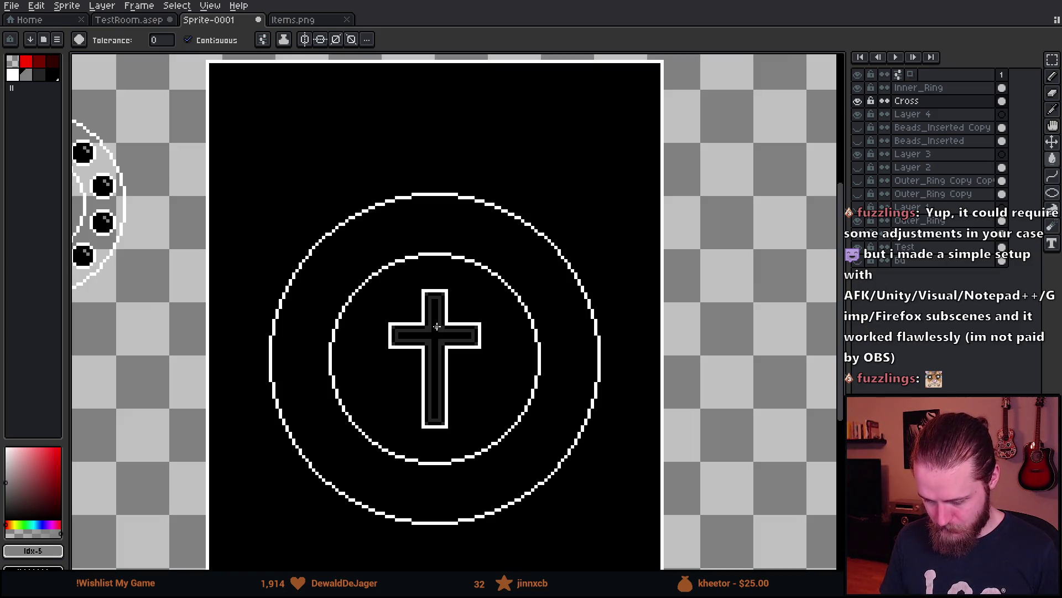
pyautogui.scroll(-1, 437, 327)
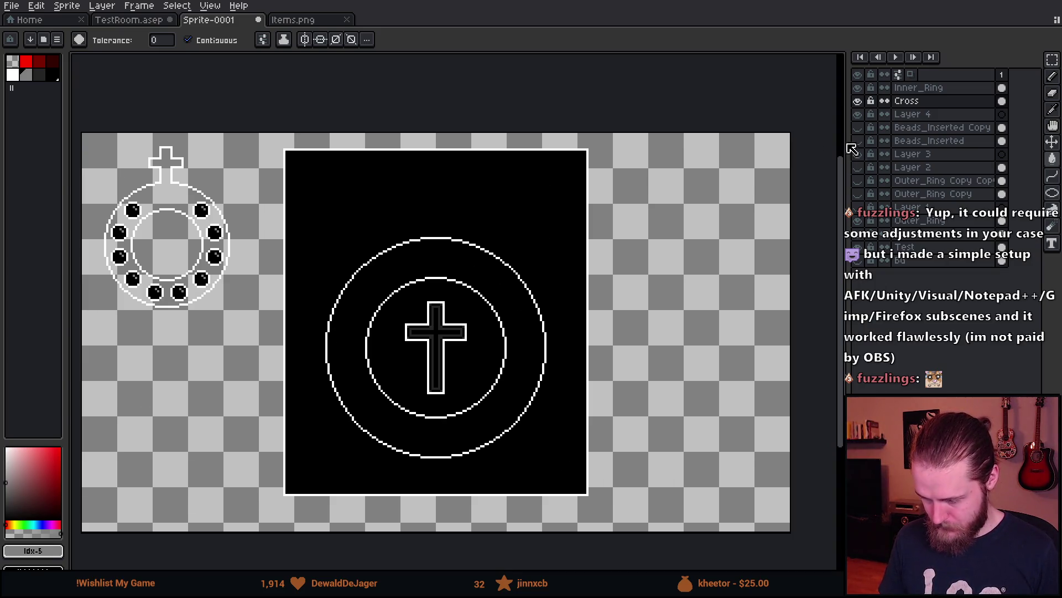
pyautogui.click(858, 127)
# - Show the Beads_Inserted layer and hide Beads_Inserted Copy, recentring the sprite
pyautogui.click(862, 129)
pyautogui.click(862, 128)
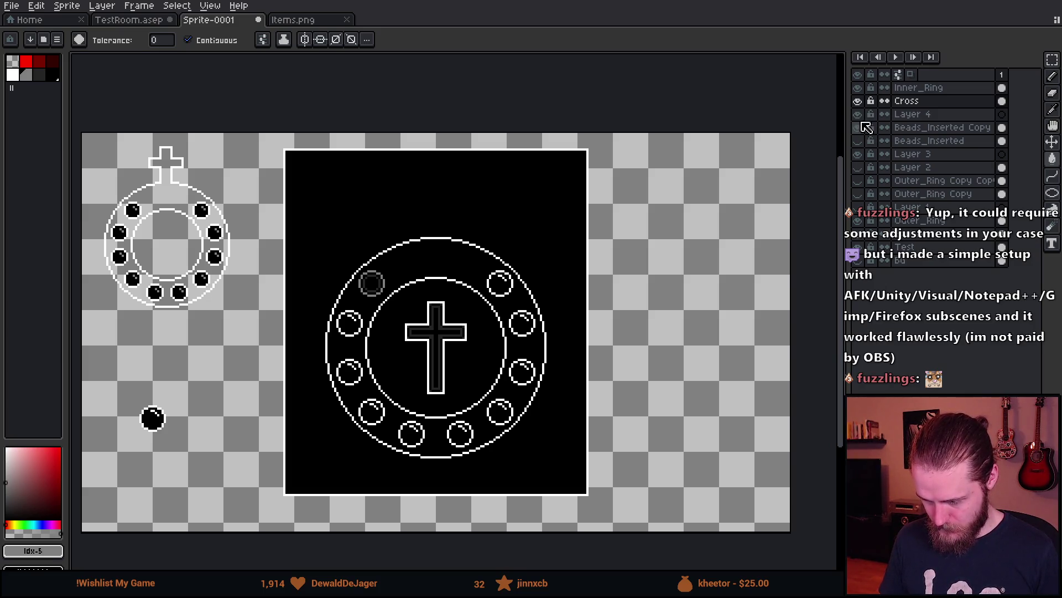
pyautogui.click(858, 141)
pyautogui.click(861, 129)
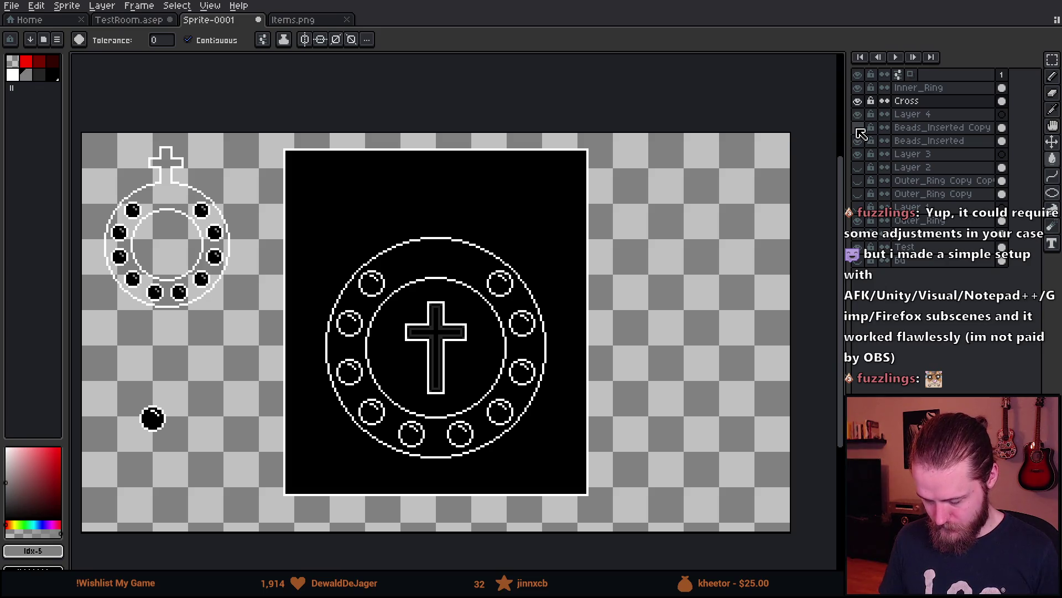
pyautogui.scroll(-1, 521, 266)
pyautogui.scroll(1, 521, 254)
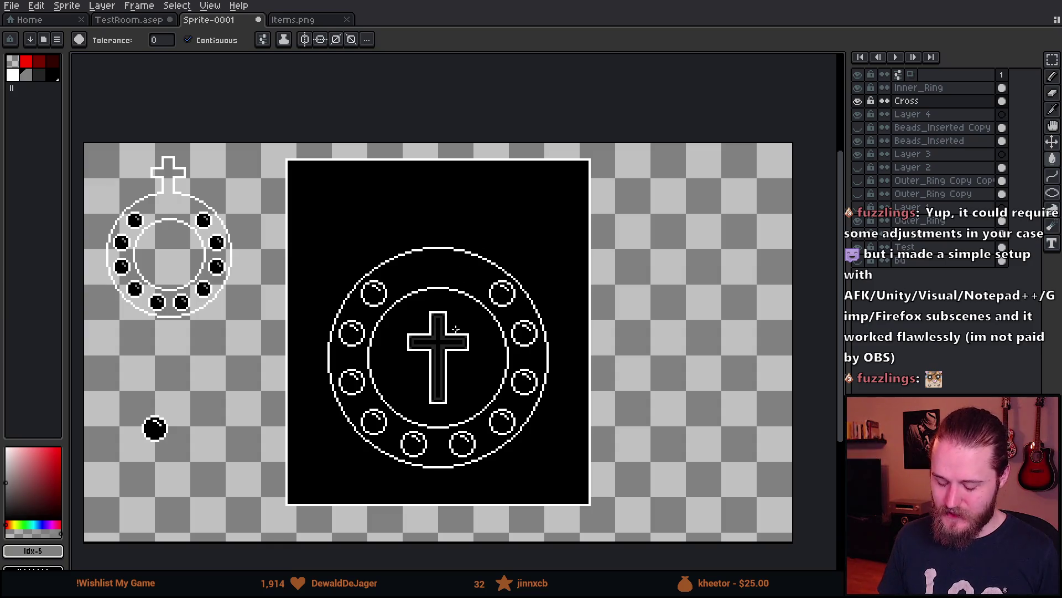
pyautogui.scroll(1, 444, 396)
pyautogui.scroll(-1, 444, 396)
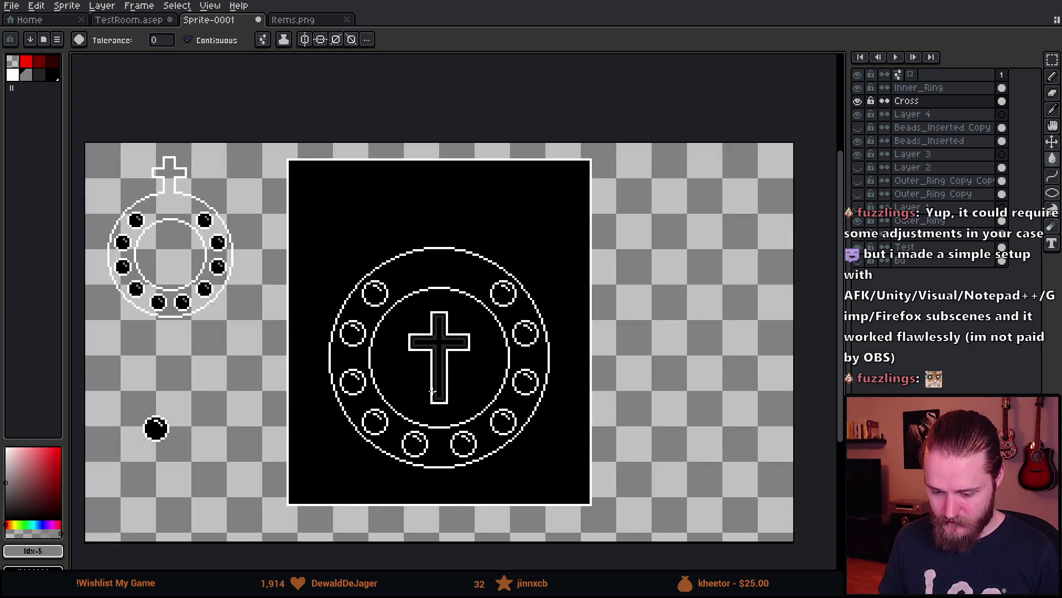
pyautogui.moveTo(444, 396); pyautogui.dragTo(512, 367)
pyautogui.scroll(-1, 512, 368)
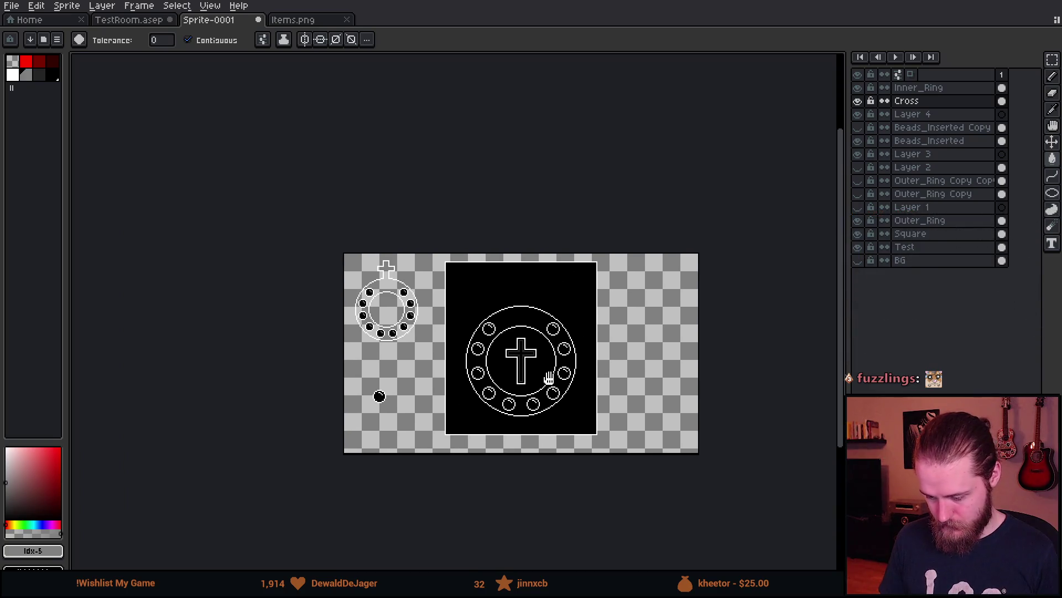
pyautogui.scroll(1, 574, 370)
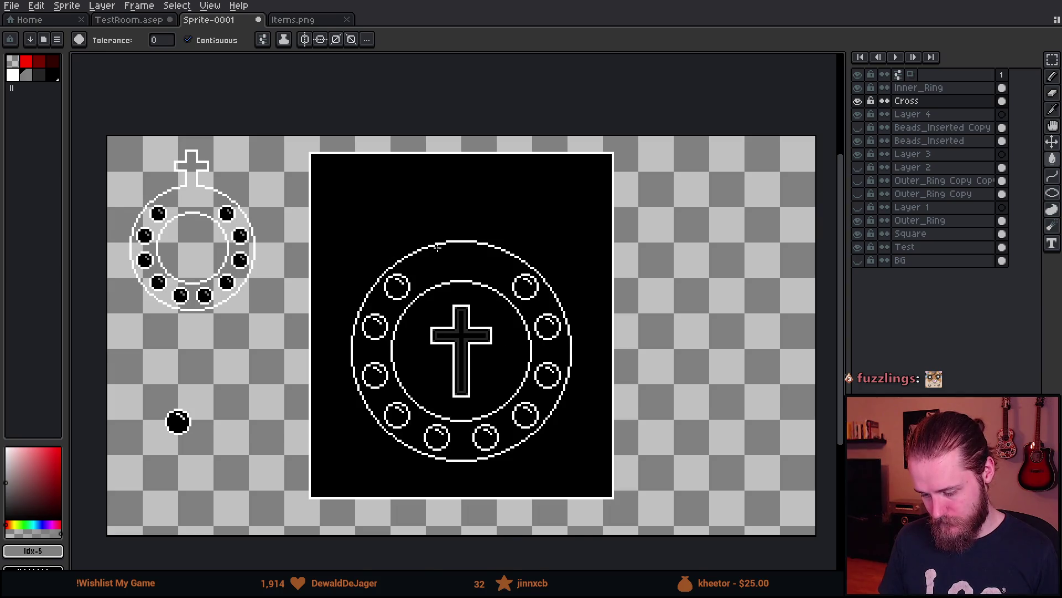
pyautogui.scroll(1, 437, 247)
pyautogui.scroll(1, 439, 261)
# - Switch to the Pencil and pick white from the artwork as the drawing colour
pyautogui.press('b')
pyautogui.scroll(-1, 407, 315)
pyautogui.scroll(-1, 409, 321)
pyautogui.scroll(1, 408, 315)
pyautogui.scroll(1, 408, 315)
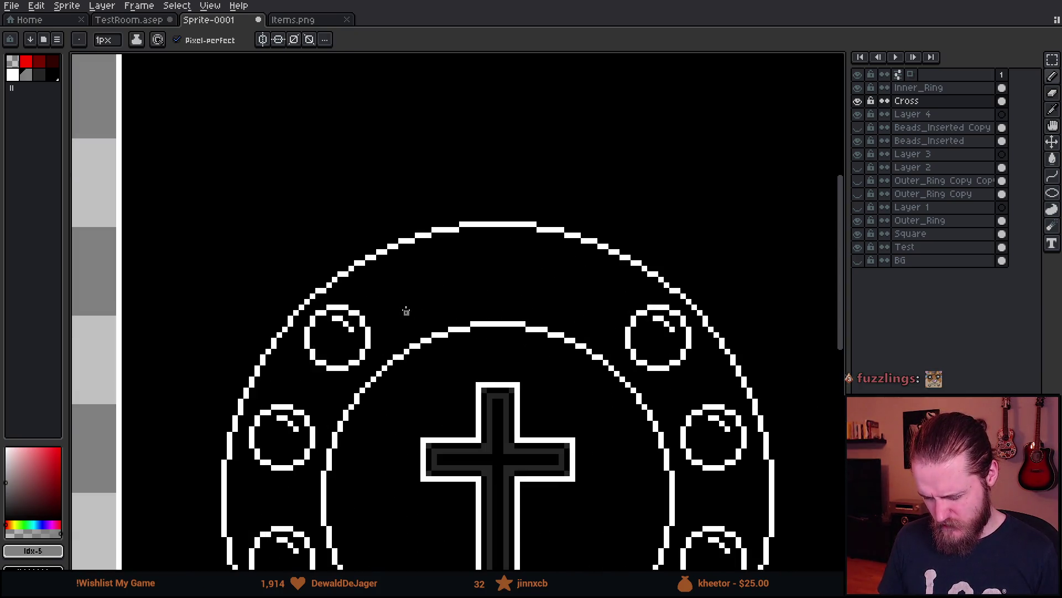
pyautogui.keyDown('alt'); pyautogui.click(371, 315); pyautogui.keyUp('alt')
pyautogui.click(896, 114)
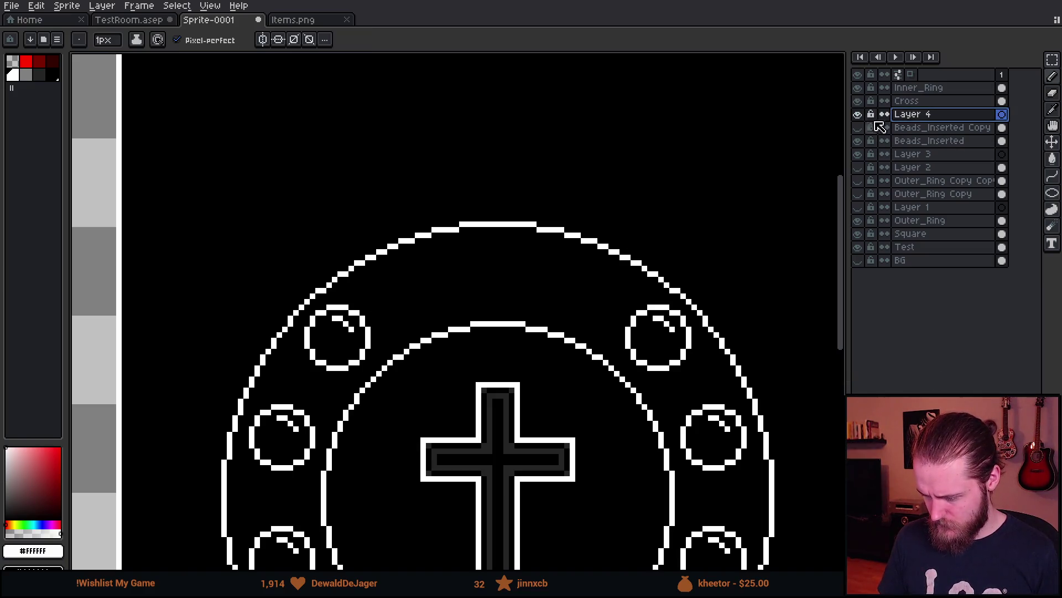
# - Add a new layer above Cross and name it Emblem
pyautogui.click(926, 103)
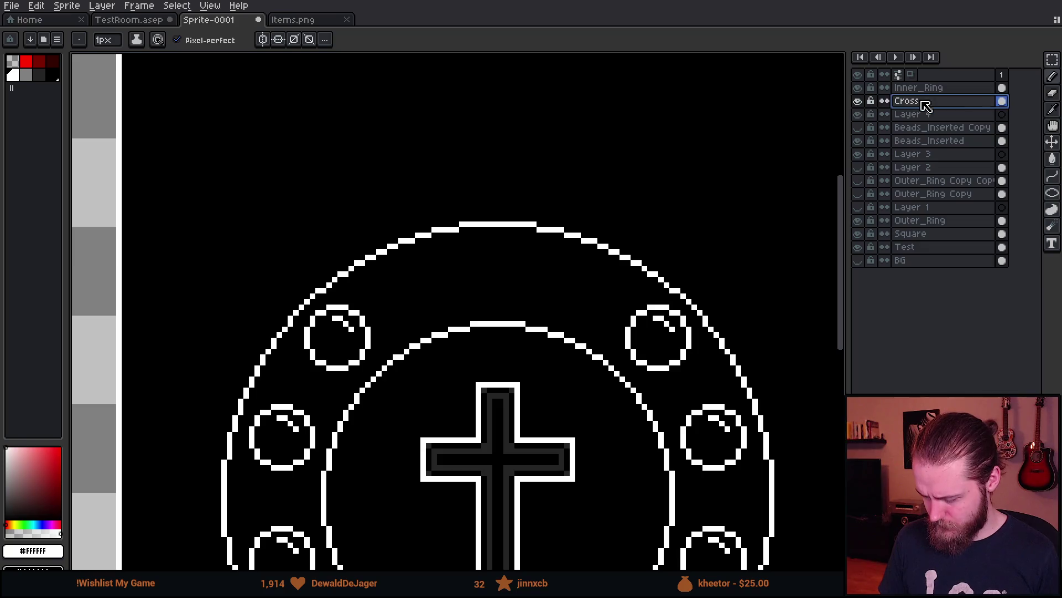
pyautogui.hotkey('shift', 'n')
pyautogui.doubleClick(935, 107)
pyautogui.write('Emlb')
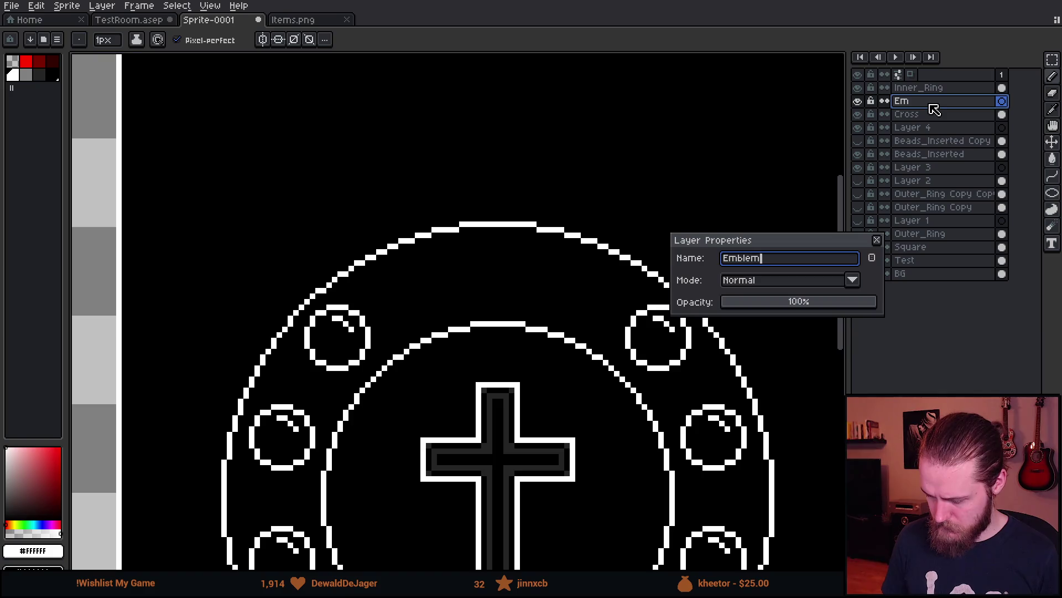
pyautogui.write('m')
pyautogui.press('Return')
pyautogui.scroll(3, 437, 327)
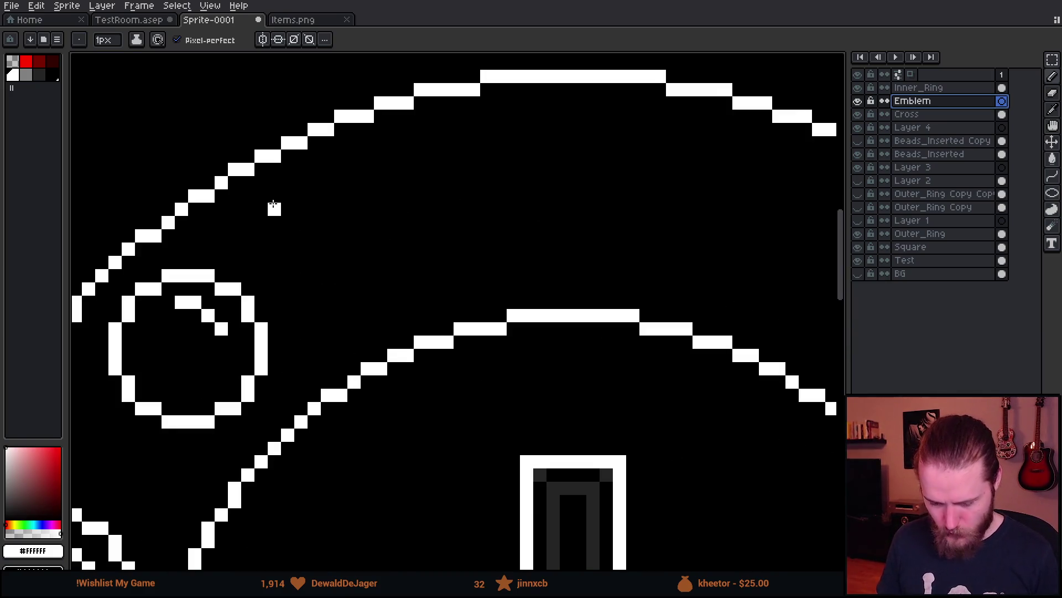
pyautogui.moveTo(275, 196)
pyautogui.mouseDown()
pyautogui.moveTo(343, 332)
pyautogui.moveTo(355, 330)
pyautogui.mouseUp()
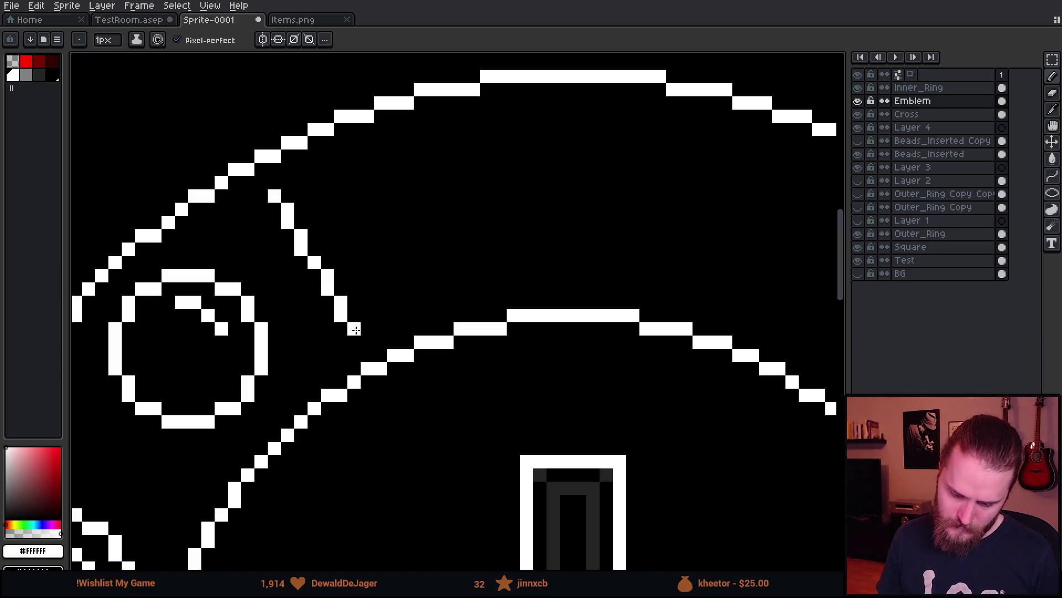
pyautogui.scroll(-6, 355, 330)
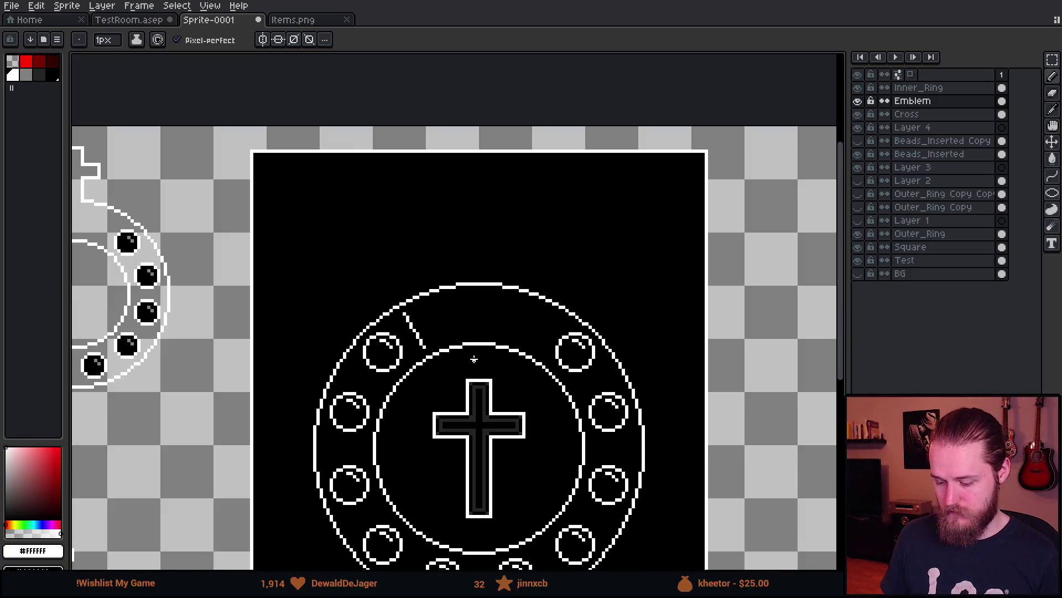
pyautogui.scroll(3, 464, 346)
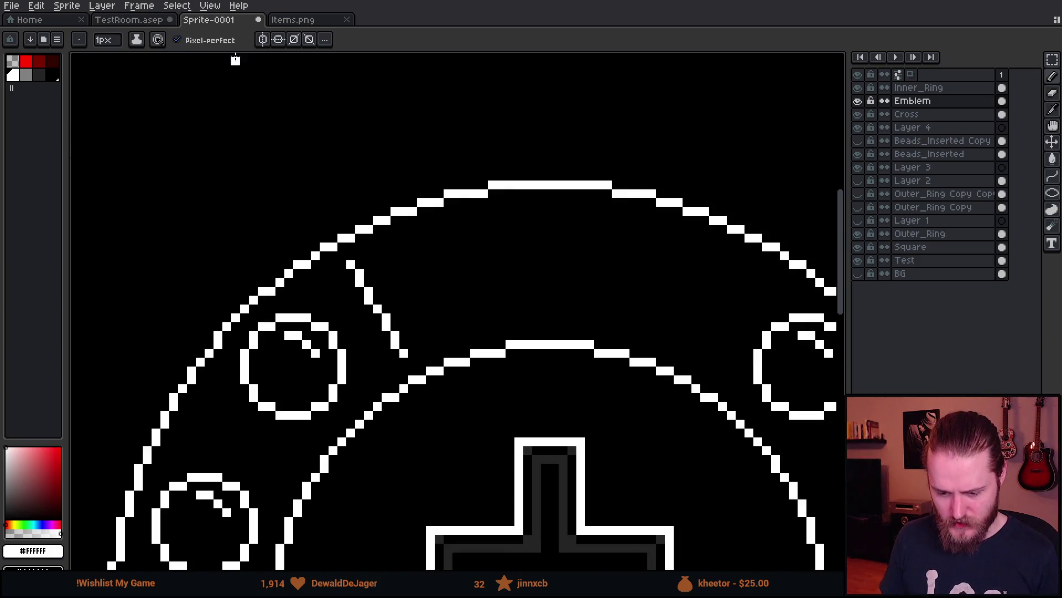
pyautogui.hotkey('ctrl', 'z')
pyautogui.hotkey('ctrl', 'z')
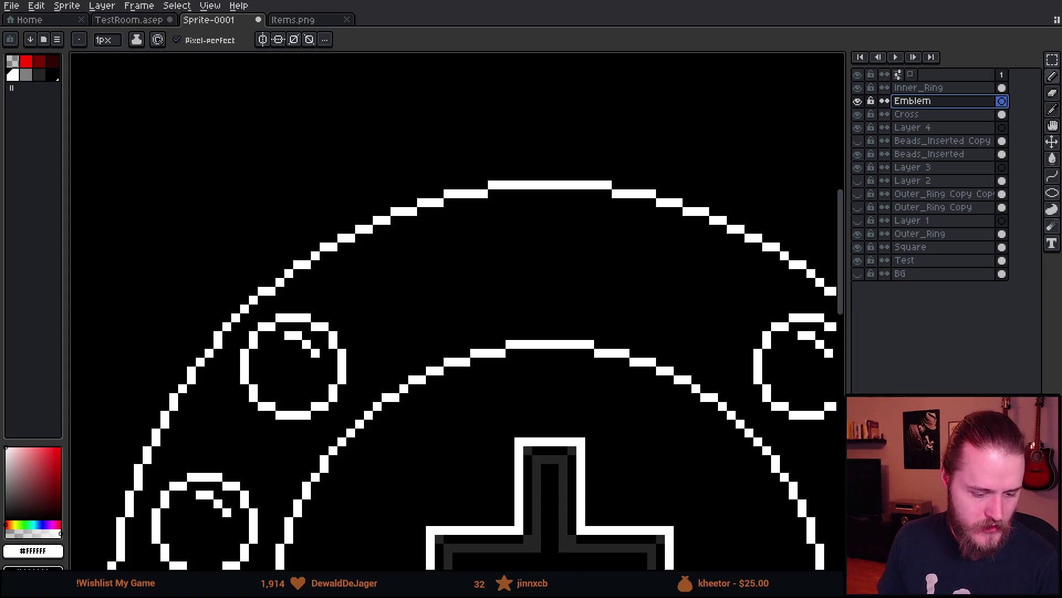
pyautogui.scroll(-2, 457, 273)
pyautogui.scroll(2, 389, 223)
pyautogui.scroll(-2, 464, 159)
pyautogui.scroll(-1, 429, 161)
pyautogui.scroll(-1, 427, 164)
pyautogui.scroll(1, 427, 164)
pyautogui.moveTo(338, 209)
pyautogui.mouseDown()
pyautogui.moveTo(548, 213)
pyautogui.moveTo(531, 248)
pyautogui.moveTo(372, 237)
pyautogui.moveTo(340, 209)
pyautogui.mouseUp()
pyautogui.scroll(-2, 374, 207)
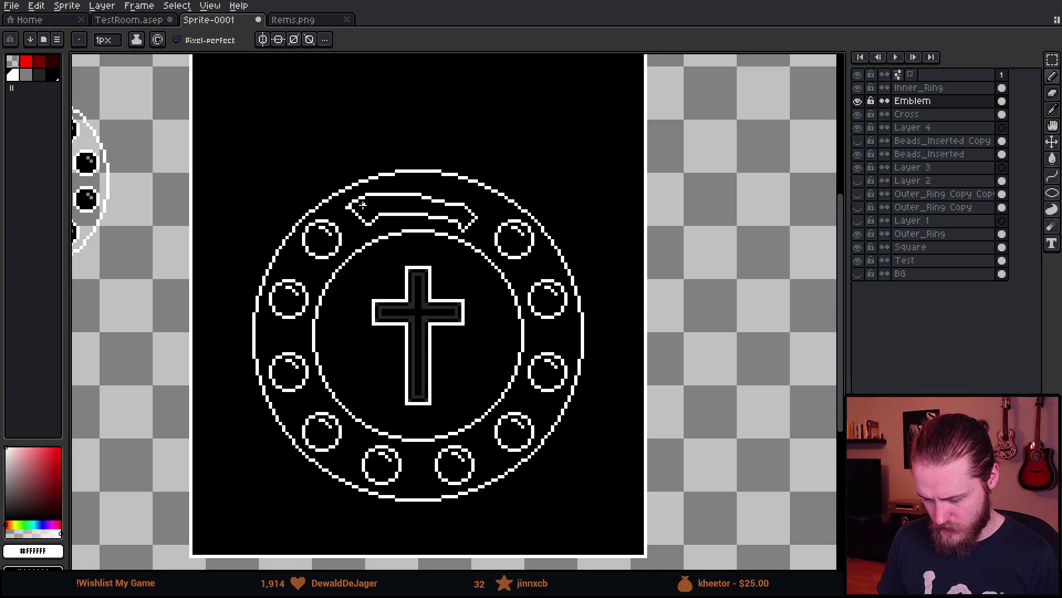
pyautogui.scroll(3, 375, 206)
pyautogui.hotkey('ctrl', 'z')
pyautogui.scroll(1, 375, 206)
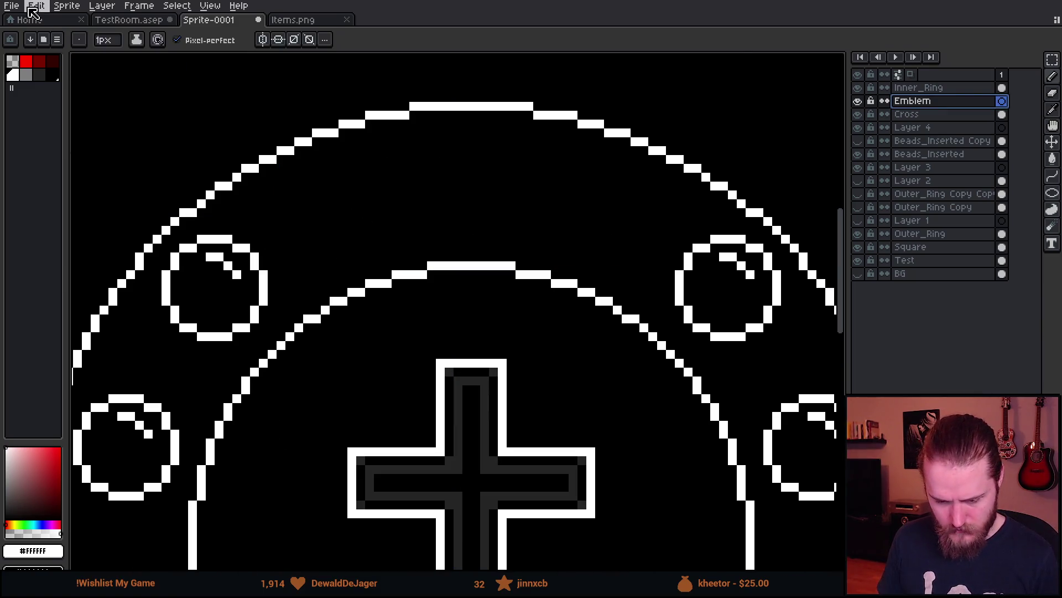
# - Turn on vertical mirror symmetry and pan toward the upper-left ring
pyautogui.scroll(3, 309, 223)
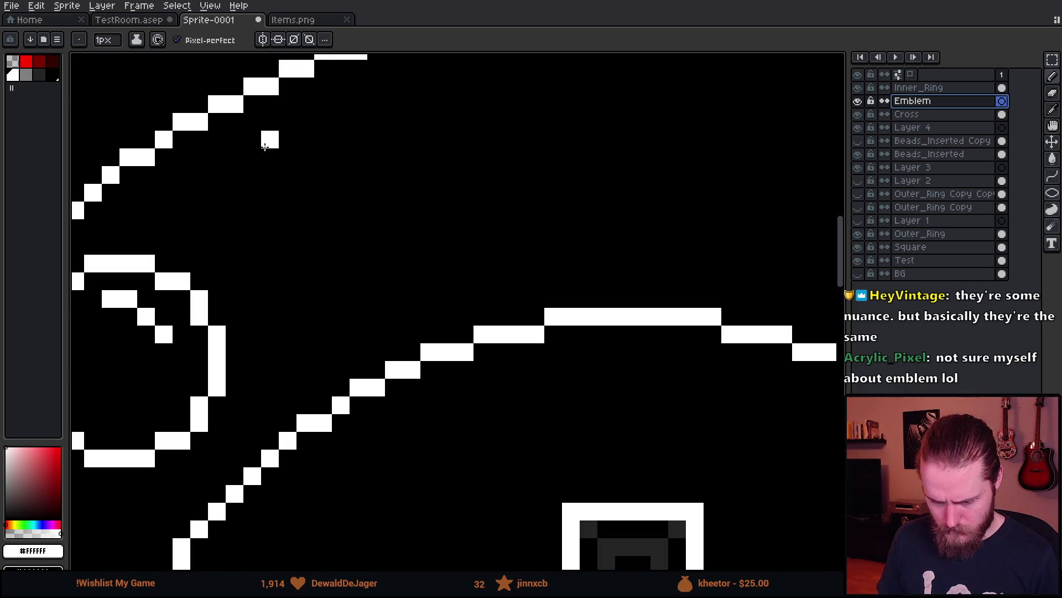
pyautogui.click(262, 40)
pyautogui.moveTo(354, 142); pyautogui.dragTo(336, 219)
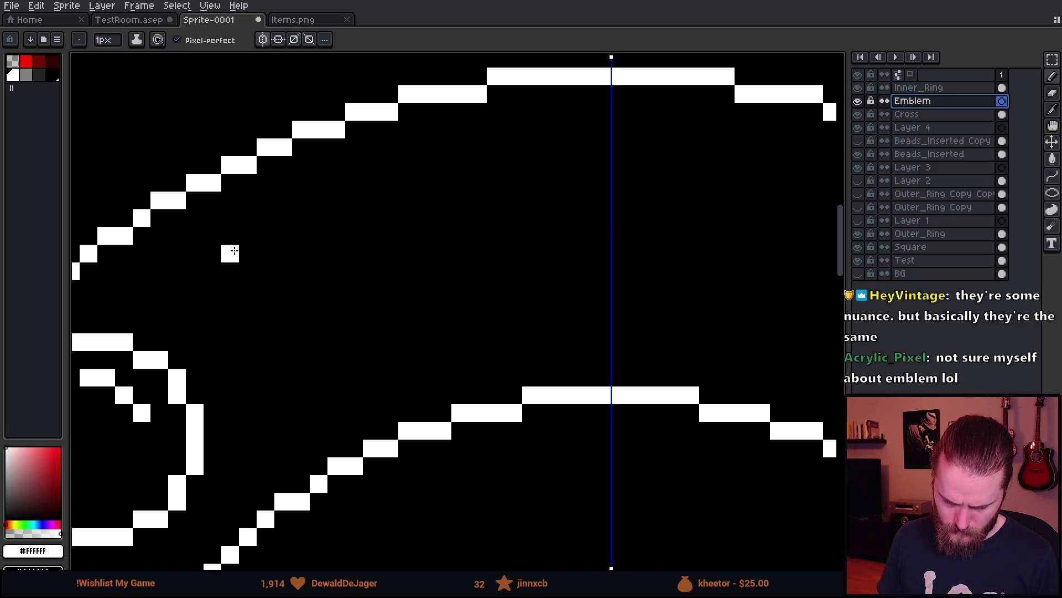
# - Draw a mirrored test diagonal line in the upper ring, extend it, then undo it
pyautogui.moveTo(234, 251)
pyautogui.mouseDown()
pyautogui.moveTo(330, 398)
pyautogui.moveTo(320, 400)
pyautogui.mouseUp()
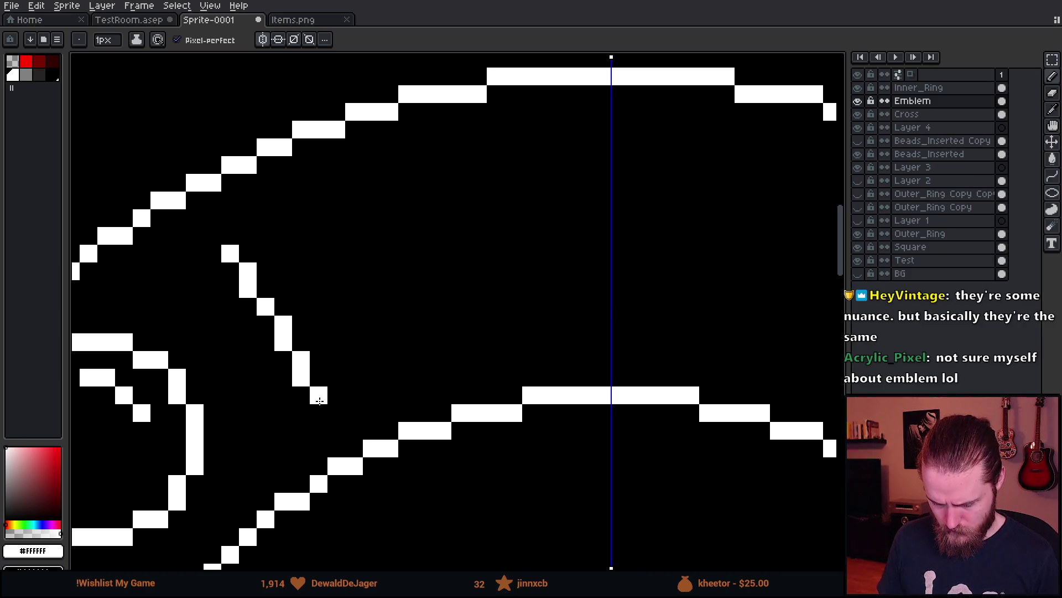
pyautogui.scroll(-3, 319, 401)
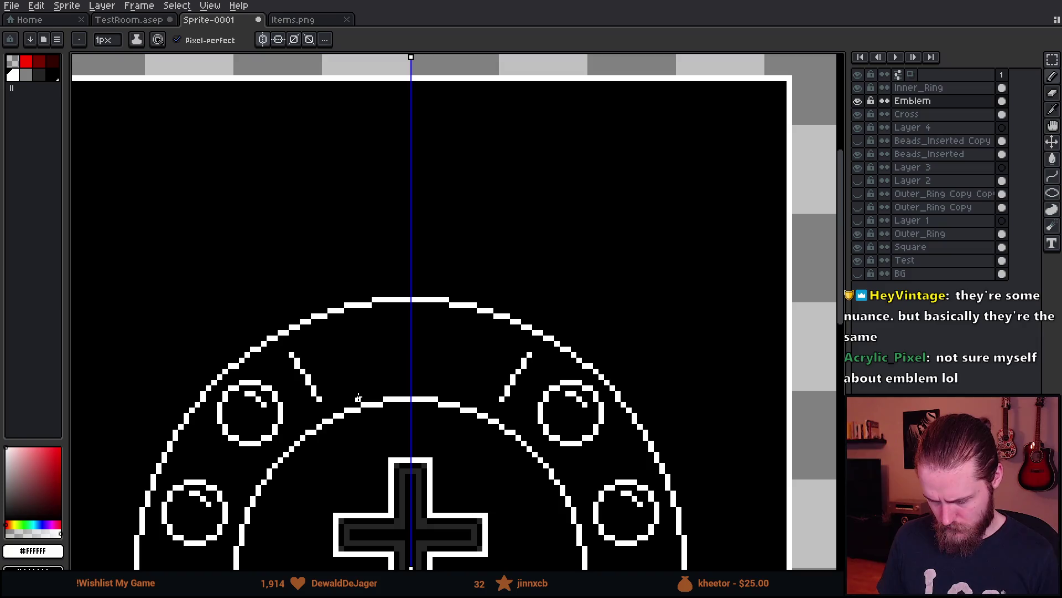
pyautogui.scroll(-1, 347, 364)
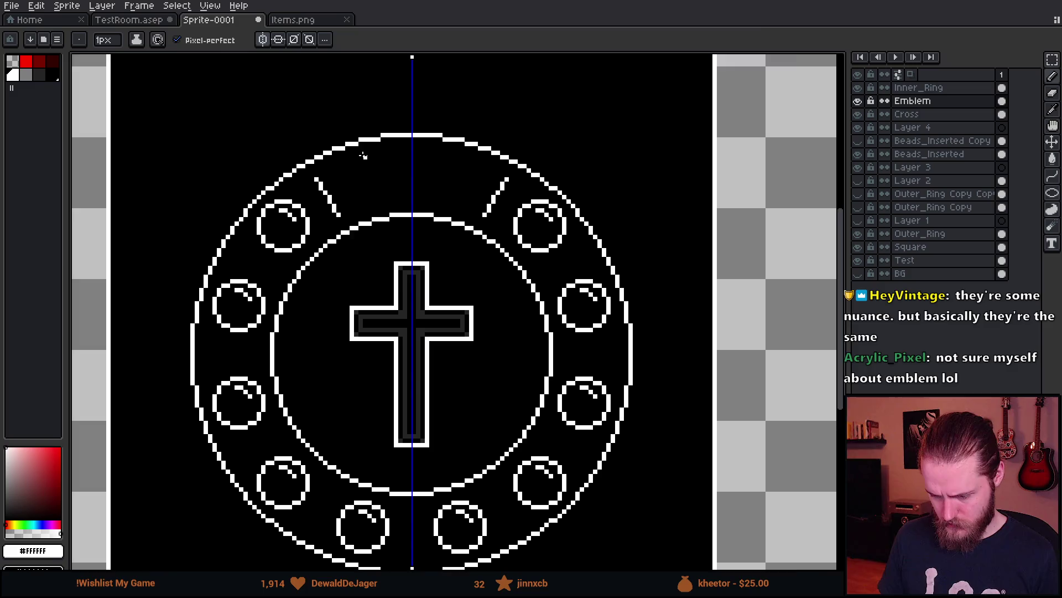
pyautogui.scroll(3, 363, 156)
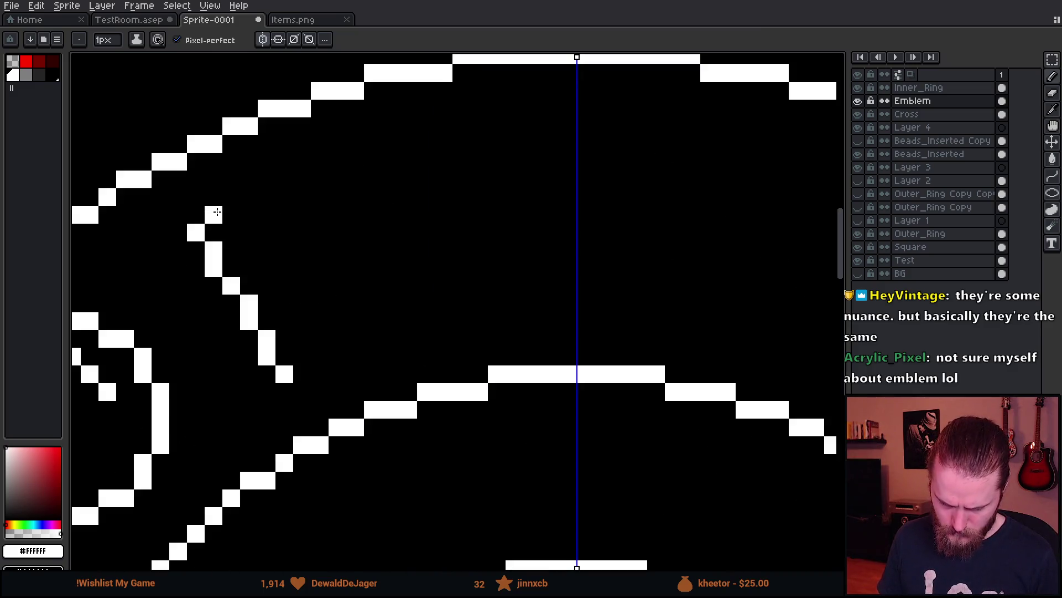
pyautogui.click(231, 214)
pyautogui.click(249, 195)
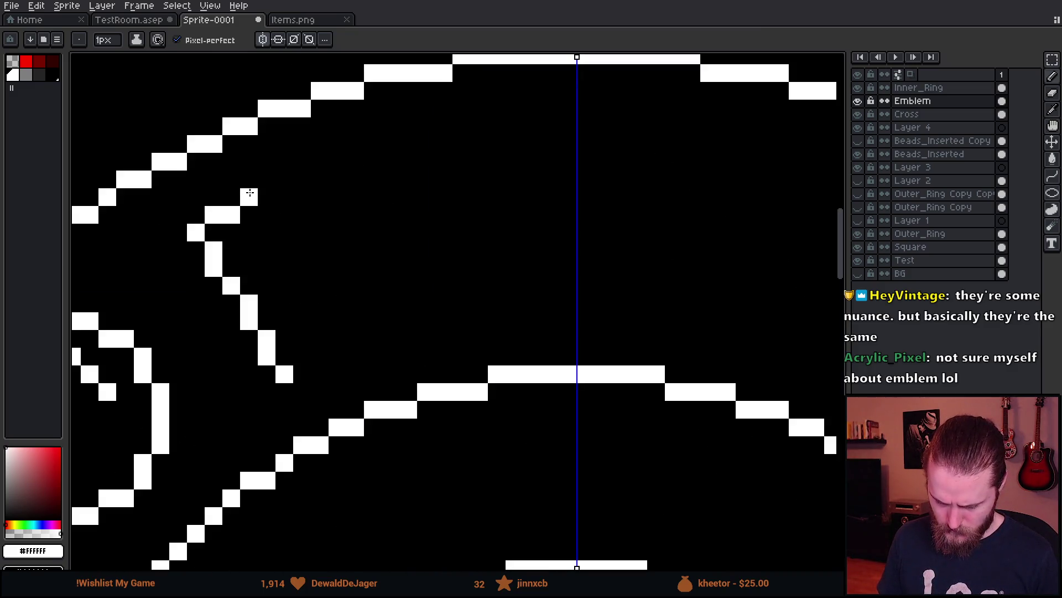
pyautogui.hotkey('ctrl', 'z')
pyautogui.hotkey('ctrl', 'z')
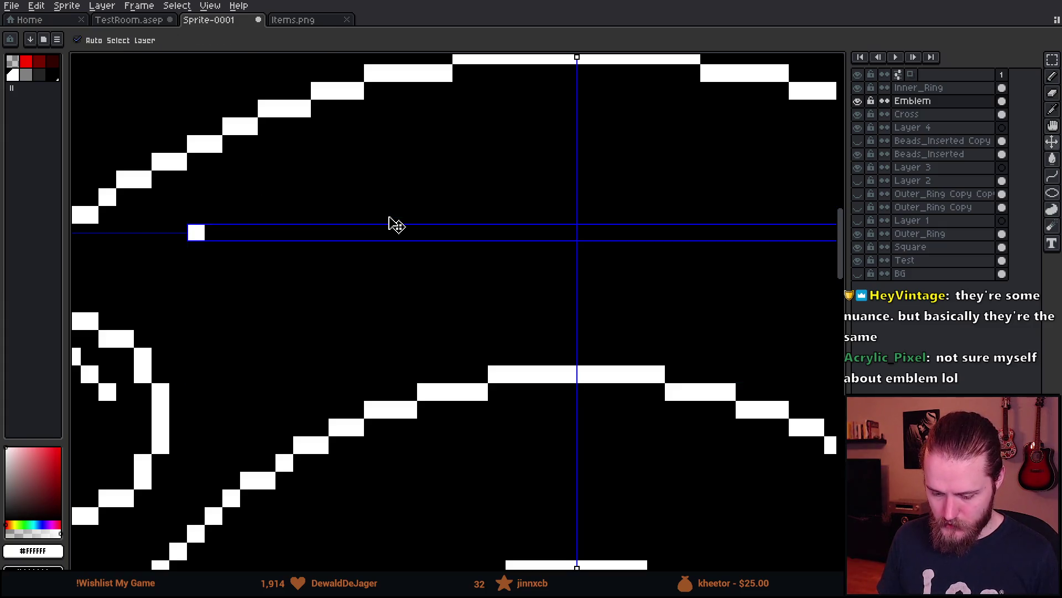
pyautogui.scroll(-3, 391, 221)
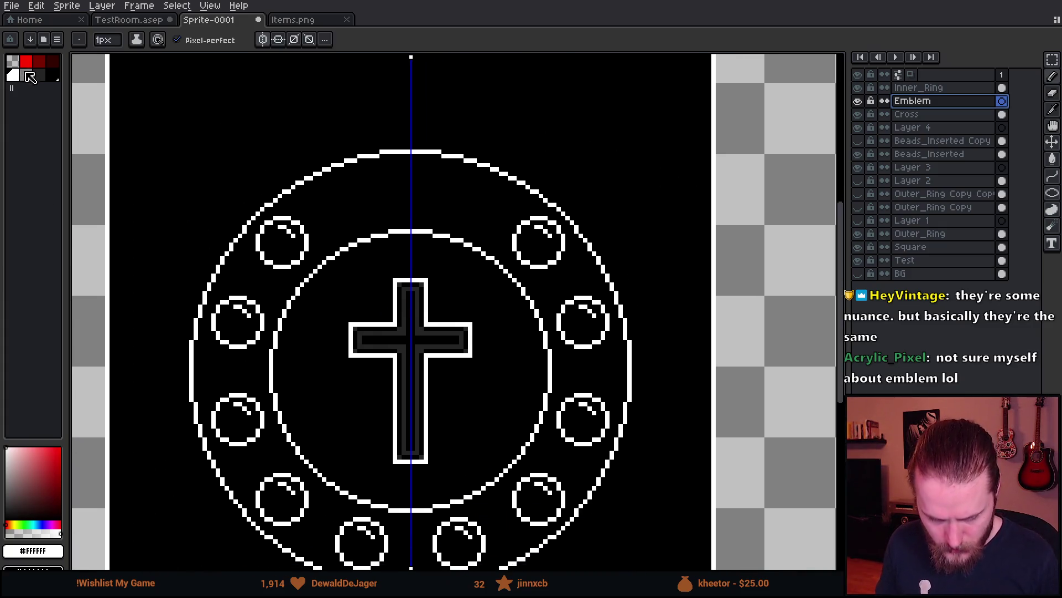
# - Pick palette colour 4, test mirrored lines and ellipses, undo them, and turn symmetry off
pyautogui.click(30, 77)
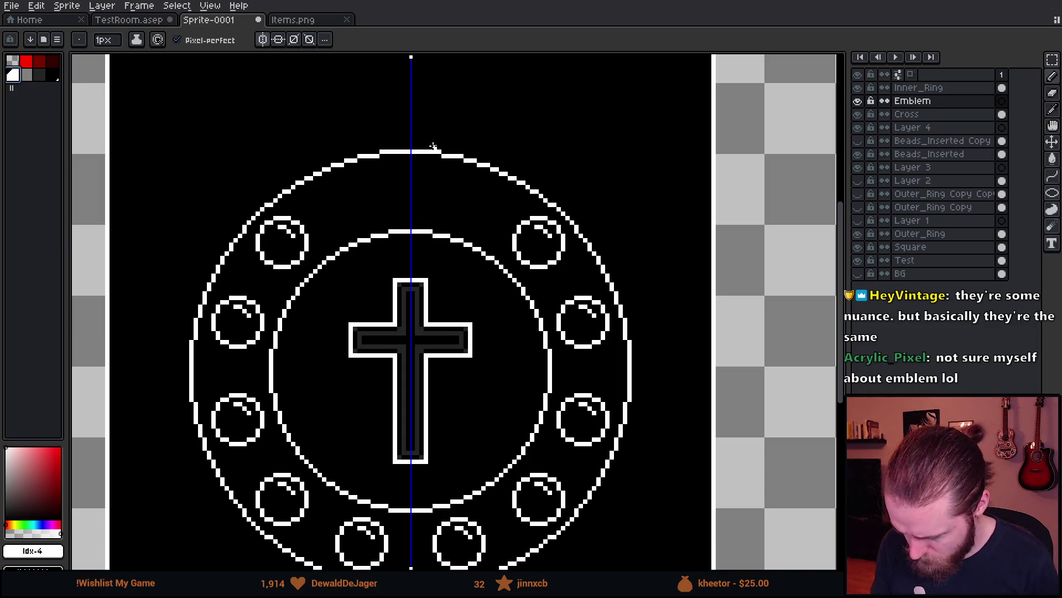
pyautogui.keyDown('shift'); pyautogui.click(434, 146); pyautogui.keyUp('shift')
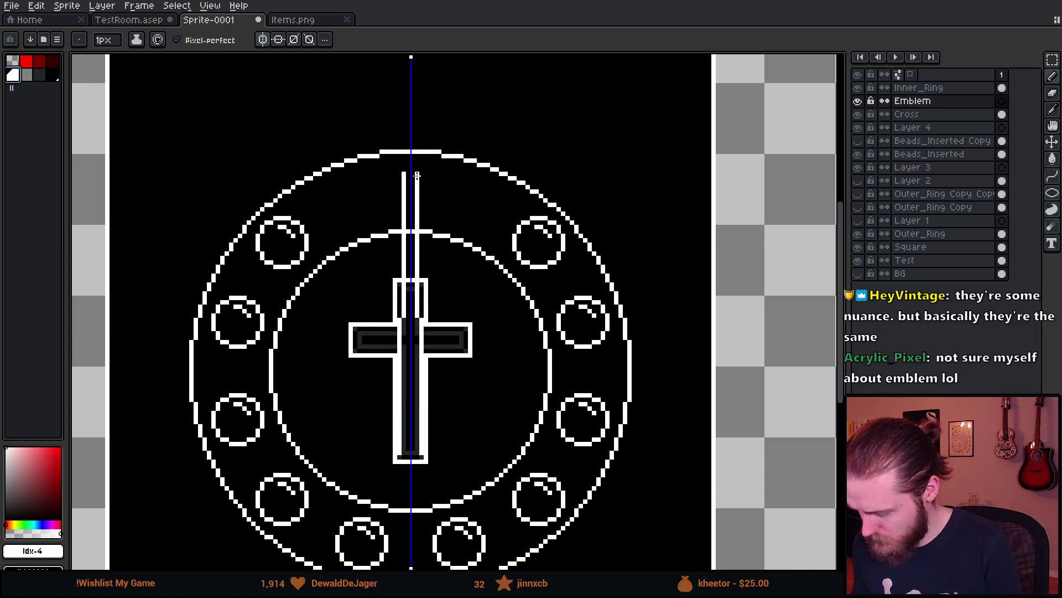
pyautogui.hotkey('ctrl', 'z')
pyautogui.scroll(1, 233, 335)
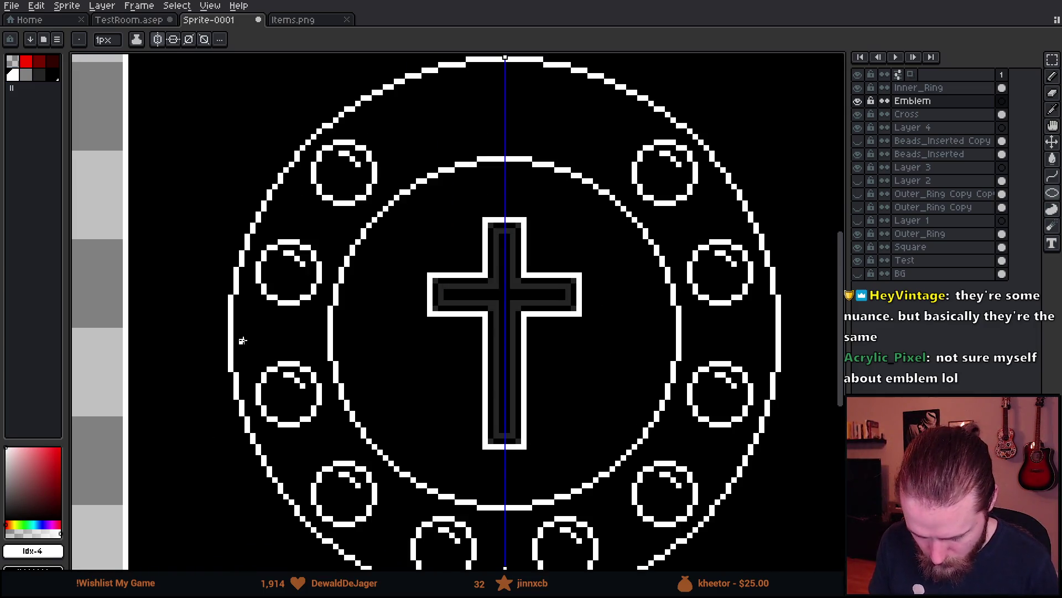
pyautogui.moveTo(247, 342); pyautogui.dragTo(412, 194)
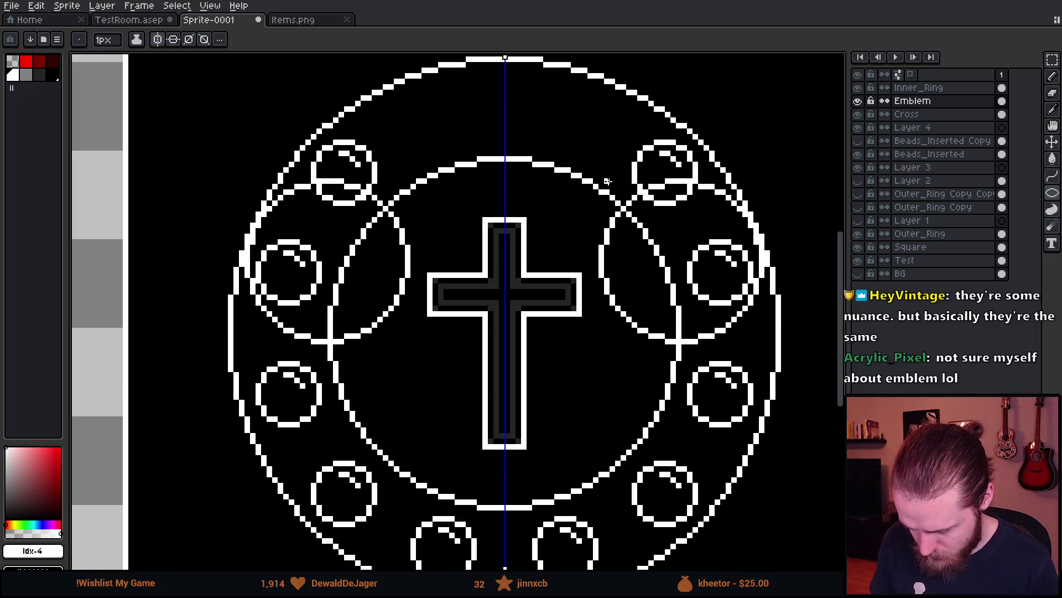
pyautogui.hotkey('ctrl', 'z')
pyautogui.press('u')
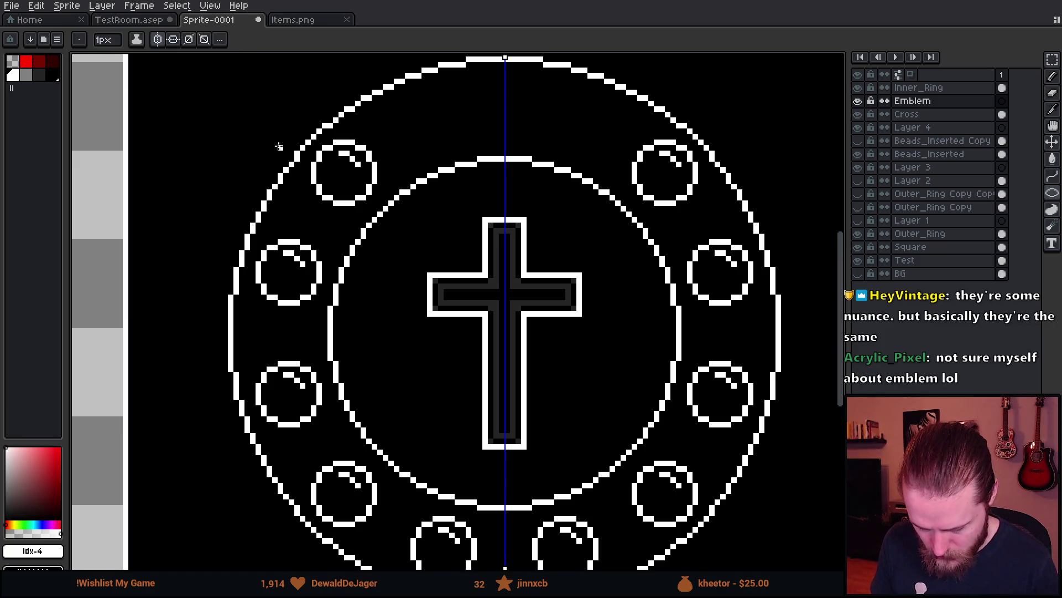
pyautogui.press('b')
pyautogui.click(265, 41)
# - Redraw the off-centre large circle so it spans the whole ring, then shift it up
pyautogui.press('l')
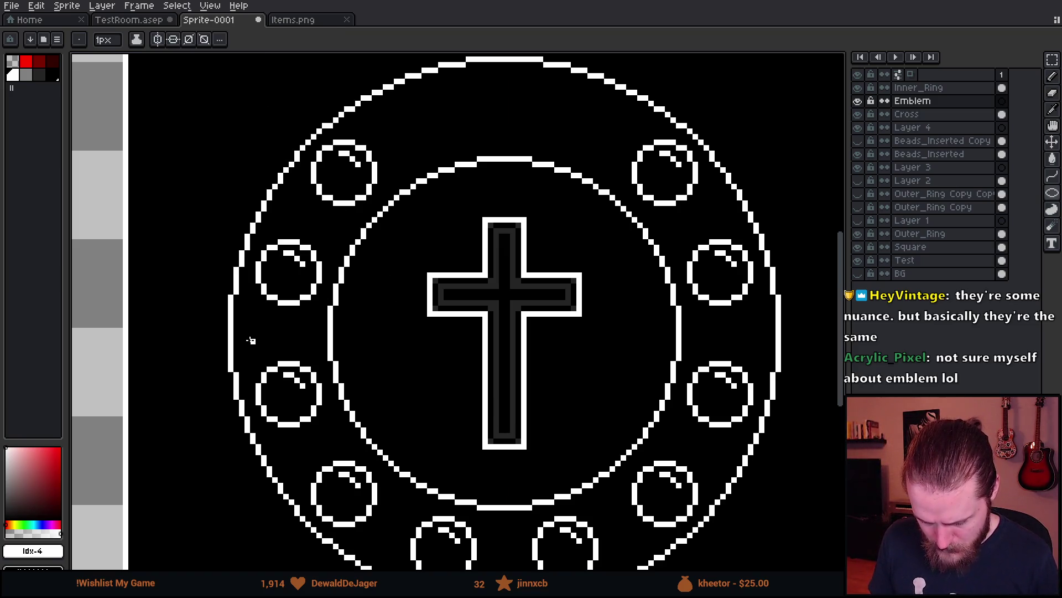
pyautogui.moveTo(247, 340); pyautogui.dragTo(795, 103)
pyautogui.scroll(-2, 379, 430)
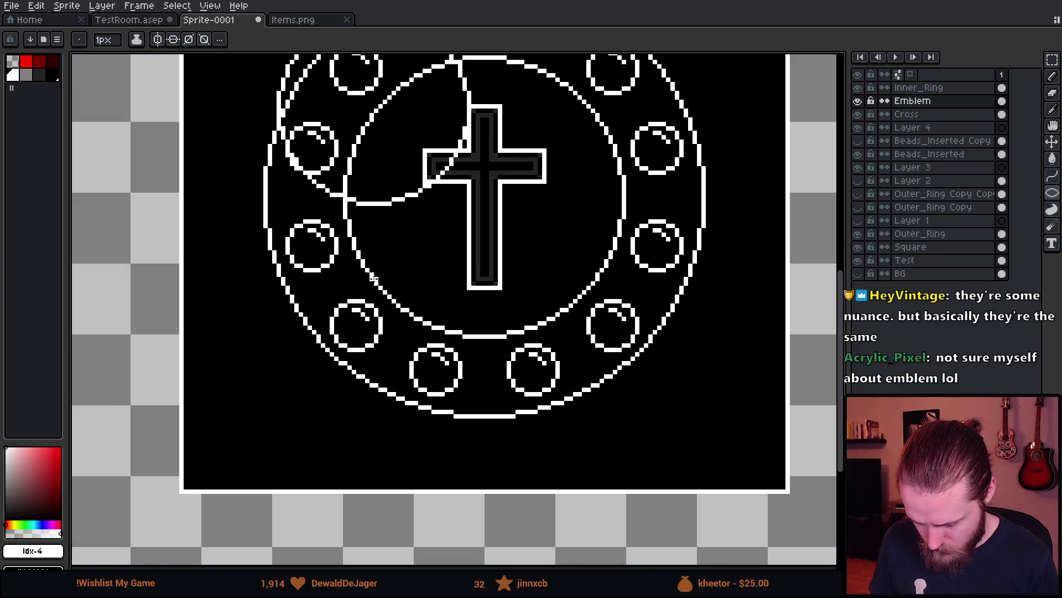
pyautogui.scroll(1, 232, 257)
pyautogui.hotkey('ctrl', 'z')
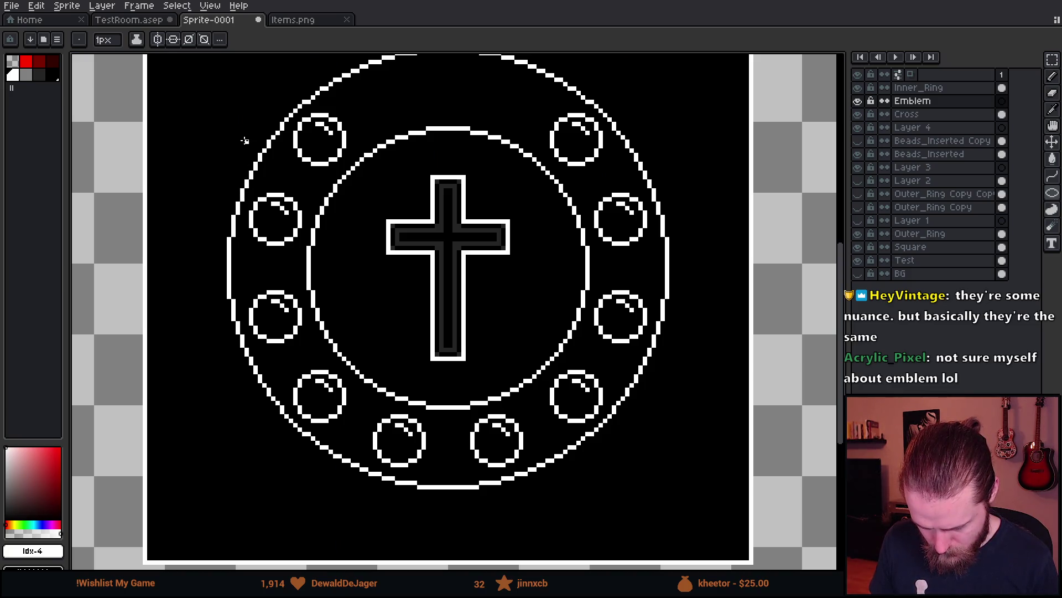
pyautogui.moveTo(242, 133)
pyautogui.mouseDown()
pyautogui.moveTo(575, 460)
pyautogui.moveTo(621, 474)
pyautogui.moveTo(721, 544)
pyautogui.mouseUp()
pyautogui.moveTo(506, 418); pyautogui.dragTo(503, 347)
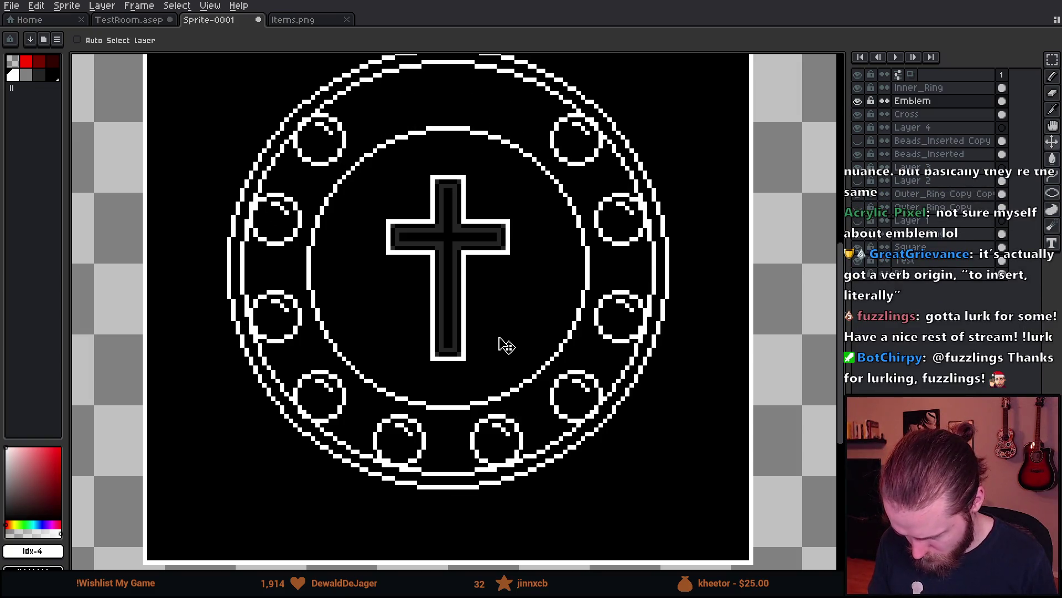
pyautogui.scroll(-1, 506, 345)
pyautogui.scroll(1, 507, 285)
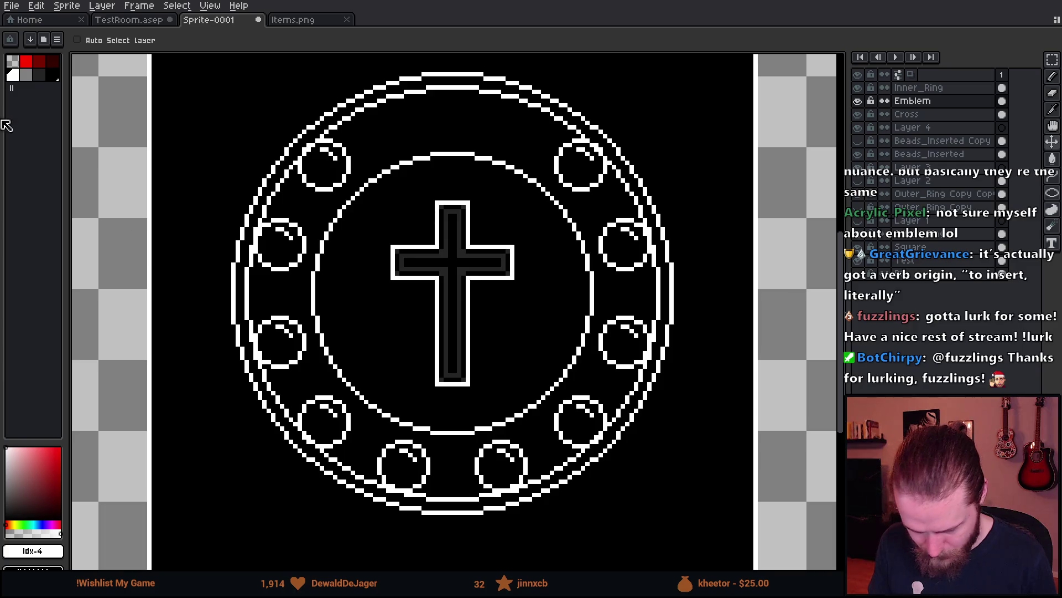
# - Try placing a copy of the inner ring around the cross, then undo the misplaced copy
pyautogui.press('b')
pyautogui.scroll(2, 306, 299)
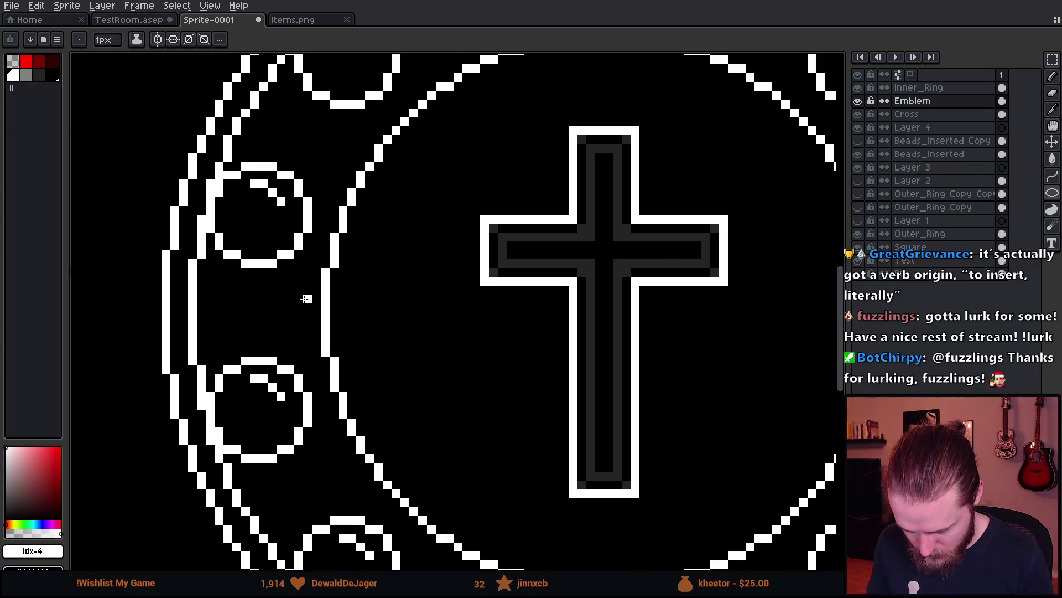
pyautogui.scroll(-1, 307, 289)
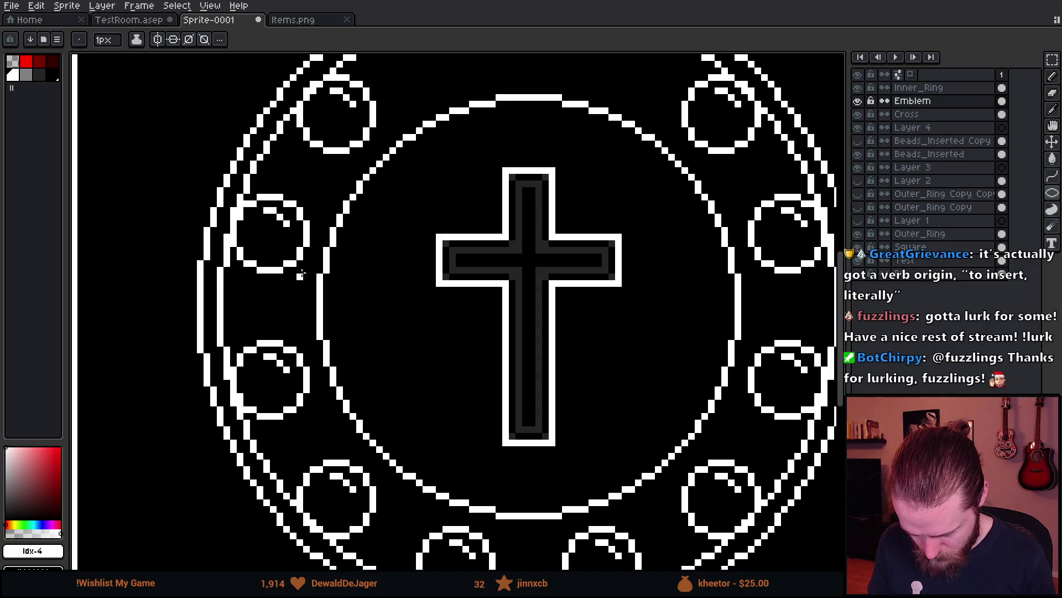
pyautogui.moveTo(301, 178)
pyautogui.mouseDown()
pyautogui.moveTo(234, 193)
pyautogui.moveTo(275, 247)
pyautogui.mouseUp()
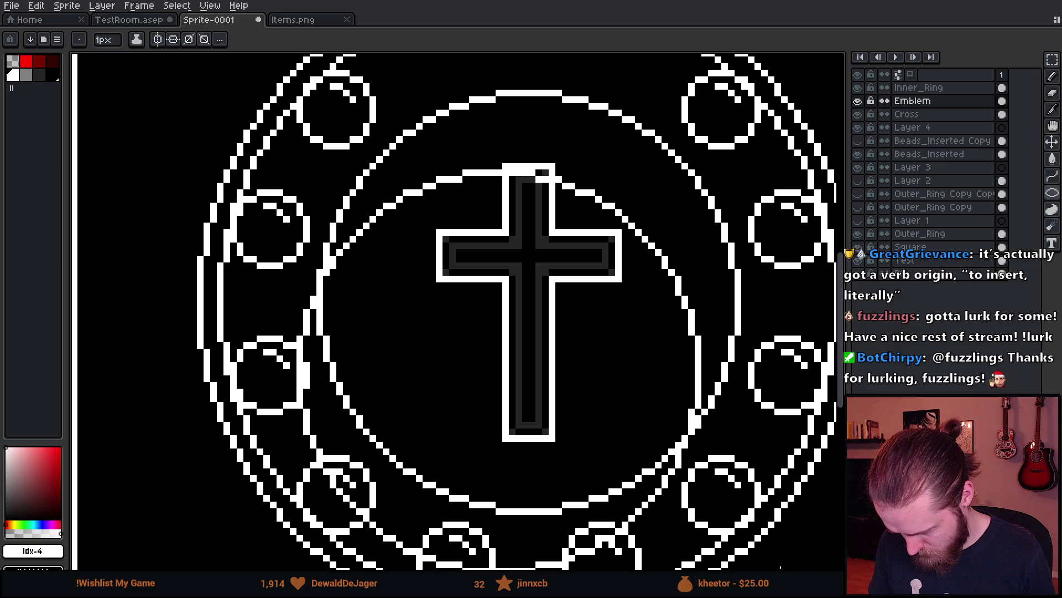
pyautogui.scroll(-2, 520, 311)
pyautogui.moveTo(828, 566)
pyautogui.mouseDown()
pyautogui.moveTo(821, 559)
pyautogui.moveTo(836, 568)
pyautogui.mouseUp()
pyautogui.press('-')
pyautogui.press('Return')
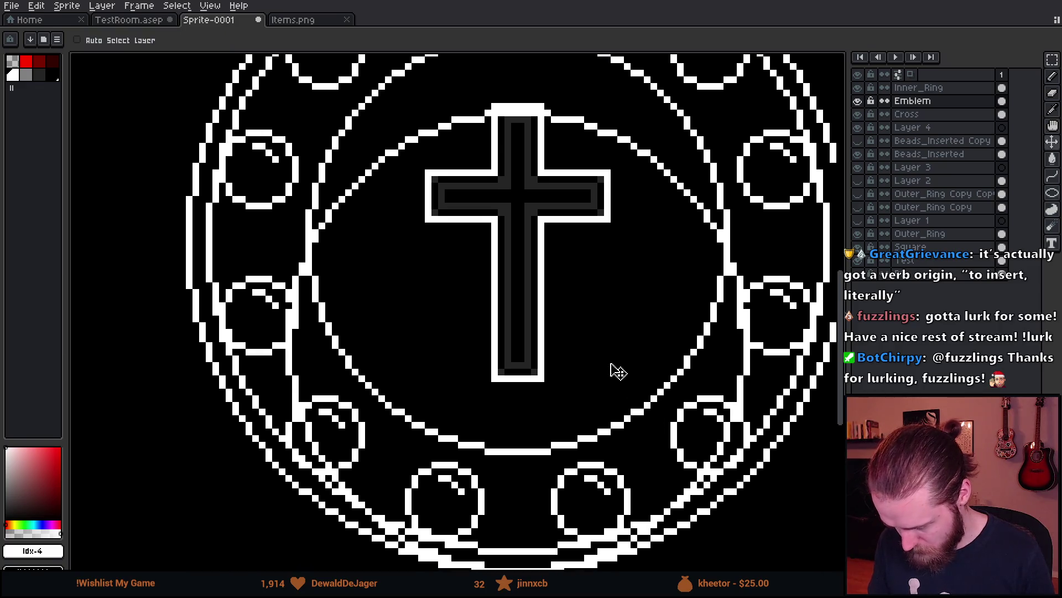
pyautogui.scroll(1, 612, 372)
pyautogui.hotkey('ctrl', 'z')
pyautogui.scroll(-1, 589, 354)
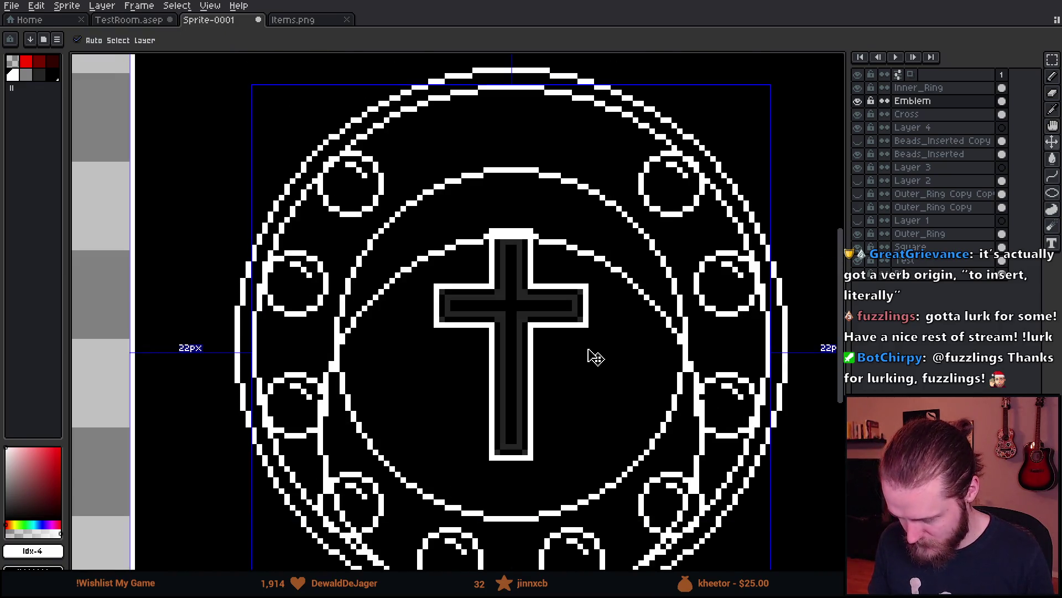
pyautogui.scroll(1, 589, 354)
# - Add Layer 5 above Emblem and nudge the new ring pixels one step right and down
pyautogui.hotkey('shift', 'n')
pyautogui.scroll(2, 324, 249)
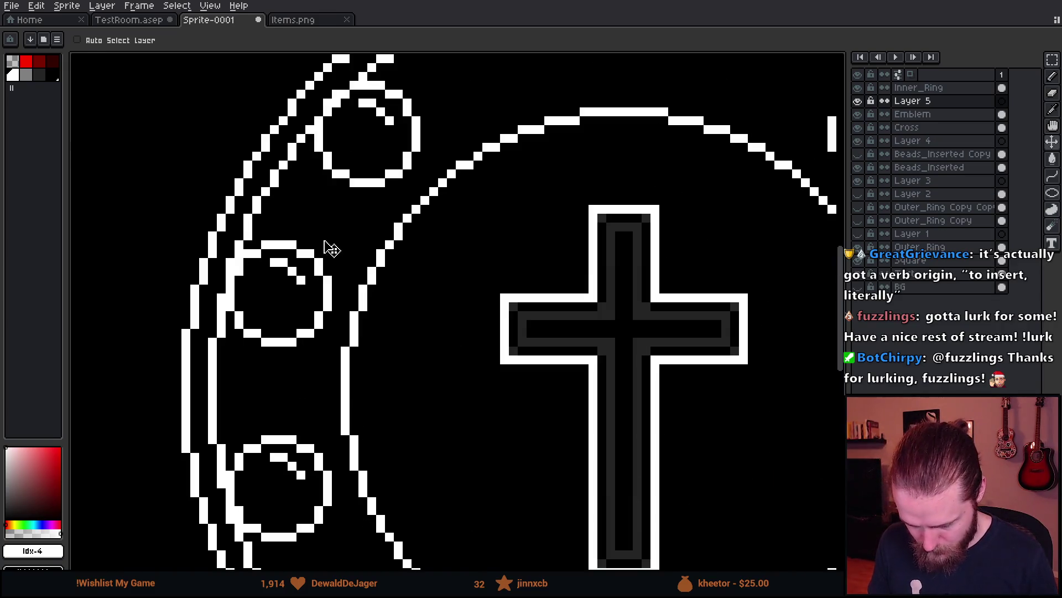
pyautogui.press('b')
pyautogui.press('l')
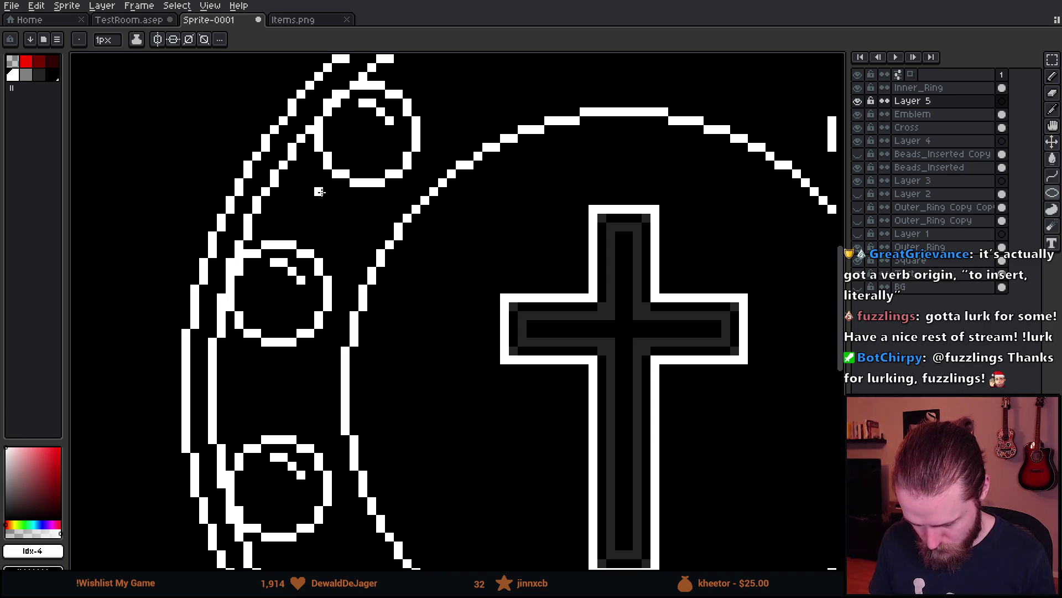
pyautogui.scroll(-2, 320, 191)
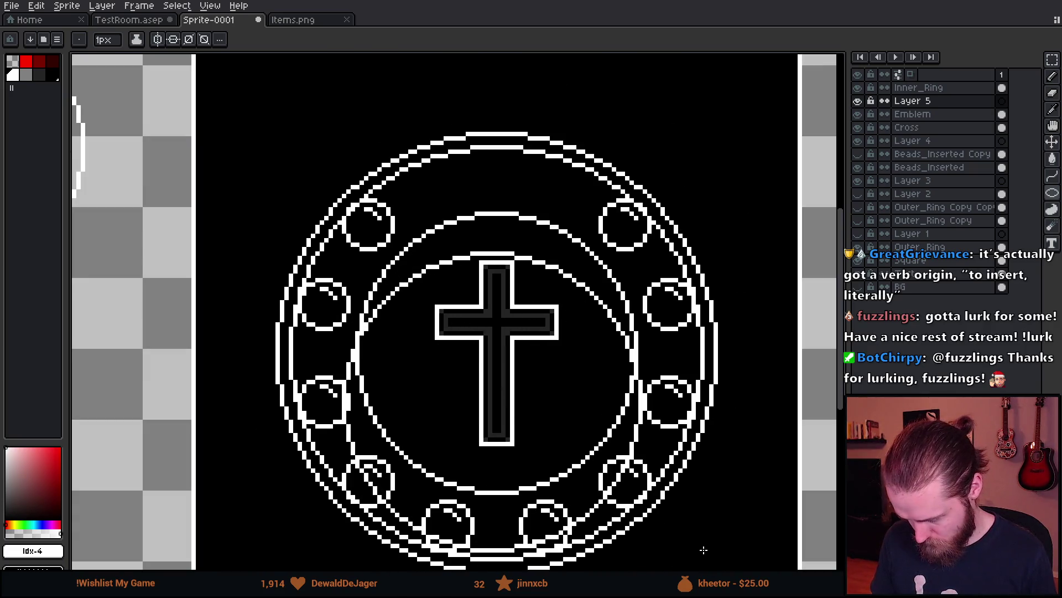
pyautogui.press('Right')
pyautogui.press('Down')
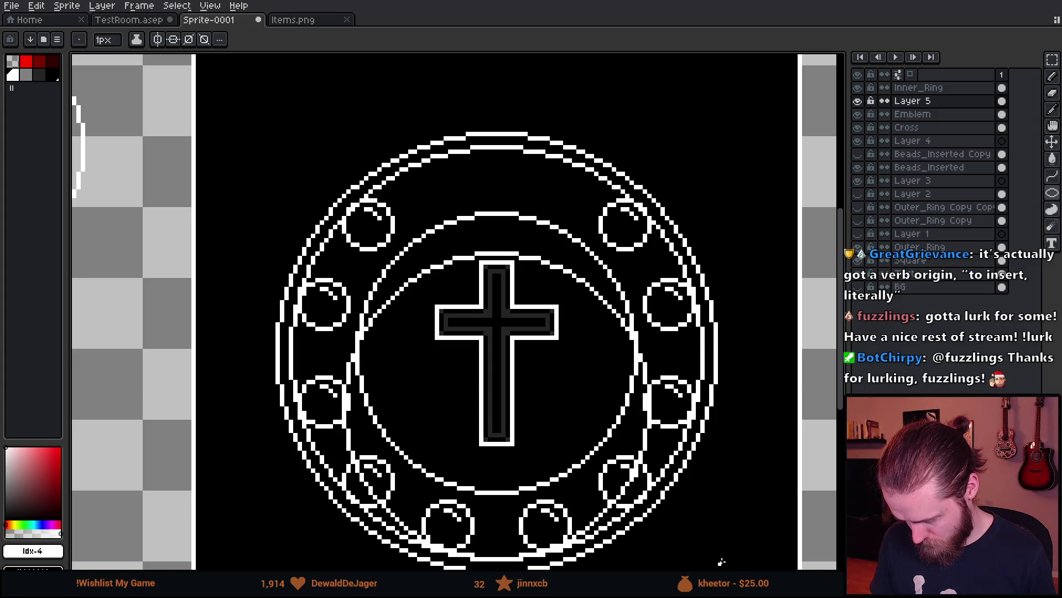
pyautogui.press('v')
pyautogui.scroll(1, 671, 515)
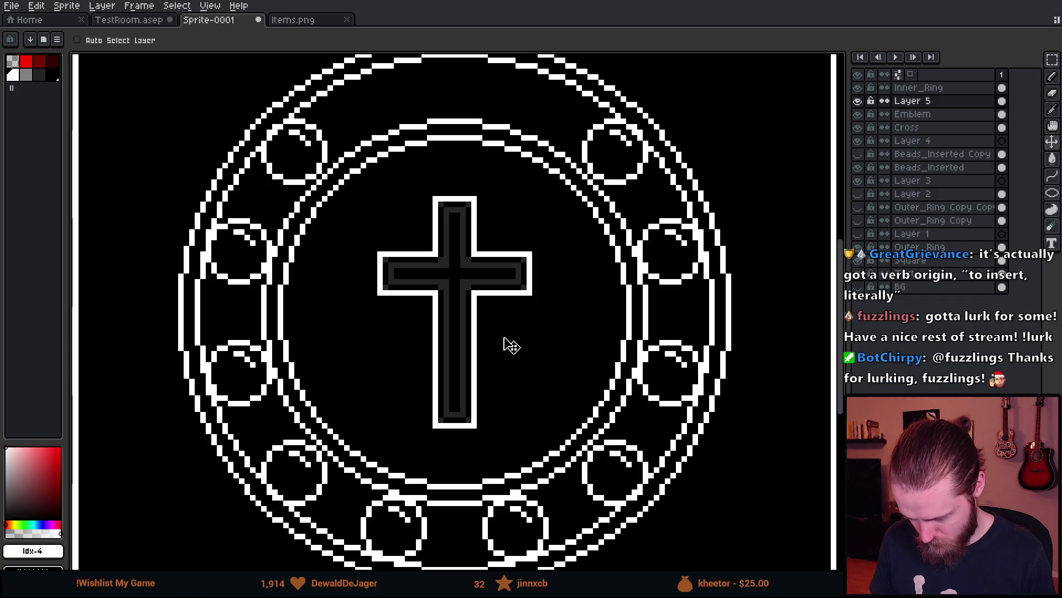
pyautogui.scroll(-1, 504, 340)
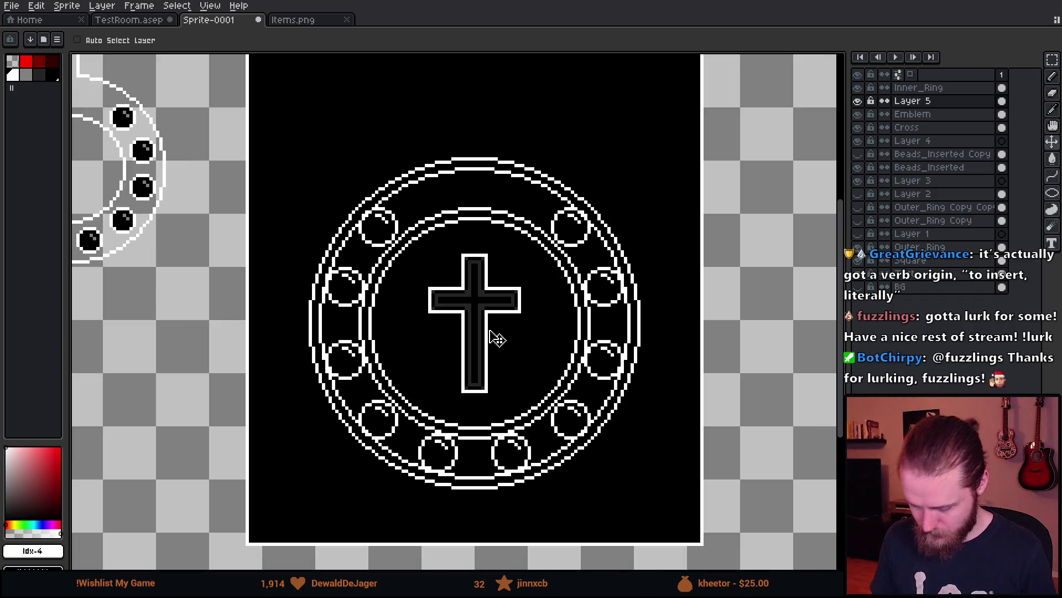
pyautogui.scroll(-1, 497, 338)
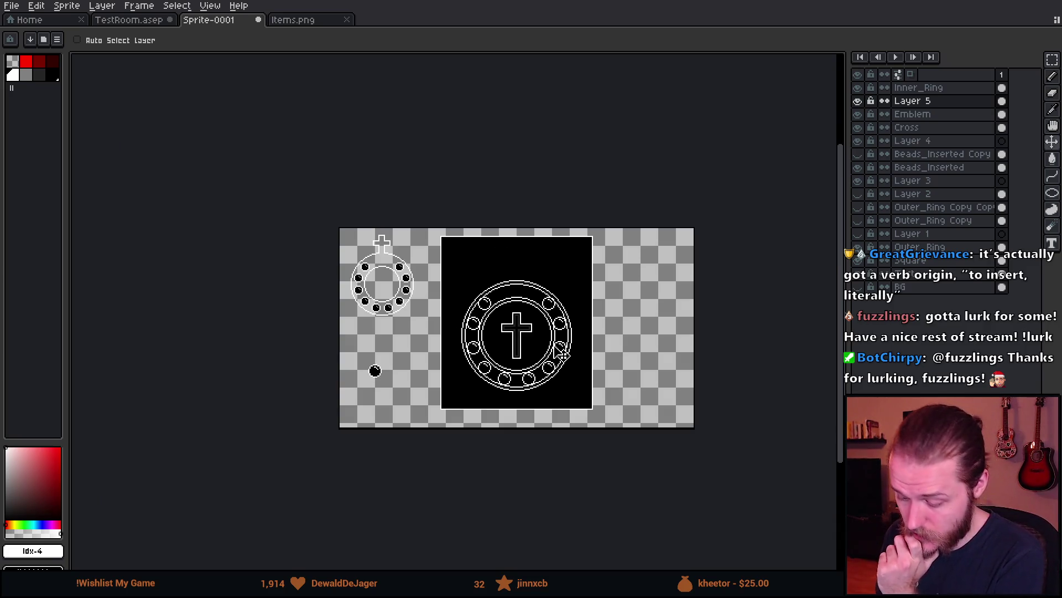
pyautogui.scroll(1, 563, 354)
pyautogui.scroll(-1, 410, 166)
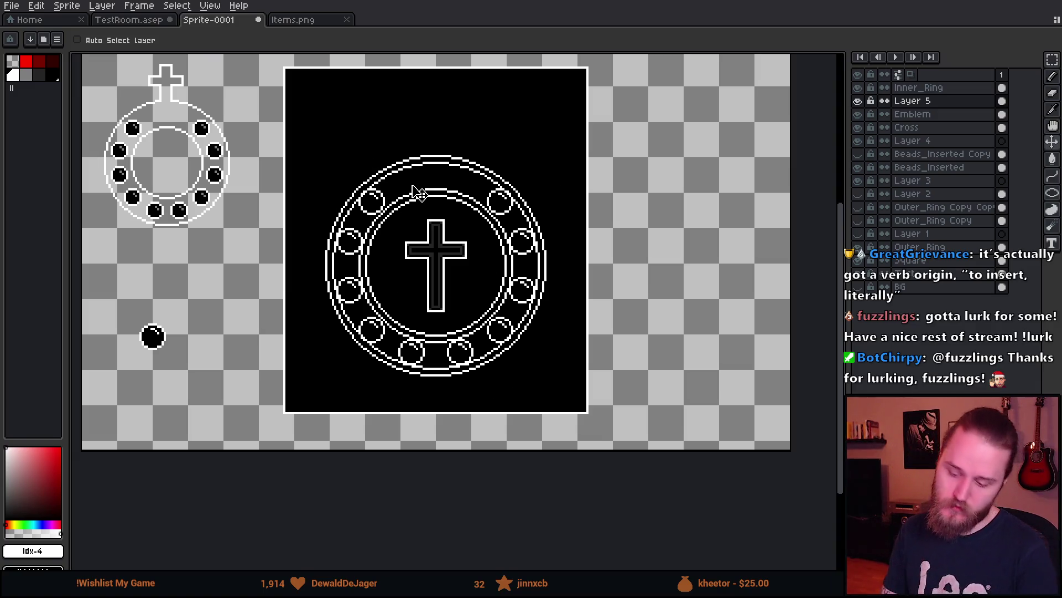
pyautogui.scroll(2, 399, 218)
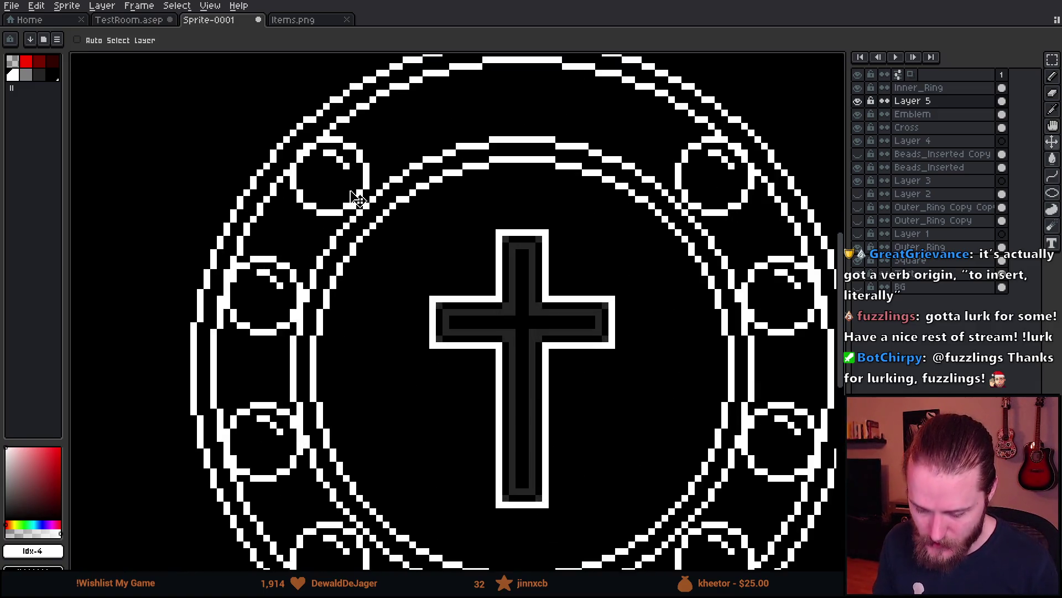
pyautogui.scroll(-1, 211, 109)
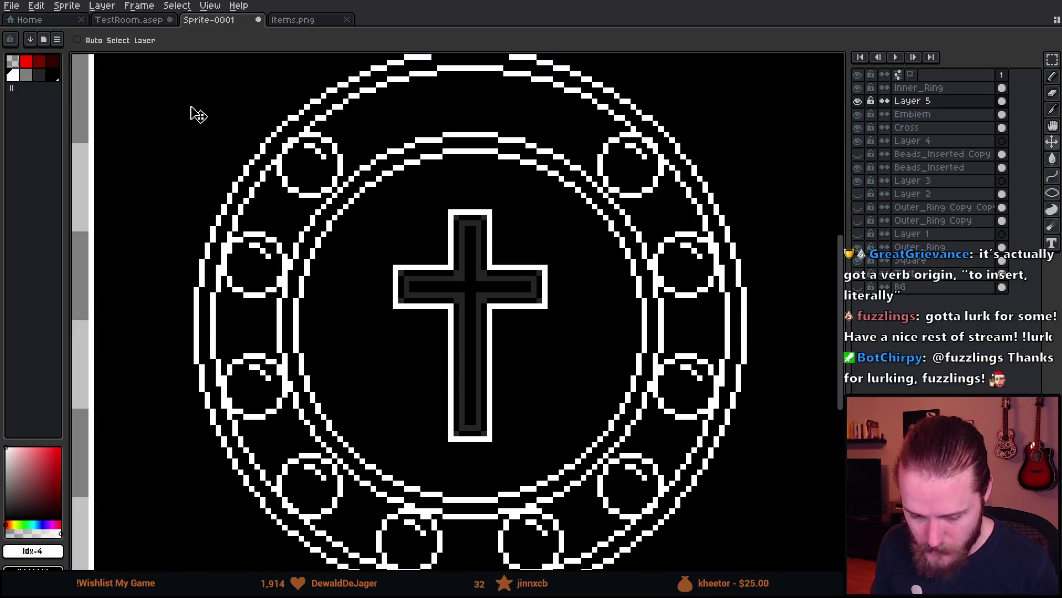
# - Paint-bucket the new ring with the dark grey palette colour
pyautogui.click(30, 75)
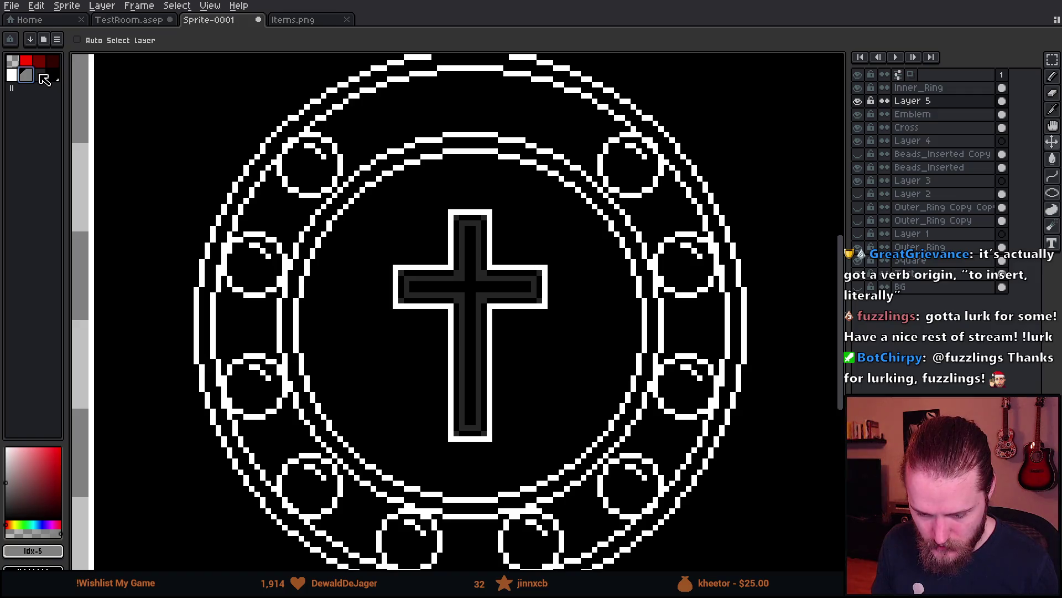
pyautogui.click(40, 75)
pyautogui.press('g')
pyautogui.scroll(1, 403, 145)
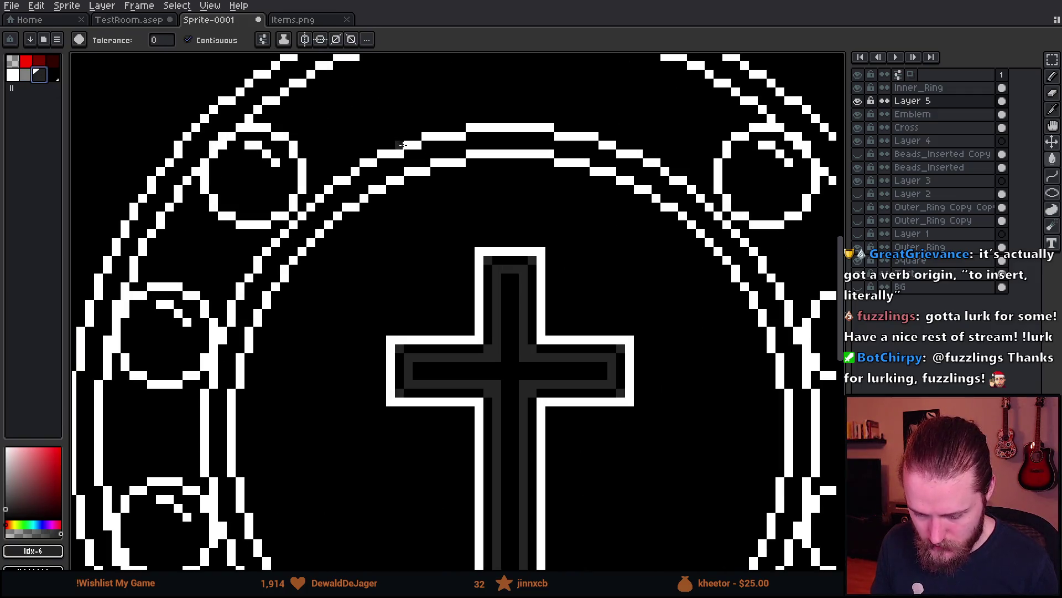
pyautogui.click(398, 154)
# - Merge Layer 5 down into Emblem and move Emblem just above Outer_Ring
pyautogui.click(963, 114)
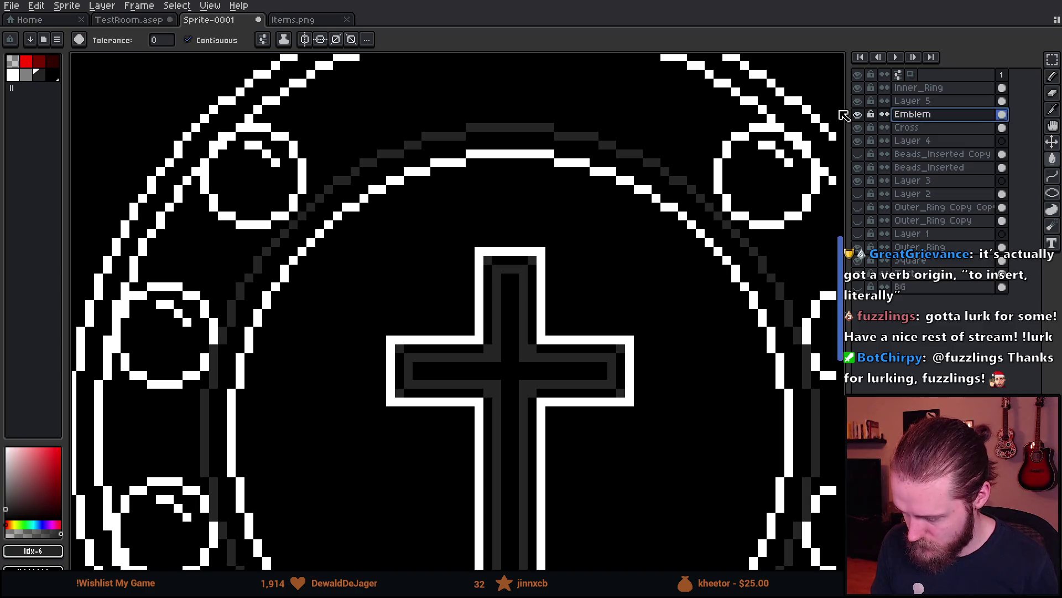
pyautogui.scroll(-2, 334, 67)
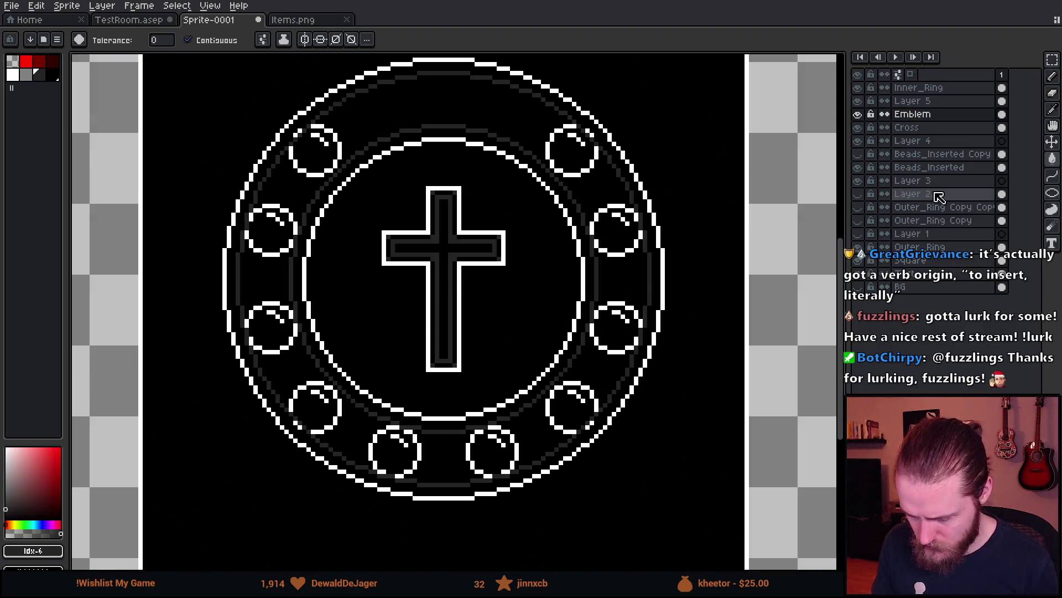
pyautogui.click(935, 102)
pyautogui.rightClick(935, 102)
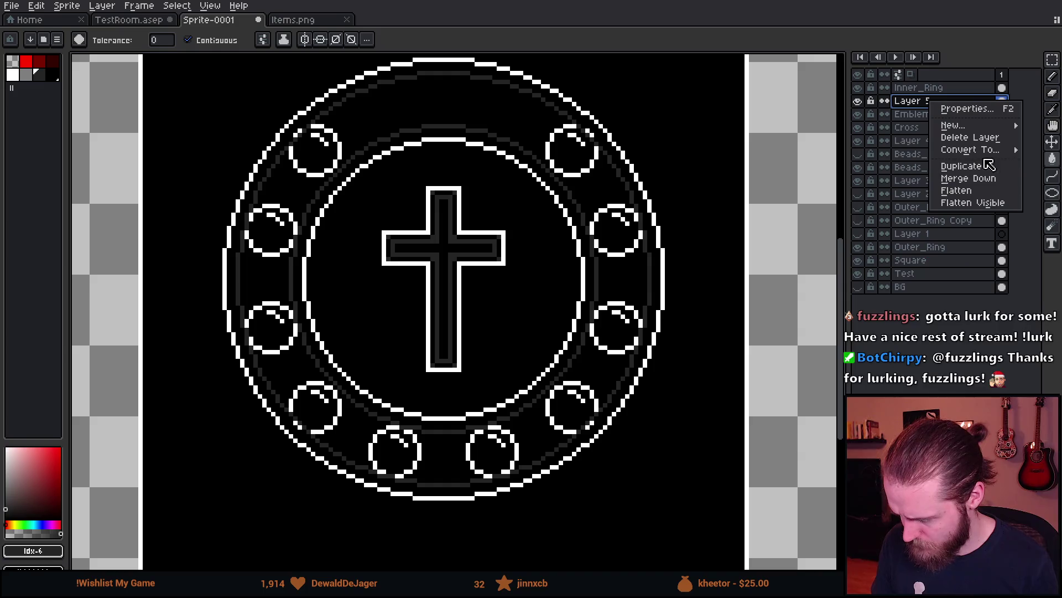
pyautogui.click(966, 173)
pyautogui.doubleClick(941, 102)
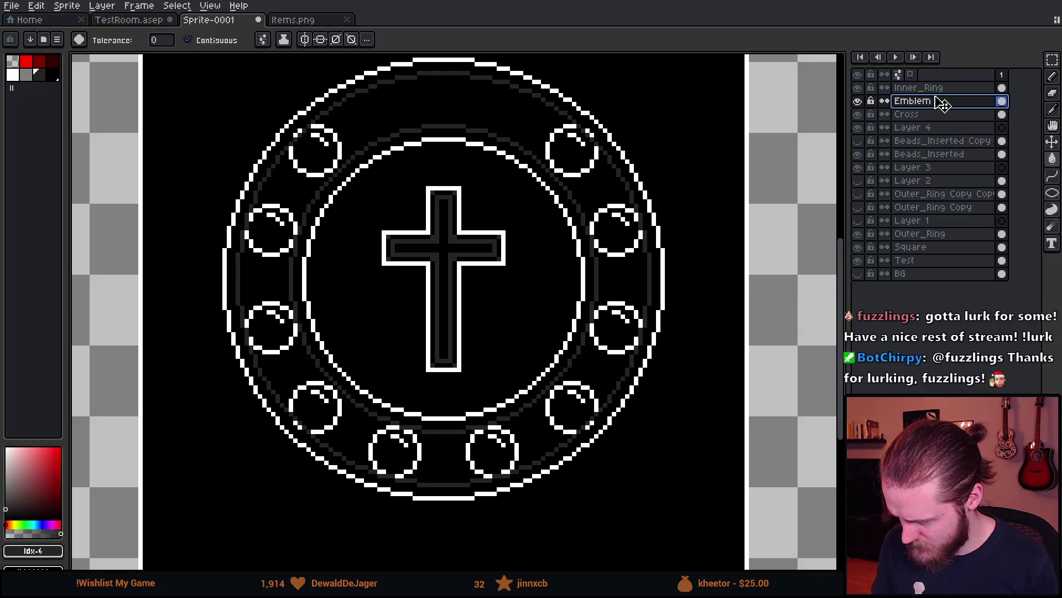
pyautogui.moveTo(944, 102); pyautogui.dragTo(957, 233)
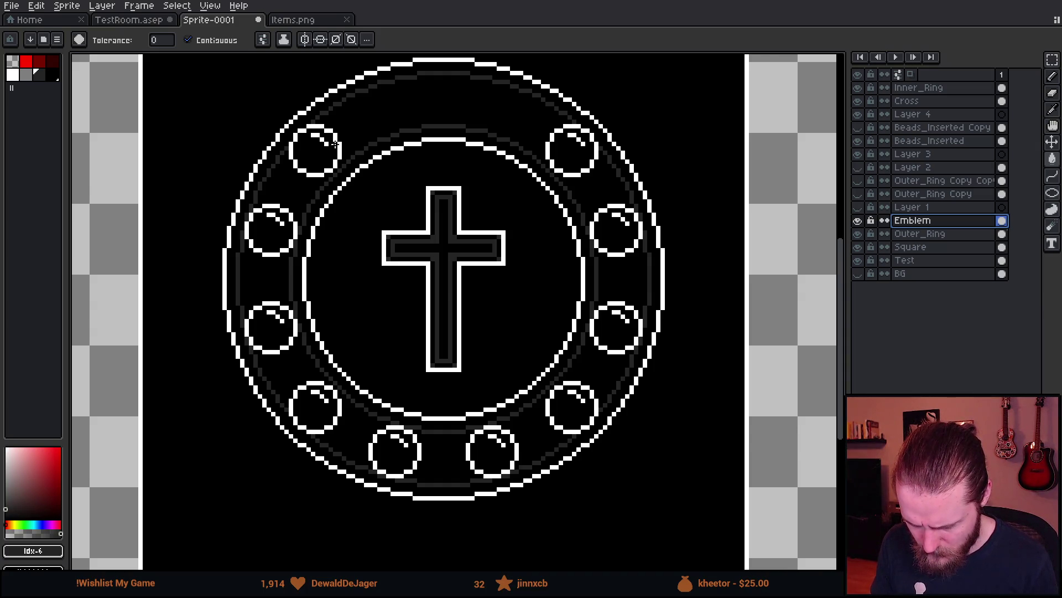
# - On Beads_Inserted, lasso the upper-left bead, shift it one pixel right and down, then deselect
pyautogui.scroll(-3, 334, 146)
pyautogui.scroll(3, 332, 147)
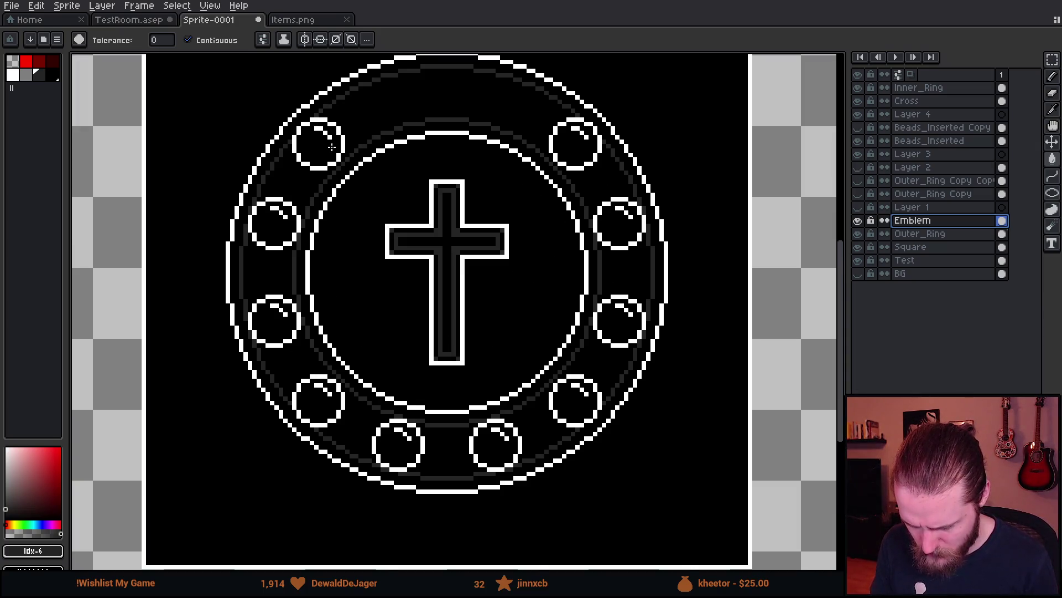
pyautogui.scroll(3, 332, 147)
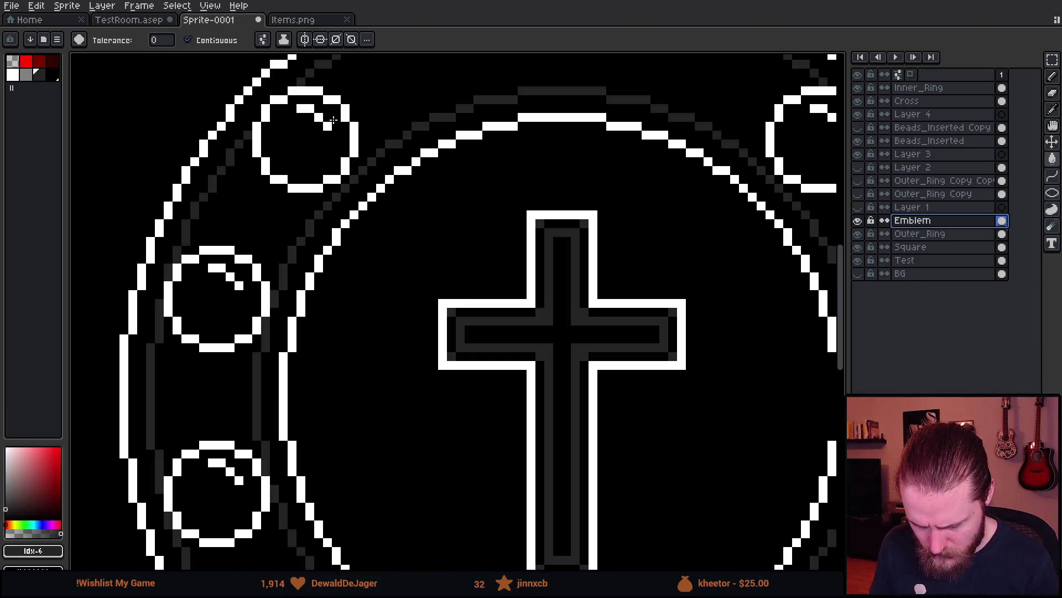
pyautogui.click(941, 141)
pyautogui.press('q')
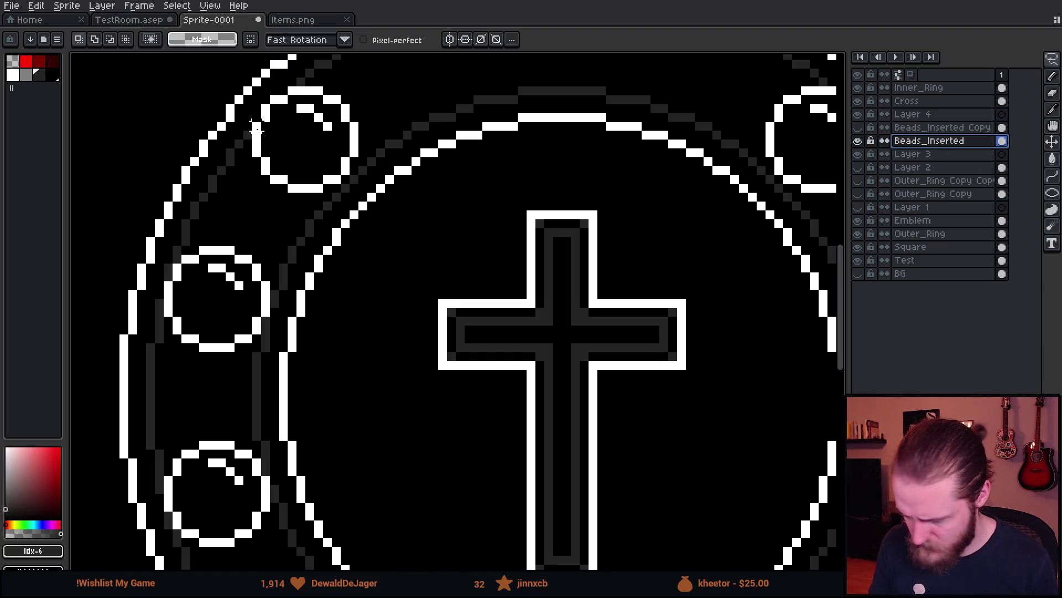
pyautogui.moveTo(315, 88)
pyautogui.mouseDown()
pyautogui.moveTo(252, 161)
pyautogui.moveTo(368, 143)
pyautogui.moveTo(337, 56)
pyautogui.mouseUp()
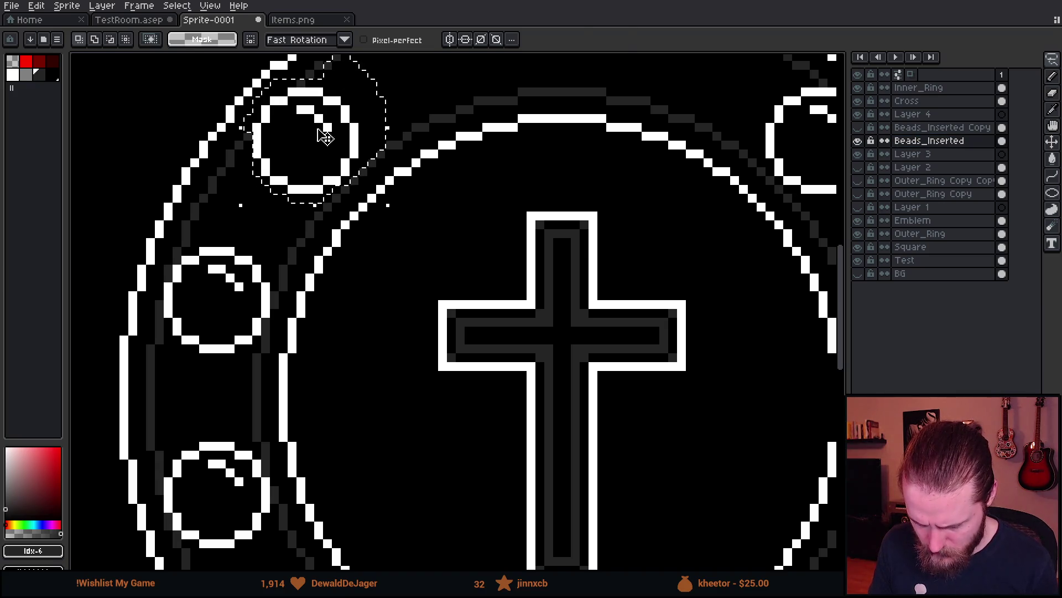
pyautogui.moveTo(323, 146); pyautogui.dragTo(332, 153)
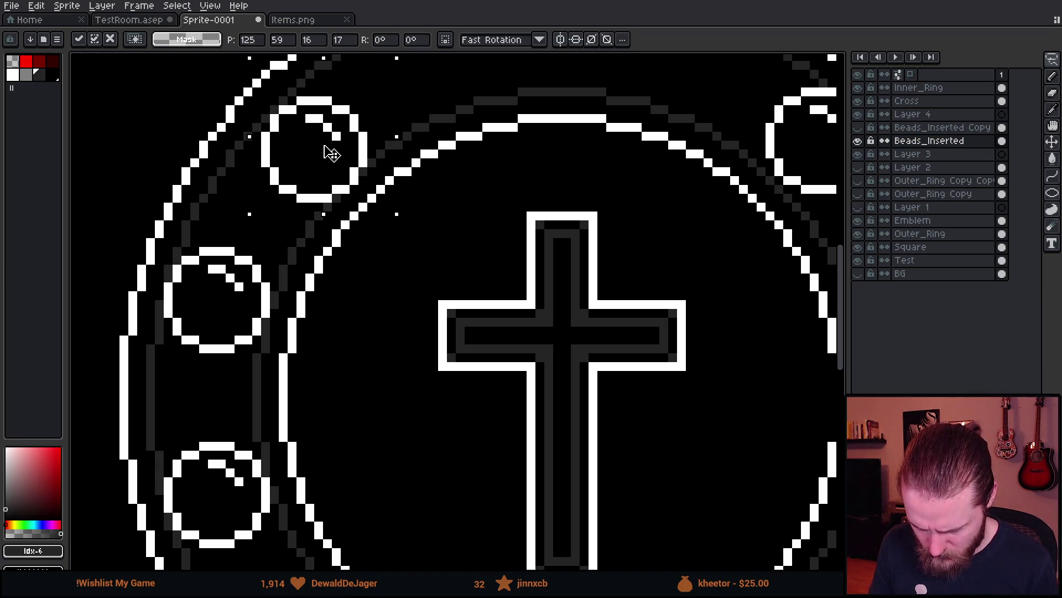
pyautogui.press('Return')
pyautogui.scroll(-3, 502, 249)
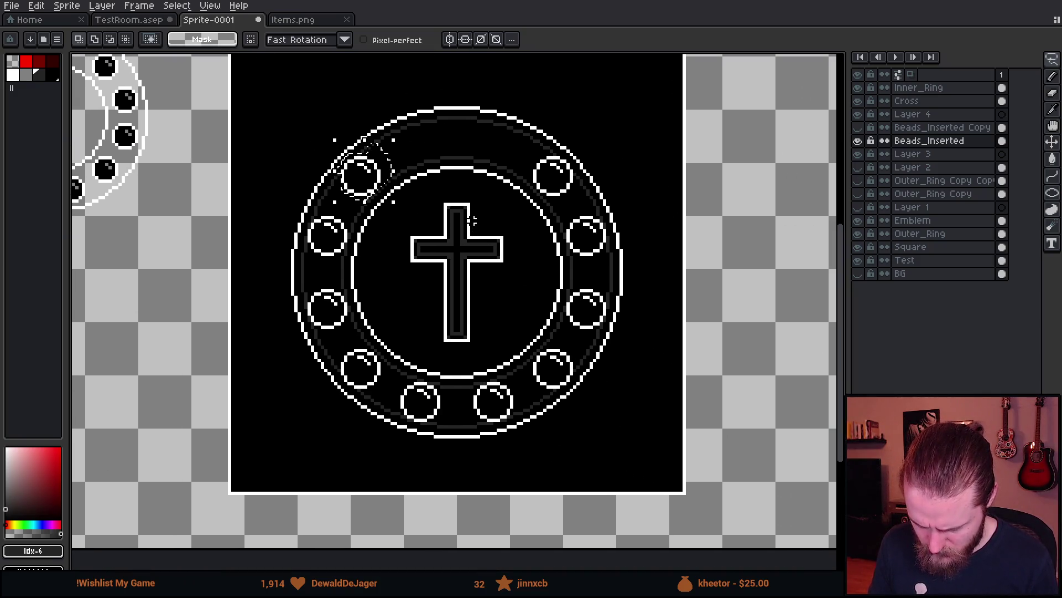
pyautogui.hotkey('ctrl', 'd')
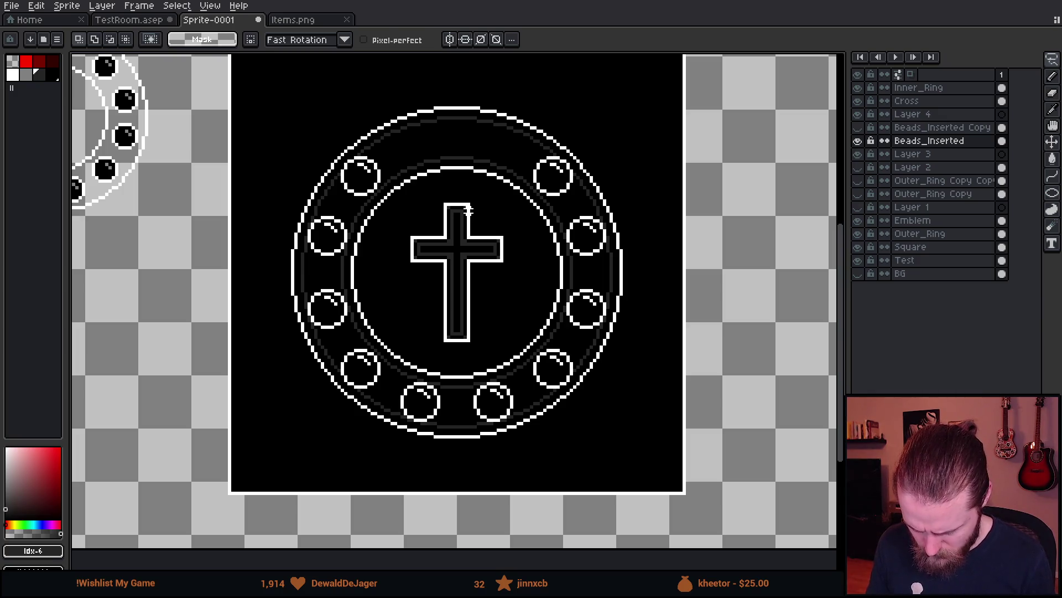
# - Reselect the upper-left bead freehand and nudge it one pixel right and one down
pyautogui.press('m')
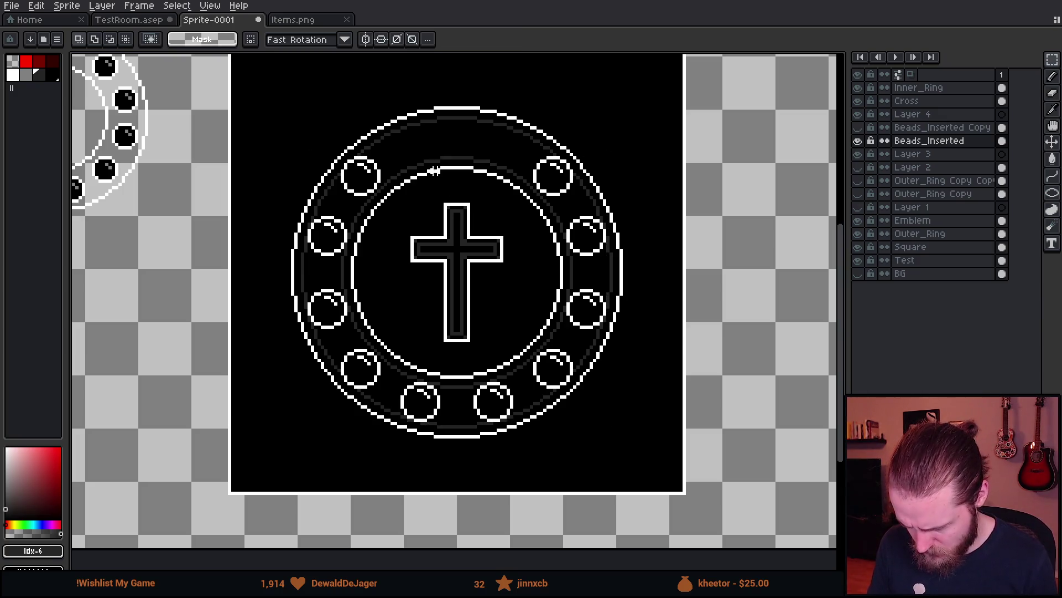
pyautogui.scroll(3, 438, 174)
pyautogui.press('q')
pyautogui.moveTo(315, 116)
pyautogui.mouseDown()
pyautogui.moveTo(218, 132)
pyautogui.moveTo(302, 302)
pyautogui.moveTo(380, 166)
pyautogui.mouseUp()
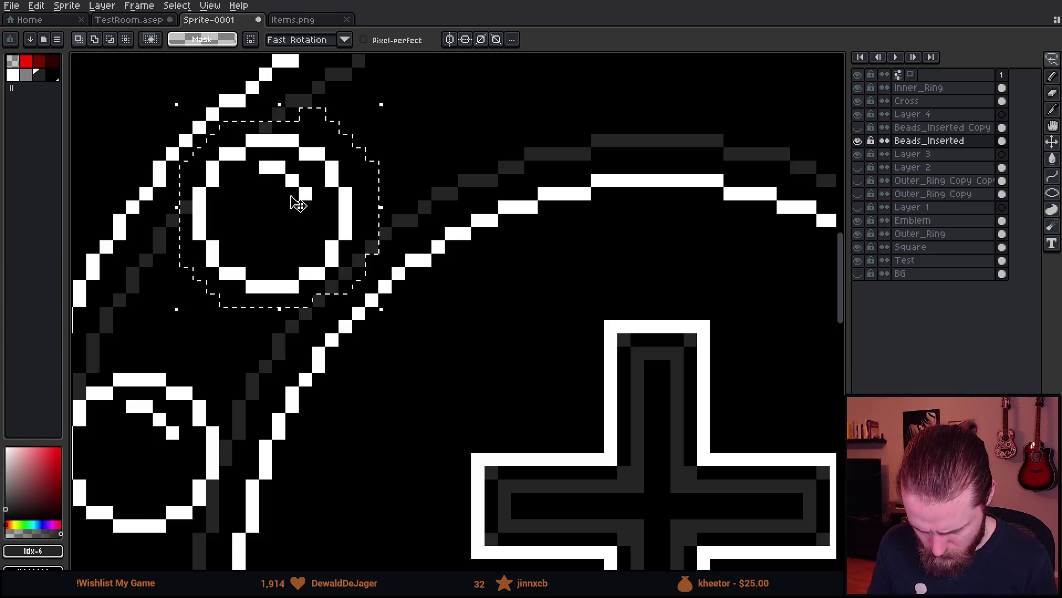
pyautogui.click(297, 176)
pyautogui.press('Right')
pyautogui.press('Down')
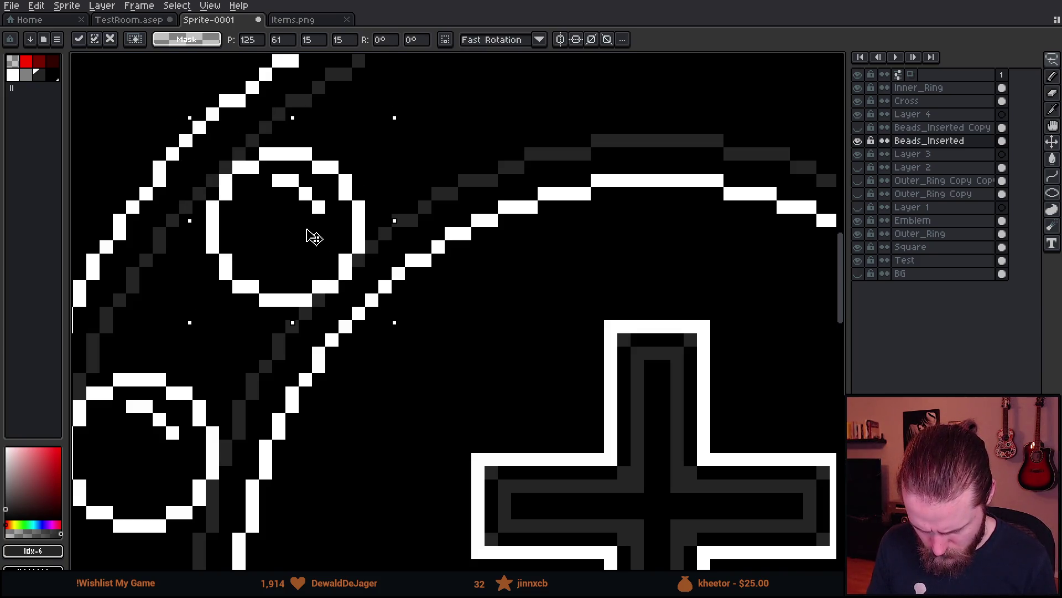
pyautogui.press('Return')
pyautogui.scroll(-6, 313, 237)
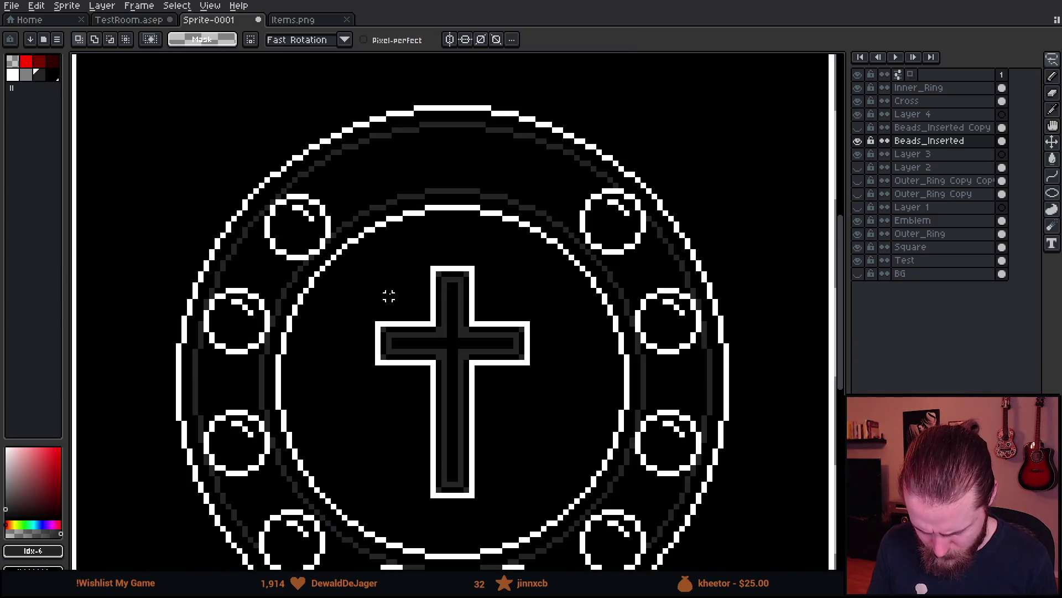
pyautogui.scroll(-1, 394, 236)
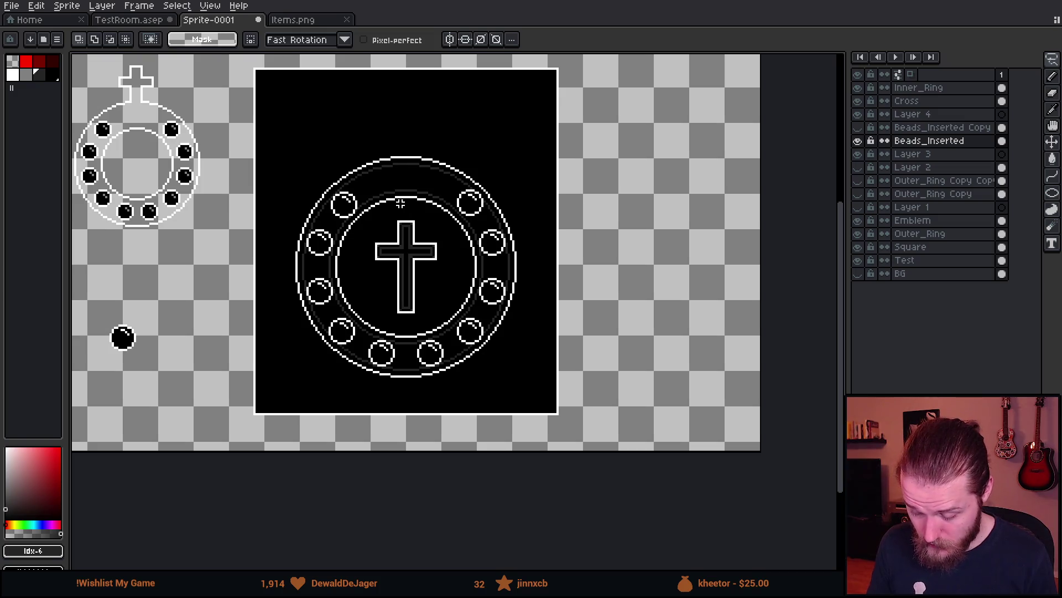
pyautogui.scroll(4, 367, 204)
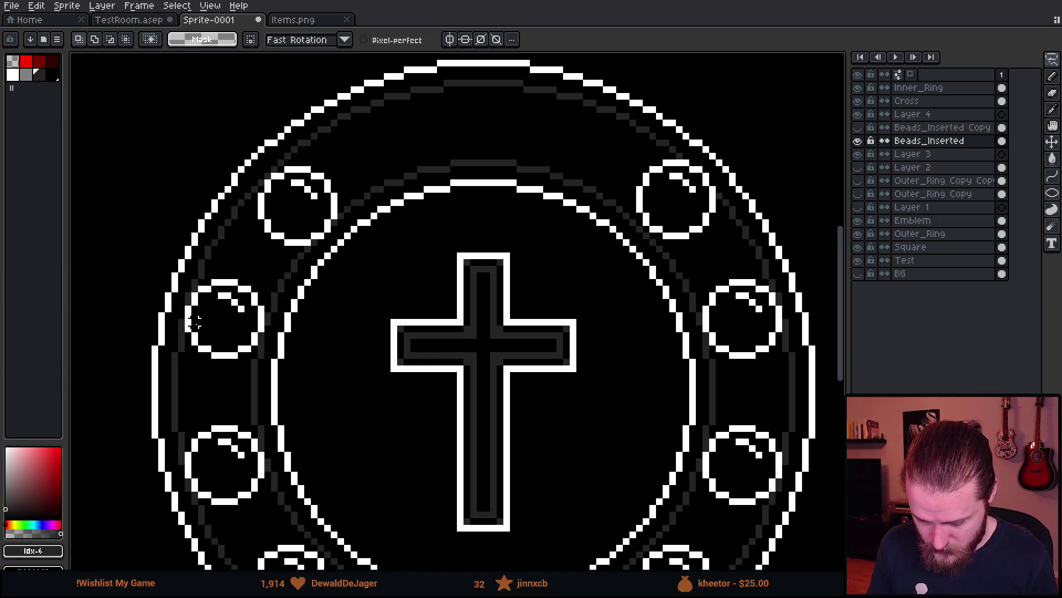
# - Switch to the Pencil with white and an 11 px brush
pyautogui.press('b')
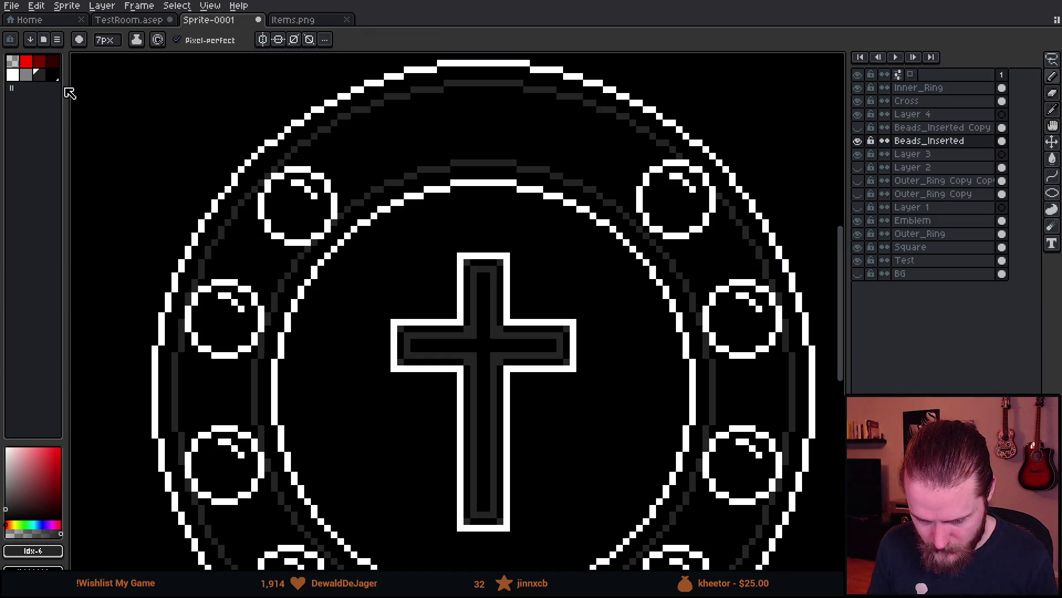
pyautogui.click(11, 76)
pyautogui.press('+')
pyautogui.press('+')
pyautogui.press('+')
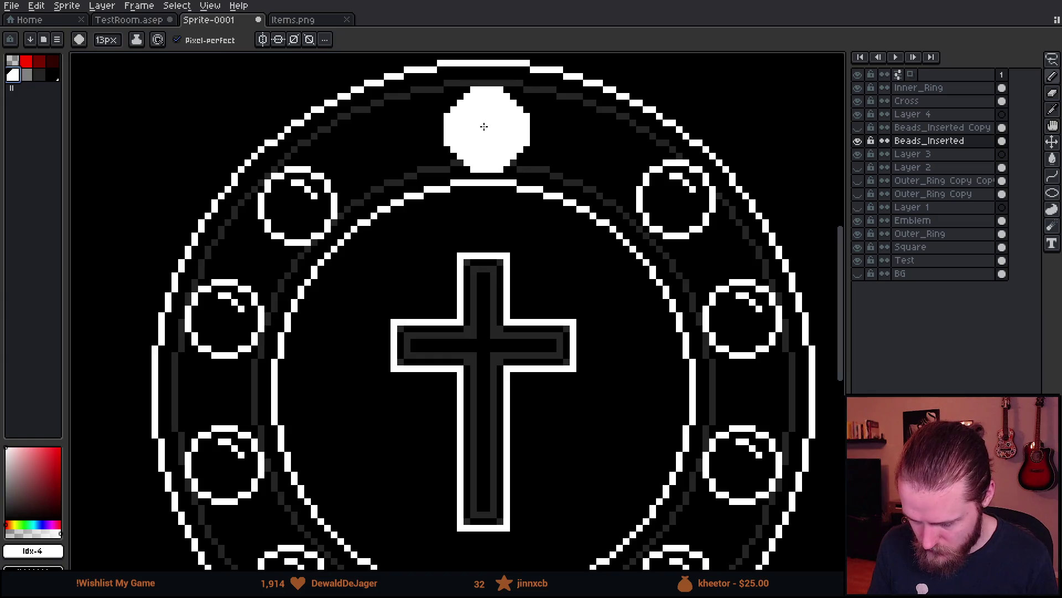
pyautogui.press('-')
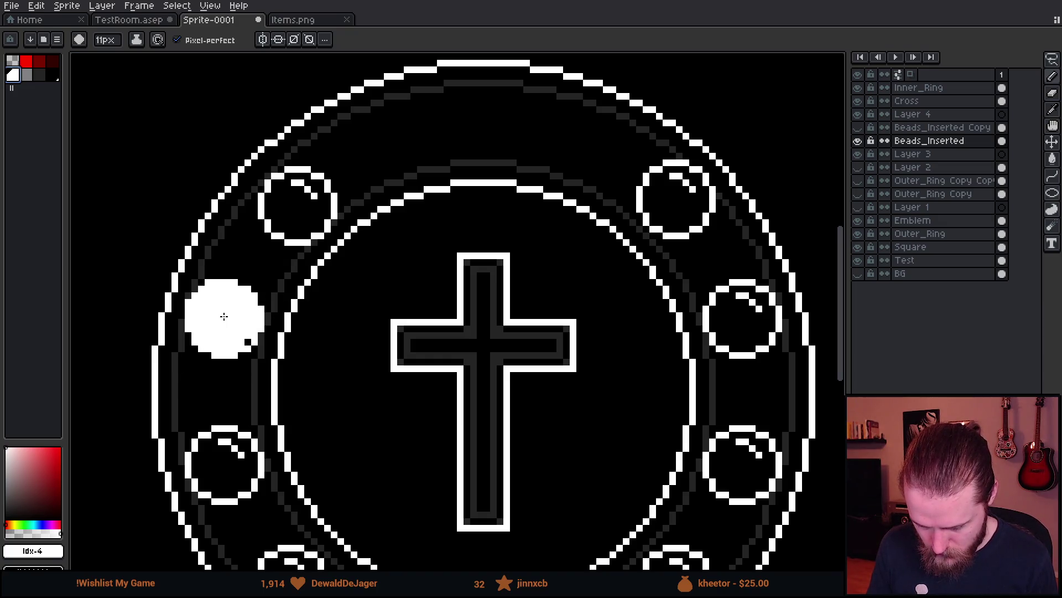
# - Pick red, stamp a test dot on the left bead, then undo the red stamps
pyautogui.moveTo(507, 262); pyautogui.dragTo(351, 143)
pyautogui.click(26, 61)
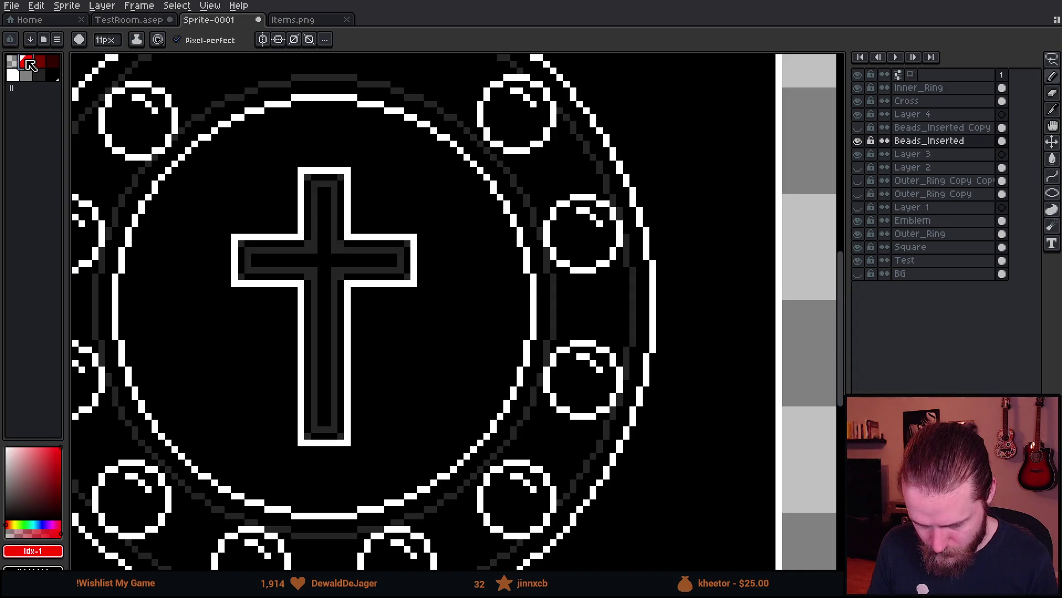
pyautogui.moveTo(268, 203); pyautogui.dragTo(486, 244)
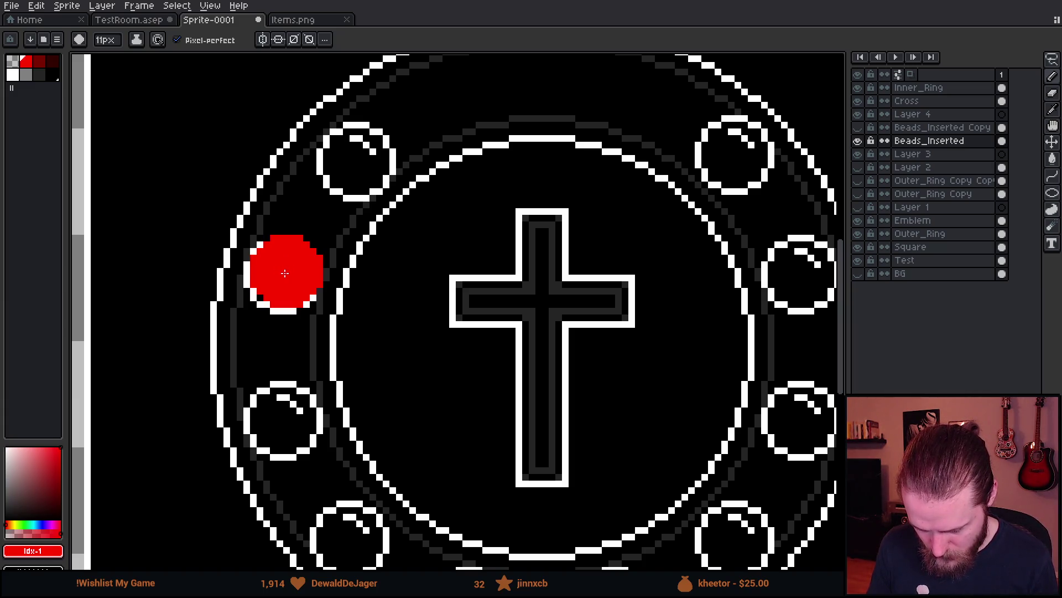
pyautogui.click(285, 273)
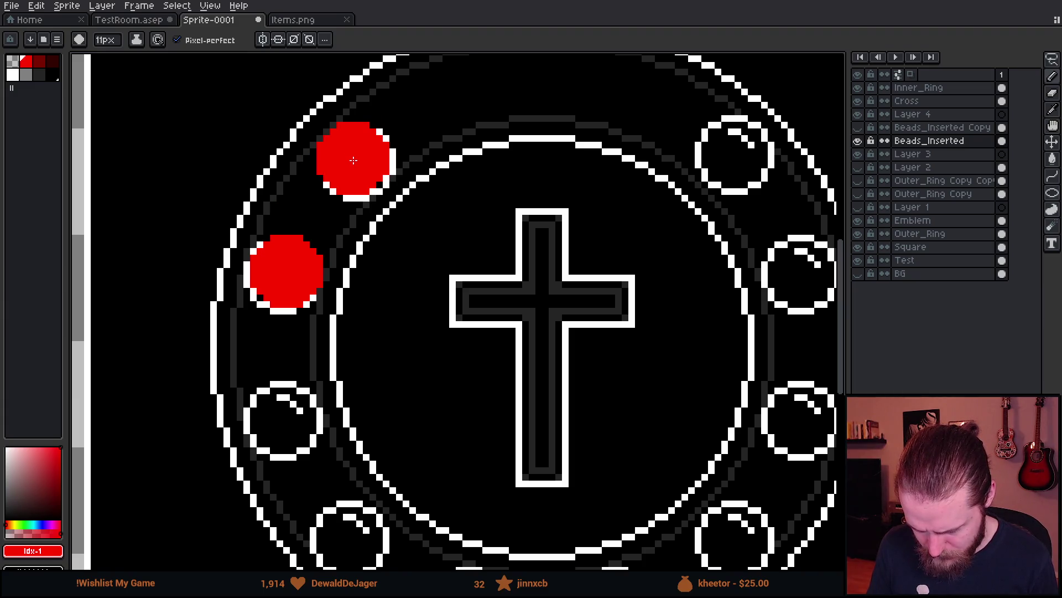
pyautogui.hotkey('ctrl', 'z')
pyautogui.hotkey('ctrl', 'z')
pyautogui.scroll(-4, 479, 129)
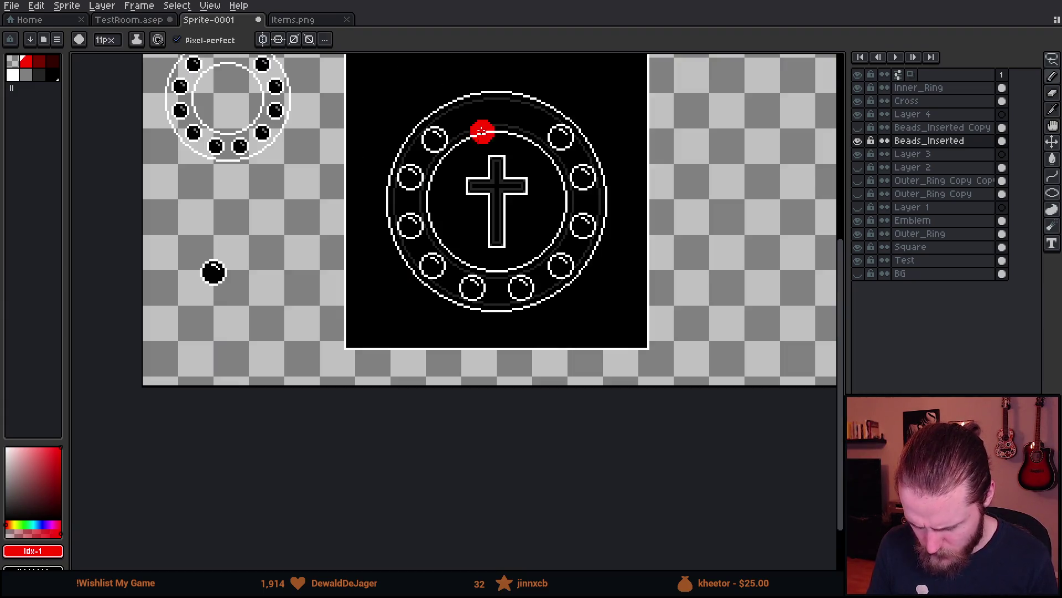
pyautogui.scroll(2, 498, 190)
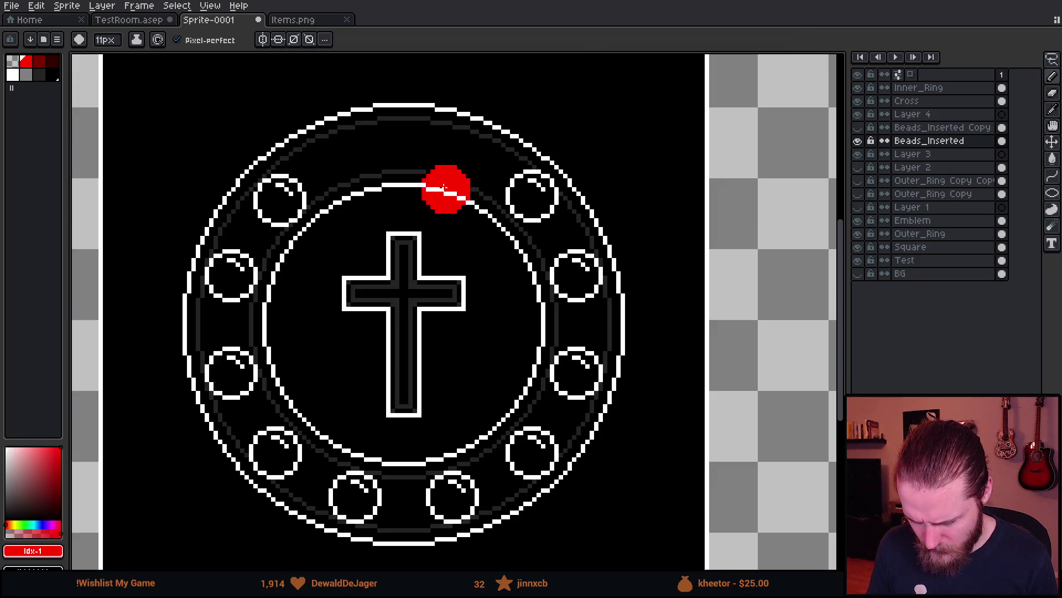
pyautogui.scroll(-1, 493, 197)
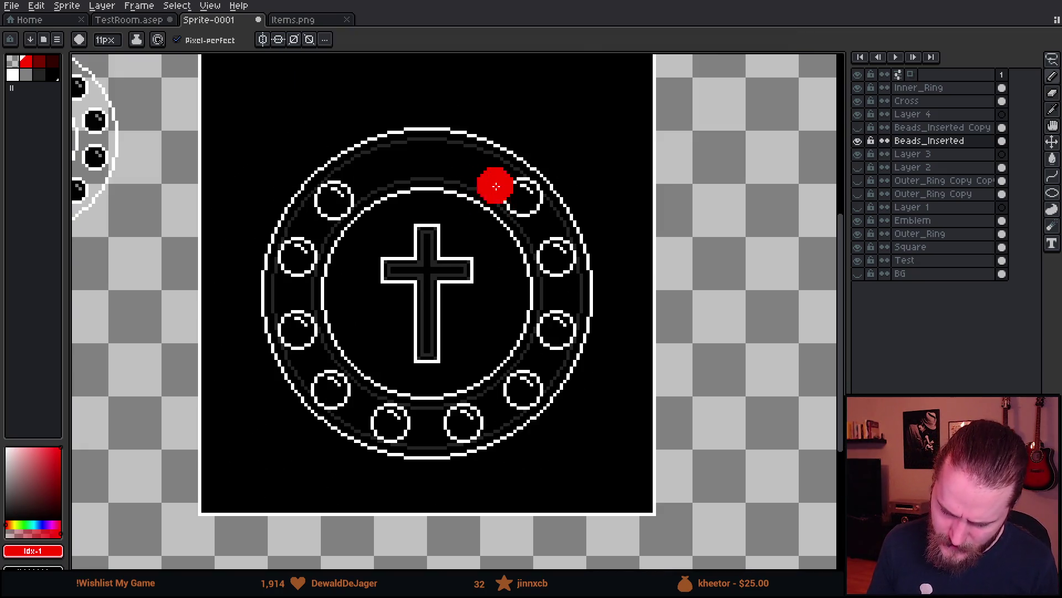
pyautogui.scroll(-1, 415, 118)
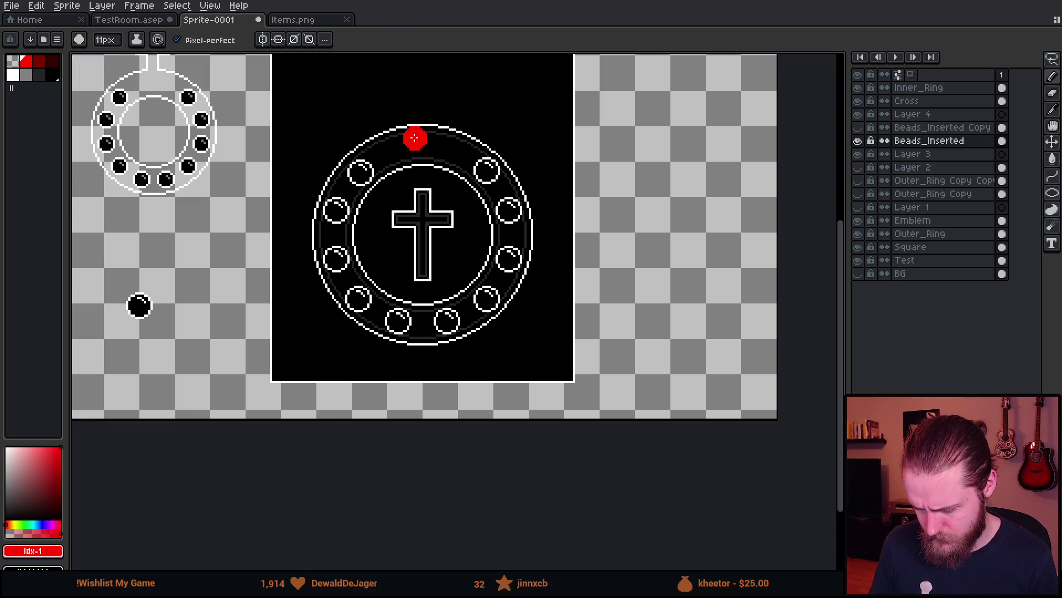
pyautogui.scroll(1, 416, 138)
pyautogui.scroll(1, 400, 147)
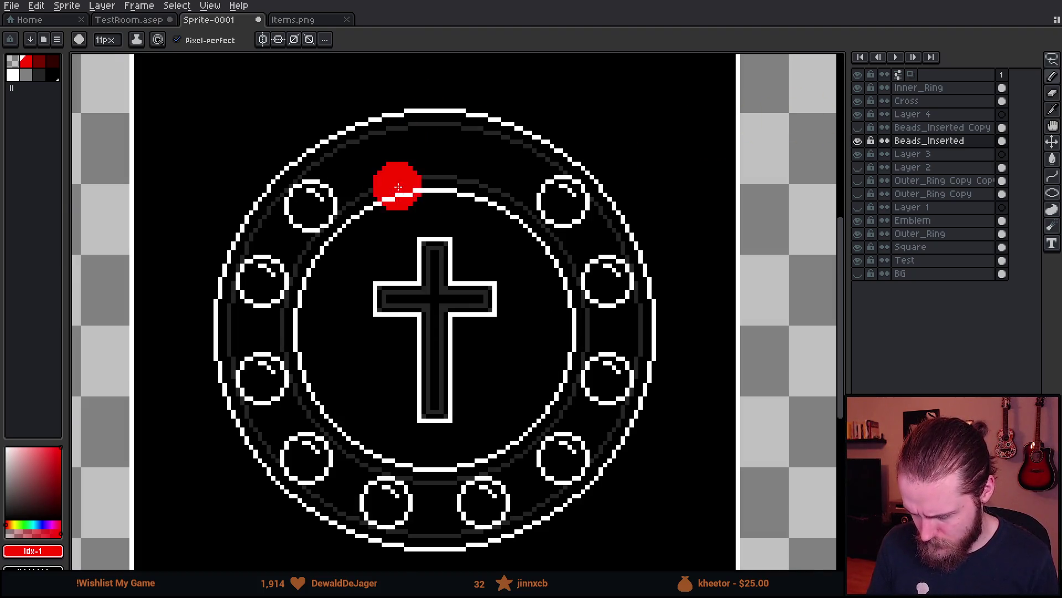
# - Add a new layer above Cross with grey selected and a 1 px brush
pyautogui.scroll(1, 394, 190)
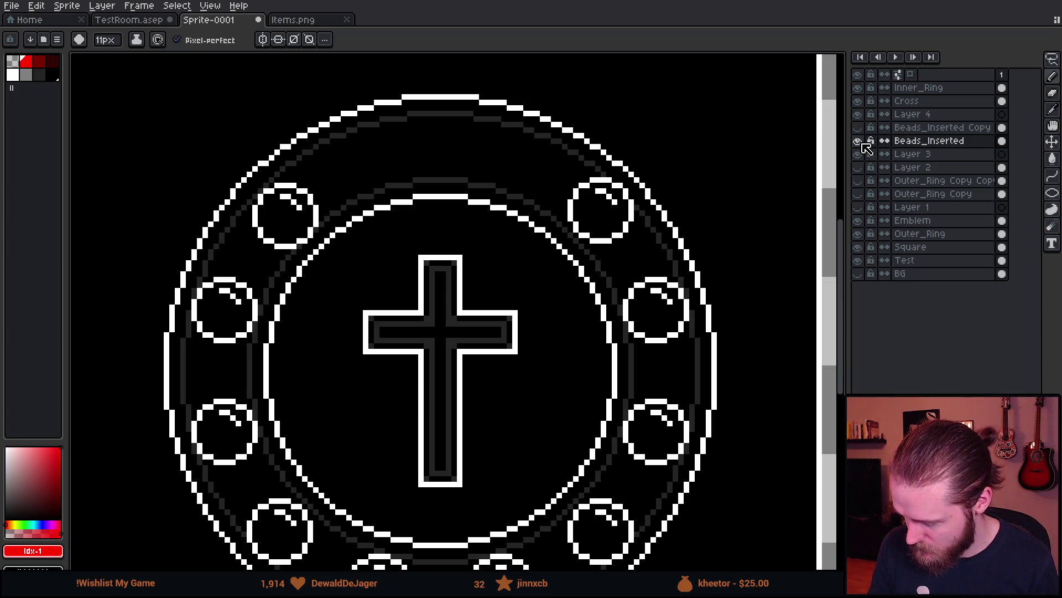
pyautogui.click(906, 101)
pyautogui.click(857, 101)
pyautogui.click(857, 101)
pyautogui.hotkey('shift', 'n')
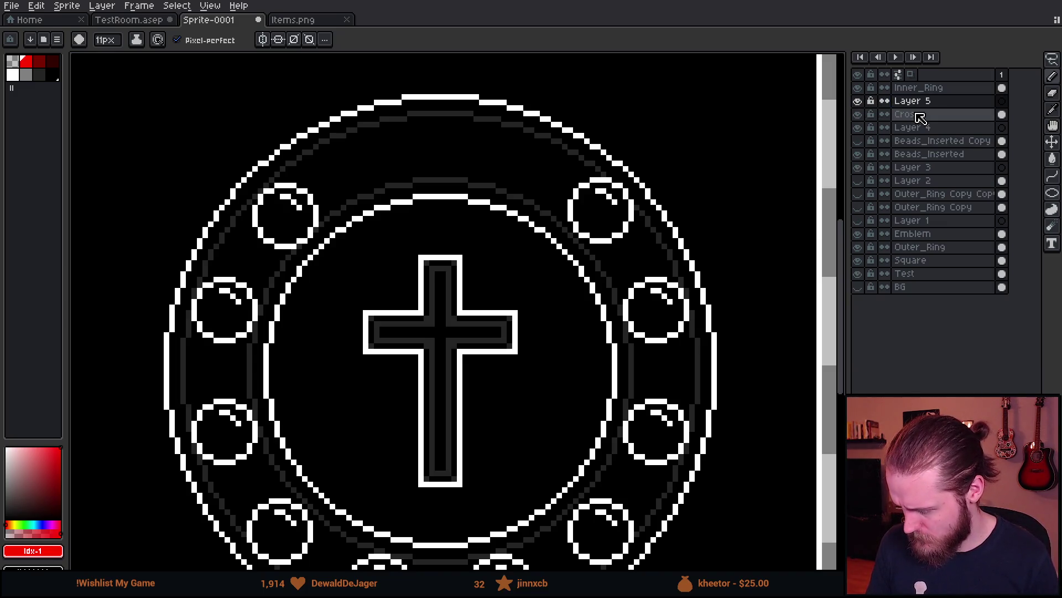
pyautogui.scroll(1, 470, 133)
pyautogui.click(33, 77)
pyautogui.scroll(1, 354, 161)
pyautogui.press('-')
pyautogui.press('-')
pyautogui.press('-')
# - Try drawing grey lines across the bead band at the ring's top, undoing both attempts
pyautogui.moveTo(334, 169); pyautogui.dragTo(330, 221)
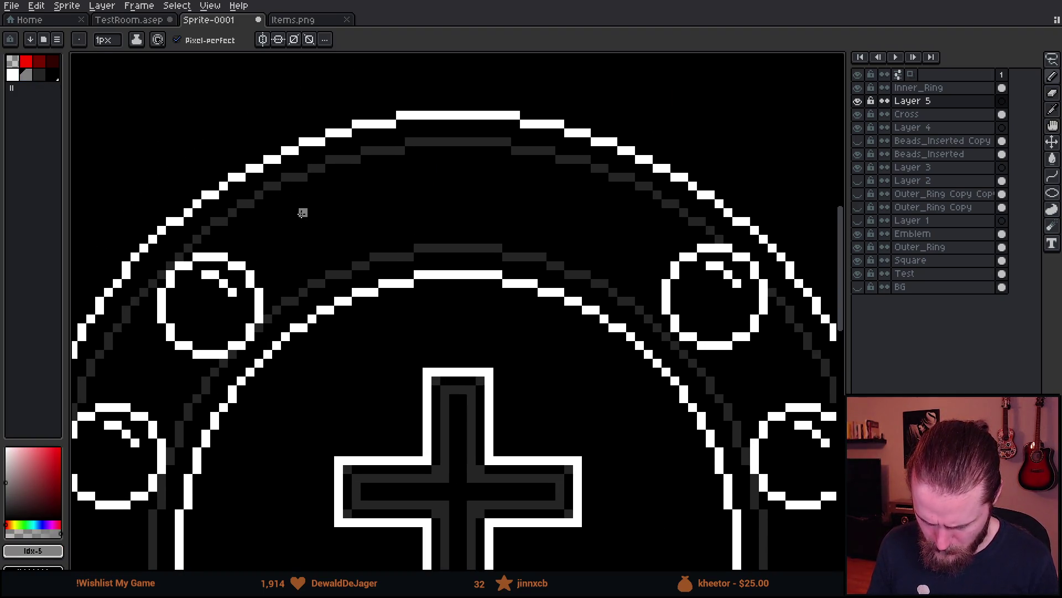
pyautogui.moveTo(257, 194); pyautogui.dragTo(306, 291)
pyautogui.scroll(-3, 306, 292)
pyautogui.scroll(3, 306, 292)
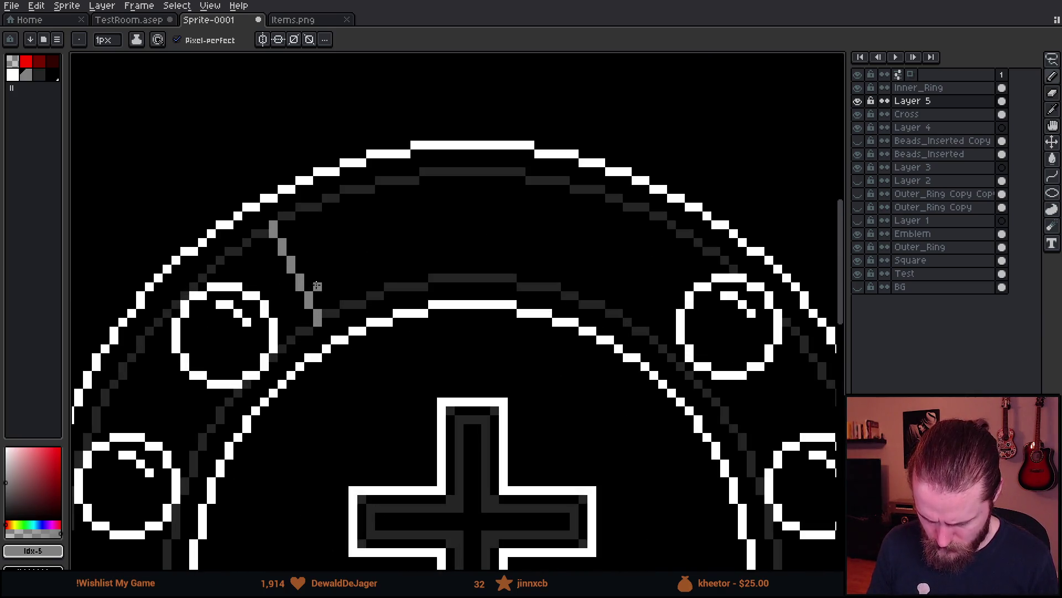
pyautogui.hotkey('ctrl', 'z')
pyautogui.keyDown('shift'); pyautogui.click(319, 305); pyautogui.keyUp('shift')
pyautogui.scroll(-3, 439, 347)
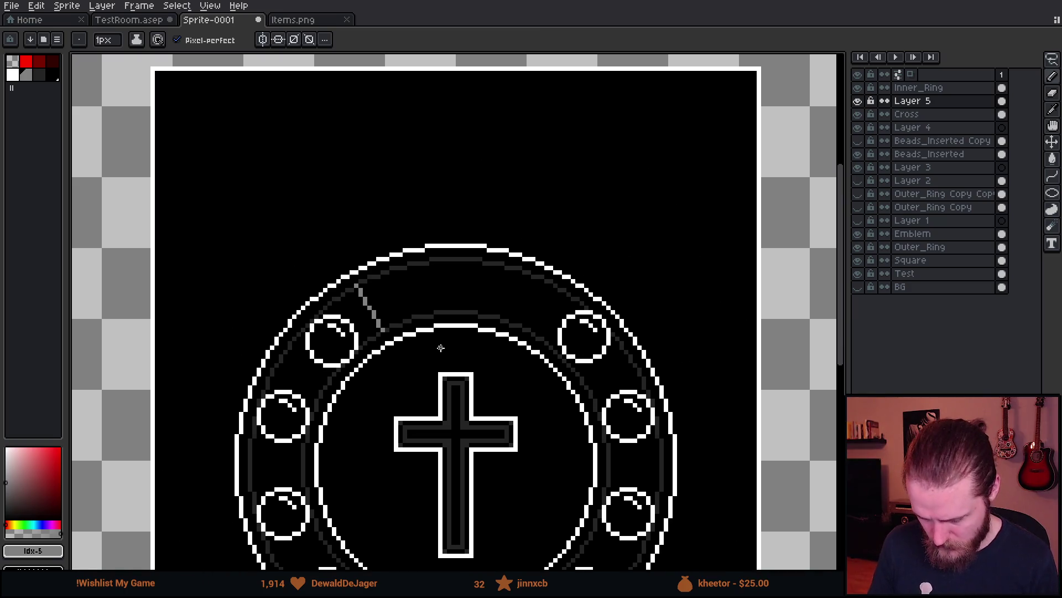
pyautogui.scroll(4, 406, 310)
pyautogui.hotkey('ctrl', 'z')
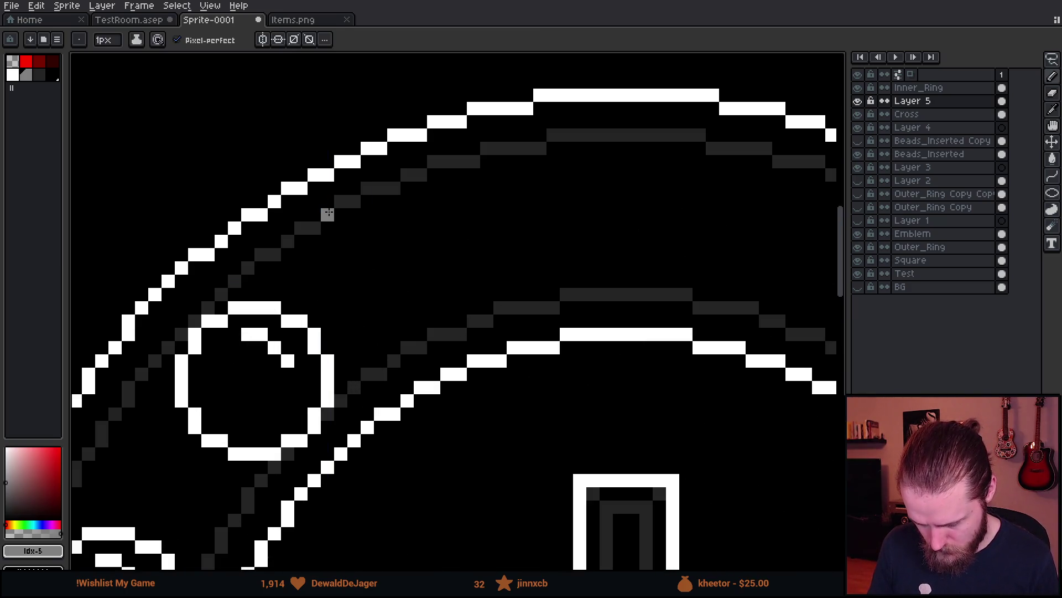
# - Draw a grey diagonal across the bead band by the upper-left bead and enable vertical symmetry
pyautogui.click(342, 202)
pyautogui.keyDown('shift'); pyautogui.click(473, 322); pyautogui.keyUp('shift')
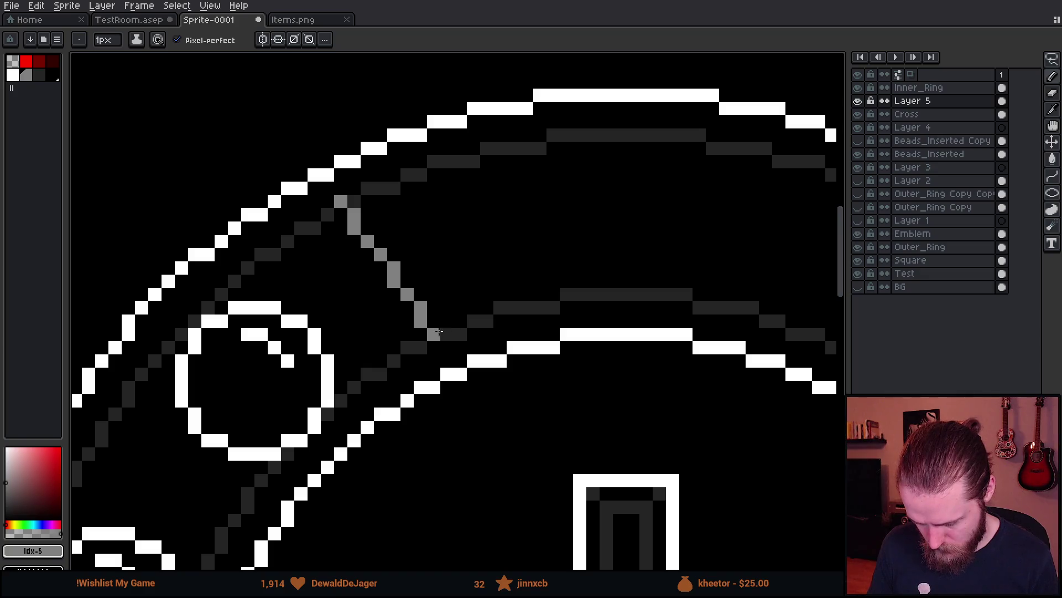
pyautogui.scroll(-3, 432, 335)
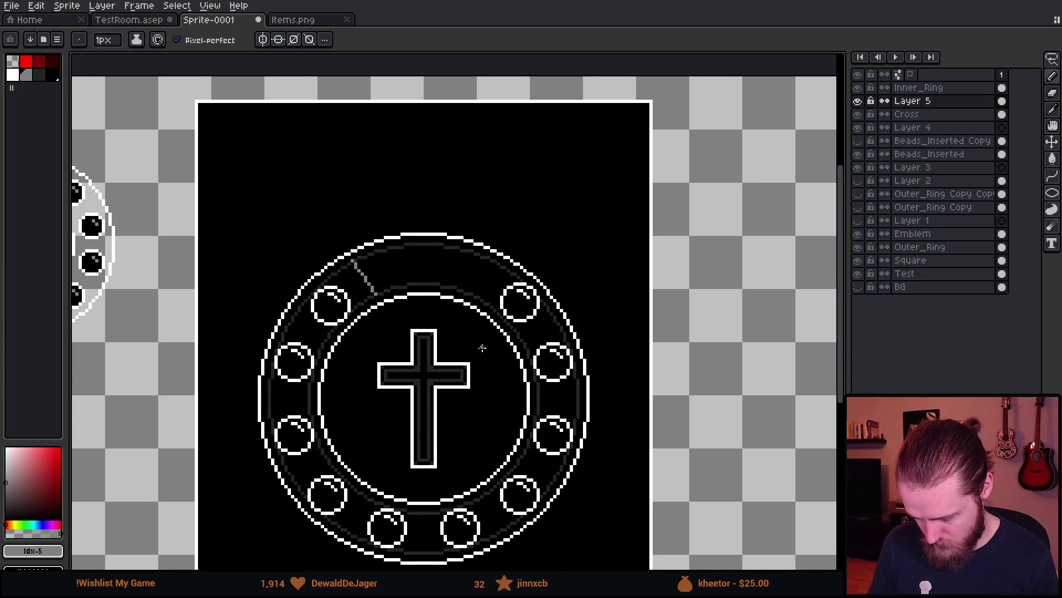
pyautogui.scroll(4, 422, 295)
pyautogui.click(262, 40)
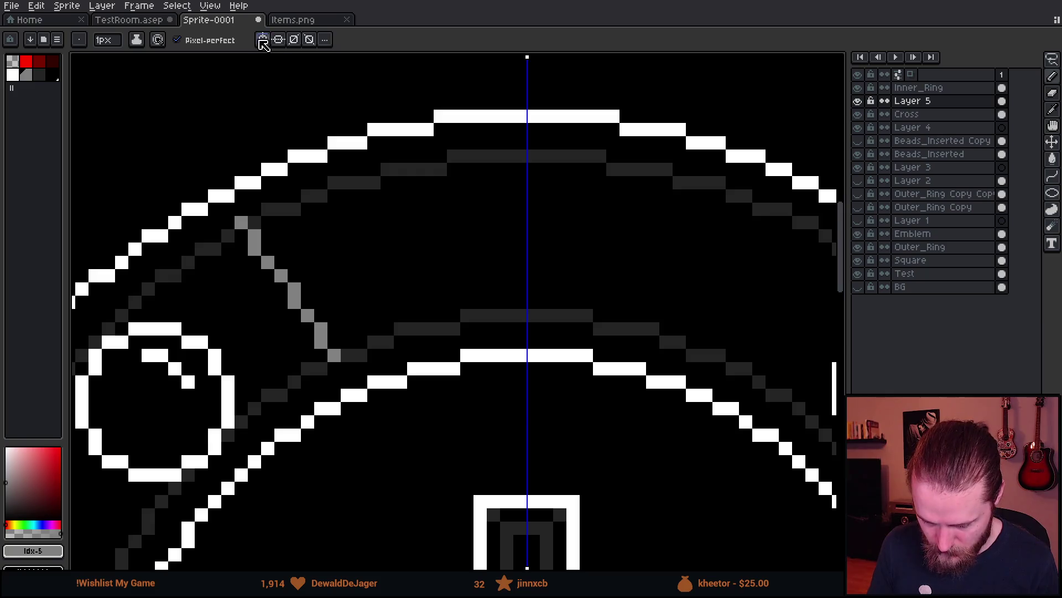
# - Draw a grey stroke mirrored on both sides of the panel
pyautogui.press('b')
pyautogui.moveTo(336, 355); pyautogui.dragTo(527, 315)
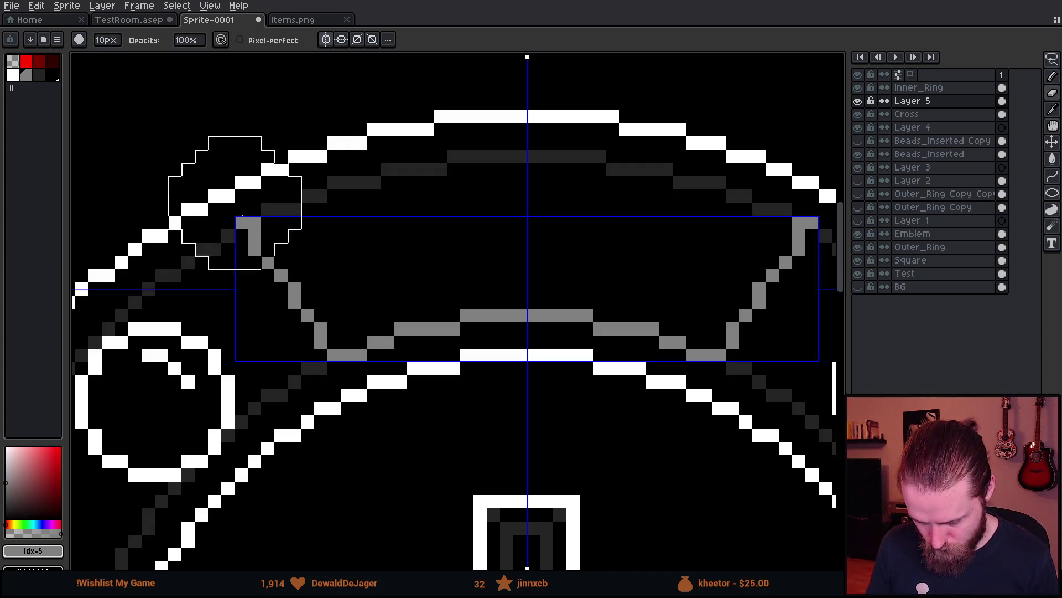
pyautogui.scroll(-3, 252, 365)
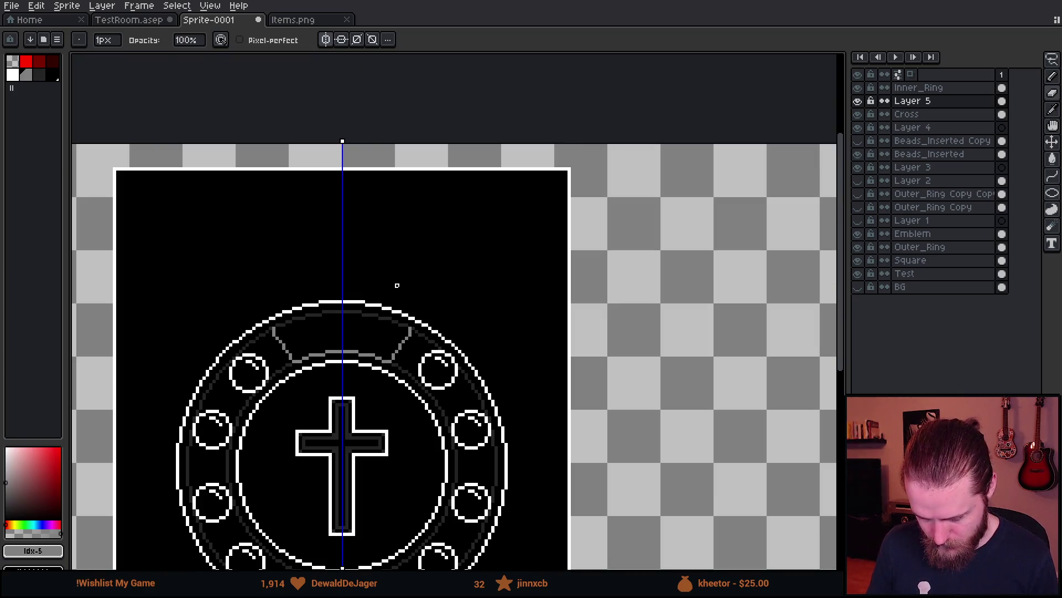
pyautogui.scroll(2, 294, 328)
pyautogui.scroll(3, 273, 344)
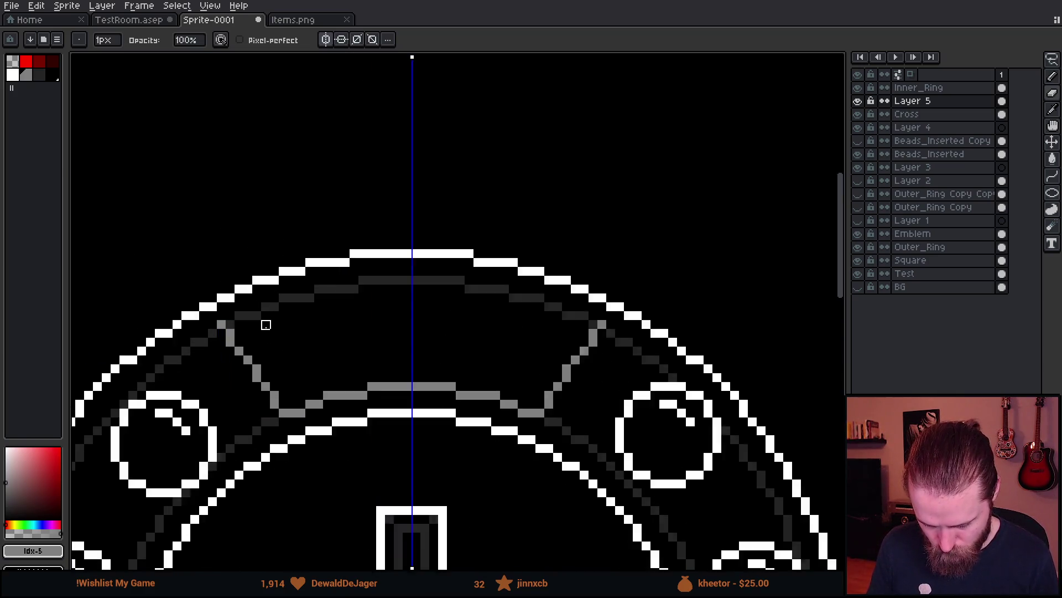
# - Add mirrored grey pixels along the panel's top line, then disable symmetry
pyautogui.press('e')
pyautogui.scroll(-3, 177, 337)
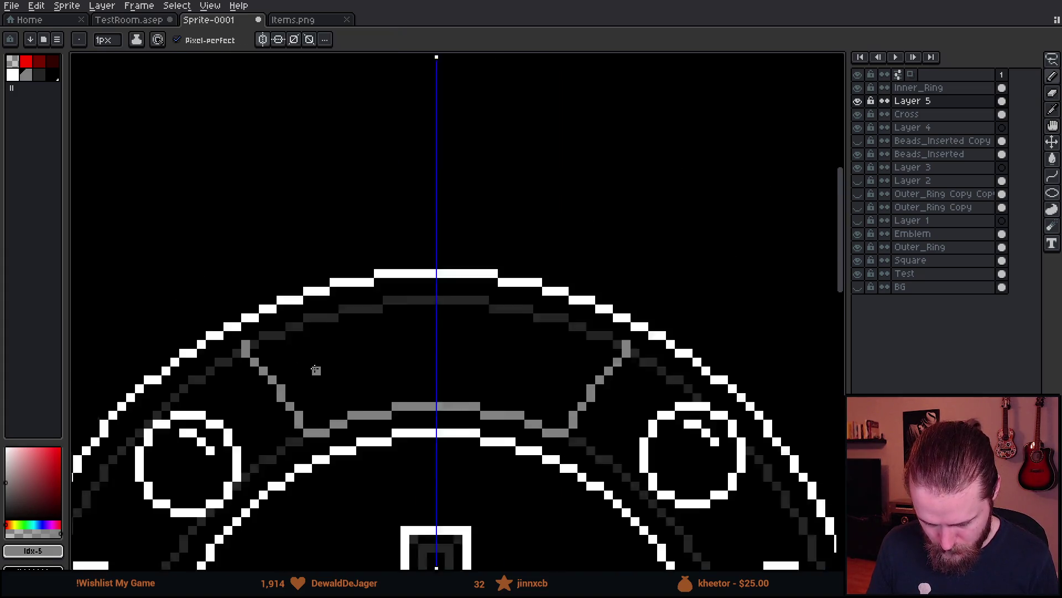
pyautogui.scroll(-1, 308, 350)
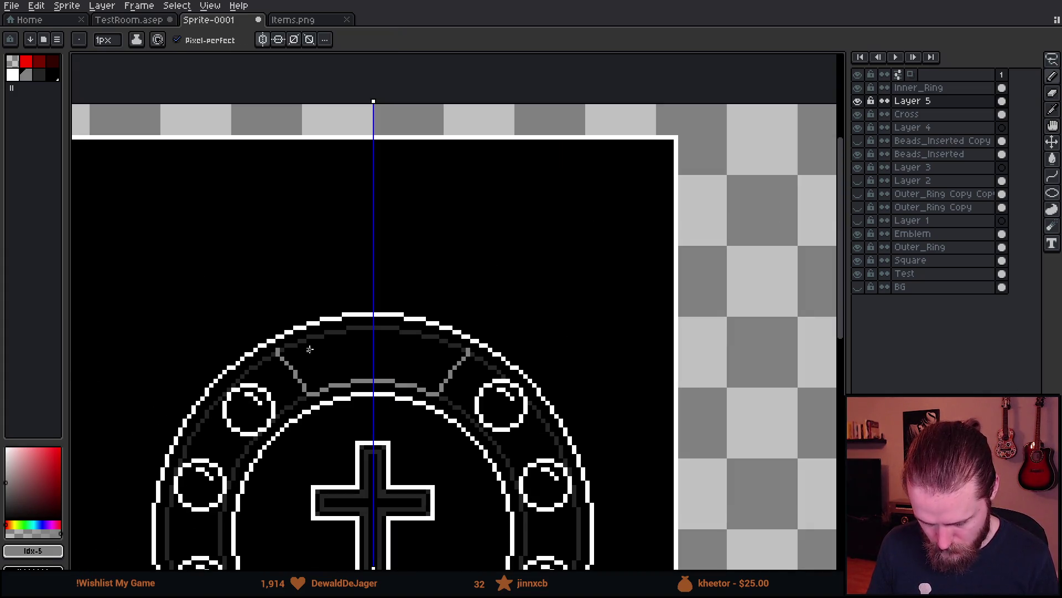
pyautogui.scroll(3, 288, 362)
pyautogui.moveTo(283, 351)
pyautogui.mouseDown()
pyautogui.moveTo(262, 327)
pyautogui.moveTo(279, 292)
pyautogui.moveTo(331, 286)
pyautogui.moveTo(443, 237)
pyautogui.moveTo(614, 222)
pyautogui.mouseUp()
pyautogui.scroll(-5, 614, 221)
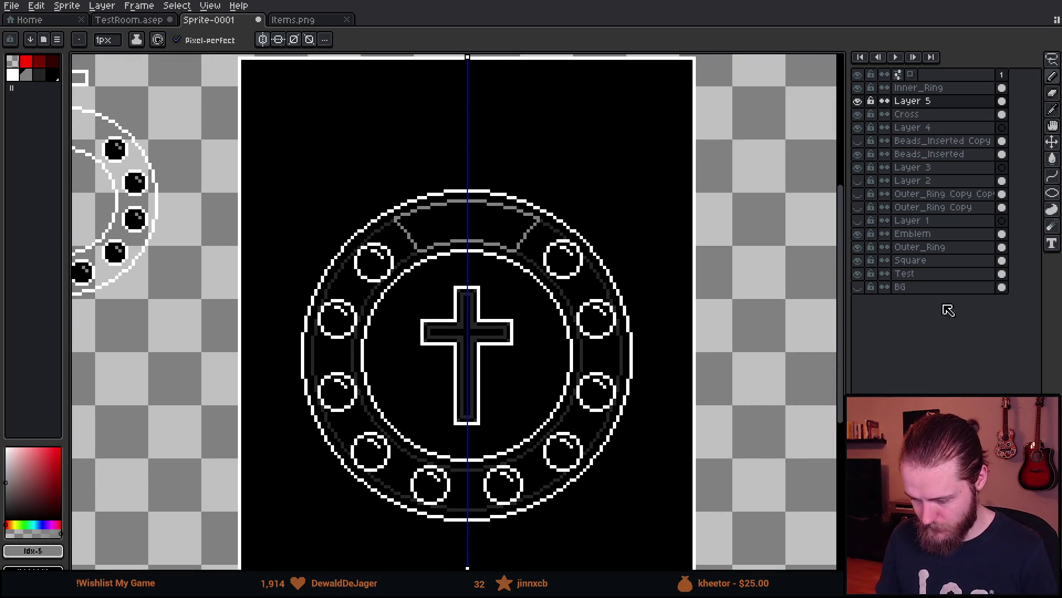
pyautogui.click(264, 40)
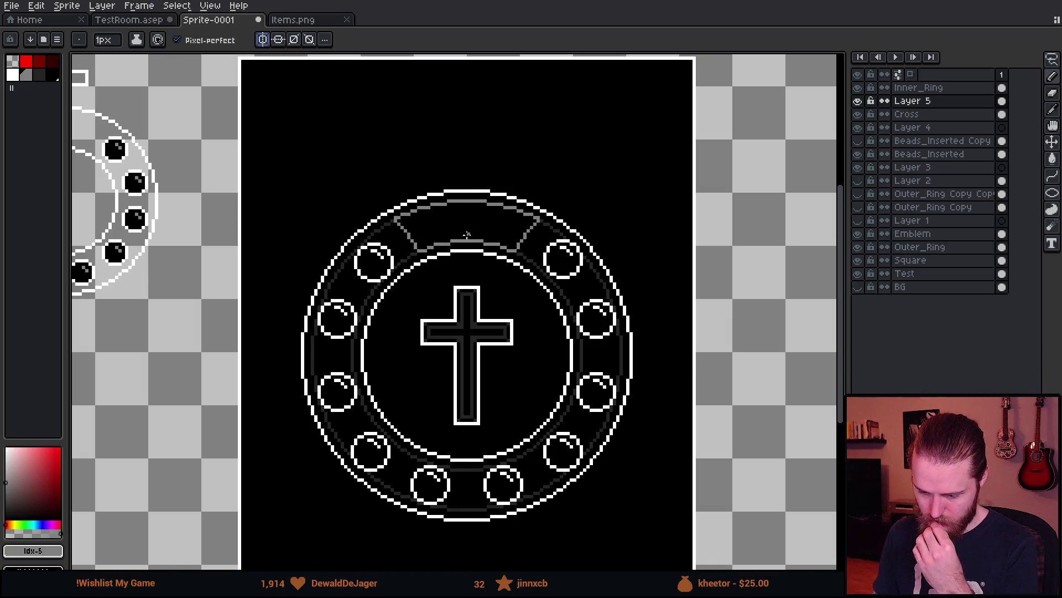
# - Show the sprite at actual size and eyedrop the dark grey #242424 from the canvas
pyautogui.press('1')
pyautogui.scroll(1, 564, 268)
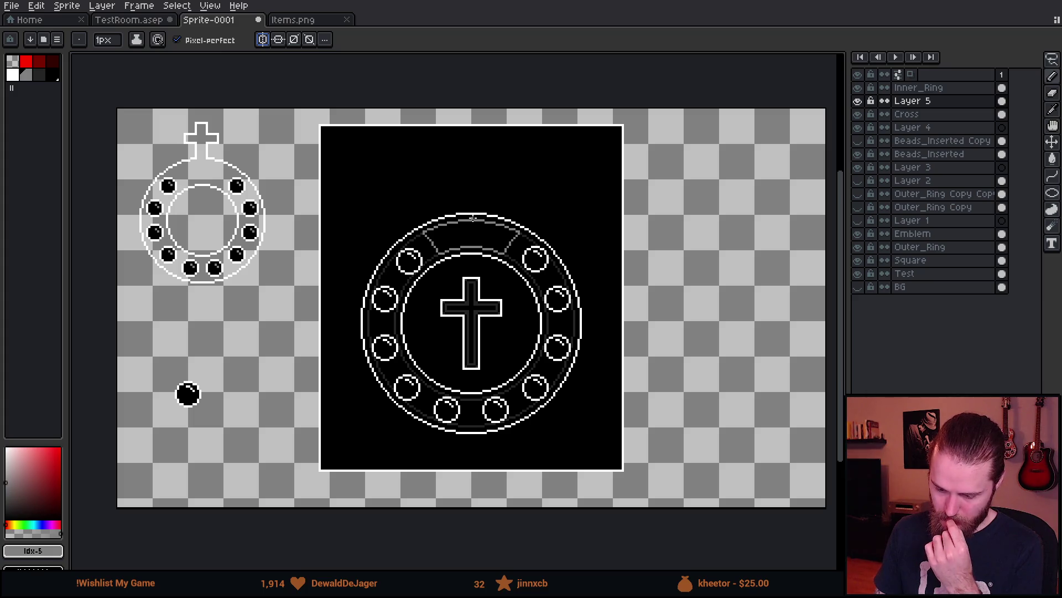
pyautogui.scroll(-1, 473, 217)
pyautogui.scroll(3, 474, 223)
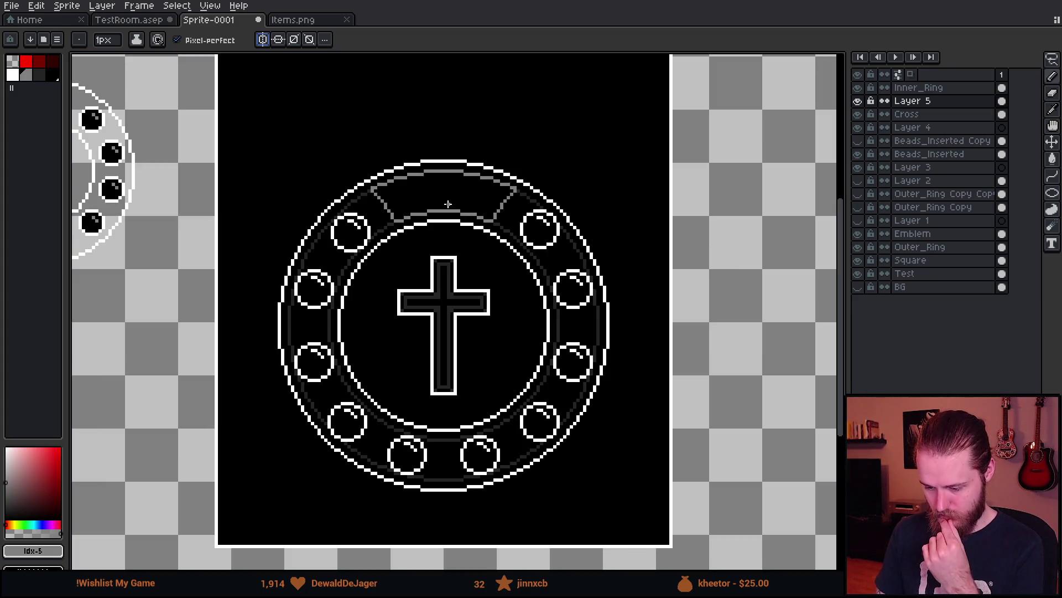
pyautogui.scroll(3, 407, 191)
pyautogui.keyDown('alt'); pyautogui.click(255, 191); pyautogui.keyUp('alt')
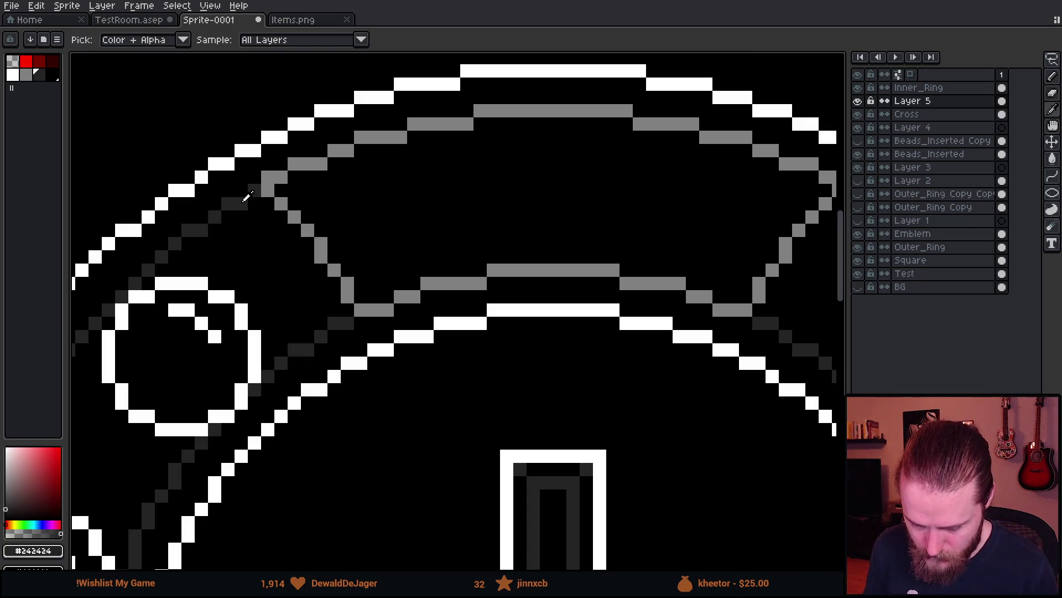
# - Draw the first staggered #242424 brick lines across the top panel, redoing one misplaced stroke
pyautogui.moveTo(356, 180); pyautogui.dragTo(433, 163)
pyautogui.hotkey('ctrl', 'z')
pyautogui.moveTo(435, 150)
pyautogui.mouseDown()
pyautogui.moveTo(655, 151)
pyautogui.moveTo(787, 205)
pyautogui.mouseUp()
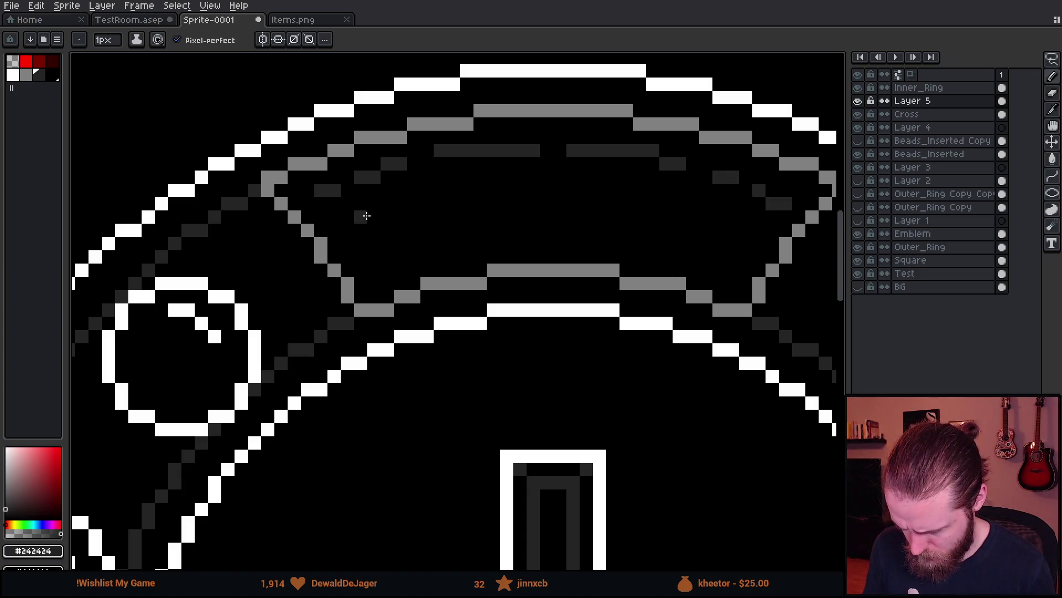
pyautogui.moveTo(348, 230); pyautogui.dragTo(420, 204)
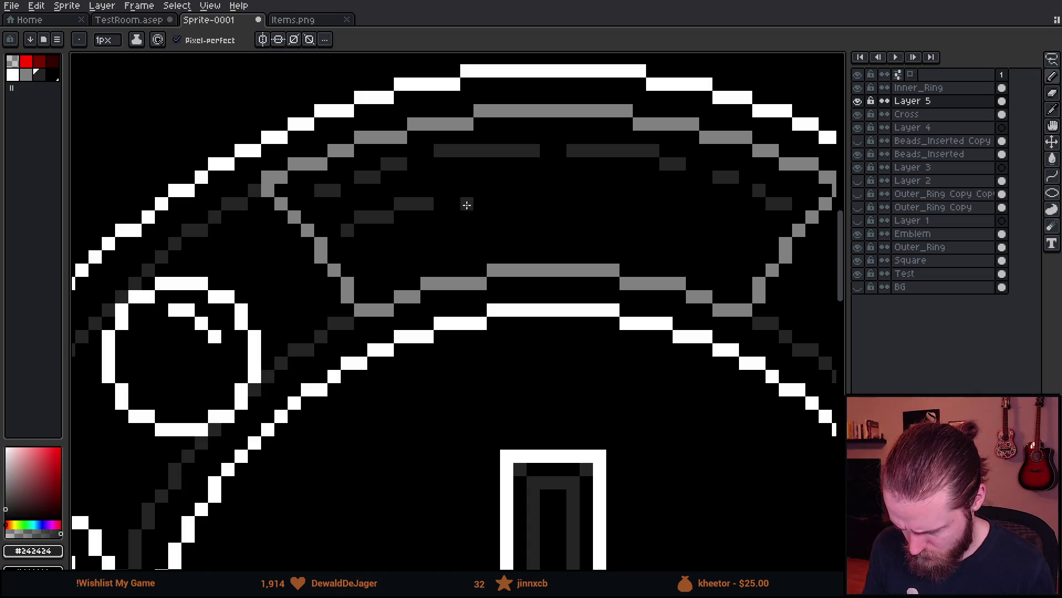
pyautogui.moveTo(480, 191)
pyautogui.mouseDown()
pyautogui.moveTo(606, 191)
pyautogui.moveTo(684, 203)
pyautogui.moveTo(762, 235)
pyautogui.mouseUp()
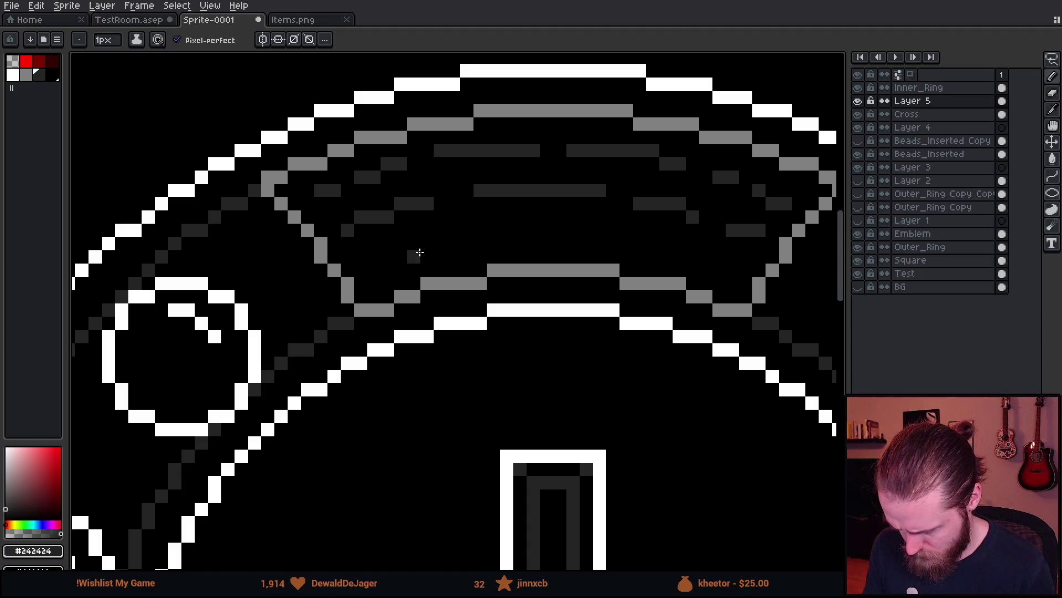
# - Add the next row of brick strokes lower in the panel, undoing a stray pixel
pyautogui.click(375, 258)
pyautogui.moveTo(380, 262); pyautogui.dragTo(548, 233)
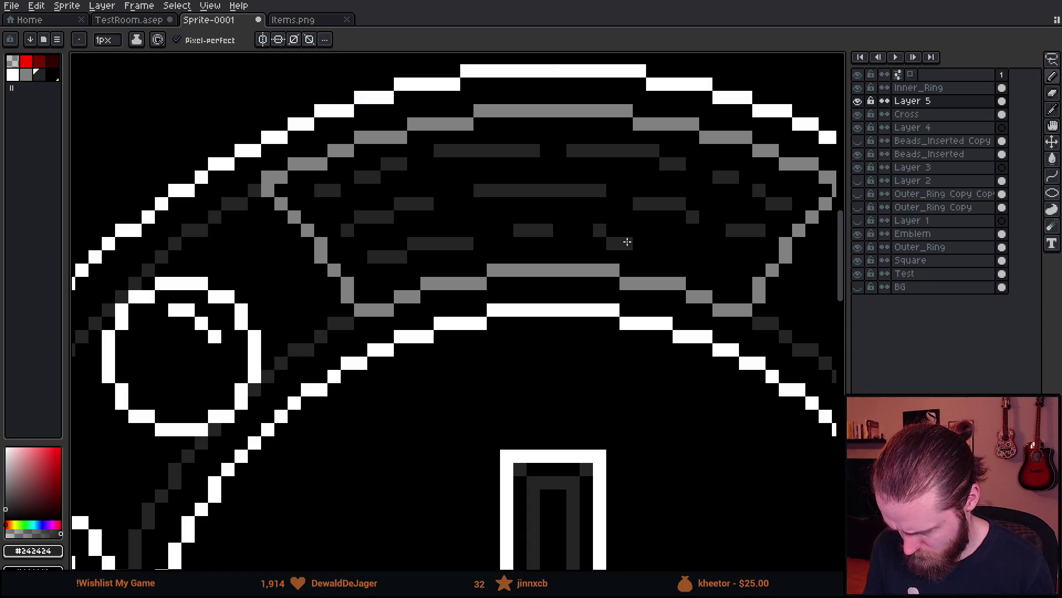
pyautogui.moveTo(585, 232); pyautogui.dragTo(635, 240)
pyautogui.hotkey('ctrl', 'z')
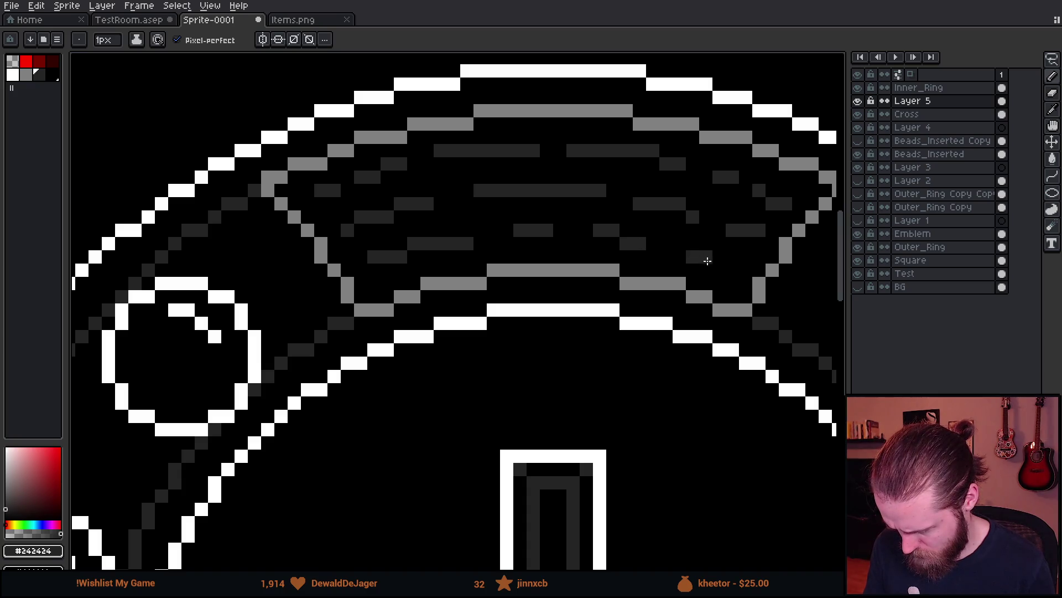
pyautogui.scroll(-3, 712, 266)
pyautogui.scroll(-2, 561, 296)
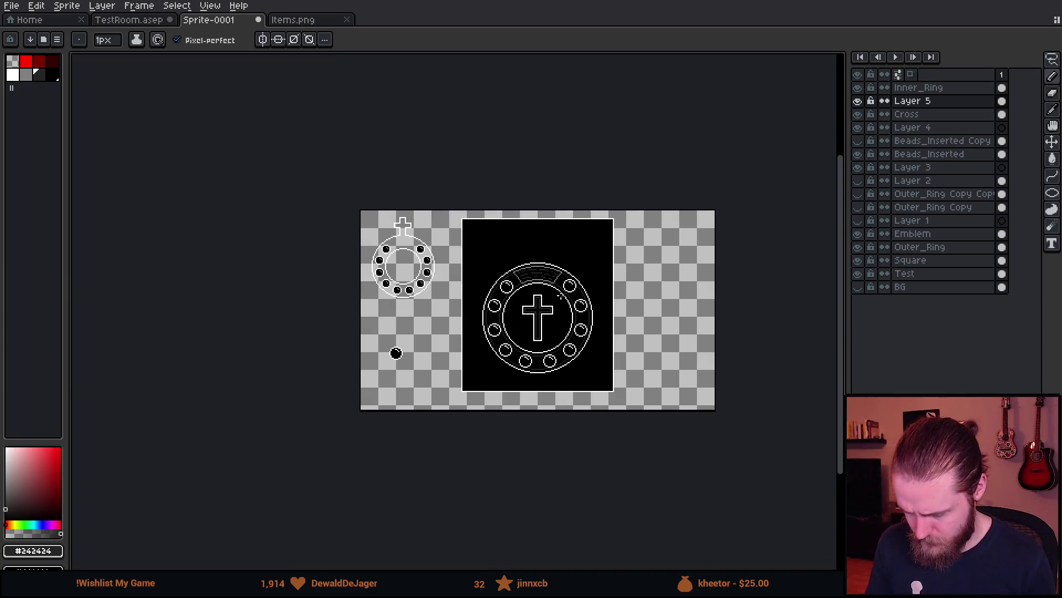
pyautogui.scroll(1, 561, 296)
pyautogui.scroll(1, 590, 302)
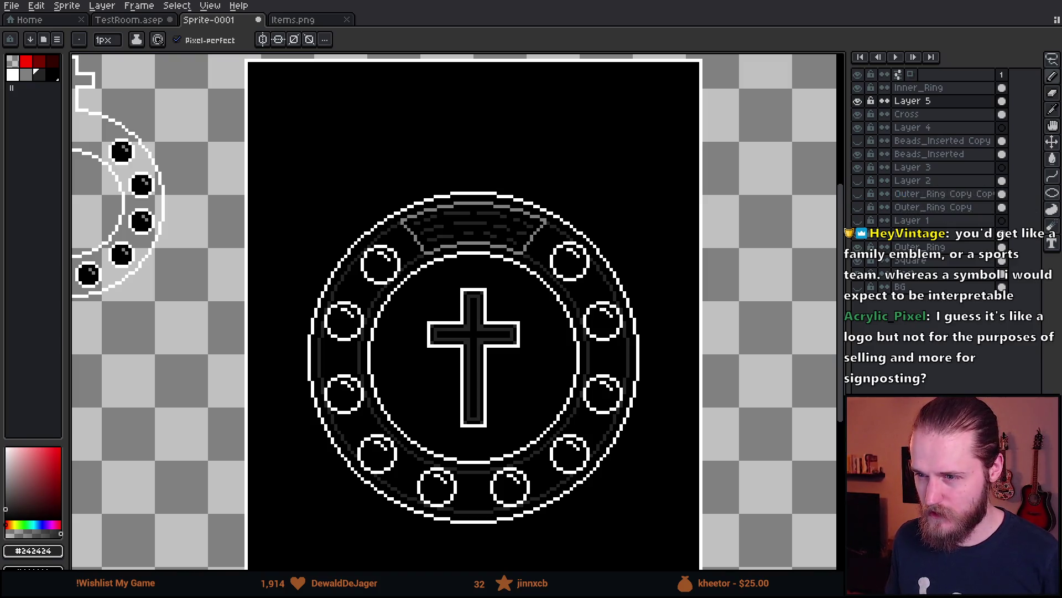
# - Zoom around the medallion, then take the palette's mid grey Idx-5 as the drawing colour
pyautogui.scroll(-1, 478, 282)
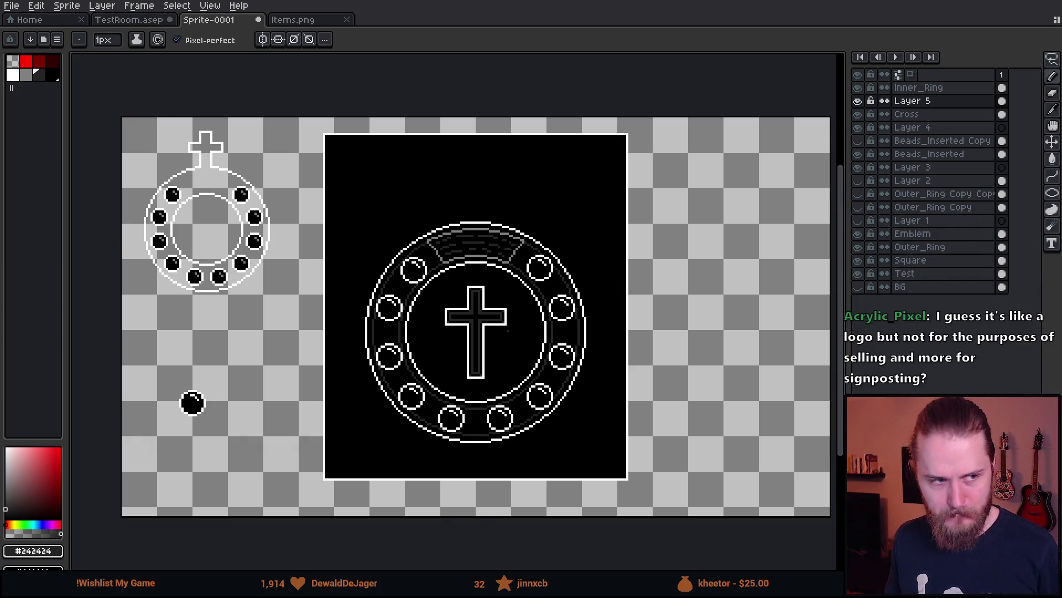
pyautogui.scroll(1, 470, 285)
pyautogui.scroll(-1, 464, 289)
pyautogui.scroll(1, 463, 288)
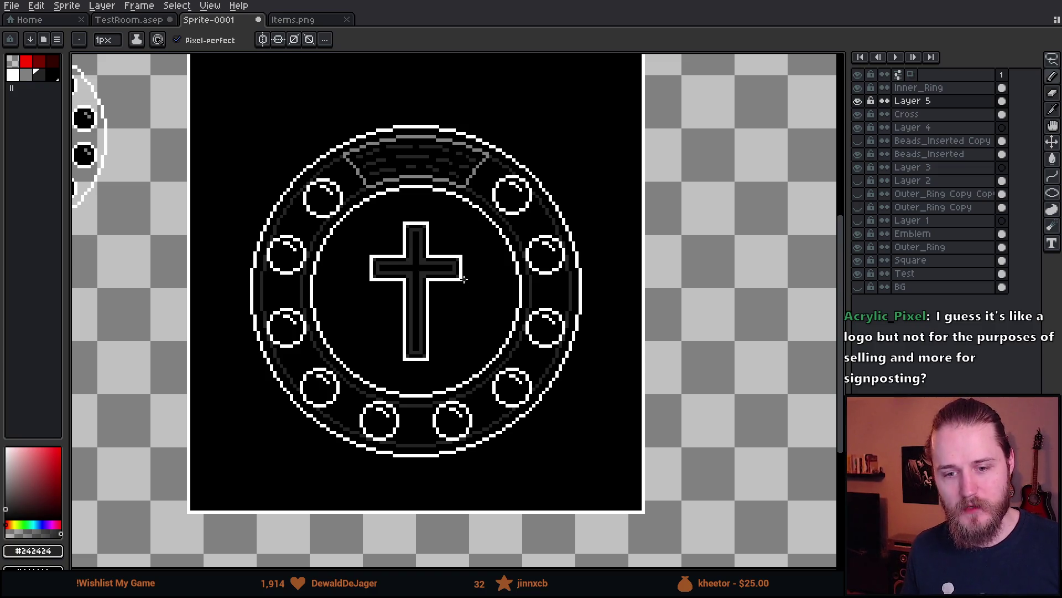
pyautogui.scroll(1, 431, 246)
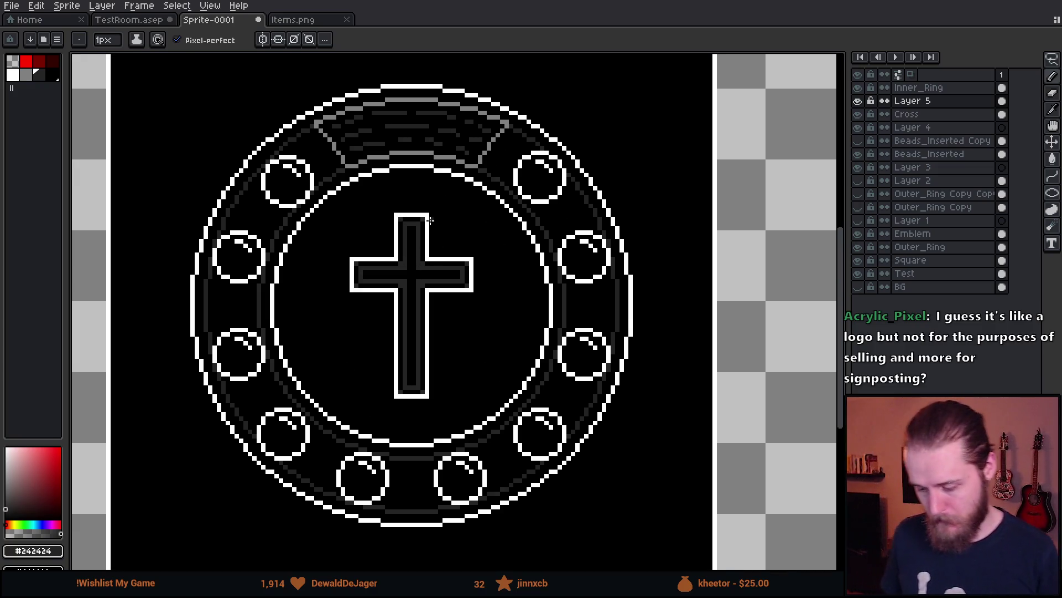
pyautogui.scroll(-3, 430, 221)
pyautogui.scroll(1, 527, 161)
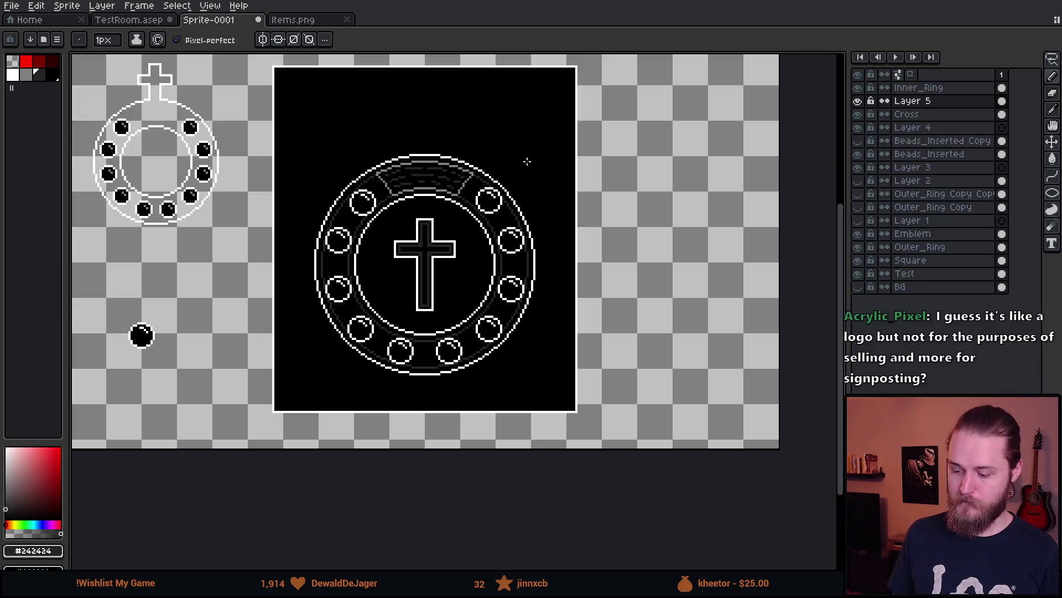
pyautogui.scroll(1, 395, 219)
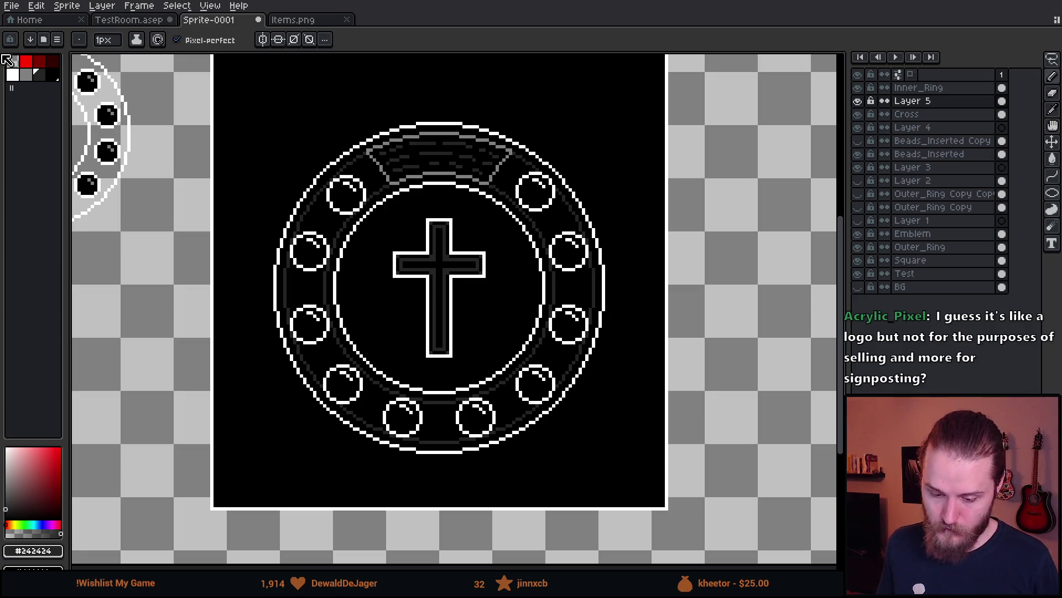
pyautogui.click(26, 75)
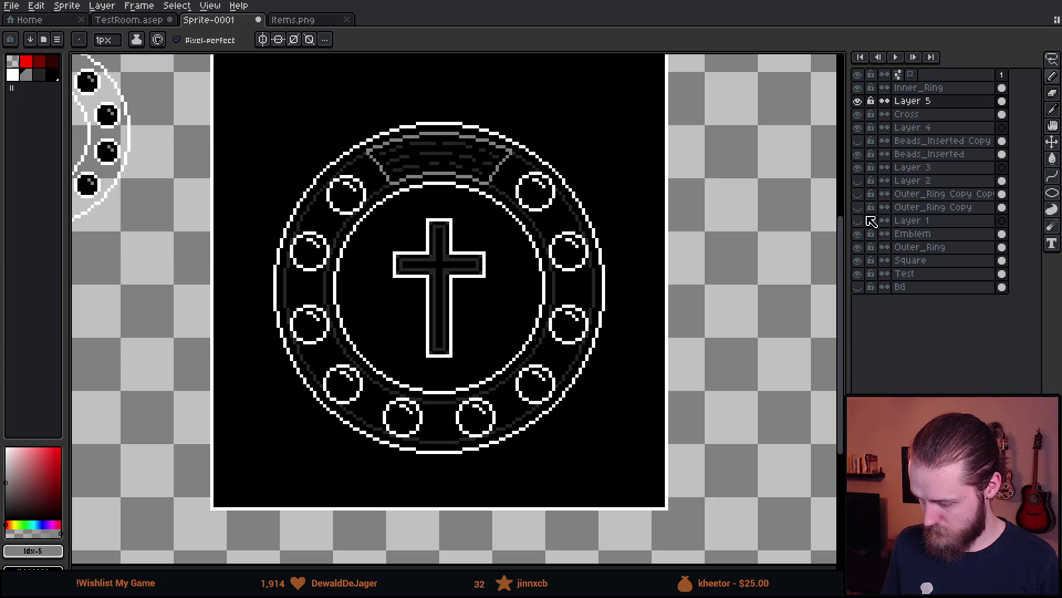
pyautogui.click(858, 247)
pyautogui.click(858, 246)
pyautogui.click(919, 247)
pyautogui.press('g')
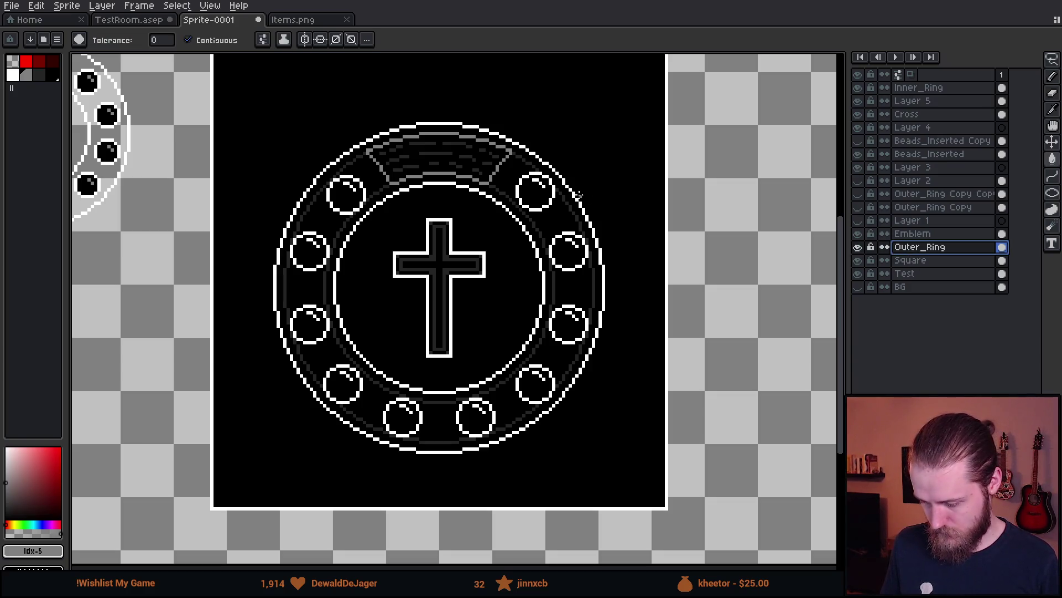
pyautogui.click(580, 195)
pyautogui.scroll(-1, 574, 193)
pyautogui.hotkey('ctrl', 'z')
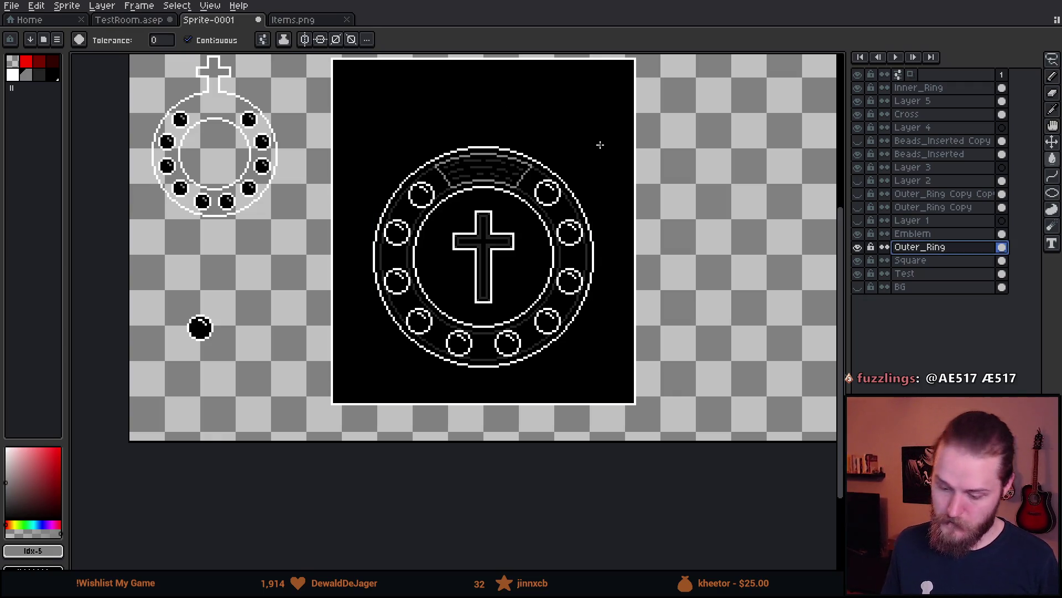
pyautogui.scroll(1, 497, 155)
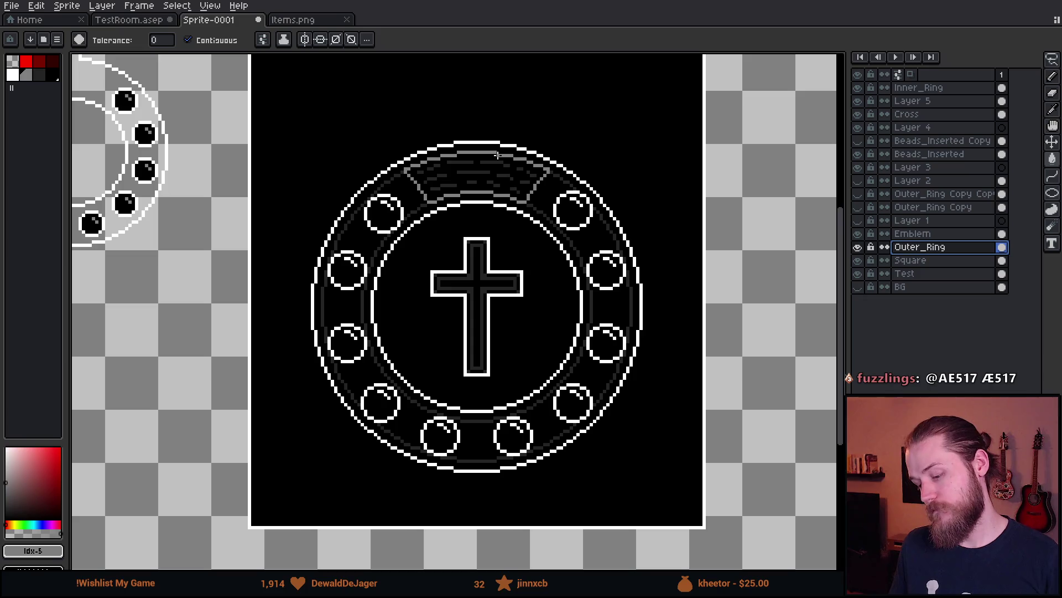
pyautogui.scroll(1, 440, 218)
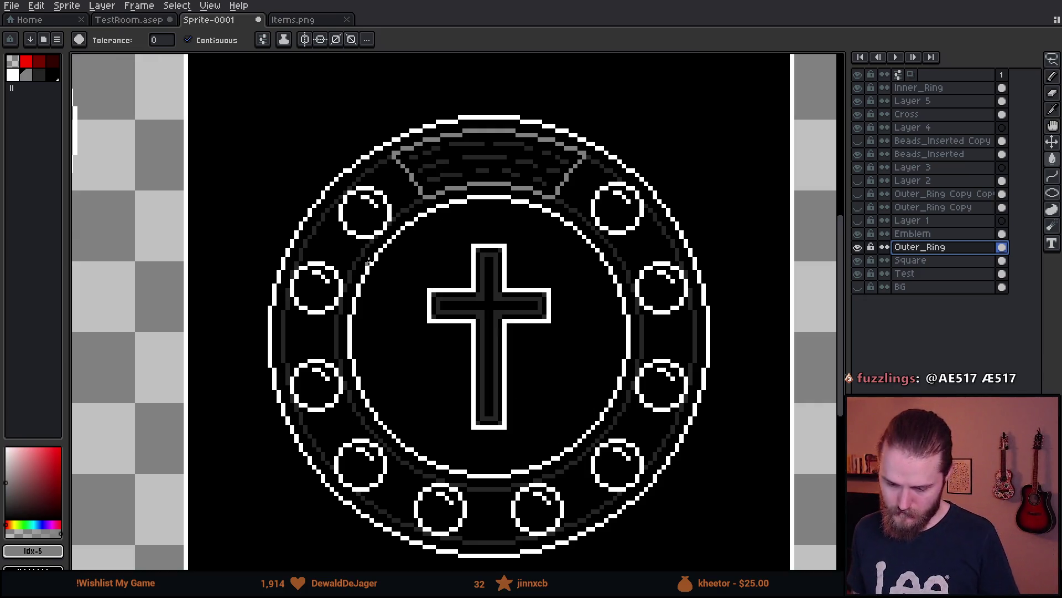
pyautogui.scroll(1, 368, 261)
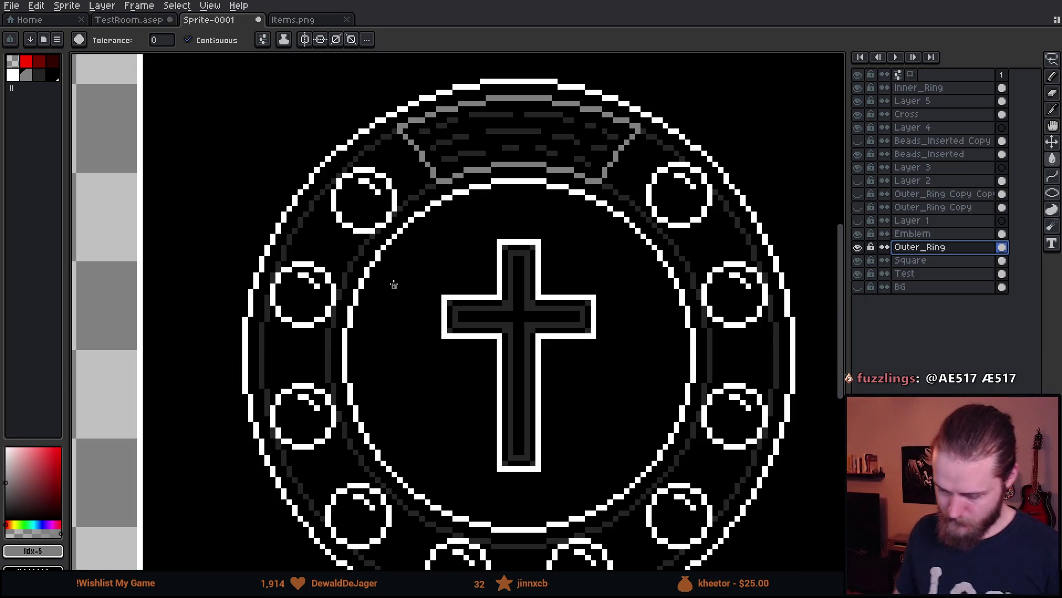
pyautogui.scroll(1, 428, 284)
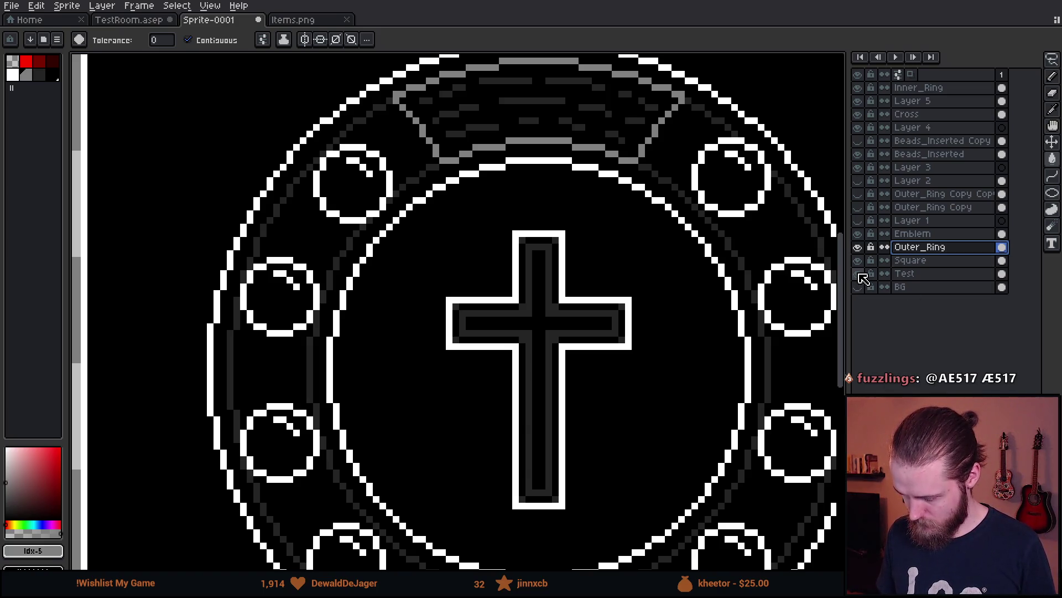
# - Choose black and toggle the Square, Outer_Ring, Layer 3, Layer 5 and Inner_Ring layers to inspect them
pyautogui.click(857, 260)
pyautogui.scroll(-1, 626, 294)
pyautogui.scroll(-2, 626, 294)
pyautogui.scroll(2, 626, 294)
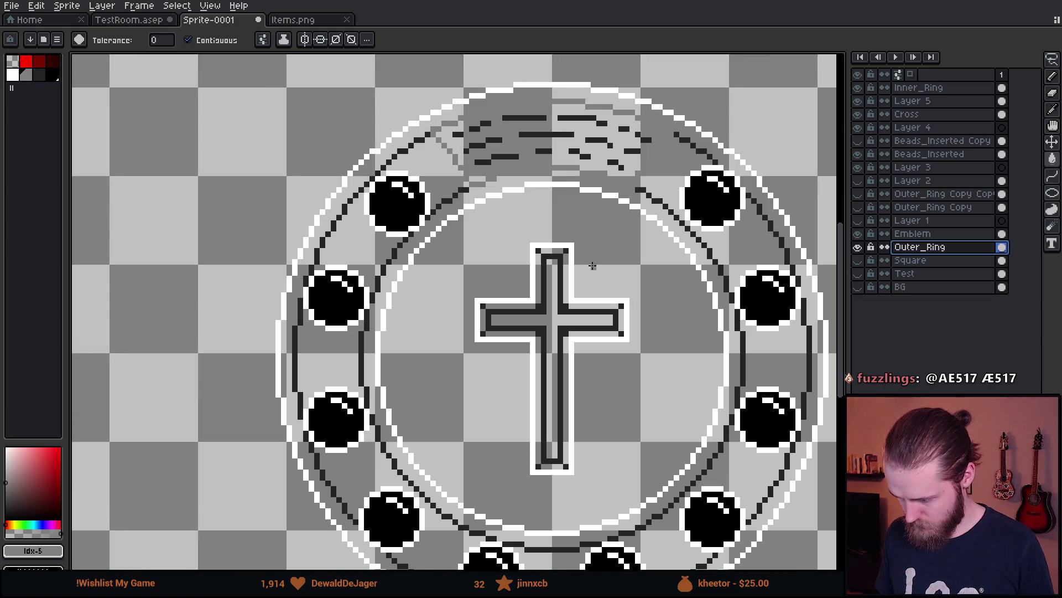
pyautogui.click(53, 75)
pyautogui.click(861, 247)
pyautogui.click(862, 247)
pyautogui.click(862, 247)
pyautogui.click(862, 247)
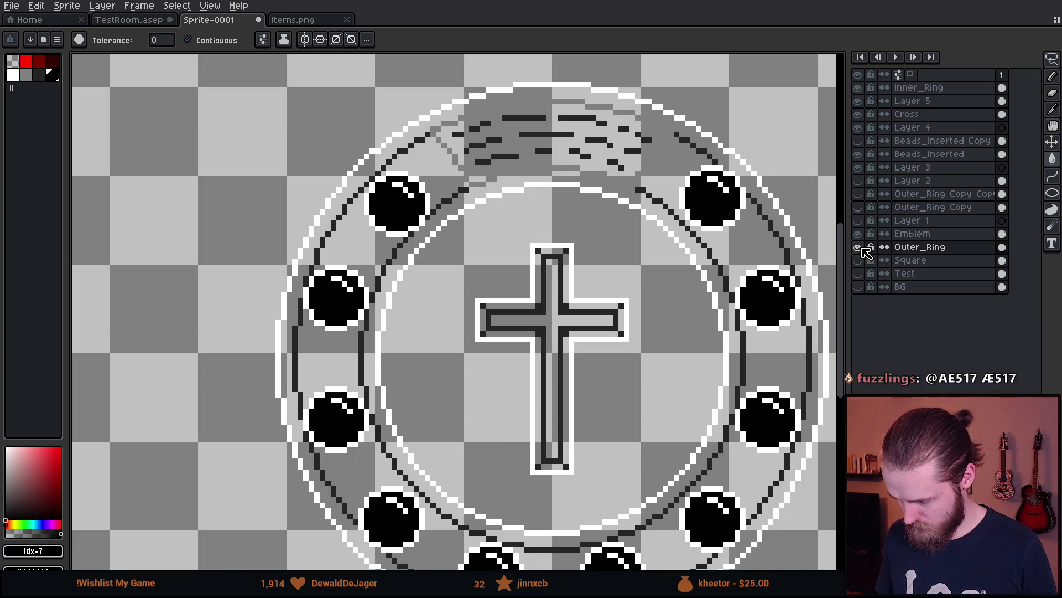
pyautogui.click(857, 168)
pyautogui.click(857, 168)
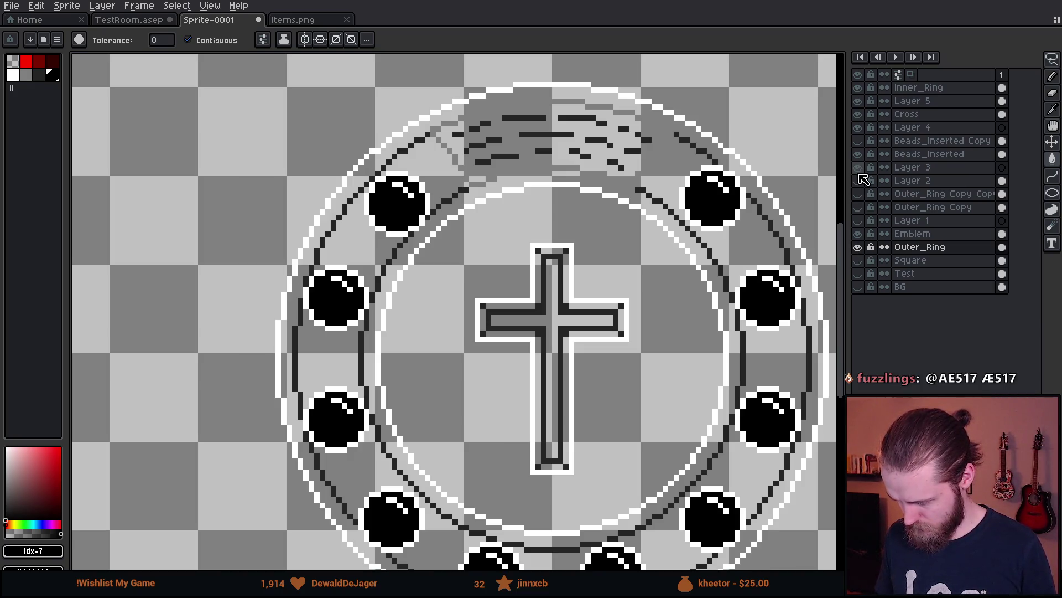
pyautogui.click(858, 101)
pyautogui.click(858, 102)
pyautogui.click(857, 88)
pyautogui.click(857, 88)
# - Move Inner_Ring just above Outer_Ring and Merge Down, undoing an accidental black fill
pyautogui.click(960, 89)
pyautogui.moveTo(960, 89); pyautogui.dragTo(950, 252)
pyautogui.rightClick(938, 235)
pyautogui.click(991, 312)
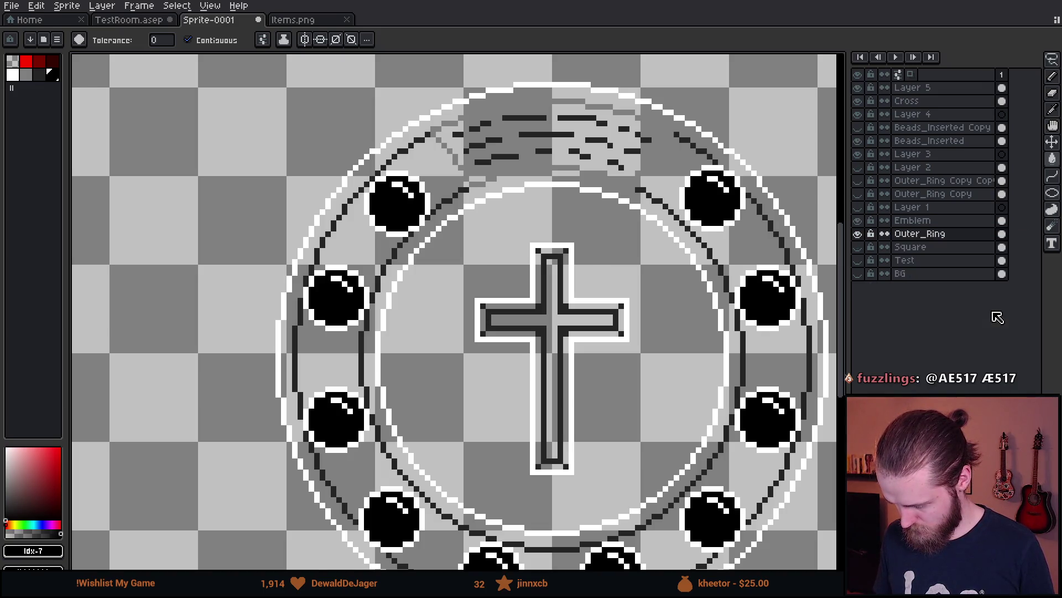
pyautogui.click(857, 233)
pyautogui.click(858, 233)
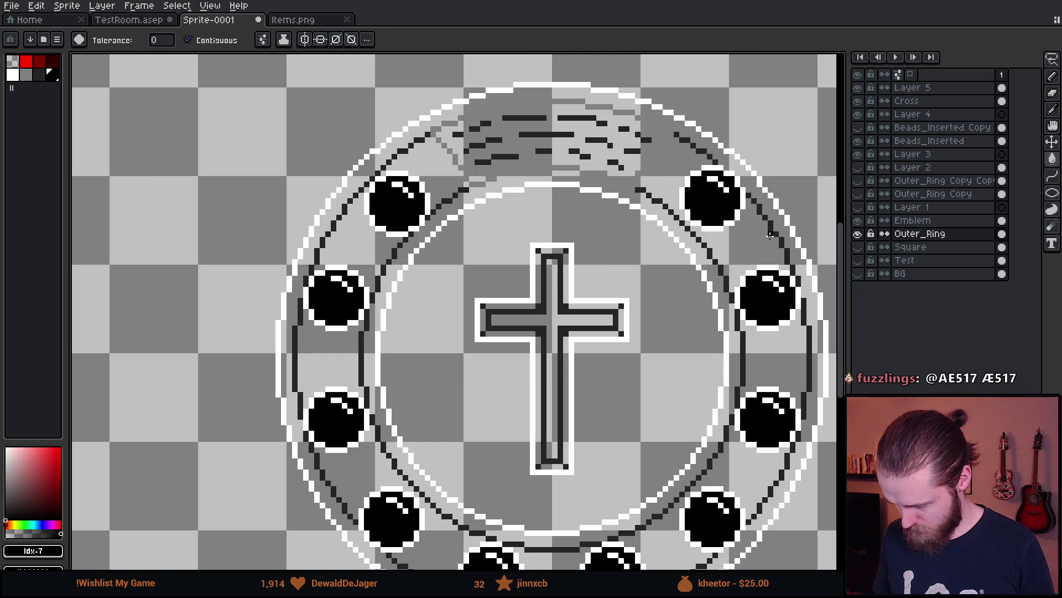
pyautogui.click(759, 238)
pyautogui.hotkey('ctrl', 'z')
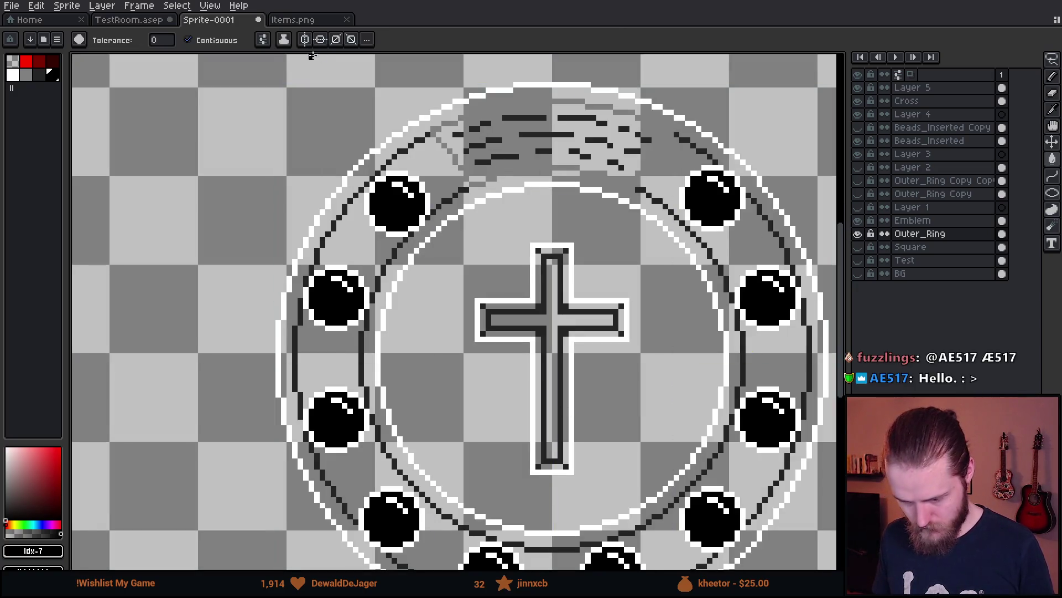
# - Paint-bucket the ring band solid black
pyautogui.click(263, 39)
pyautogui.click(367, 243)
pyautogui.scroll(-3, 454, 245)
pyautogui.scroll(2, 498, 254)
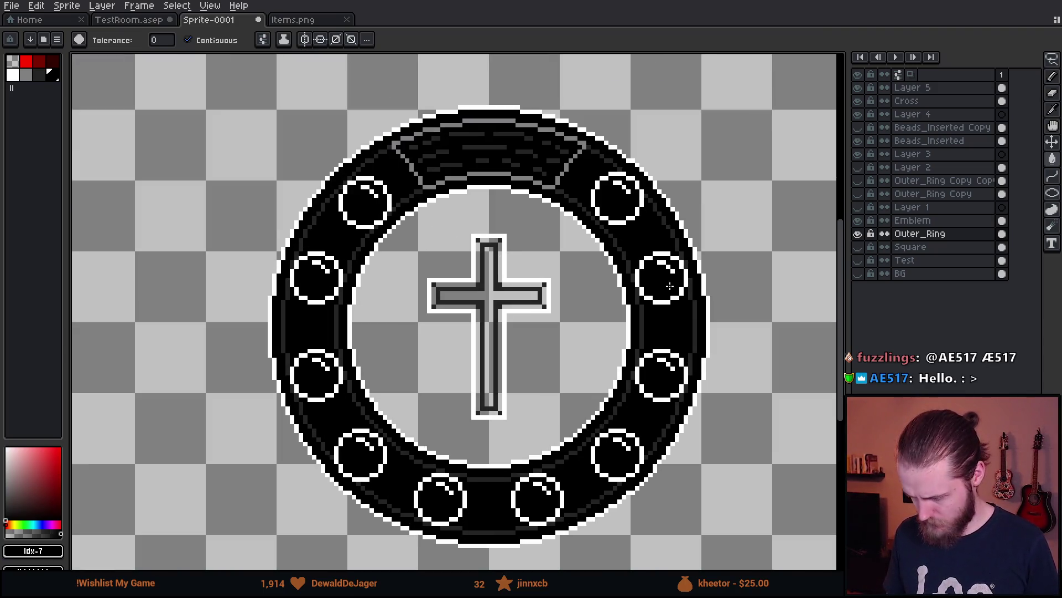
# - Rename the Emblem layer to Inner_Rings and the Outer_Ring layer to Outer_Rings
pyautogui.click(858, 221)
pyautogui.doubleClick(930, 221)
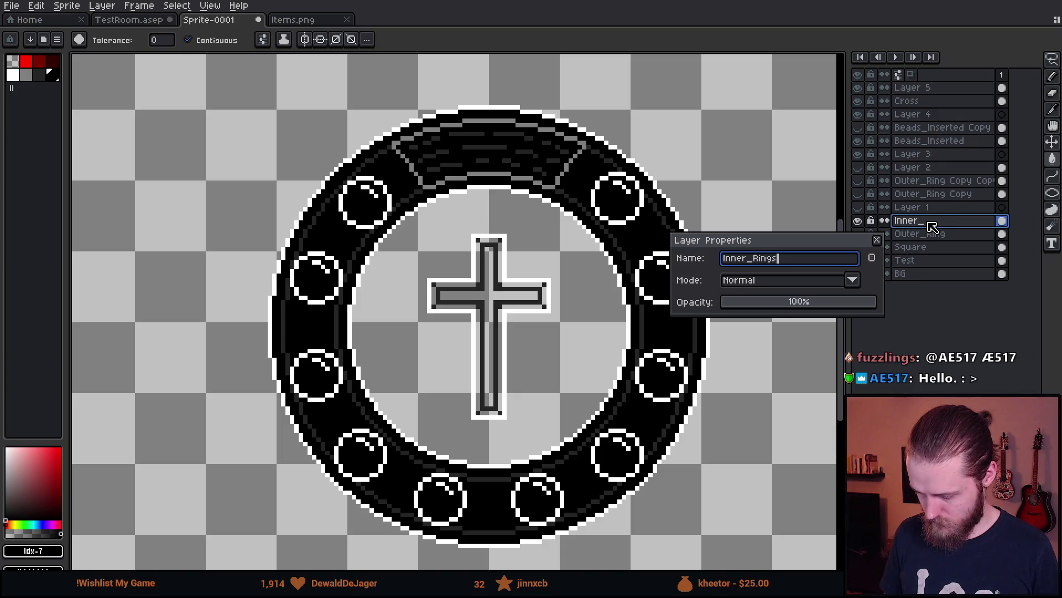
pyautogui.press('Return')
pyautogui.doubleClick(937, 234)
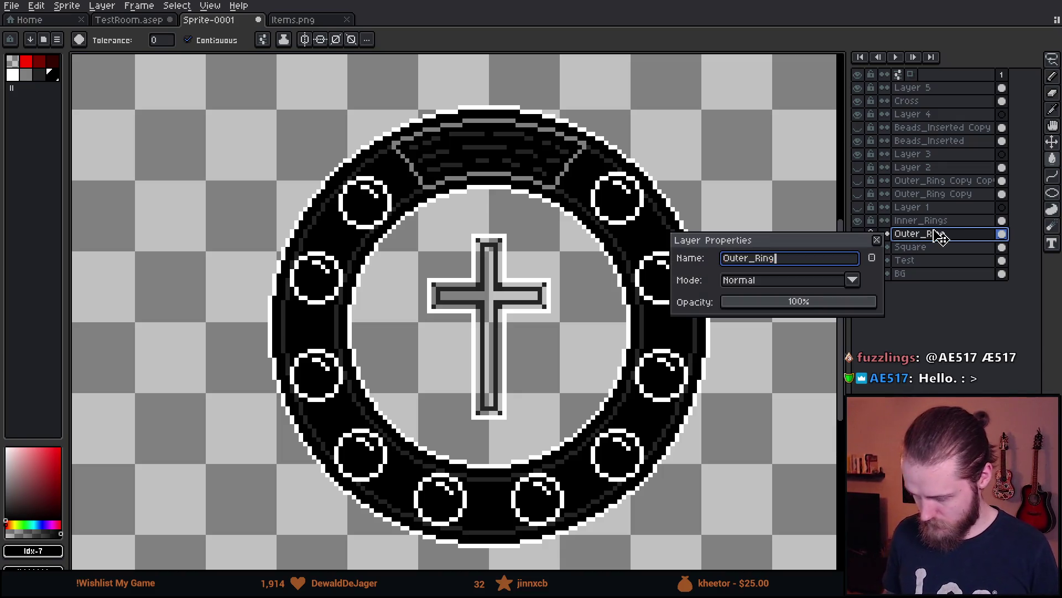
pyautogui.write('s')
pyautogui.press('Return')
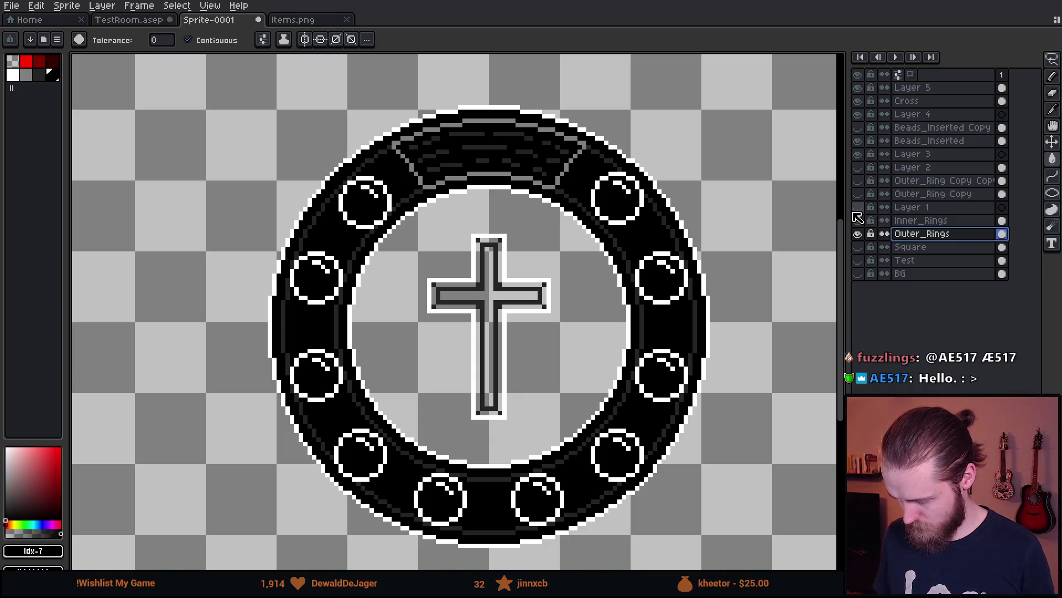
# - Toggle the hidden layers, Layer 2, Beads_Inserted and Beads_Inserted Copy to compare their contents
pyautogui.click(859, 193)
pyautogui.click(858, 194)
pyautogui.click(858, 180)
pyautogui.click(858, 181)
pyautogui.click(858, 168)
pyautogui.click(859, 168)
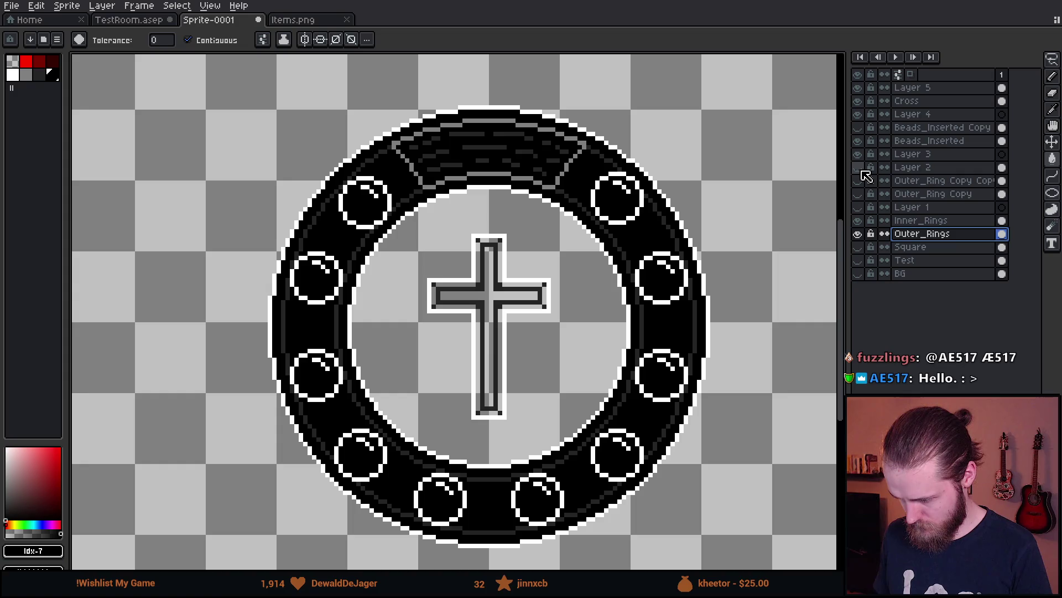
pyautogui.click(861, 141)
pyautogui.click(861, 141)
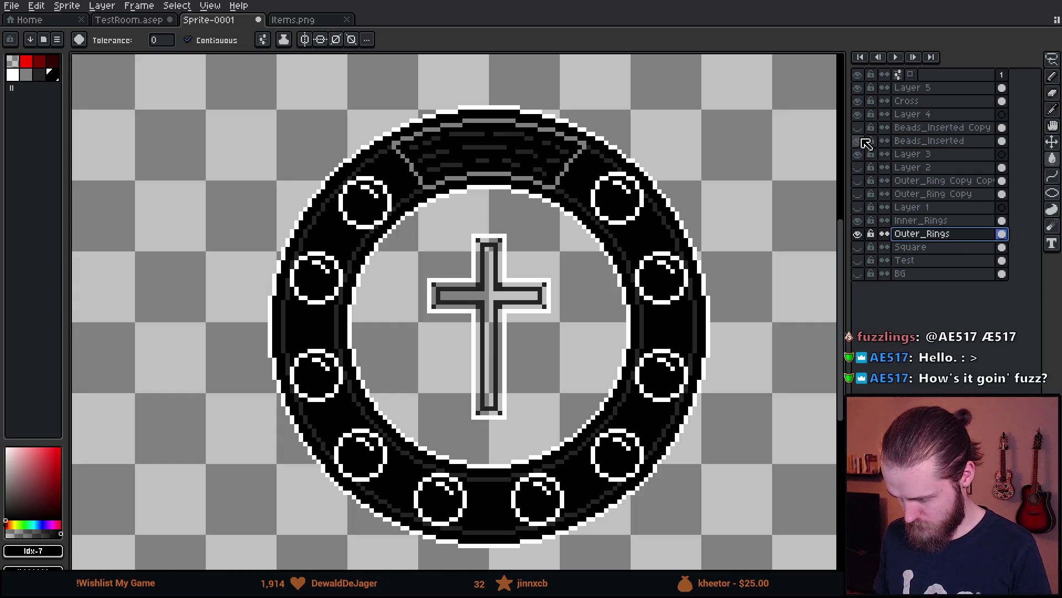
pyautogui.click(862, 128)
pyautogui.click(862, 128)
pyautogui.click(862, 128)
pyautogui.click(862, 128)
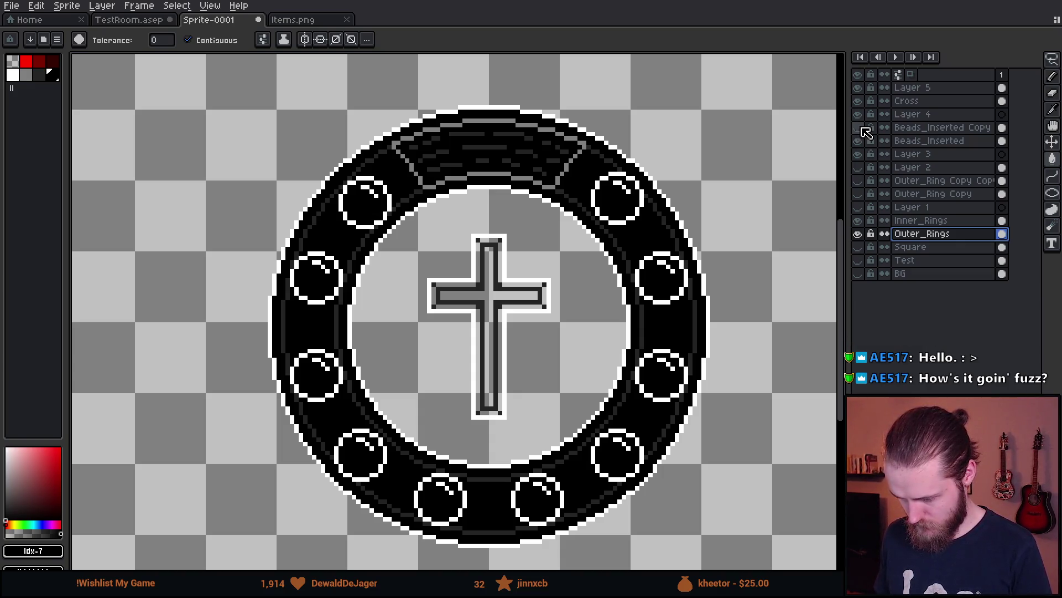
# - On Beads_Inserted, marquee-select the upper-left bead and move it 32 px up and left
pyautogui.click(908, 147)
pyautogui.scroll(4, 368, 186)
pyautogui.press('m')
pyautogui.moveTo(237, 180)
pyautogui.mouseDown()
pyautogui.moveTo(399, 356)
pyautogui.moveTo(246, 138)
pyautogui.mouseUp()
pyautogui.moveTo(355, 299)
pyautogui.mouseDown()
pyautogui.moveTo(351, 277)
pyautogui.moveTo(334, 275)
pyautogui.mouseUp()
pyautogui.press('Return')
# - Compare against Beads_Inserted Copy, hide that copy, and make the Cross layer the active layer
pyautogui.scroll(-5, 587, 376)
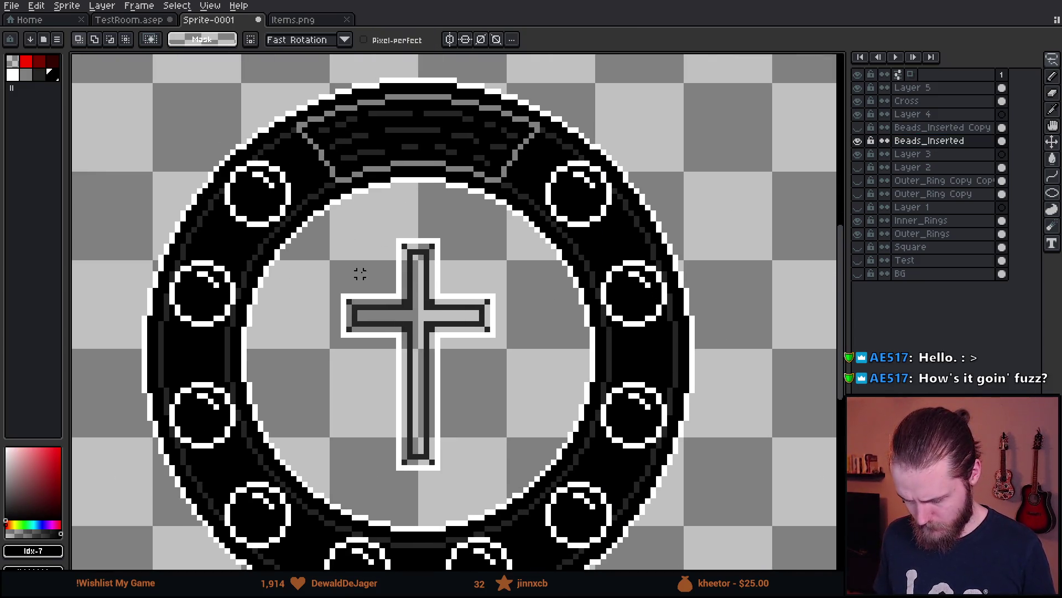
pyautogui.hscroll(-2, 370, 273)
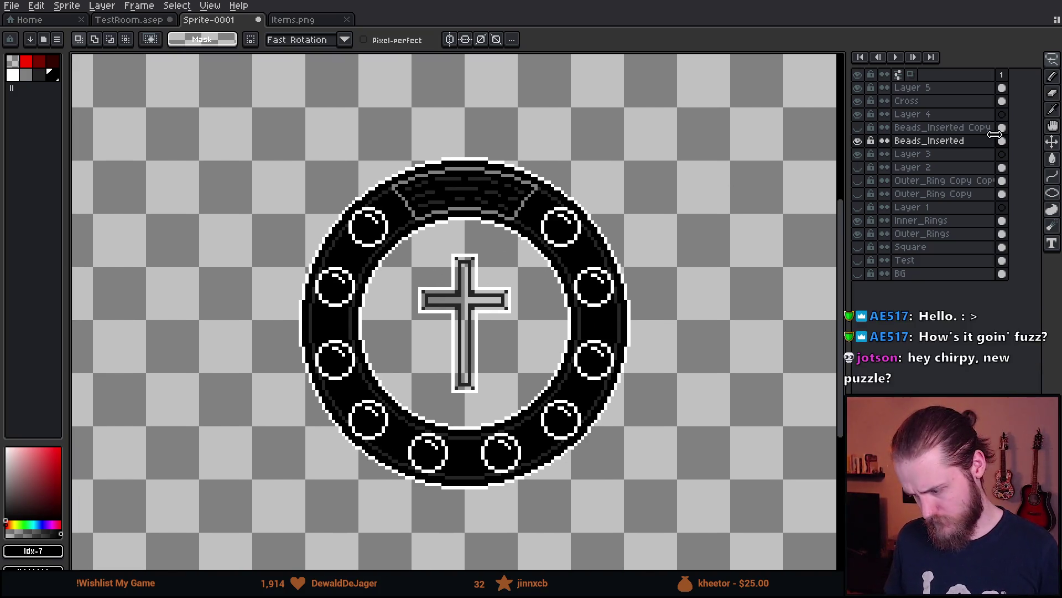
pyautogui.click(858, 129)
pyautogui.click(858, 128)
pyautogui.click(858, 128)
pyautogui.click(858, 128)
pyautogui.click(859, 101)
pyautogui.click(858, 101)
pyautogui.click(908, 101)
pyautogui.scroll(5, 498, 323)
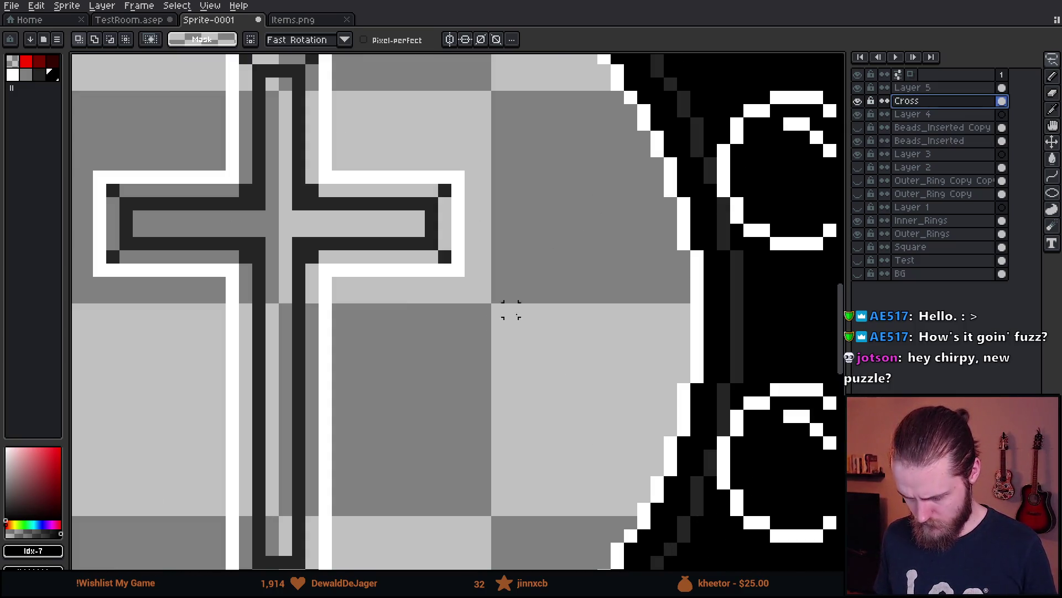
# - Eyedrop black and paint-bucket the cross's left-arm and lower-left grey strips black
pyautogui.scroll(-3, 497, 324)
pyautogui.press('i')
pyautogui.click(806, 308)
pyautogui.press('g')
pyautogui.click(282, 216)
pyautogui.scroll(3, 282, 215)
pyautogui.click(321, 211)
pyautogui.click(310, 277)
pyautogui.click(387, 302)
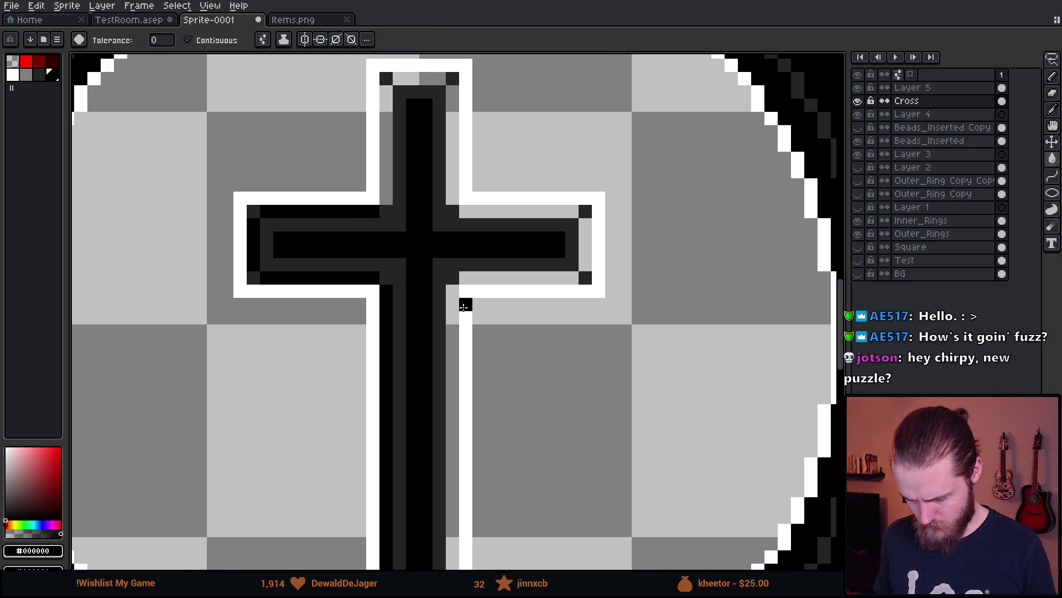
# - Fill the stem, right-arm and upper-stem grey strips of the cross black
pyautogui.click(452, 304)
pyautogui.click(520, 277)
pyautogui.click(585, 246)
pyautogui.click(527, 211)
pyautogui.click(450, 162)
pyautogui.click(386, 171)
pyautogui.click(386, 110)
pyautogui.click(420, 89)
pyautogui.scroll(-5, 520, 171)
pyautogui.scroll(1, 525, 320)
pyautogui.click(517, 287)
pyautogui.scroll(-4, 517, 287)
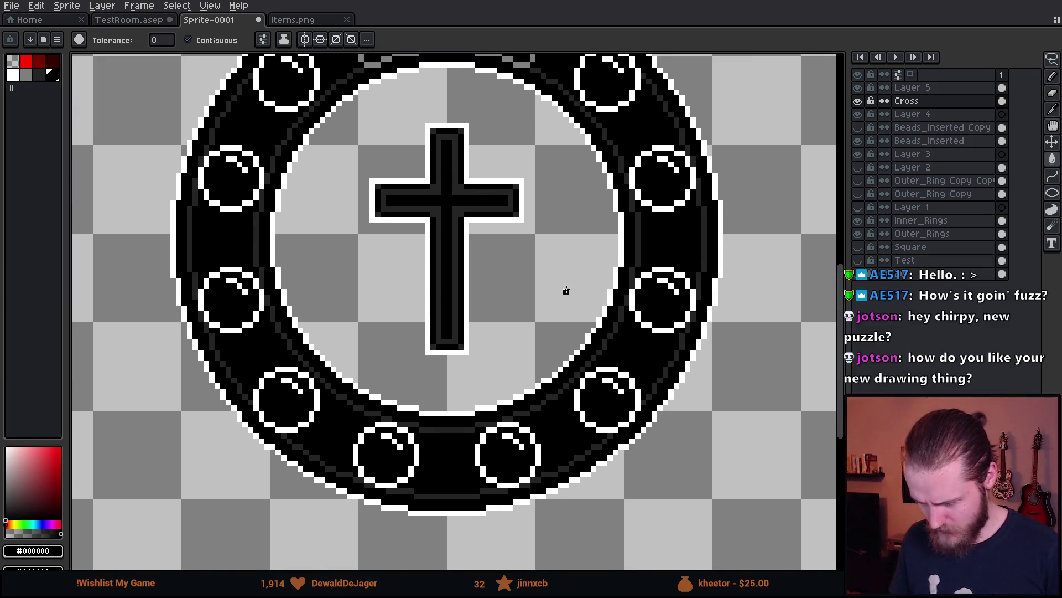
pyautogui.scroll(-2, 565, 291)
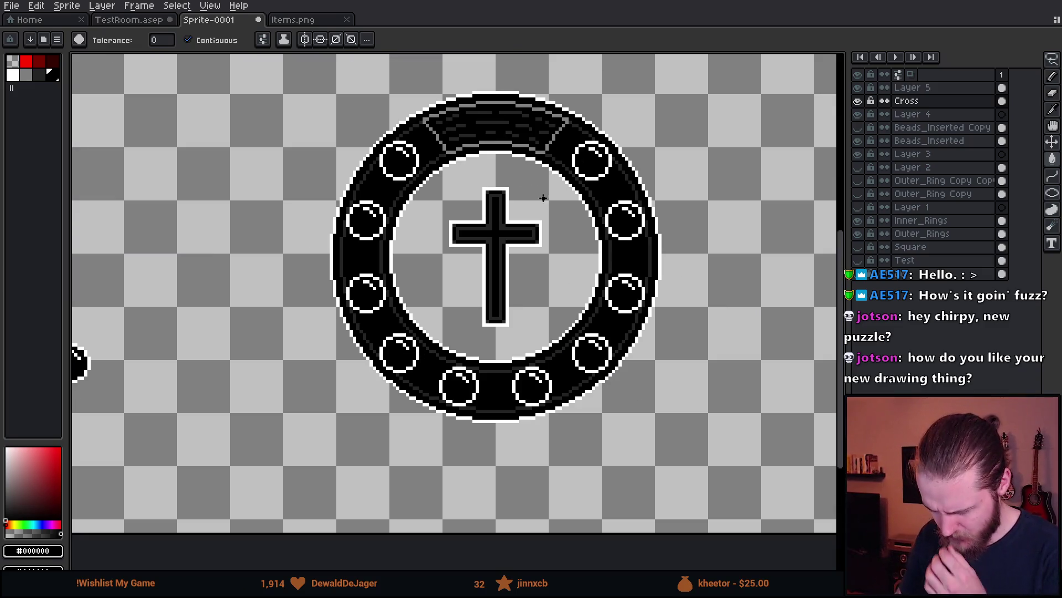
# - Check the Cross and Layer 5 contents, then rename Layer 5 to Thingy
pyautogui.click(858, 101)
pyautogui.click(859, 101)
pyautogui.click(858, 101)
pyautogui.click(858, 101)
pyautogui.click(858, 102)
pyautogui.click(858, 88)
pyautogui.click(859, 88)
pyautogui.click(859, 88)
pyautogui.click(859, 88)
pyautogui.doubleClick(943, 89)
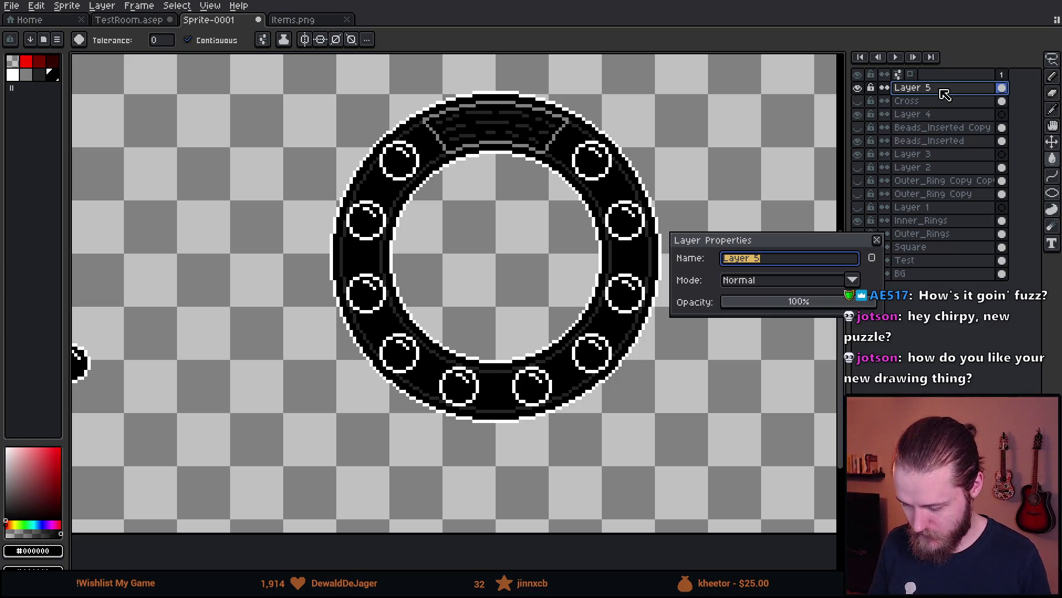
pyautogui.write('y')
pyautogui.press('Return')
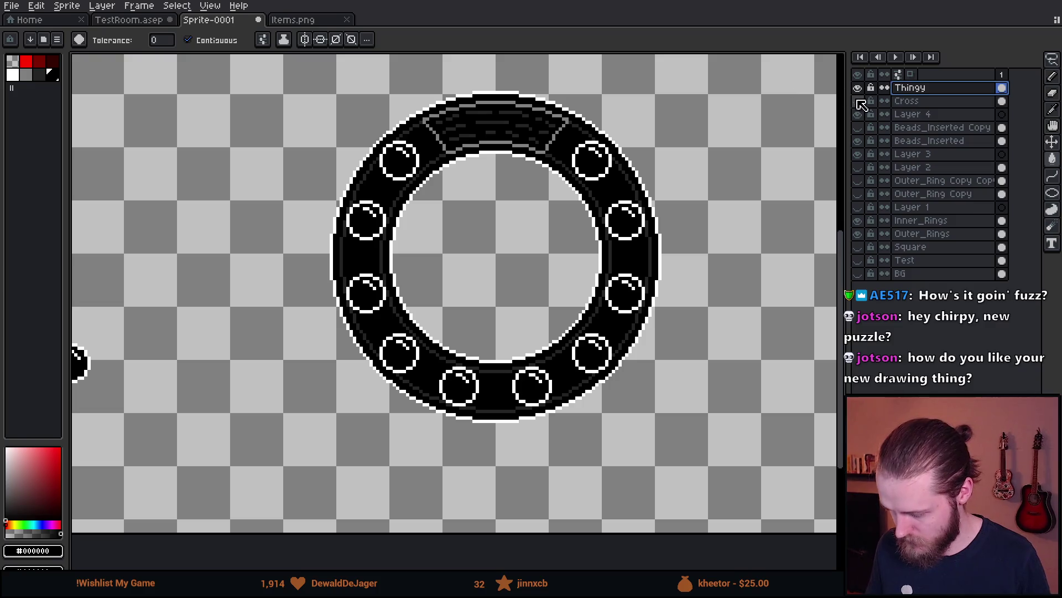
# - Add a new layer above Layer 4 named Cross_Background
pyautogui.click(859, 102)
pyautogui.click(932, 114)
pyautogui.hotkey('shift', 'n')
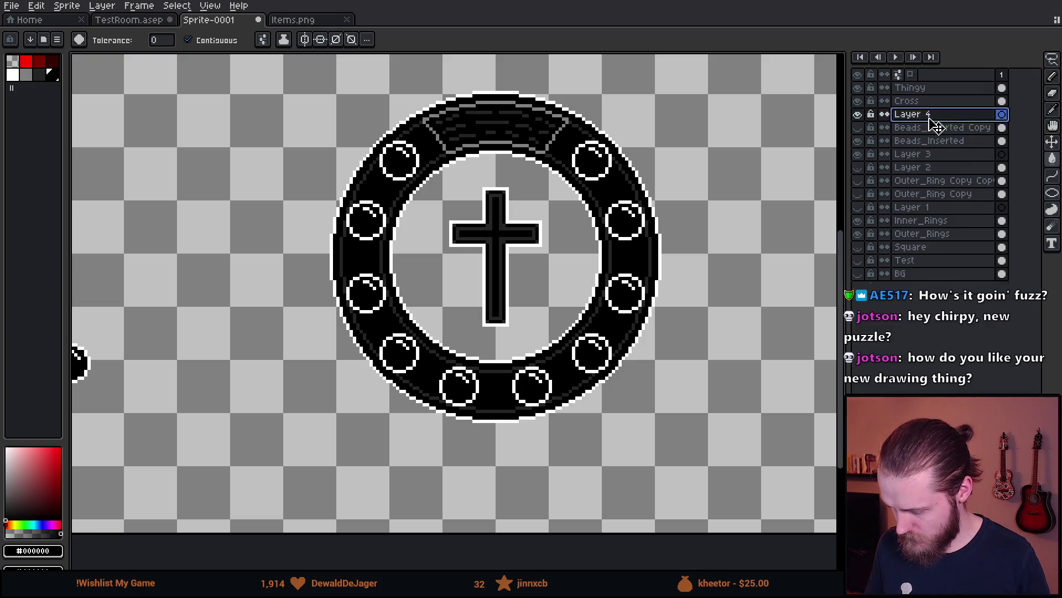
pyautogui.doubleClick(933, 116)
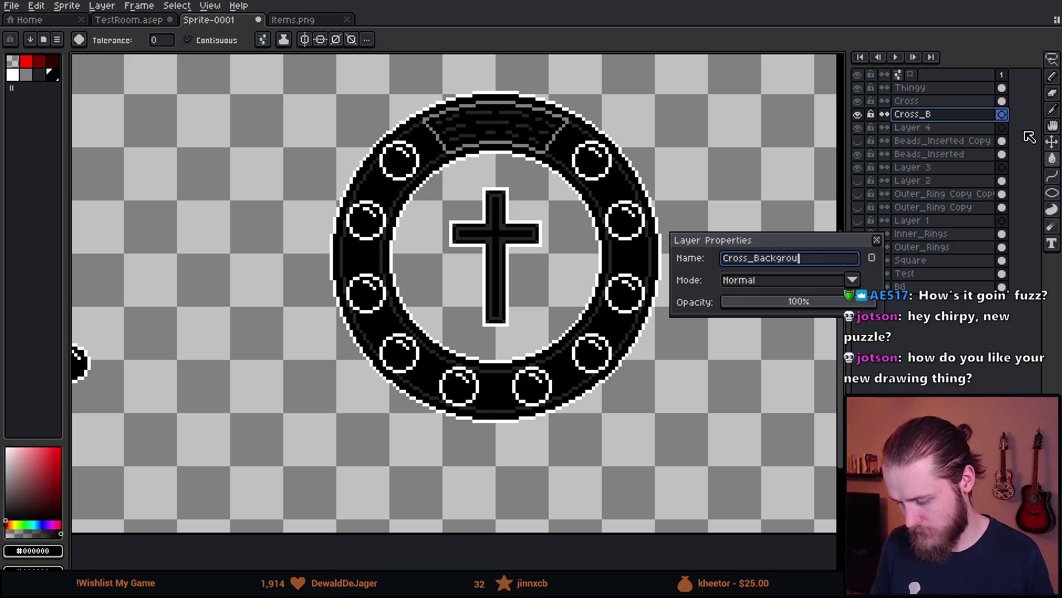
pyautogui.write('nd')
pyautogui.press('Return')
# - Undo a stray black fill and drag Cross_Background below Outer_Rings, above Square
pyautogui.scroll(1, 513, 250)
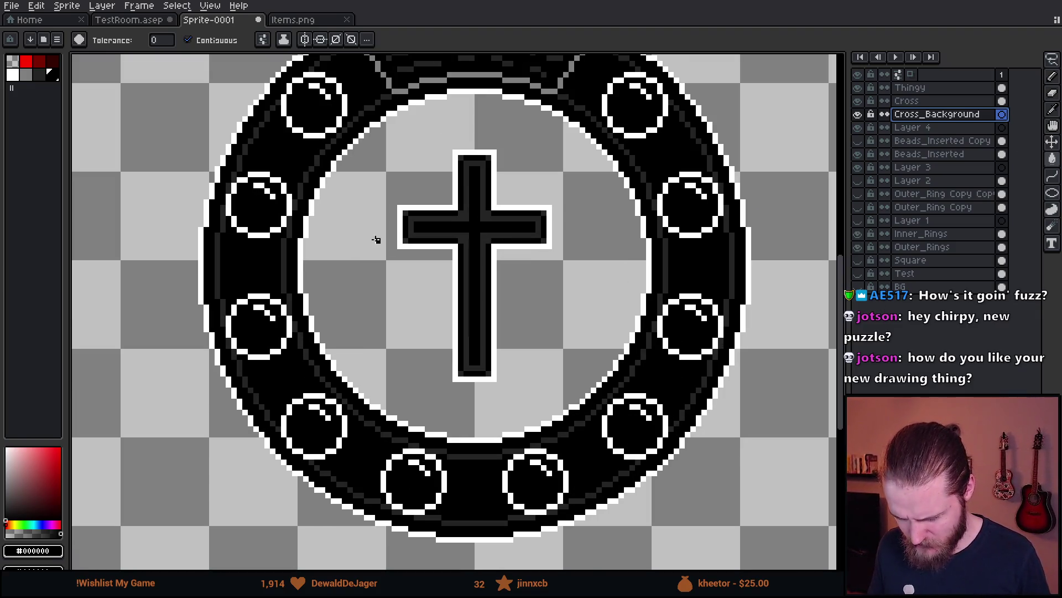
pyautogui.click(56, 77)
pyautogui.click(328, 254)
pyautogui.hotkey('ctrl', 'z')
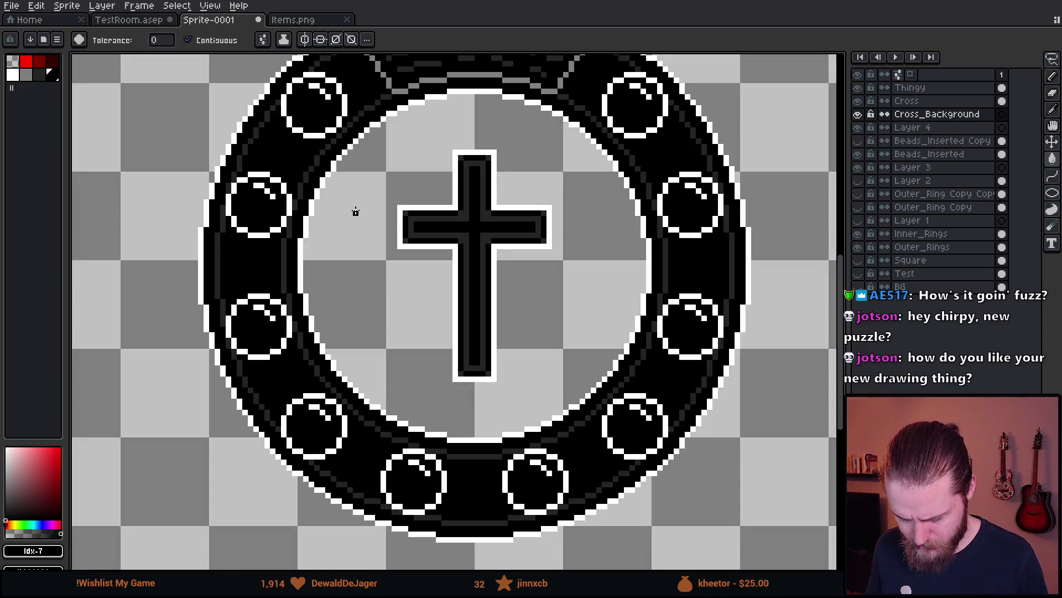
pyautogui.doubleClick(962, 115)
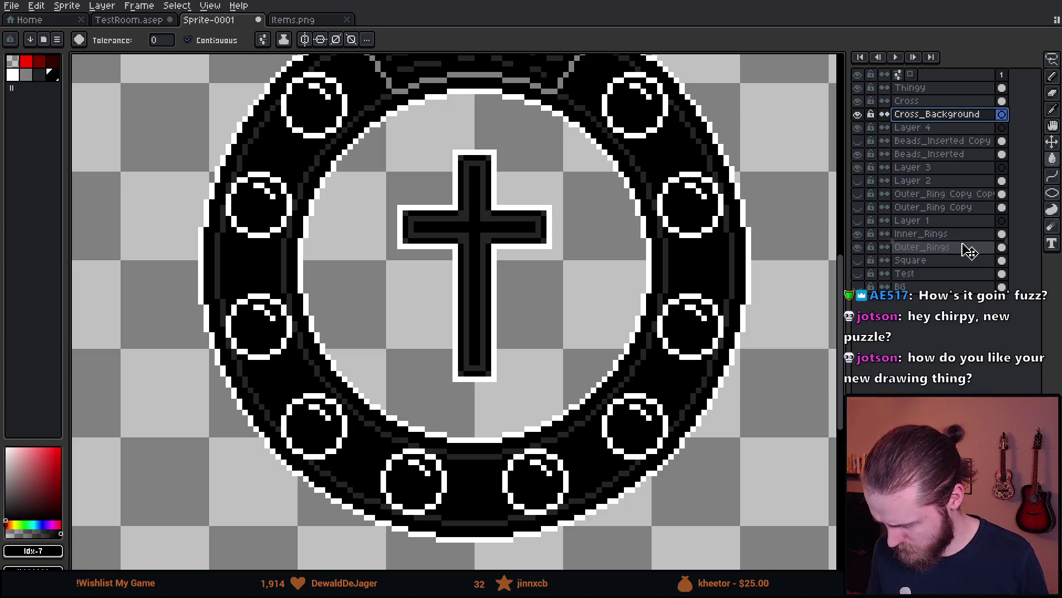
pyautogui.moveTo(974, 258); pyautogui.dragTo(973, 256)
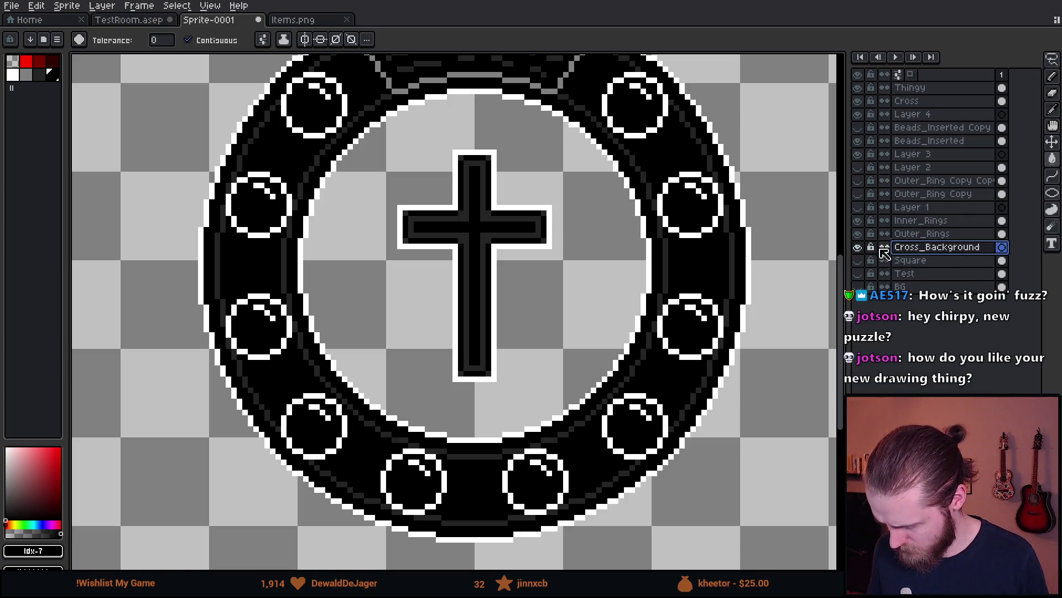
# - Stamp the cross centre with a 62px pencil brush, ending with #242424 as drawing colour
pyautogui.press('b')
pyautogui.press('+')
pyautogui.press('+')
pyautogui.press('+')
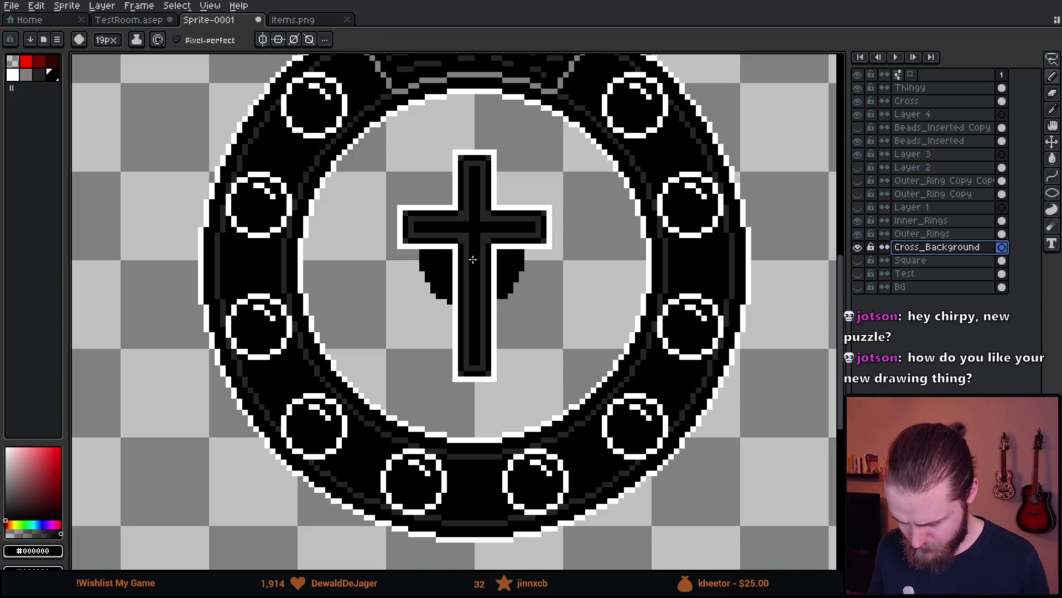
pyautogui.press('+')
pyautogui.press('+')
pyautogui.press('+')
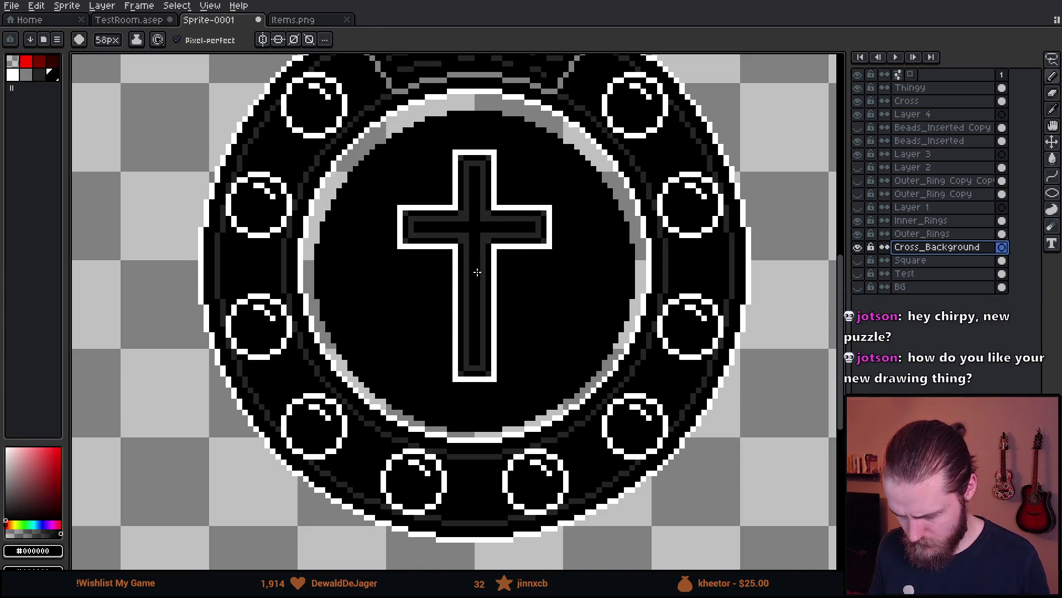
pyautogui.press('+')
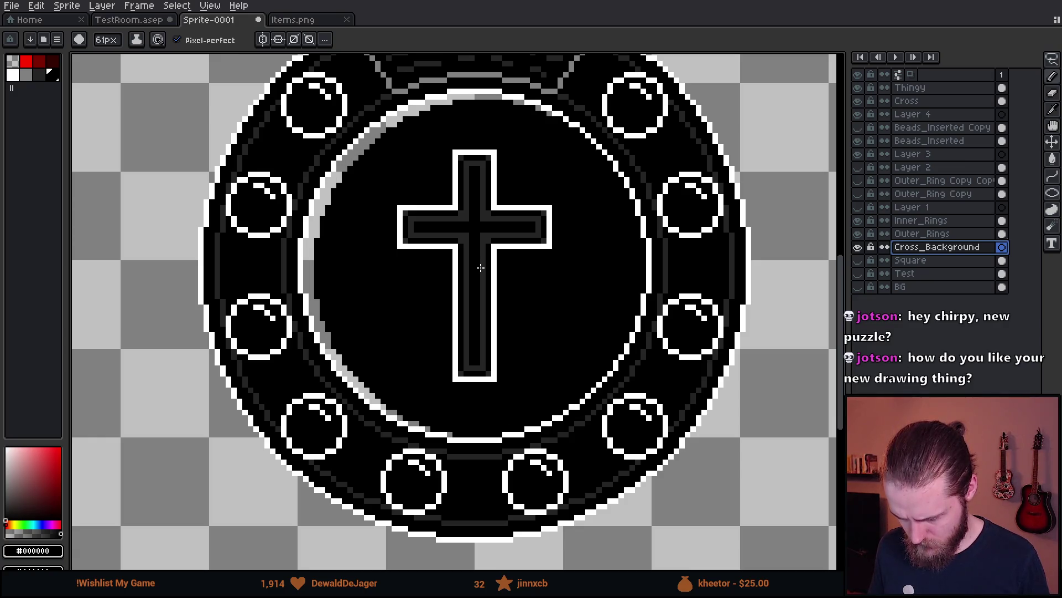
pyautogui.press('+')
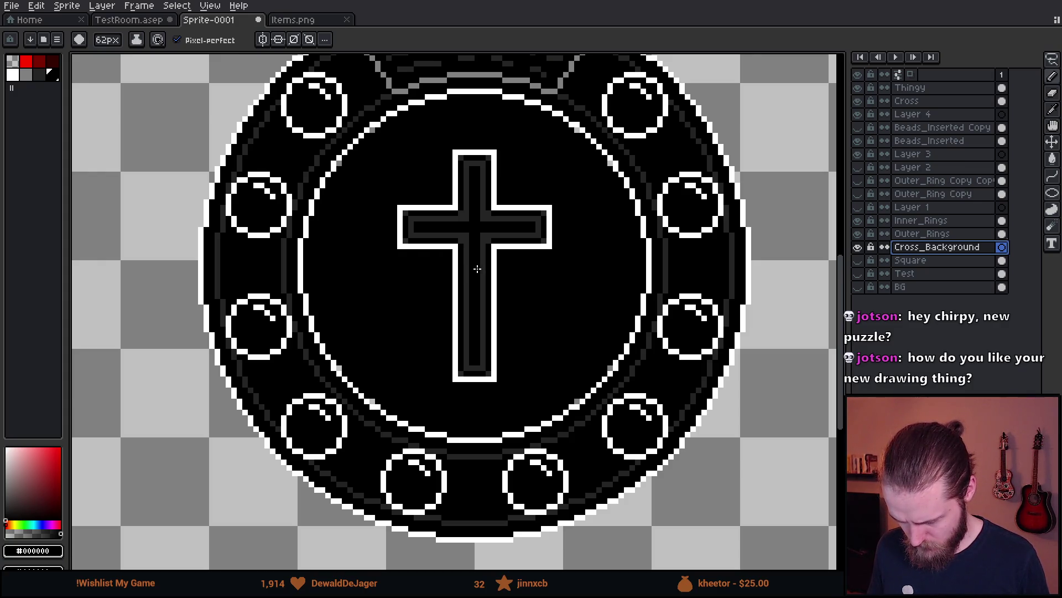
pyautogui.scroll(-3, 772, 388)
pyautogui.scroll(3, 761, 372)
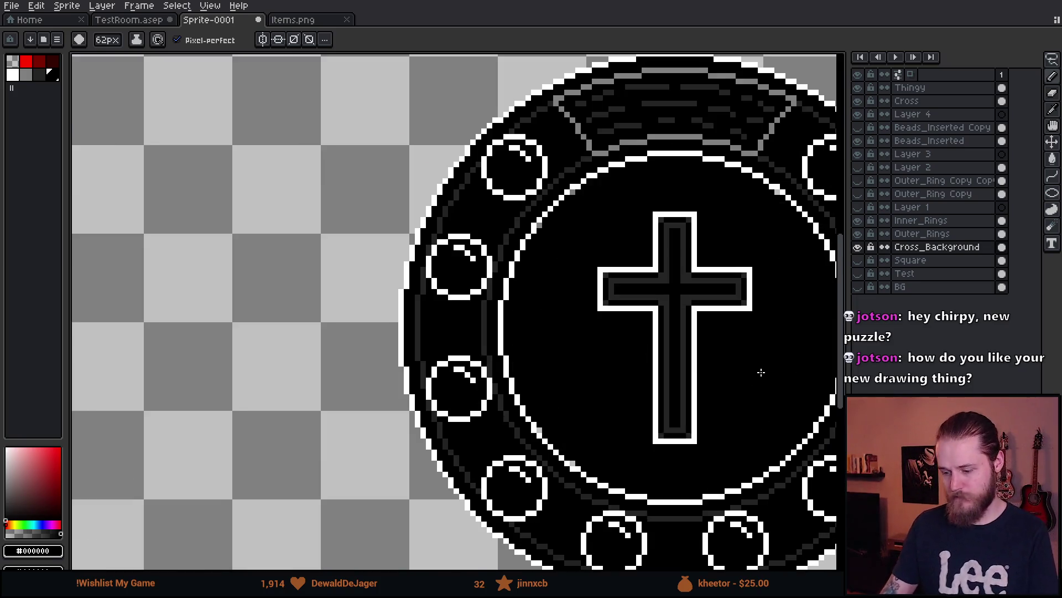
pyautogui.scroll(-3, 761, 372)
pyautogui.scroll(3, 801, 375)
pyautogui.keyDown('alt'); pyautogui.click(534, 264); pyautogui.keyUp('alt')
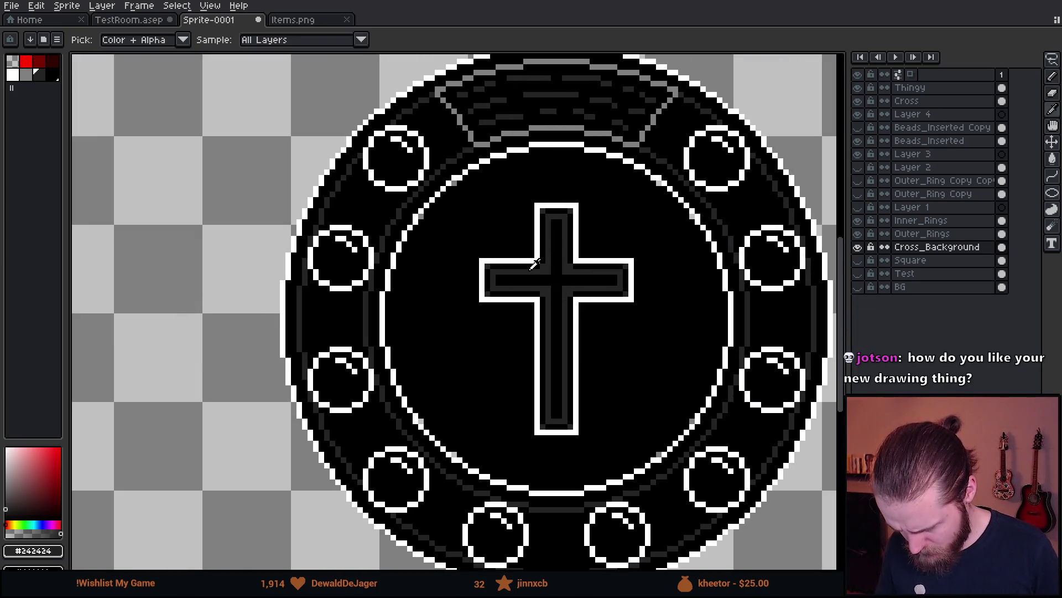
# - On the Cross layer, pick black and paint the first grey cross-centre pixels with the 1px pencil
pyautogui.press('-')
pyautogui.press('-')
pyautogui.press('-')
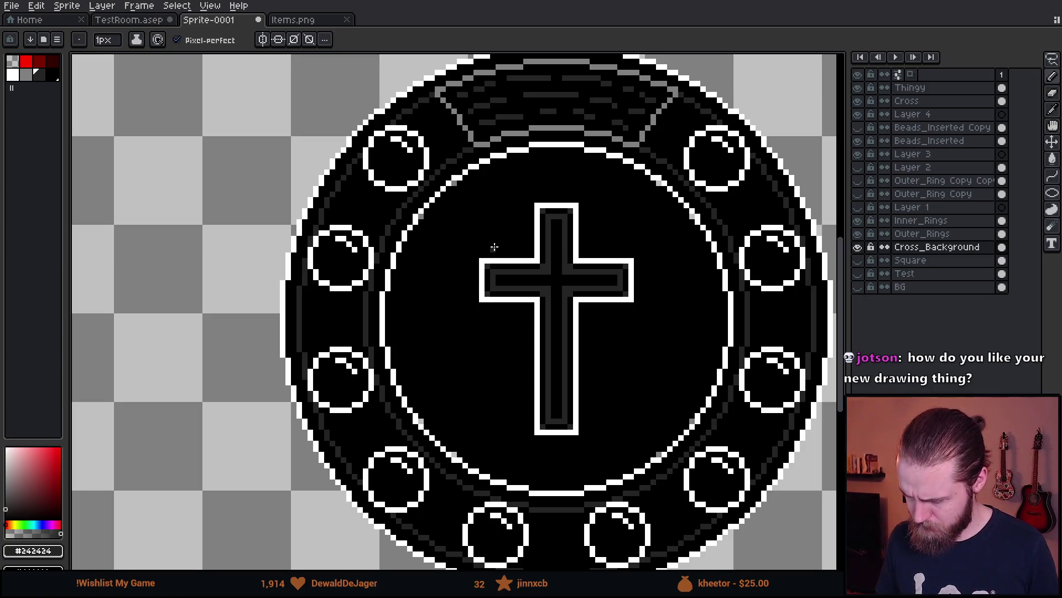
pyautogui.scroll(-3, 555, 244)
pyautogui.scroll(6, 626, 216)
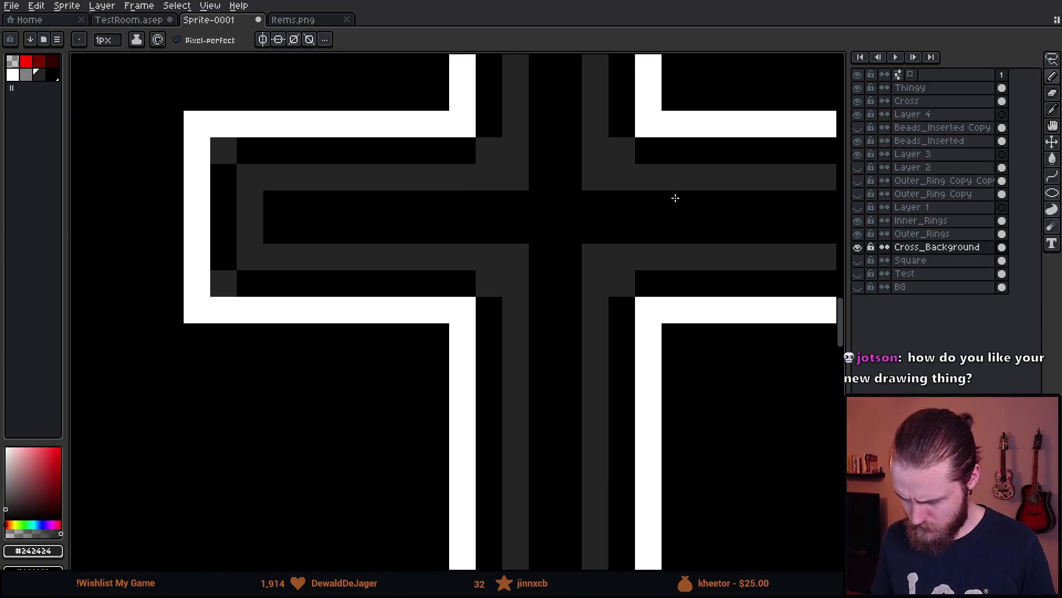
pyautogui.click(928, 102)
pyautogui.keyDown('alt'); pyautogui.click(569, 214); pyautogui.keyUp('alt')
pyautogui.click(509, 181)
pyautogui.click(516, 256)
pyautogui.click(595, 256)
pyautogui.click(595, 177)
# - Paint the remaining grey pixels around the cross centre black
pyautogui.scroll(-4, 714, 376)
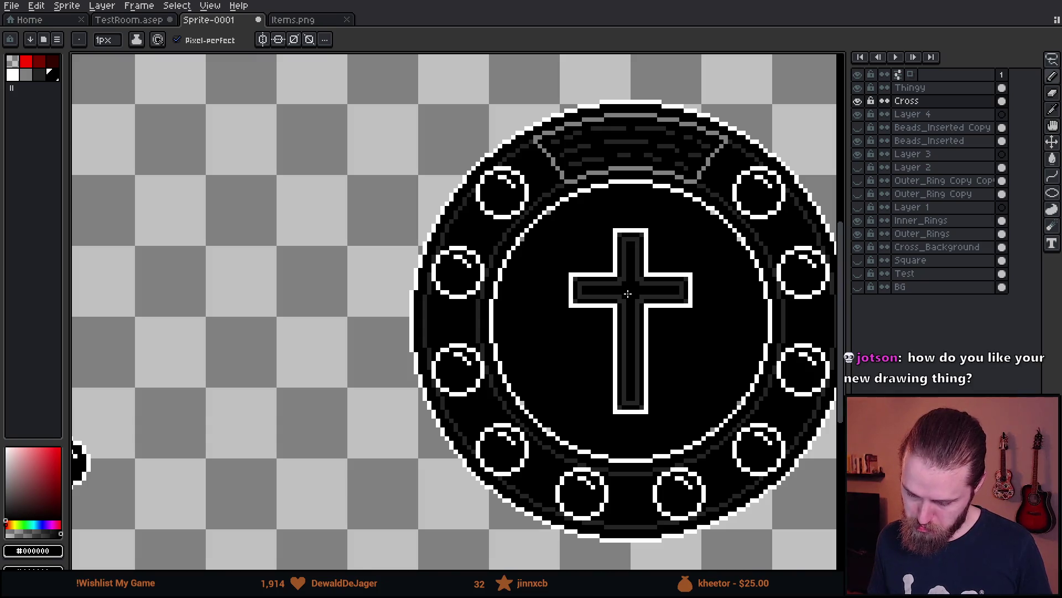
pyautogui.scroll(5, 628, 294)
pyautogui.click(573, 228)
pyautogui.click(601, 201)
pyautogui.click(680, 204)
pyautogui.click(707, 228)
pyautogui.click(698, 308)
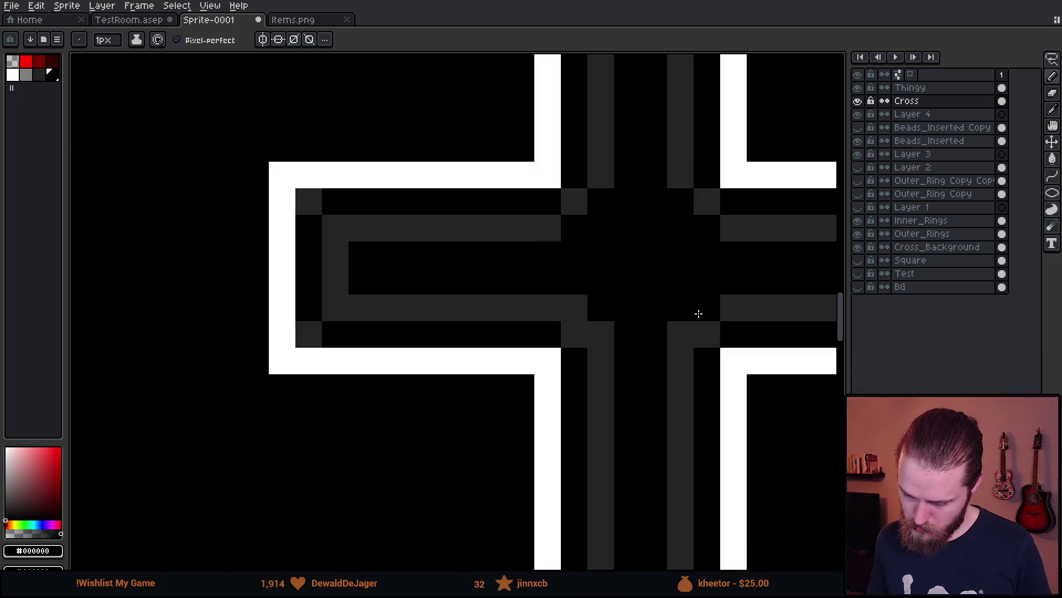
pyautogui.click(678, 334)
pyautogui.click(603, 334)
pyautogui.click(576, 306)
pyautogui.scroll(-4, 521, 317)
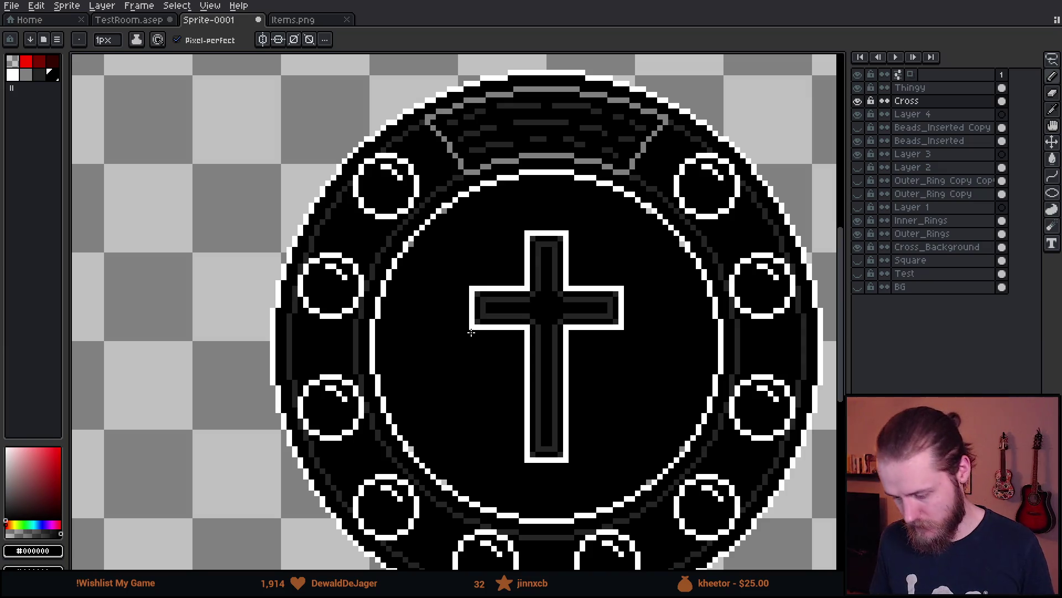
pyautogui.scroll(5, 489, 342)
pyautogui.click(470, 248)
pyautogui.click(633, 327)
pyautogui.scroll(-4, 640, 332)
# - Sample the dark grey #242424 from the cross as the pencil colour
pyautogui.press('v')
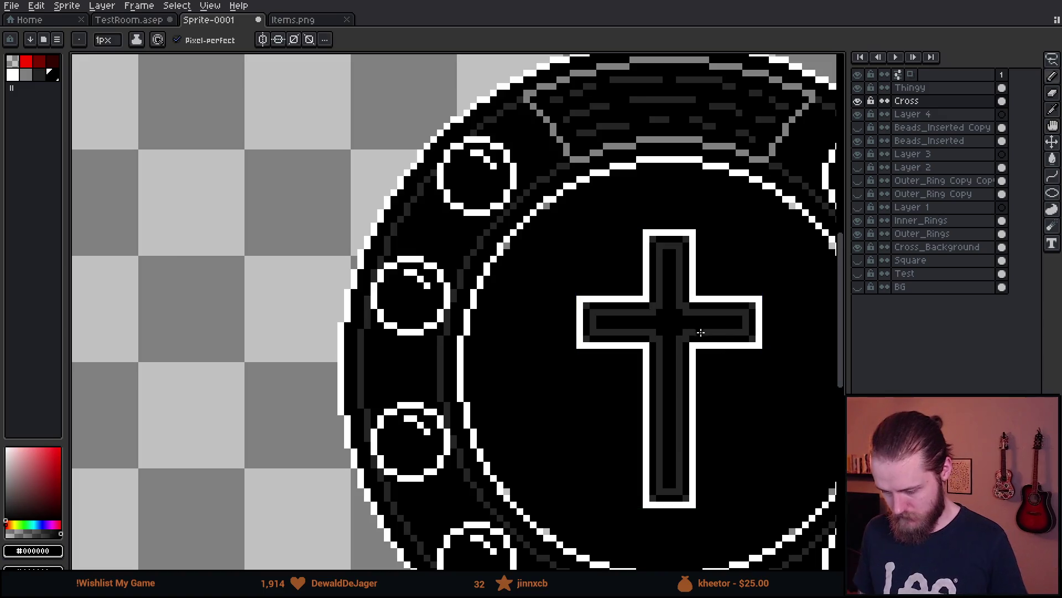
pyautogui.press('b')
pyautogui.scroll(-1, 710, 317)
pyautogui.scroll(2, 710, 317)
pyautogui.press('i')
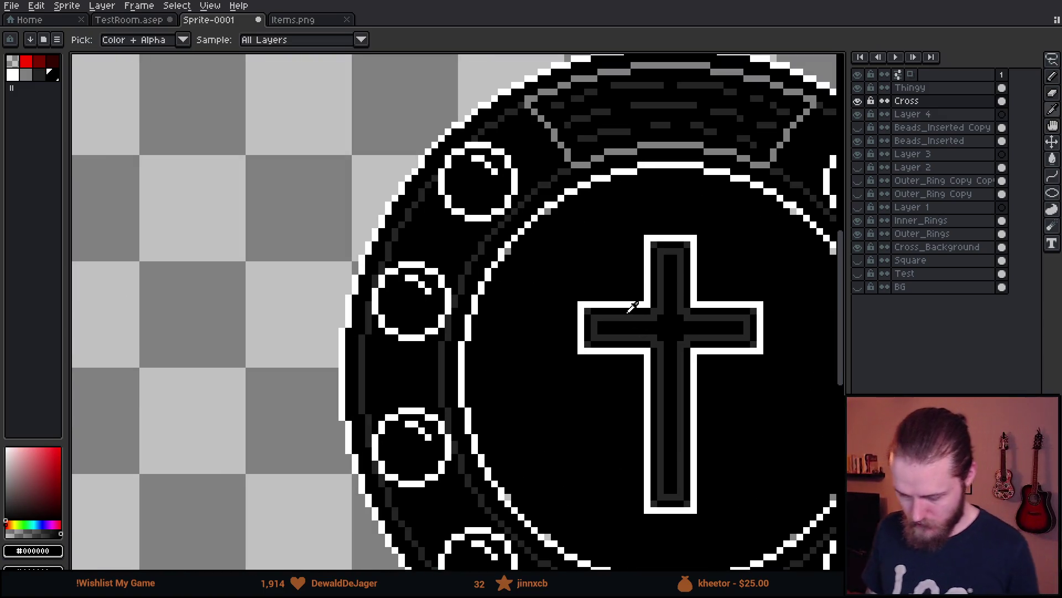
pyautogui.click(650, 309)
pyautogui.press('b')
pyautogui.scroll(-2, 648, 308)
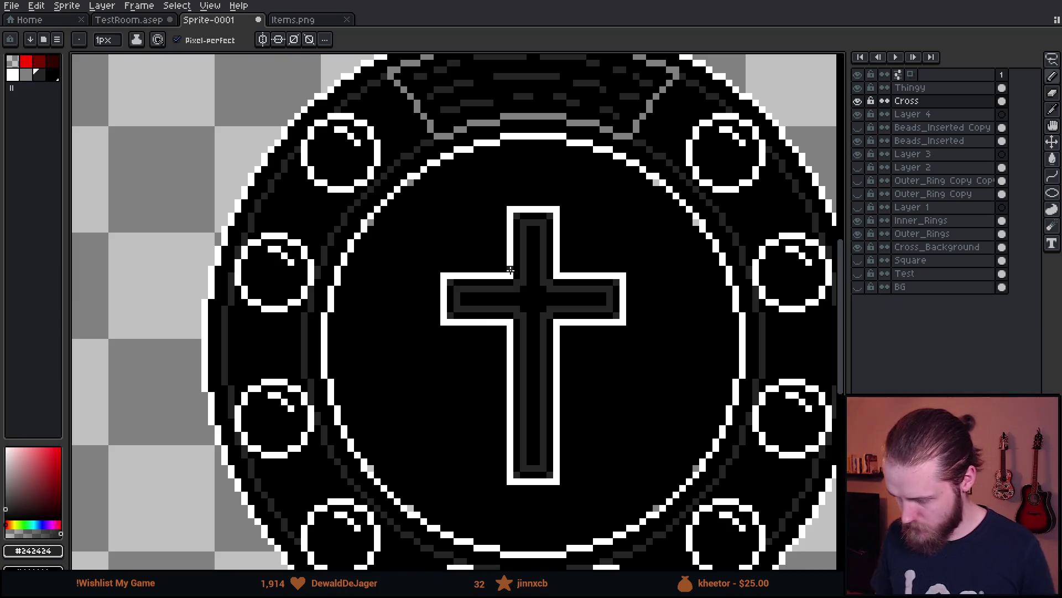
pyautogui.scroll(5, 396, 325)
# - On the Cross_Background layer, draw a first #242424 line beside the cross
pyautogui.click(921, 248)
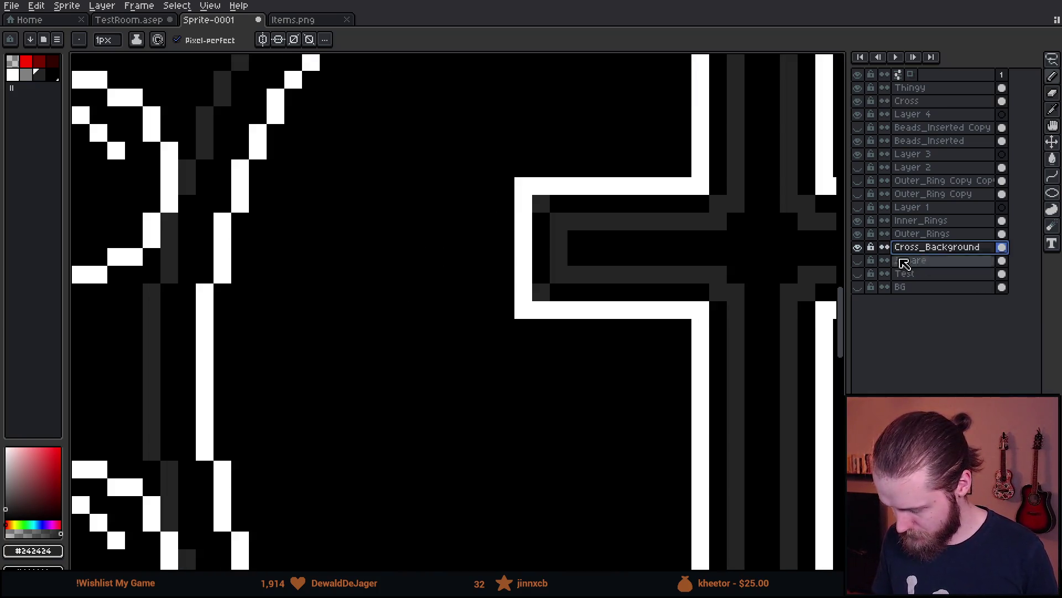
pyautogui.moveTo(490, 170)
pyautogui.mouseDown()
pyautogui.moveTo(488, 356)
pyautogui.moveTo(628, 343)
pyautogui.mouseUp()
pyautogui.hotkey('ctrl', 'z')
pyautogui.hotkey('ctrl', 'y')
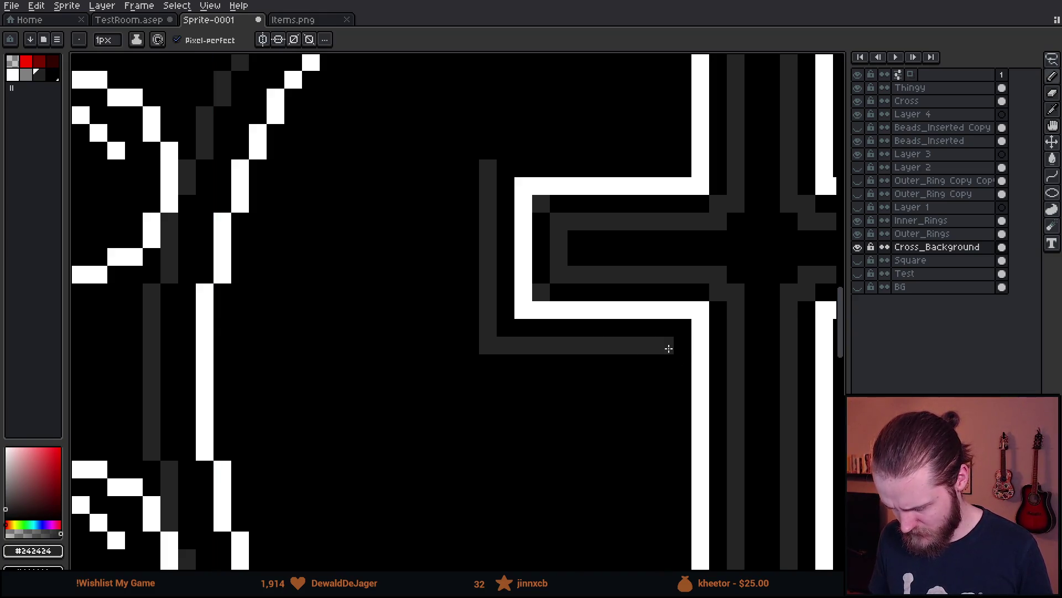
pyautogui.scroll(-5, 634, 238)
pyautogui.hscroll(2, 635, 405)
# - Extend the #242424 outline along the cross's lower stem and around its right arm
pyautogui.keyDown('shift'); pyautogui.click(612, 419); pyautogui.keyUp('shift')
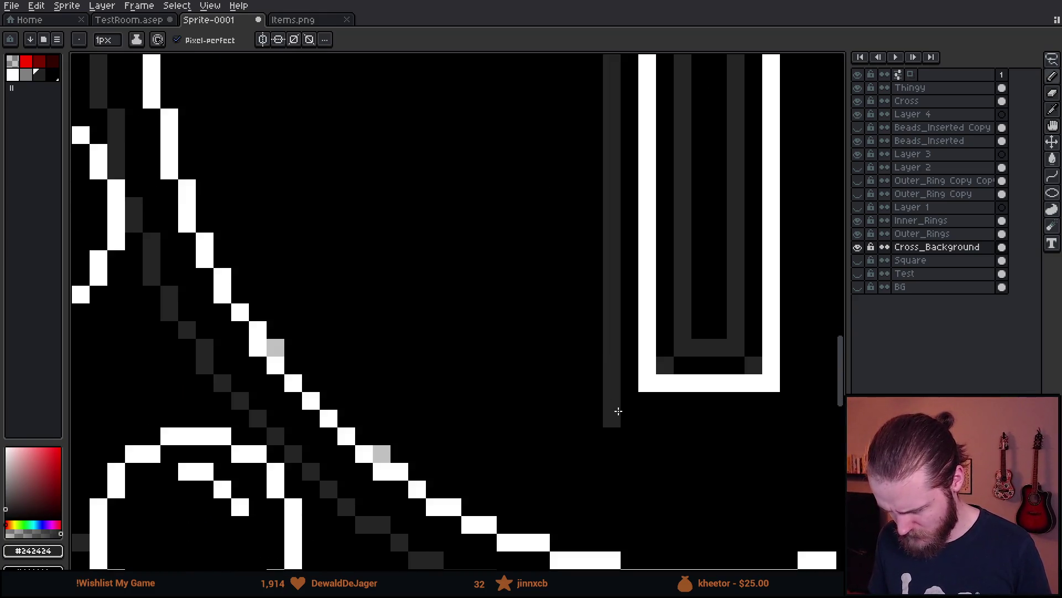
pyautogui.moveTo(614, 416); pyautogui.dragTo(801, 422)
pyautogui.scroll(5, 625, 284)
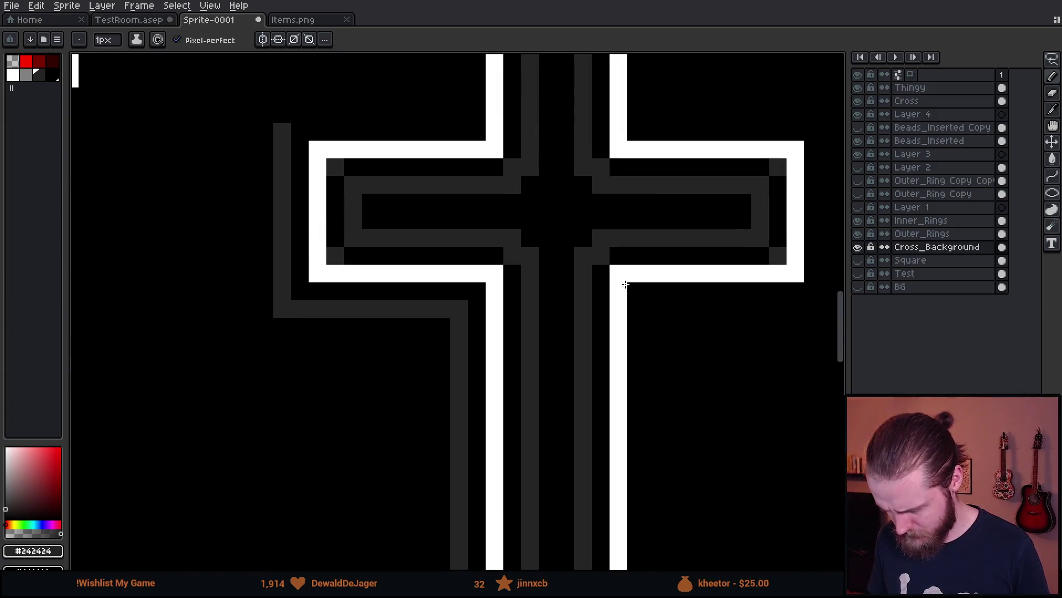
pyautogui.keyDown('shift'); pyautogui.click(654, 310); pyautogui.keyUp('shift')
pyautogui.moveTo(654, 310)
pyautogui.mouseDown()
pyautogui.moveTo(832, 306)
pyautogui.moveTo(831, 130)
pyautogui.moveTo(713, 271)
pyautogui.moveTo(706, 301)
pyautogui.moveTo(550, 287)
pyautogui.moveTo(554, 91)
pyautogui.moveTo(372, 106)
pyautogui.moveTo(356, 170)
pyautogui.moveTo(359, 281)
pyautogui.moveTo(190, 280)
pyautogui.mouseUp()
pyautogui.scroll(-4, 184, 286)
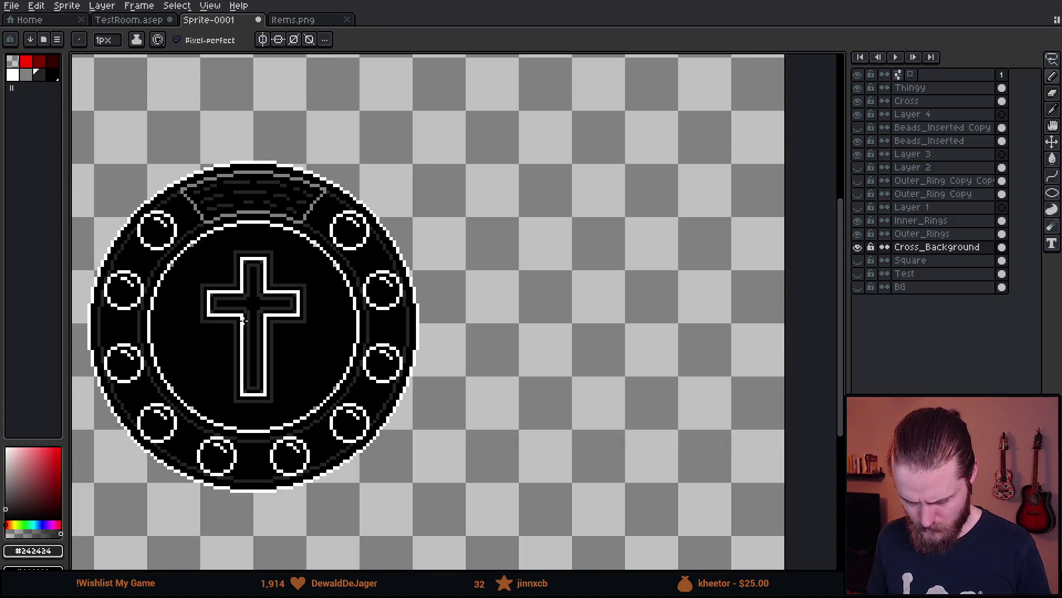
# - On Cross_Background, bucket-fill the black area inside the inner ring to transparent
pyautogui.scroll(5, 385, 281)
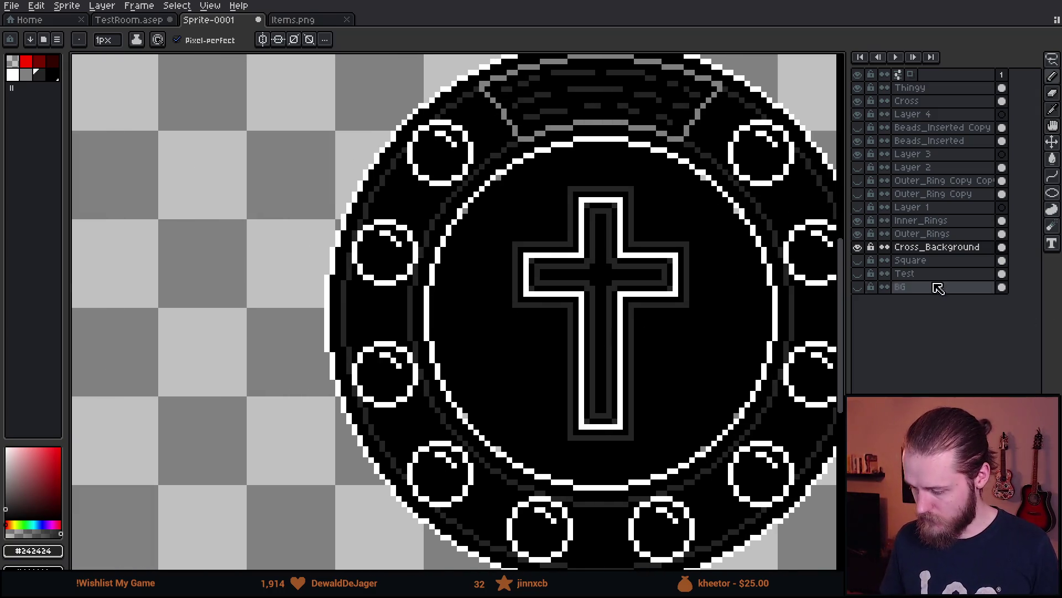
pyautogui.click(937, 247)
pyautogui.keyDown('alt'); pyautogui.click(608, 305); pyautogui.keyUp('alt')
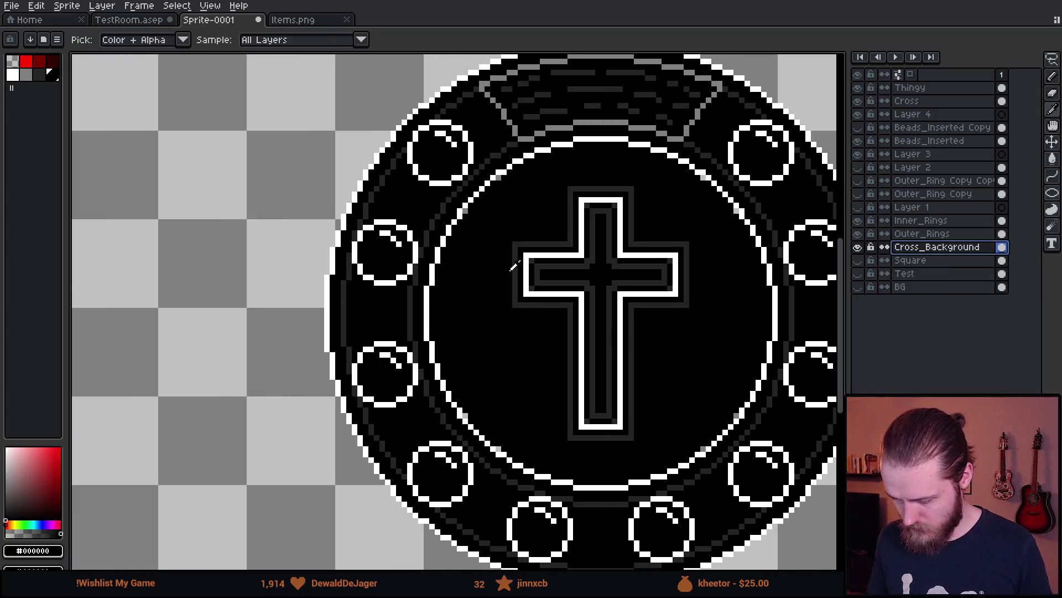
pyautogui.press('g')
pyautogui.click(498, 361)
pyautogui.hscroll(2, 630, 310)
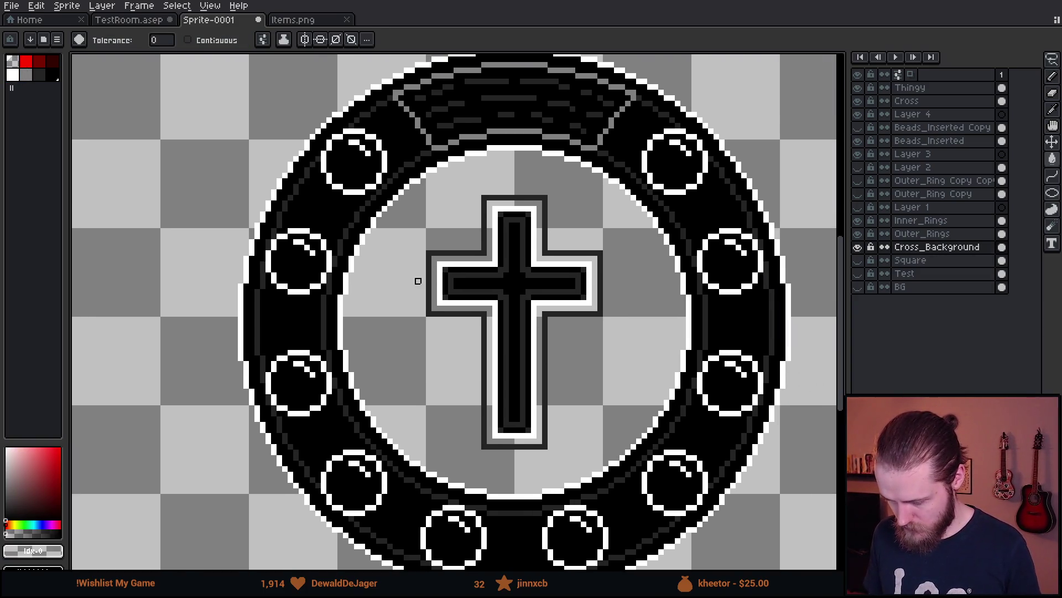
pyautogui.scroll(1, 407, 286)
# - Undo a stray black refill, check the bucket's fill options, and open the Outline effect
pyautogui.keyDown('alt'); pyautogui.click(486, 281); pyautogui.keyUp('alt')
pyautogui.click(480, 250)
pyautogui.hotkey('ctrl', 'z')
pyautogui.press('v')
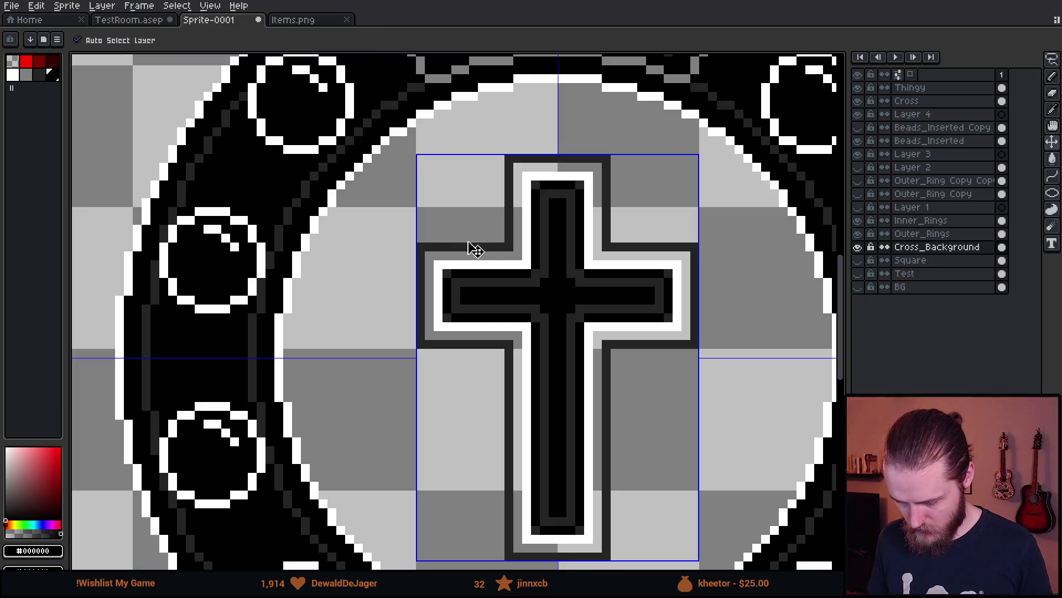
pyautogui.press('g')
pyautogui.click(263, 40)
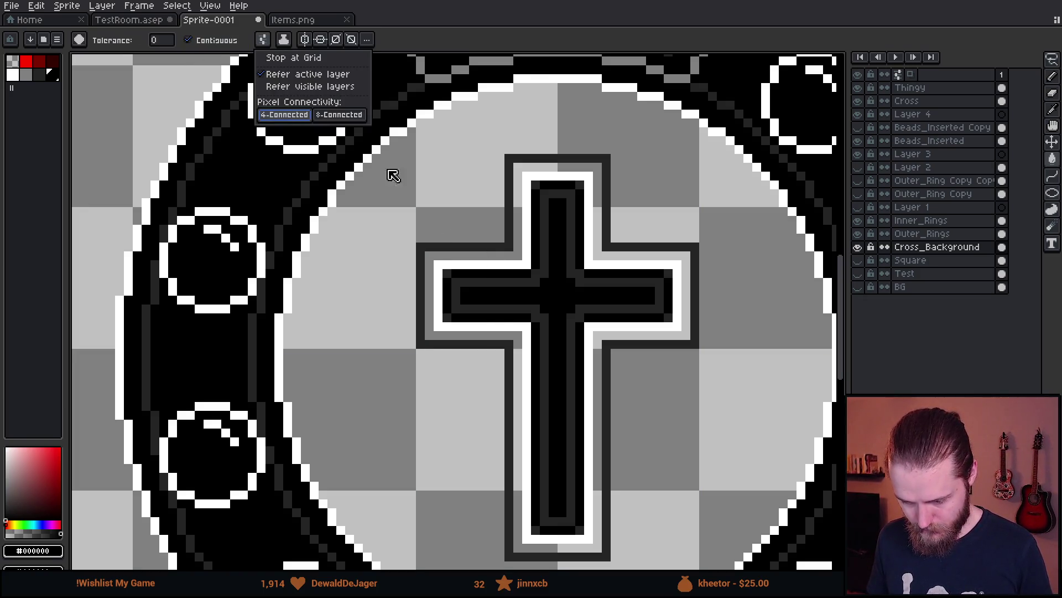
pyautogui.scroll(-3, 492, 253)
pyautogui.scroll(2, 592, 245)
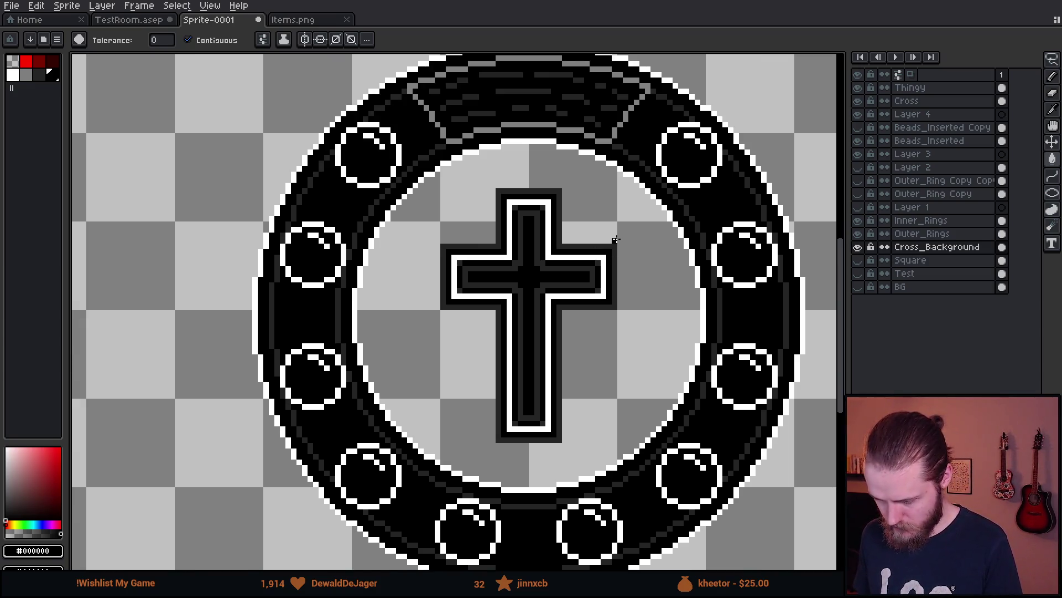
pyautogui.hotkey('shift', 'o')
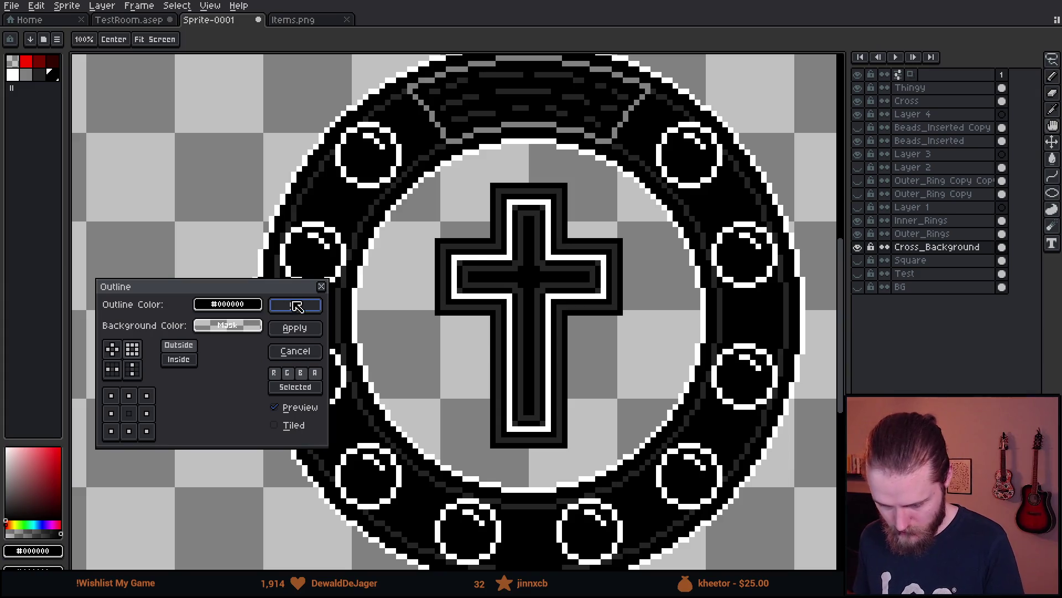
# - Confirm the black outline, then add alternating Idx-6 and Idx-7 outline rings, cancelling one extra preview
pyautogui.click(295, 305)
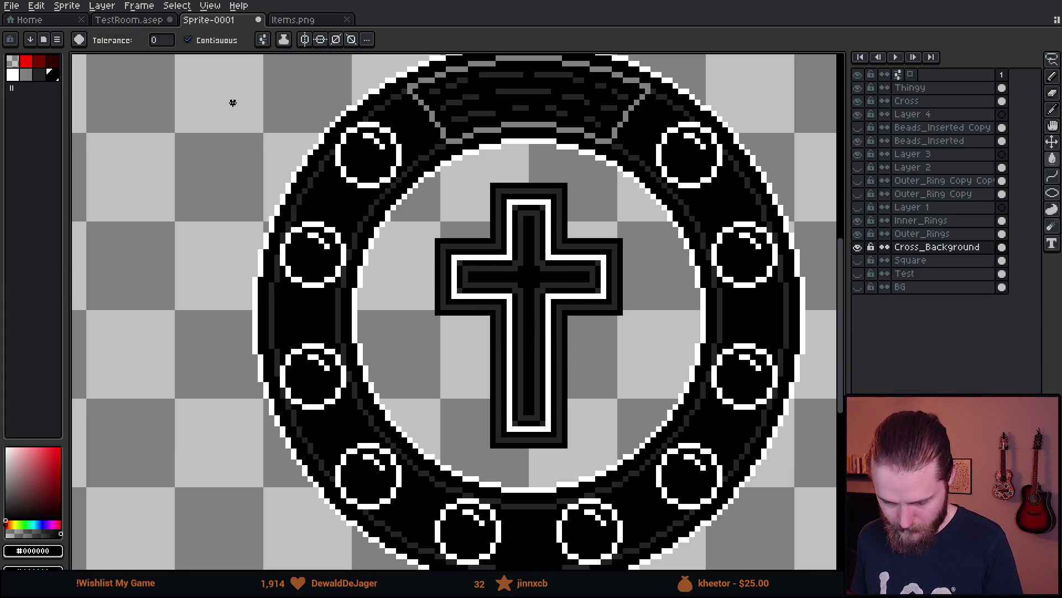
pyautogui.click(39, 75)
pyautogui.hotkey('shift', 'o')
pyautogui.click(303, 306)
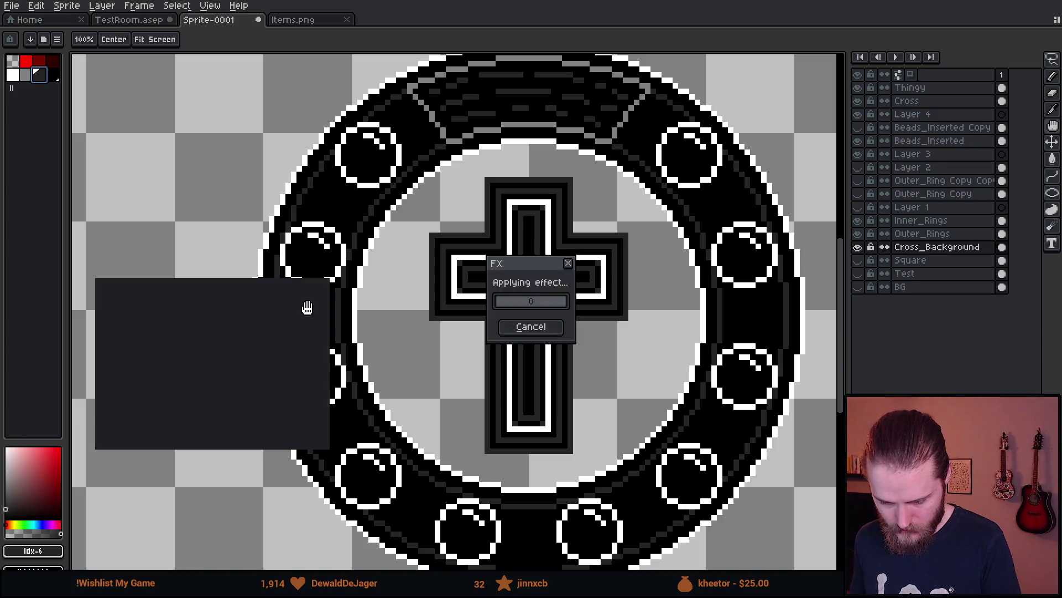
pyautogui.click(53, 75)
pyautogui.hotkey('shift', 'o')
pyautogui.click(295, 327)
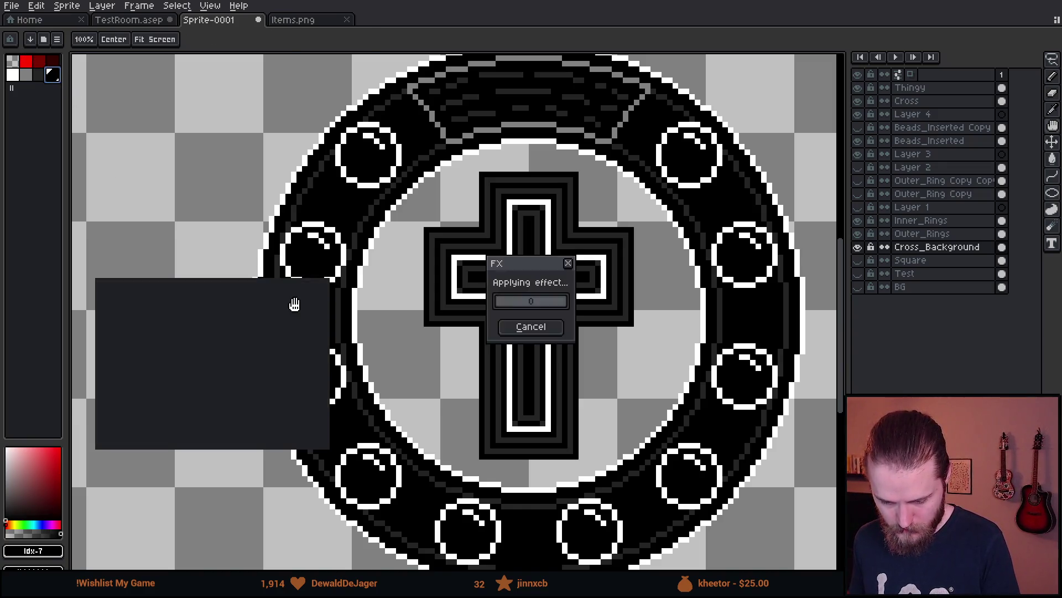
pyautogui.click(39, 75)
pyautogui.hotkey('shift', 'o')
pyautogui.click(296, 326)
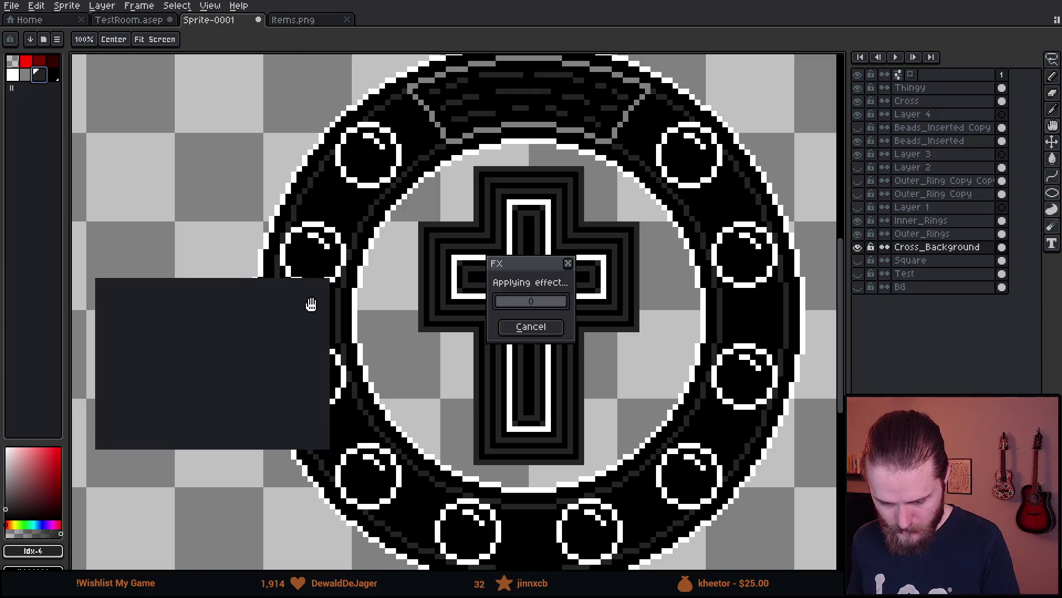
pyautogui.click(52, 75)
pyautogui.hotkey('shift', 'o')
pyautogui.click(296, 326)
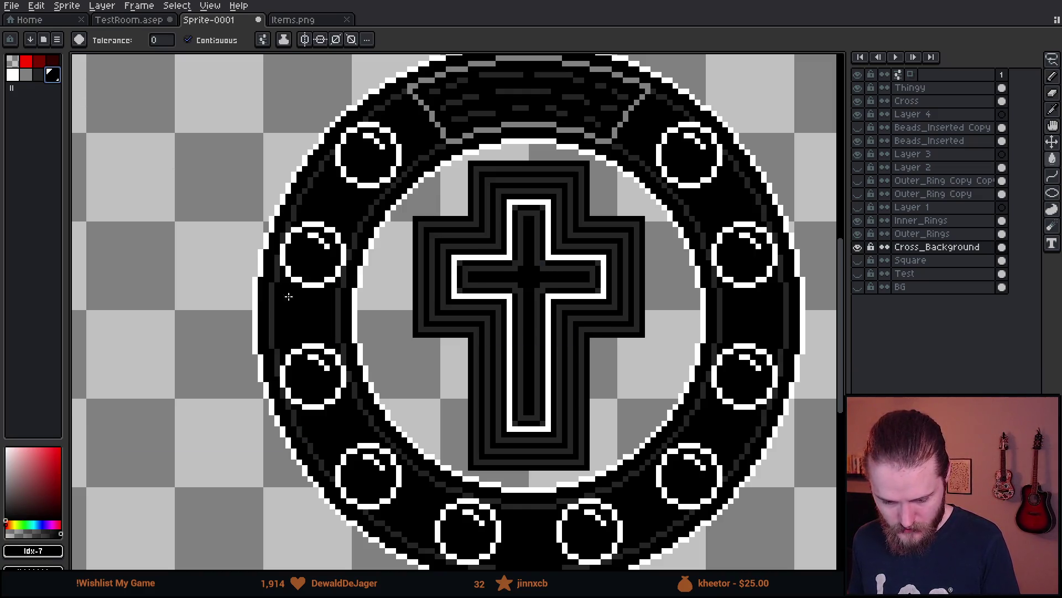
pyautogui.click(38, 74)
pyautogui.hotkey('shift', 'o')
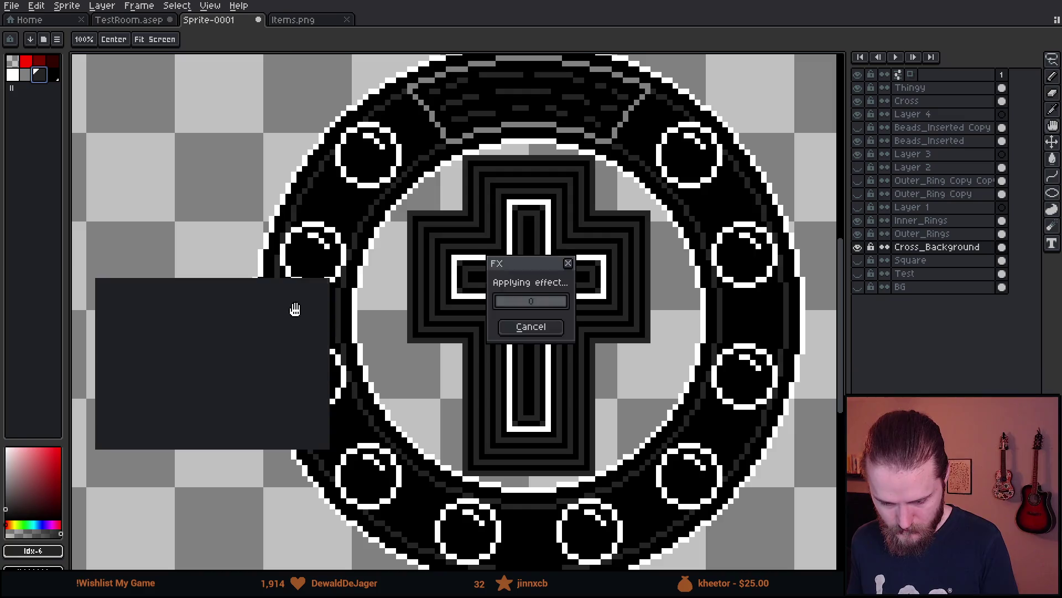
pyautogui.click(295, 304)
pyautogui.hotkey('shift', 'o')
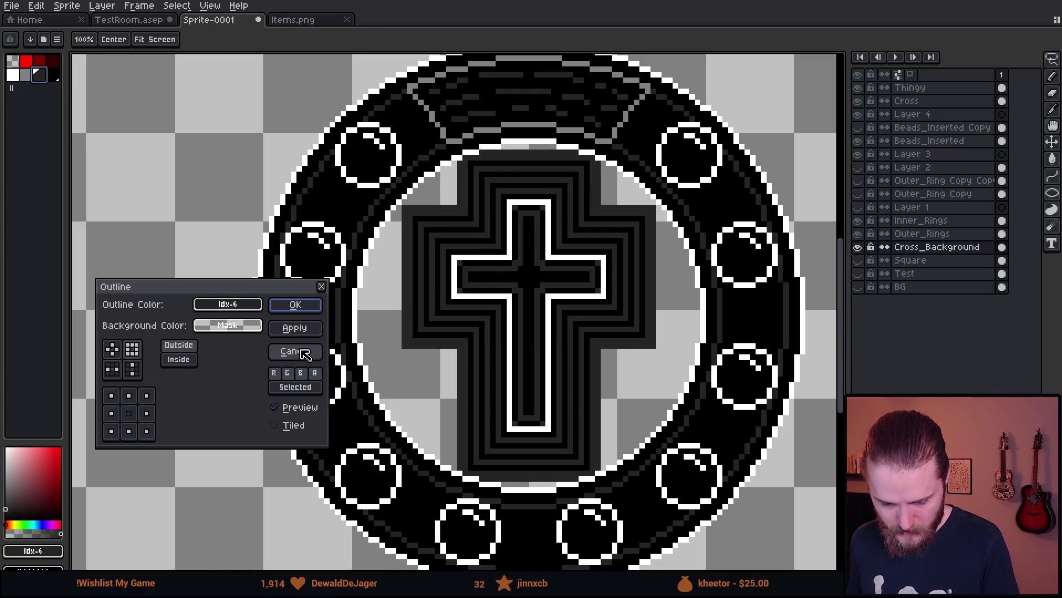
pyautogui.click(305, 354)
# - Keep adding alternating Idx-7 and Idx-6 outline rings around the cross background
pyautogui.click(53, 74)
pyautogui.hotkey('shift', 'o')
pyautogui.click(295, 305)
pyautogui.click(39, 75)
pyautogui.hotkey('shift', 'o')
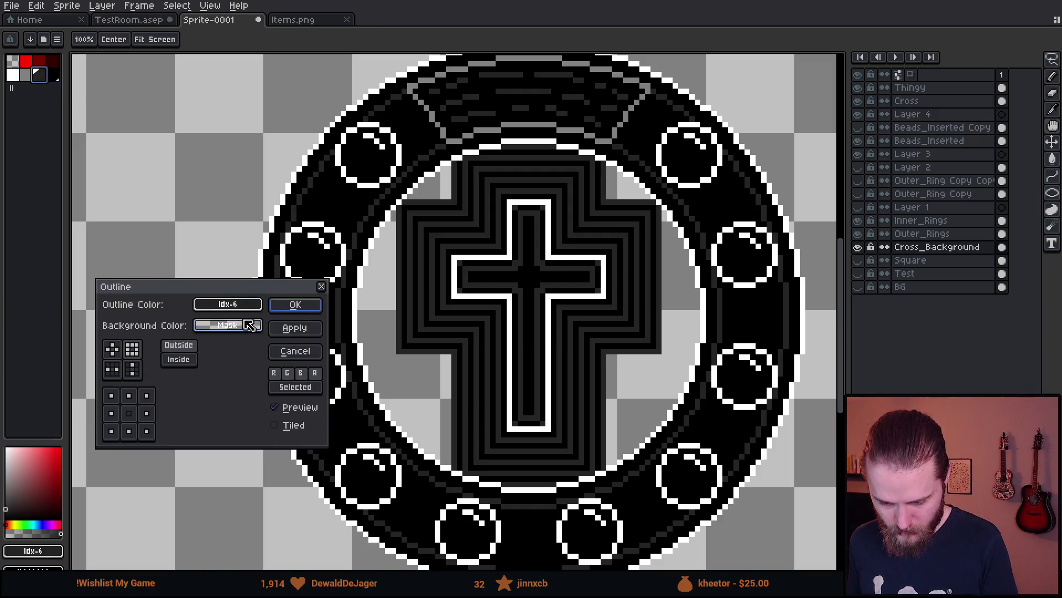
pyautogui.click(299, 305)
pyautogui.click(52, 74)
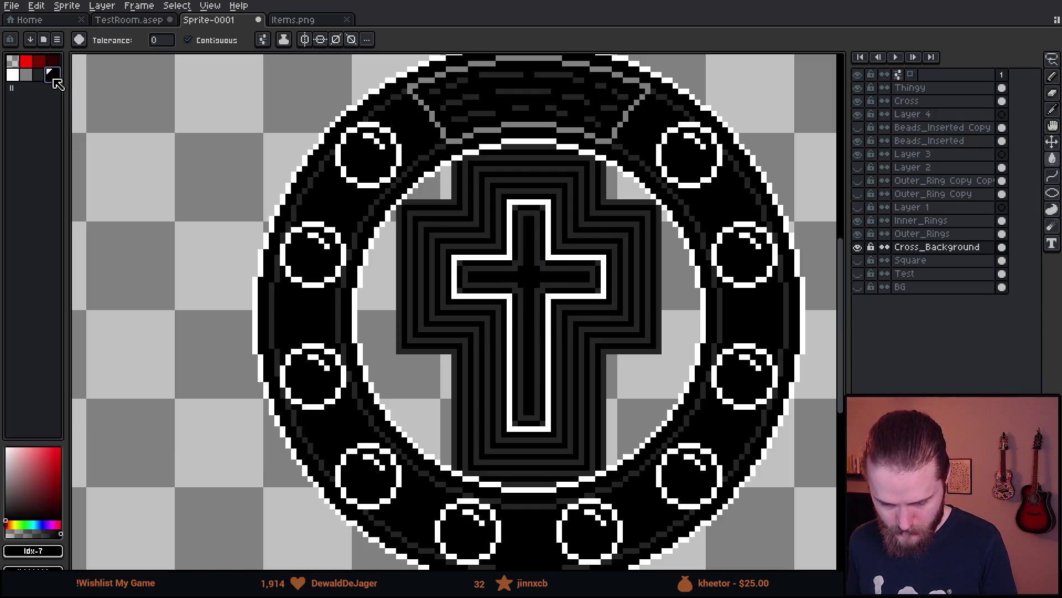
pyautogui.hotkey('shift', 'o')
pyautogui.click(283, 308)
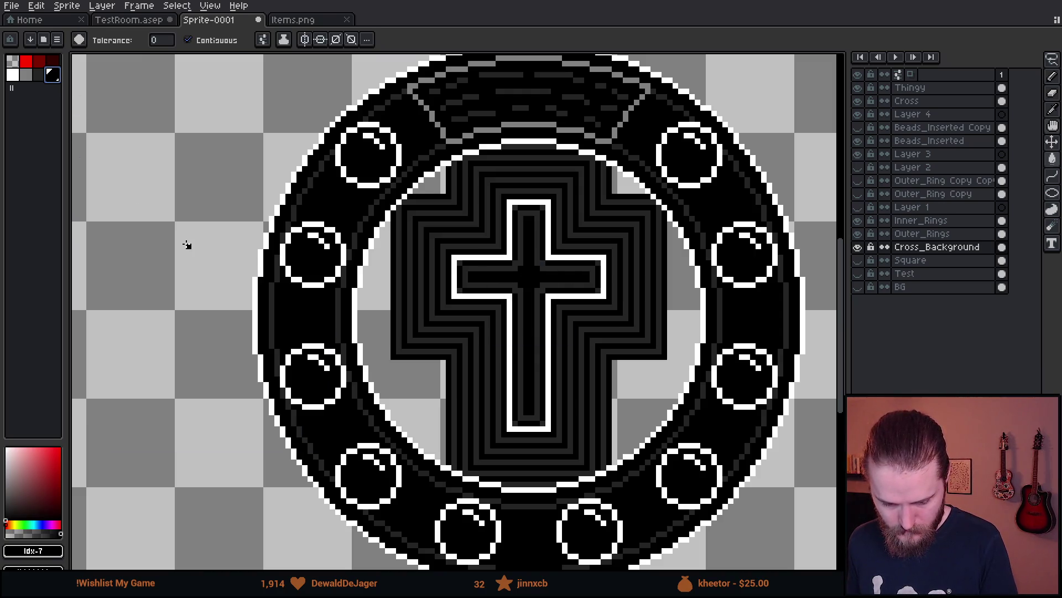
pyautogui.click(36, 77)
pyautogui.hotkey('shift', 'o')
pyautogui.click(284, 308)
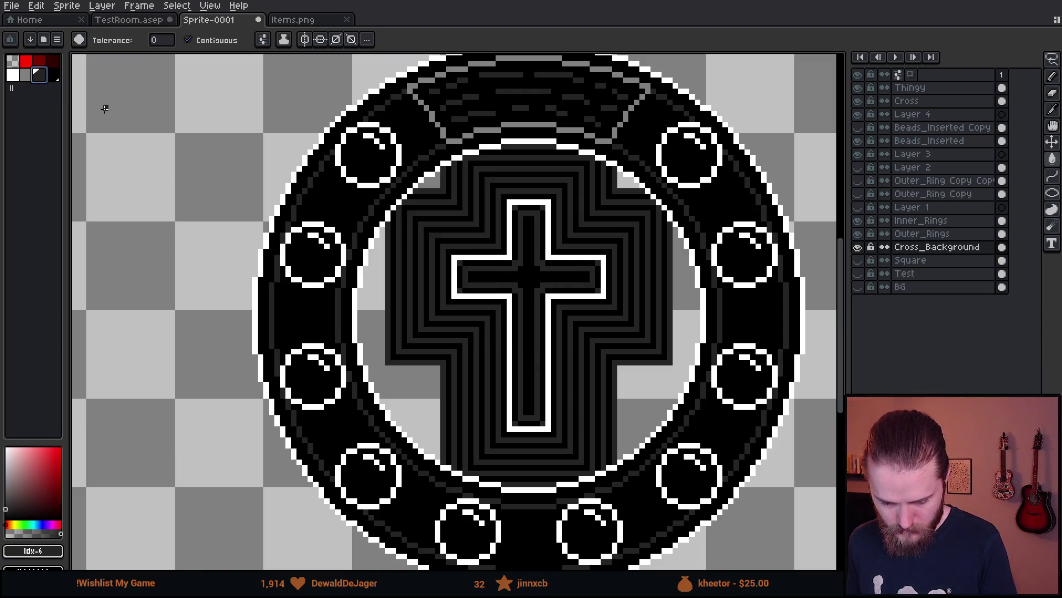
pyautogui.click(53, 75)
pyautogui.hotkey('shift', 'o')
pyautogui.click(284, 308)
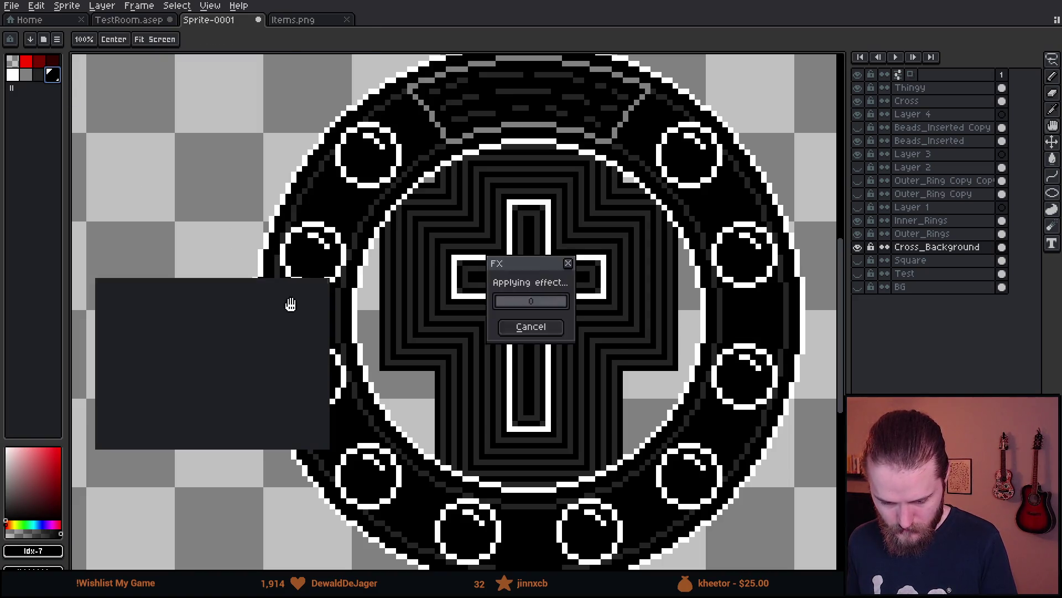
pyautogui.click(39, 75)
pyautogui.hotkey('shift', 'o')
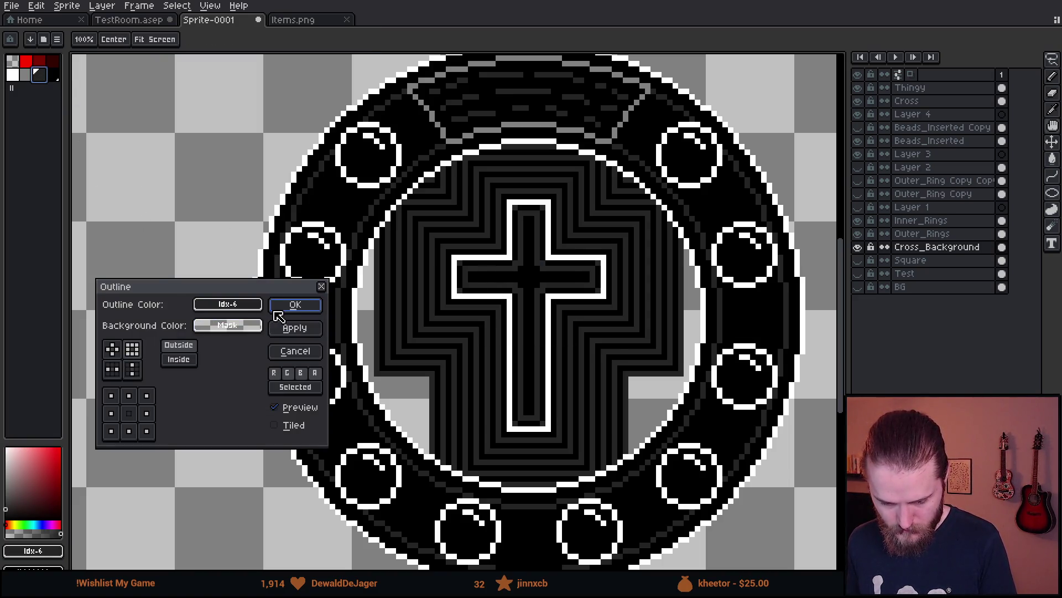
pyautogui.click(284, 307)
pyautogui.click(57, 78)
pyautogui.hotkey('shift', 'o')
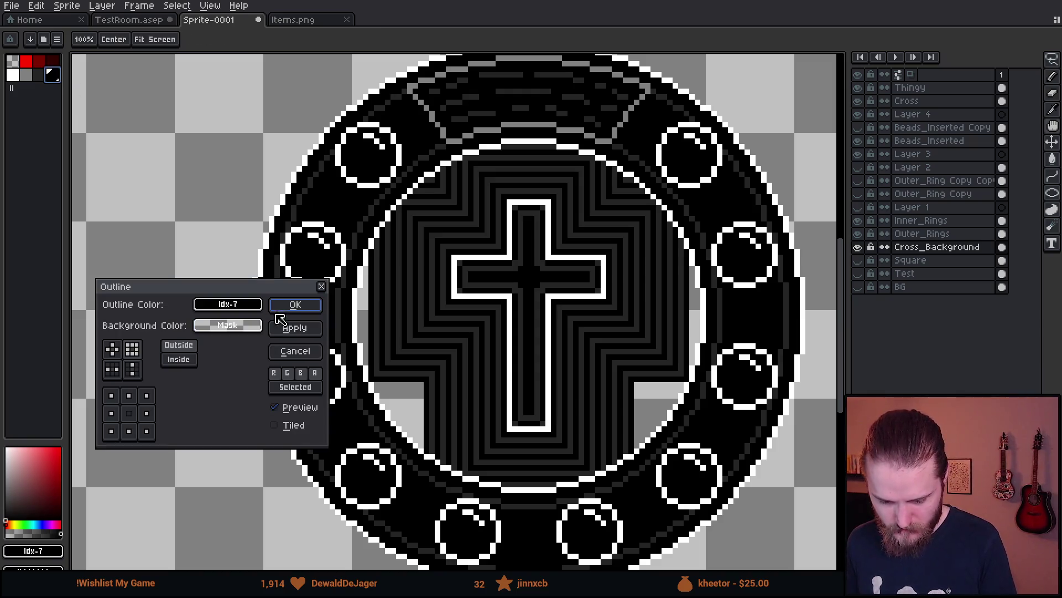
pyautogui.click(283, 307)
# - Add the final alternating rings out to the inner white ring, undoing an accidental bucket fill
pyautogui.click(39, 75)
pyautogui.hotkey('shift', 'o')
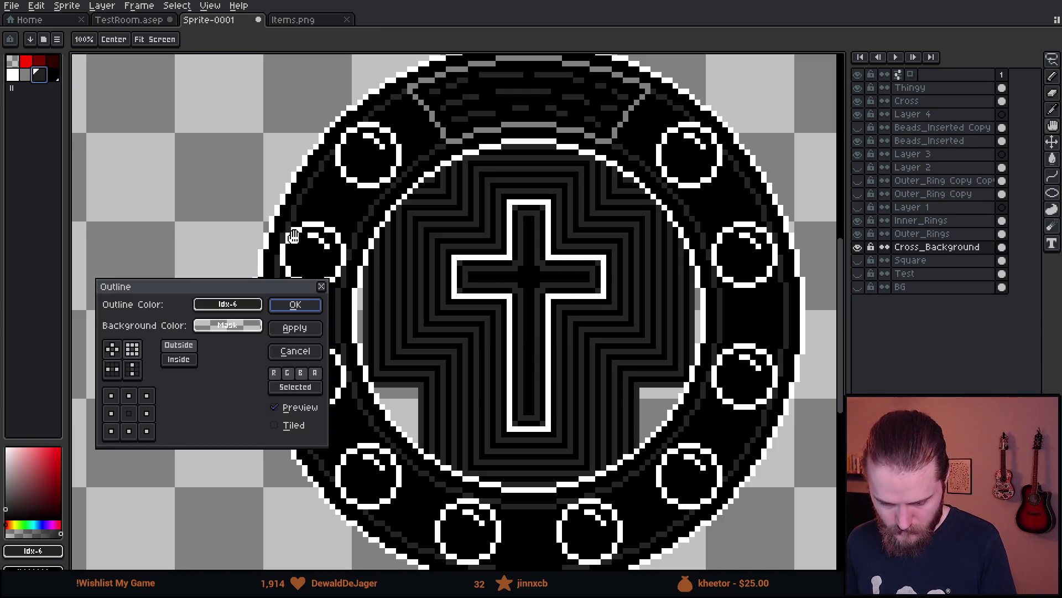
pyautogui.click(318, 306)
pyautogui.click(52, 76)
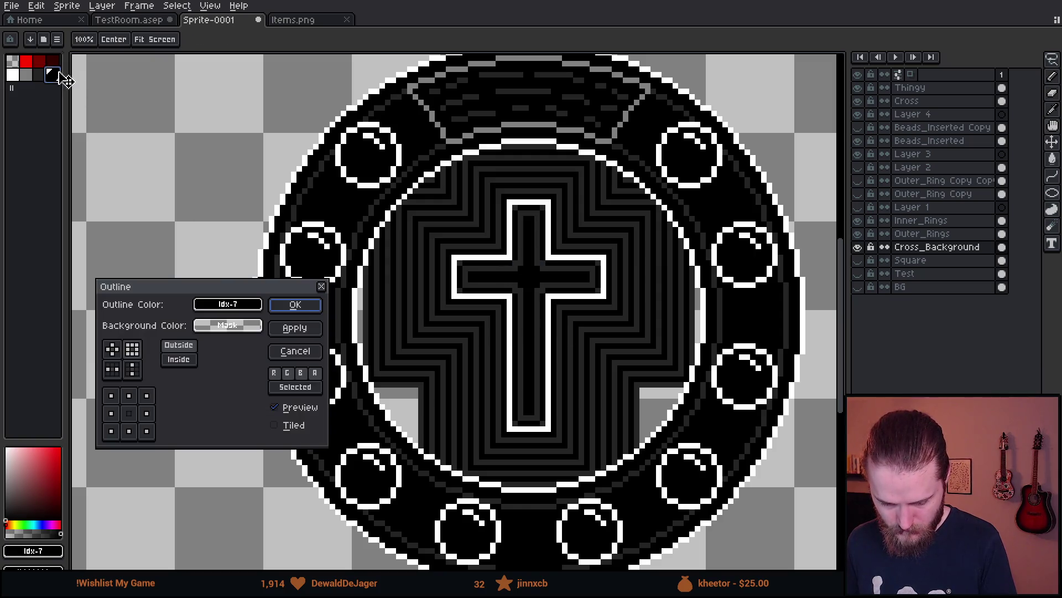
pyautogui.hotkey('shift', 'o')
pyautogui.click(288, 308)
pyautogui.hotkey('shift', 'o')
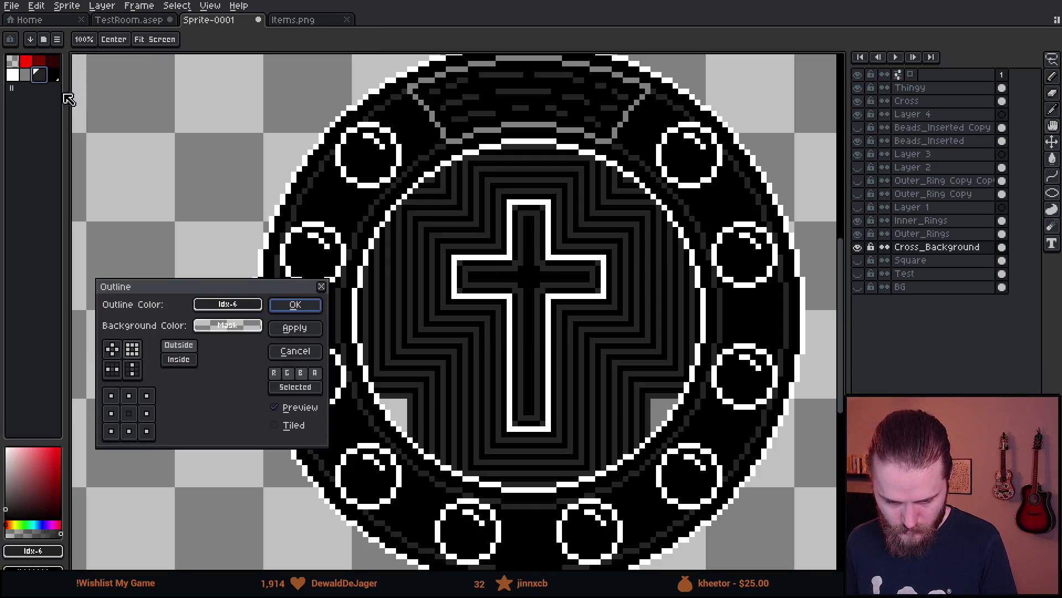
pyautogui.press('Return')
pyautogui.hotkey('shift', 'o')
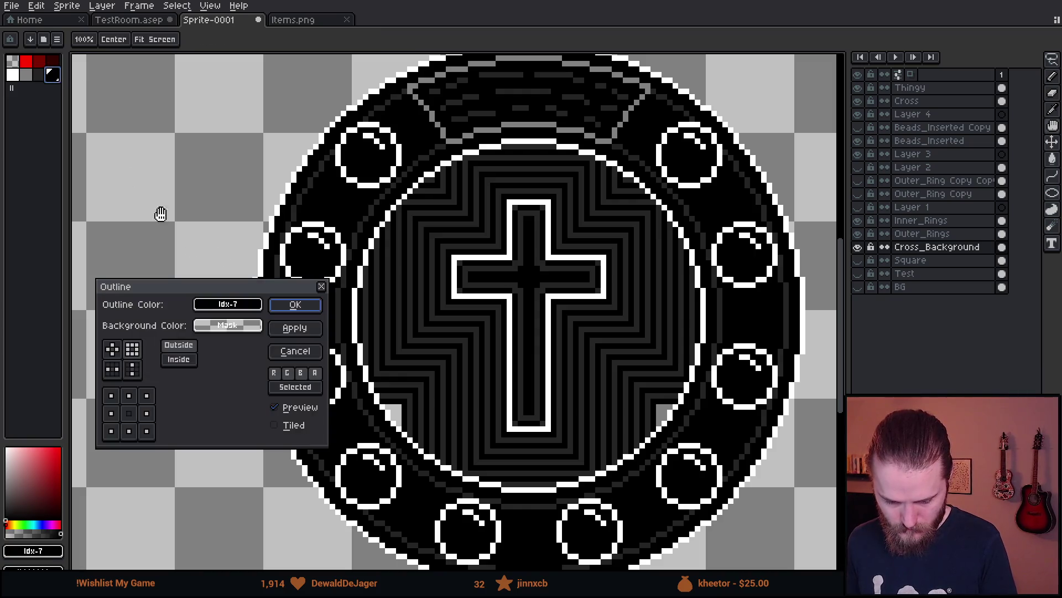
pyautogui.press('Return')
pyautogui.click(196, 246)
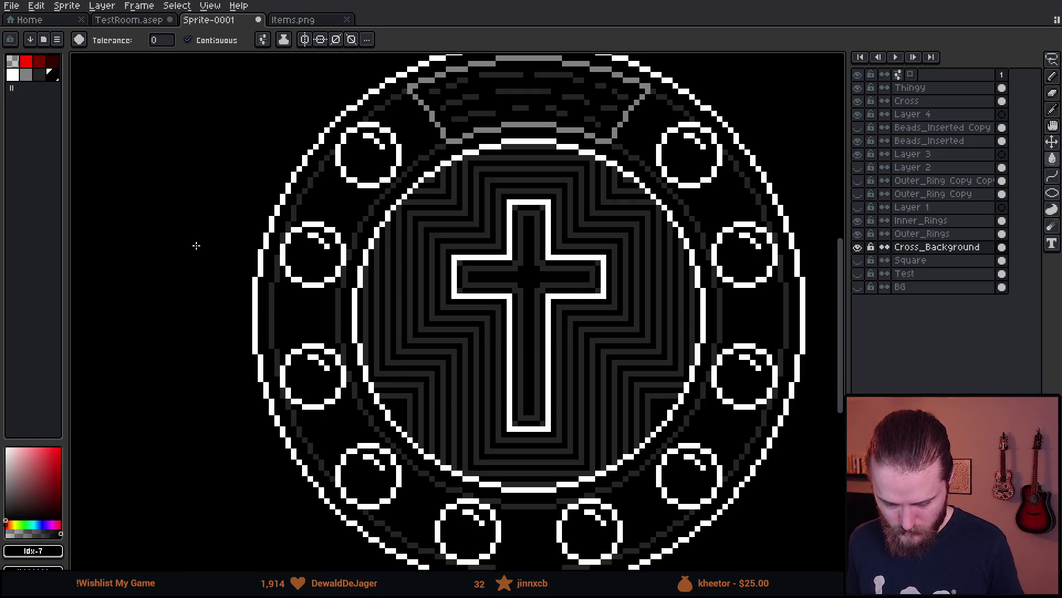
pyautogui.hotkey('ctrl', 'z')
pyautogui.click(38, 75)
pyautogui.hotkey('shift', 'o')
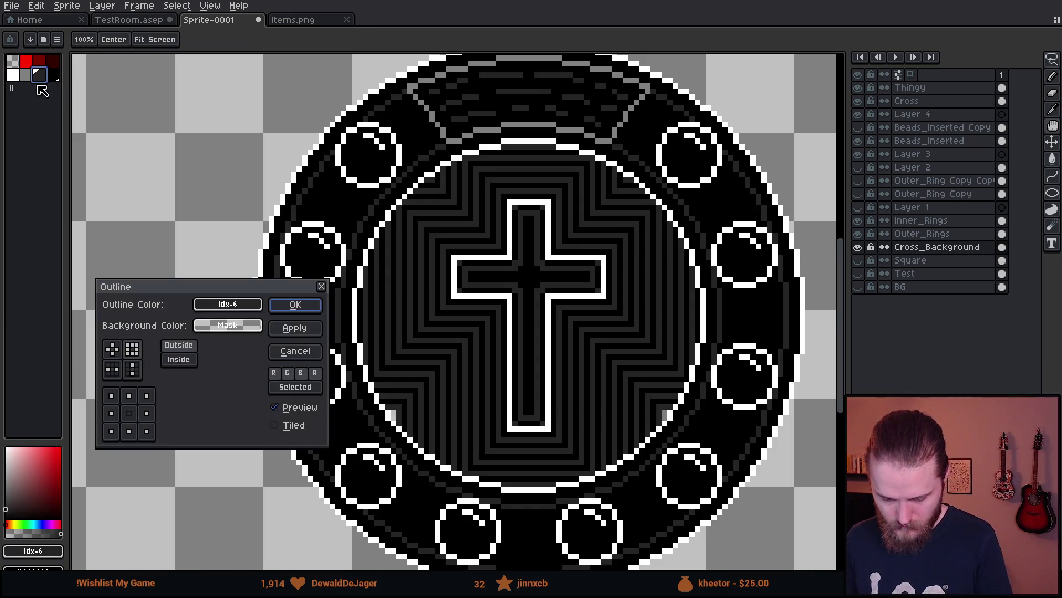
pyautogui.click(302, 304)
pyautogui.click(55, 78)
pyautogui.hotkey('shift', 'o')
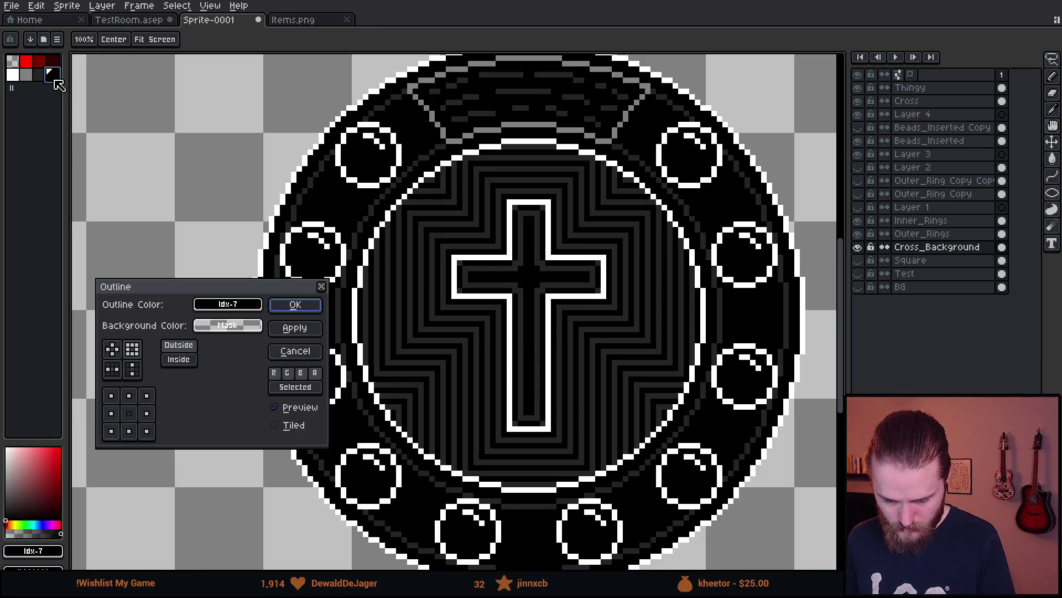
pyautogui.click(295, 305)
pyautogui.press('-')
# - Show the Square layer's black backdrop and zoom out to check the whole medallion's centring
pyautogui.press('w')
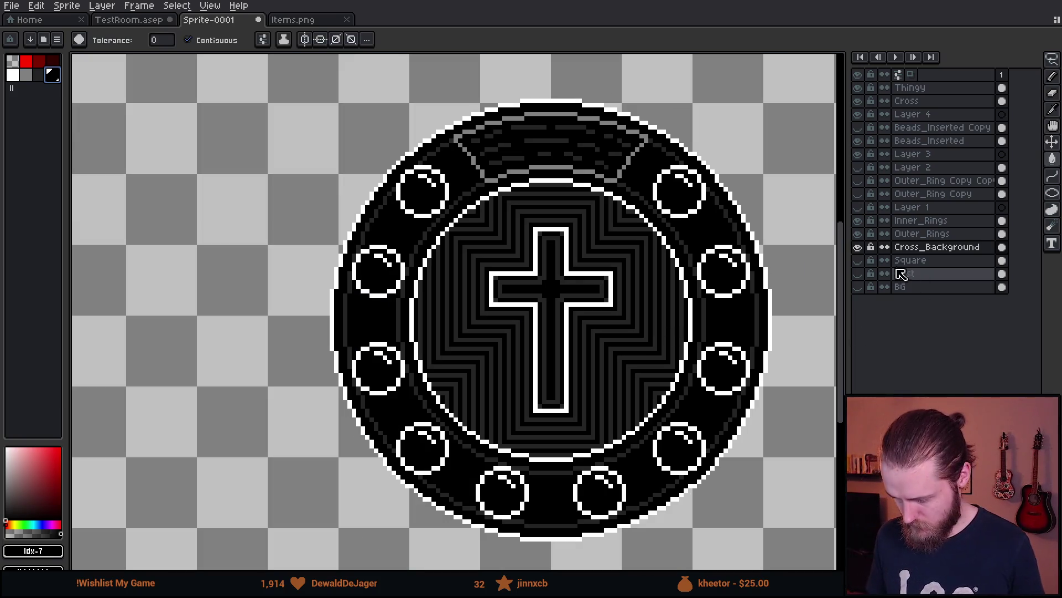
pyautogui.click(858, 261)
pyautogui.press('-')
pyautogui.press('-')
pyautogui.press('-')
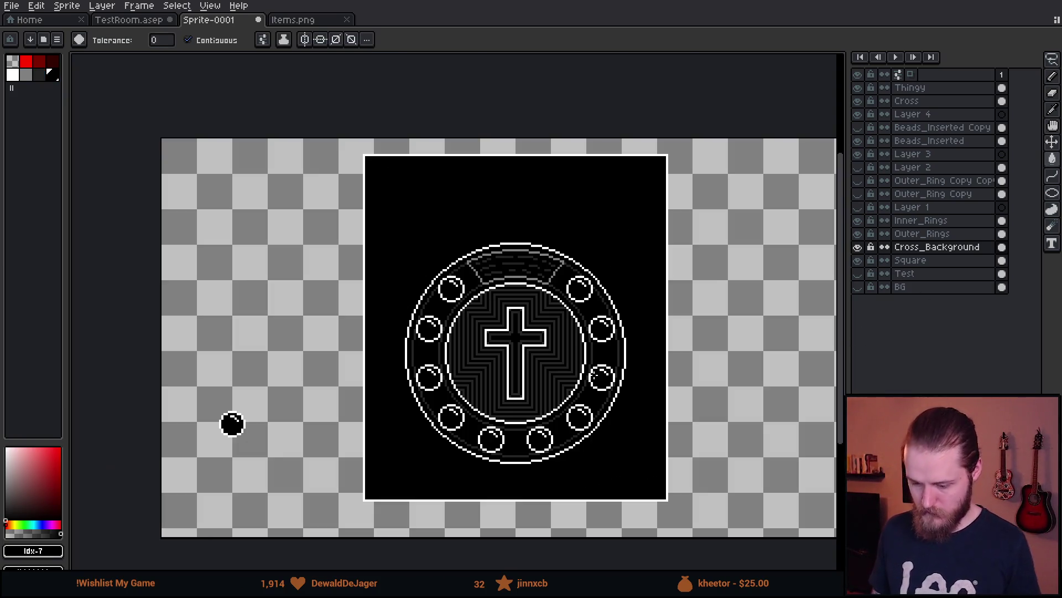
pyautogui.scroll(1, 507, 365)
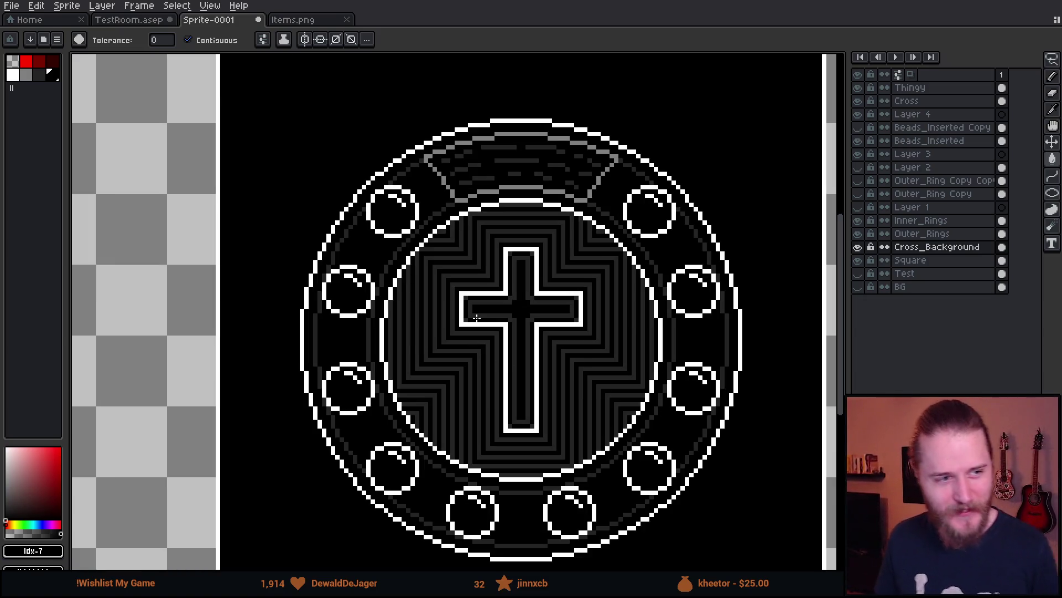
pyautogui.scroll(-3, 554, 309)
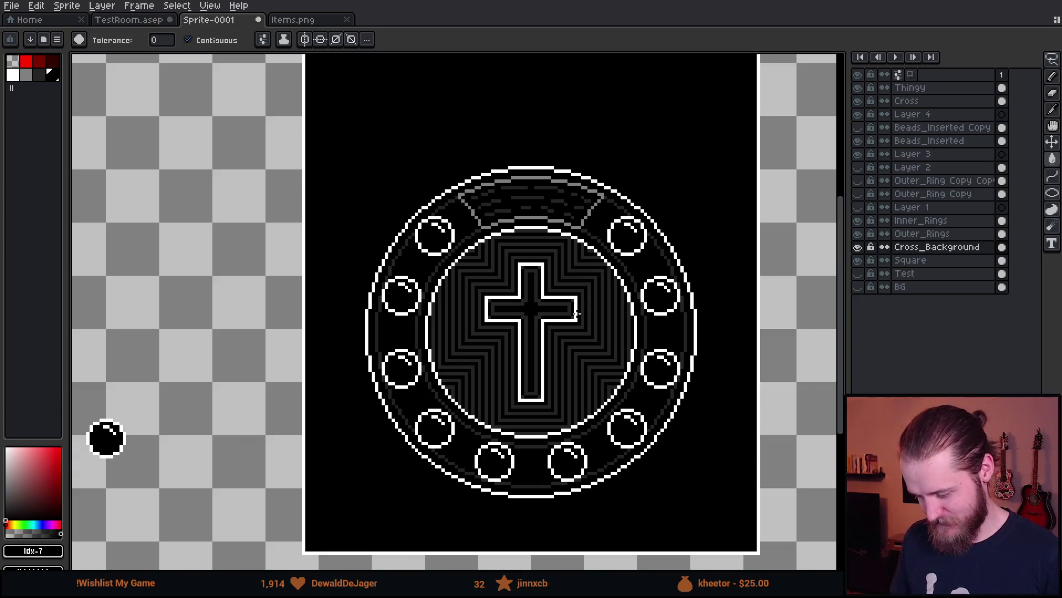
pyautogui.scroll(2, 458, 326)
pyautogui.hscroll(2, 636, 341)
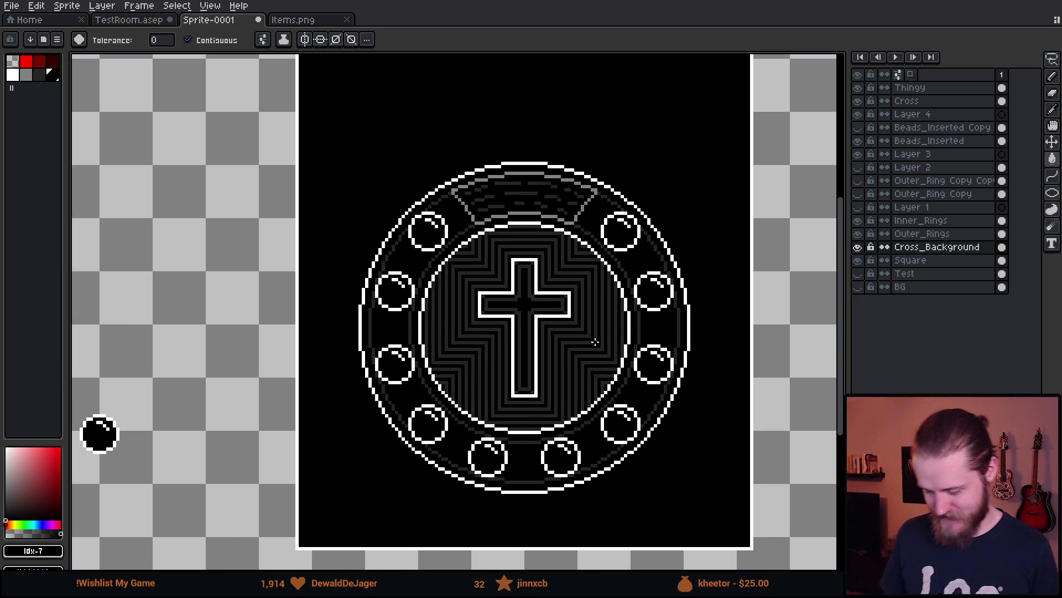
pyautogui.scroll(-1, 589, 343)
pyautogui.scroll(1, 612, 348)
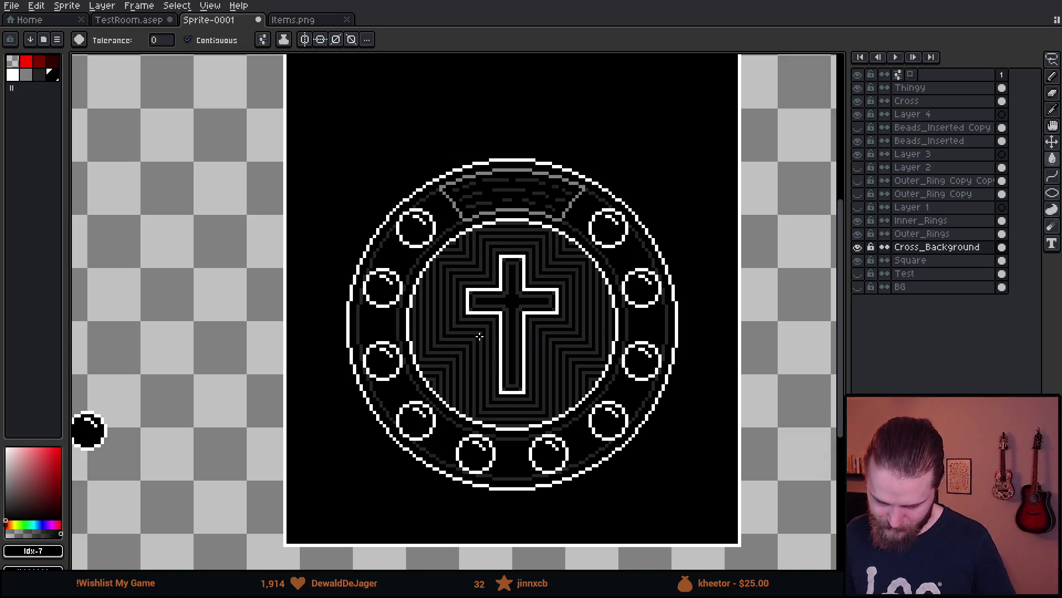
pyautogui.press('ctrl')
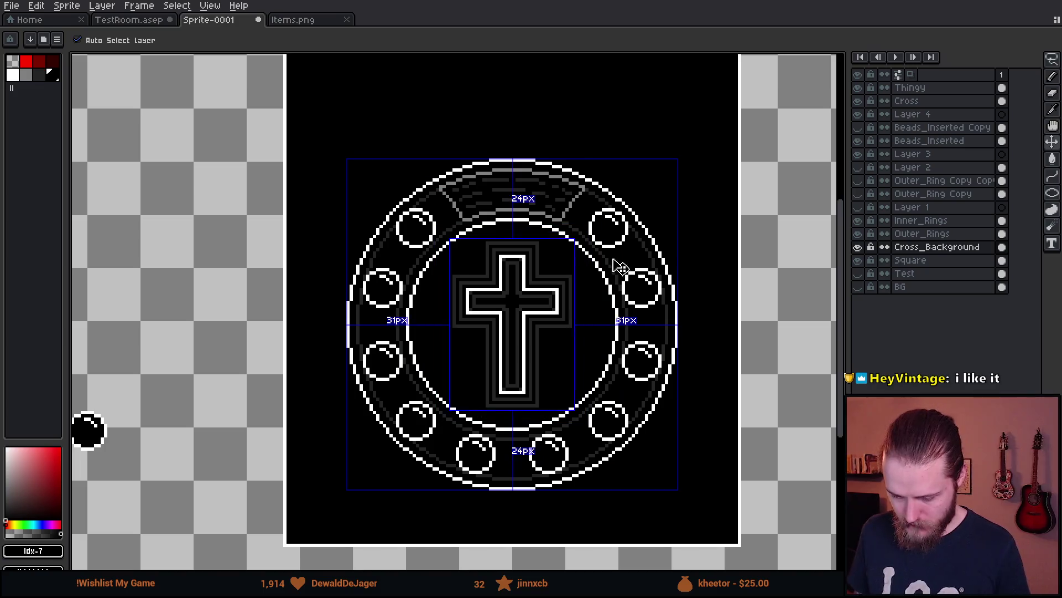
# - Select Idx-6, re-show the concentric pattern layer, check its bounds, and open Canvas Size
pyautogui.scroll(2, 533, 318)
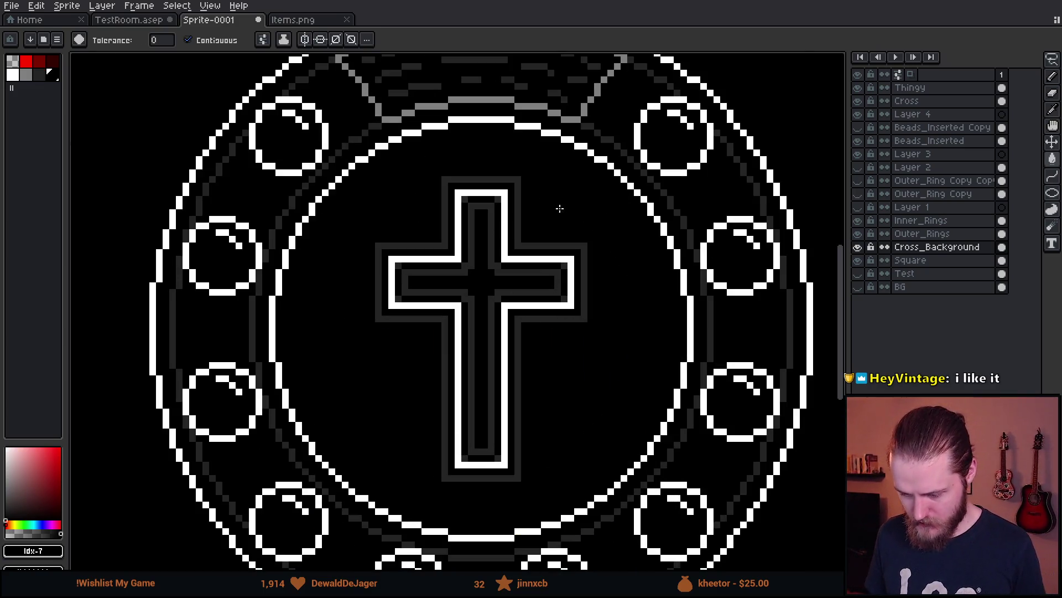
pyautogui.click(40, 75)
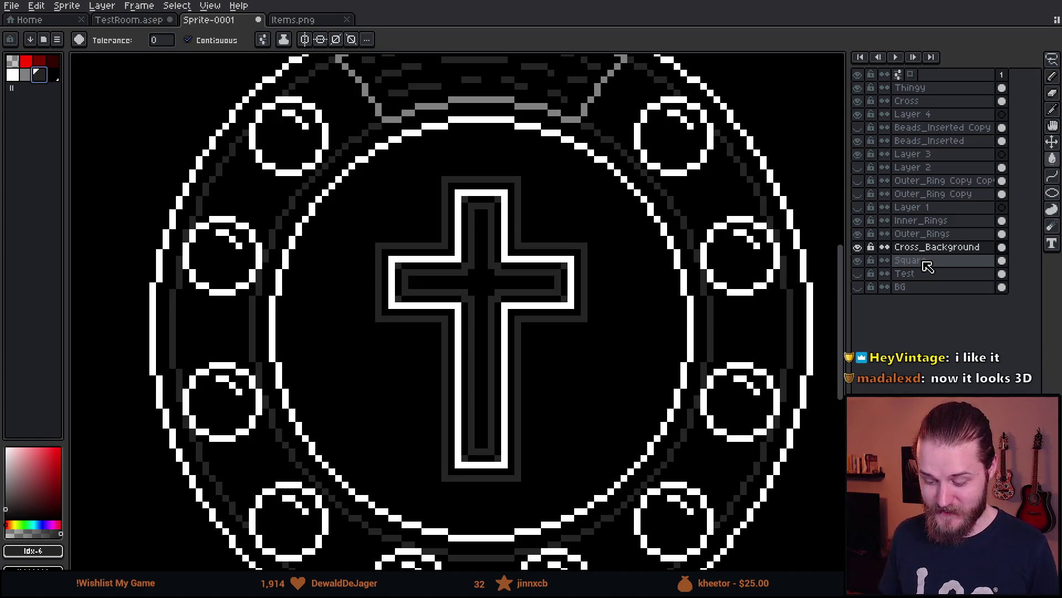
pyautogui.click(857, 261)
pyautogui.press('v')
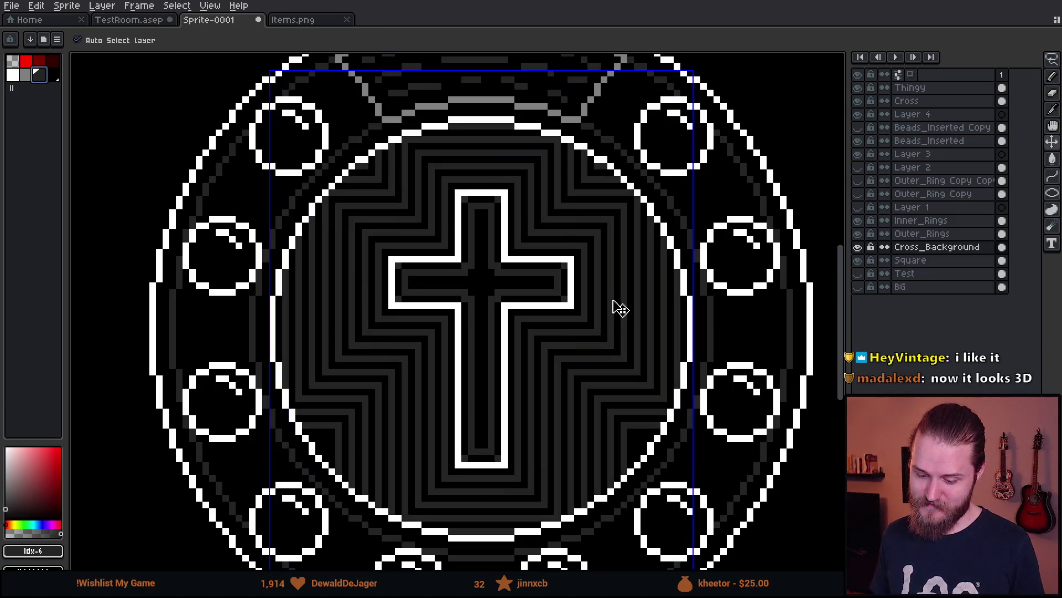
pyautogui.scroll(-4, 620, 308)
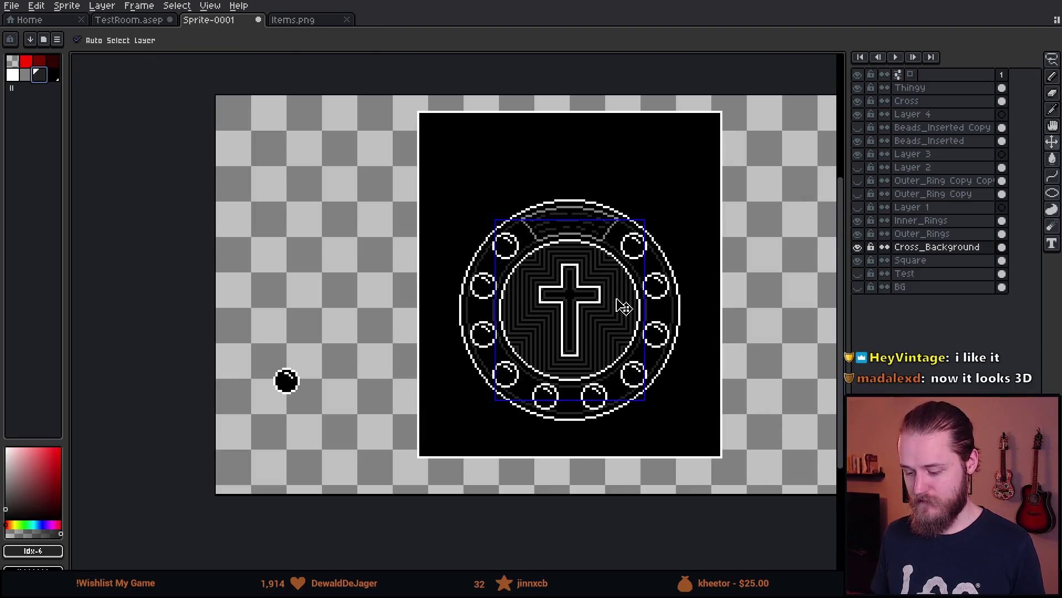
pyautogui.scroll(3, 620, 309)
pyautogui.hotkey('ctrl', 'alt', 'c')
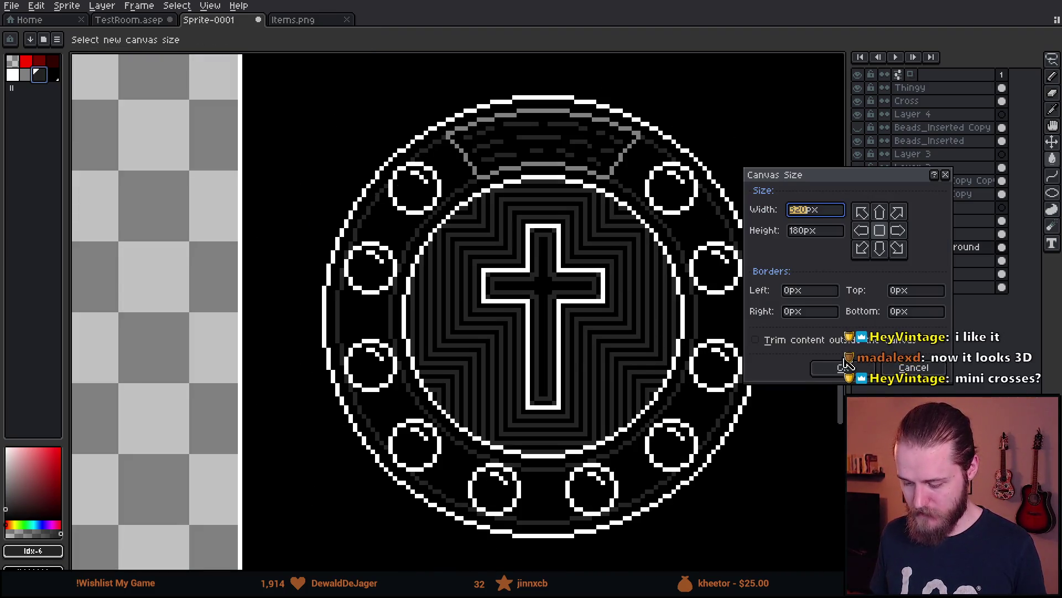
# - Cancel Canvas Size and move the Cross_Background pattern down about 20 px
pyautogui.click(913, 368)
pyautogui.moveTo(549, 357); pyautogui.dragTo(550, 370)
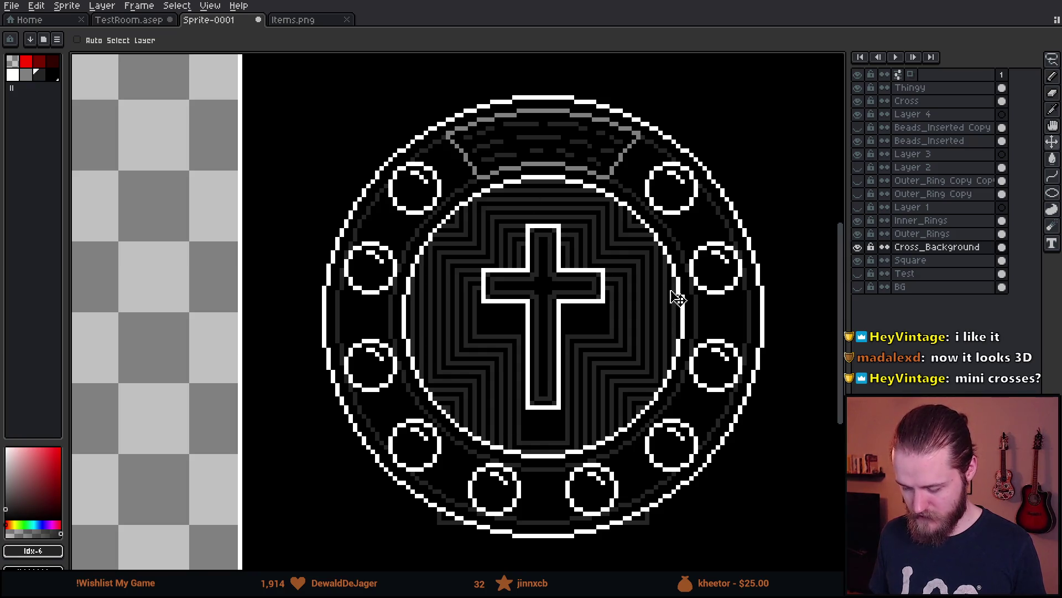
pyautogui.press('ctrl')
pyautogui.scroll(-1, 462, 166)
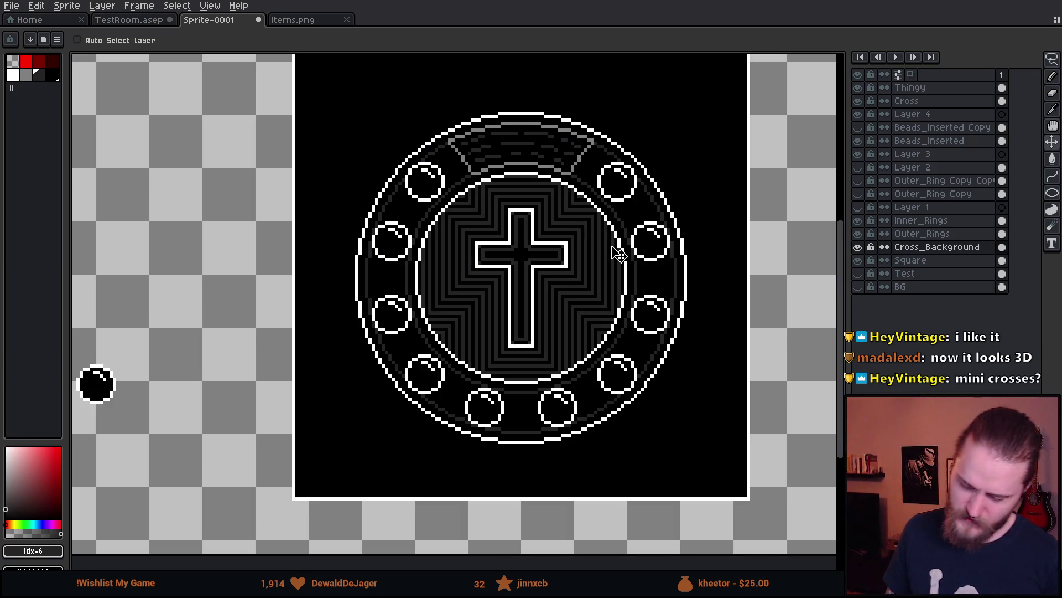
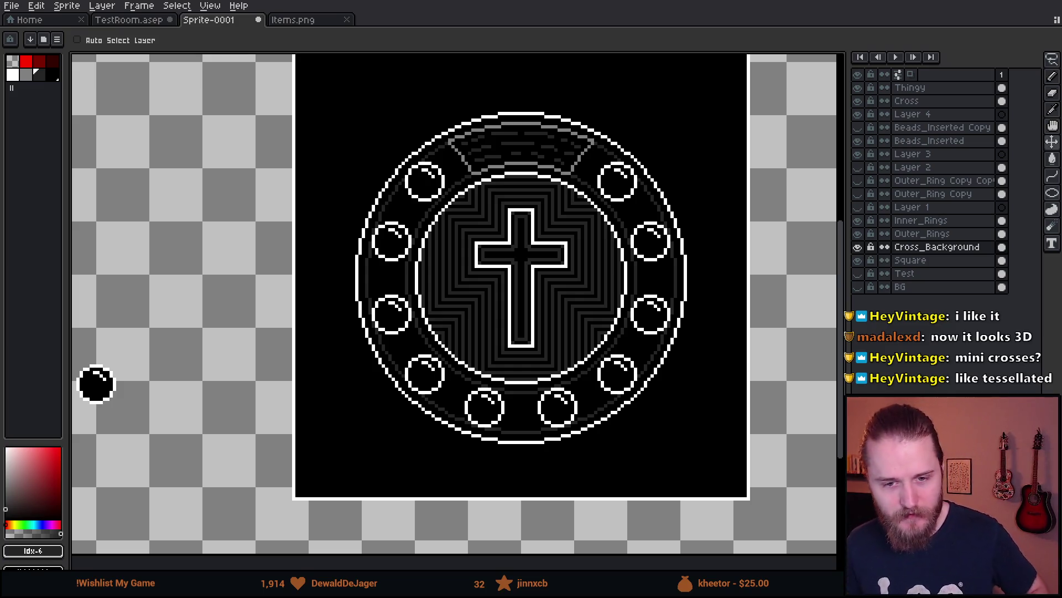
# - Recentre the emblem and draw a short grey mirrored stroke inside the frame
pyautogui.scroll(-2, 434, 299)
pyautogui.scroll(2, 498, 278)
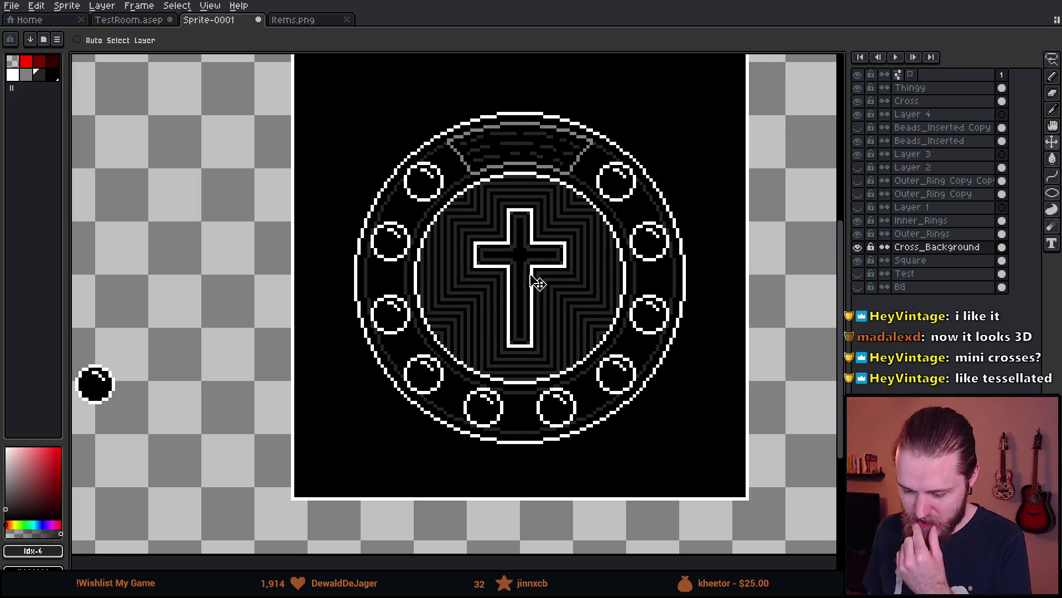
pyautogui.moveTo(520, 271); pyautogui.dragTo(418, 288)
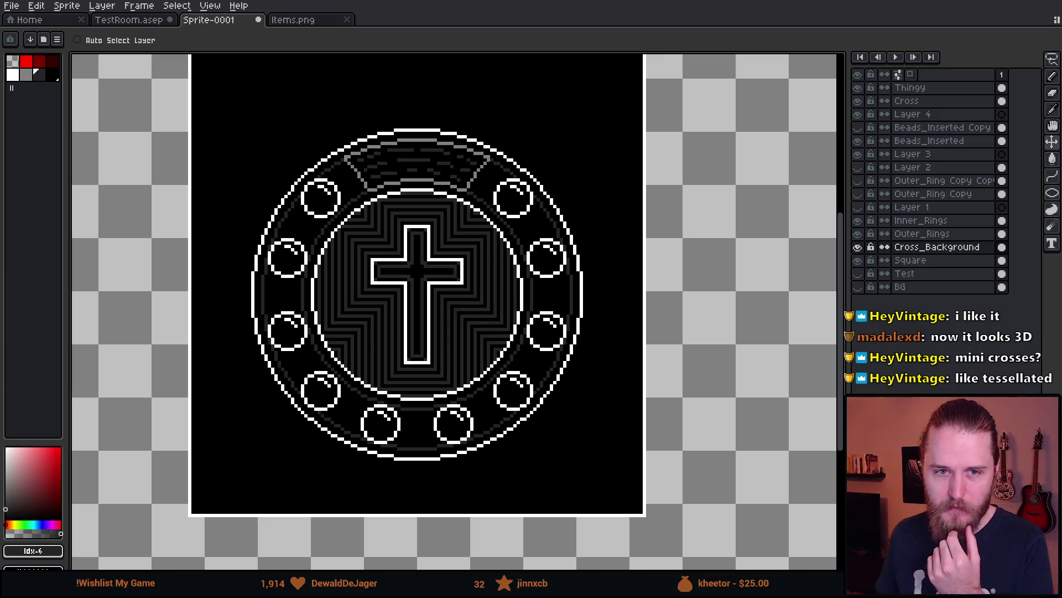
pyautogui.scroll(-1, 339, 116)
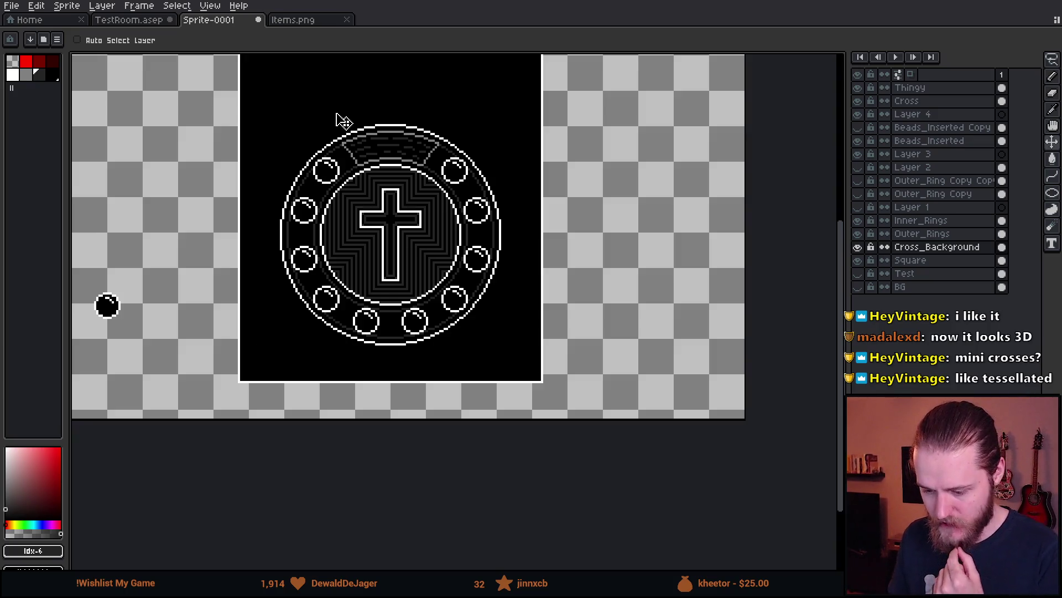
pyautogui.scroll(1, 362, 153)
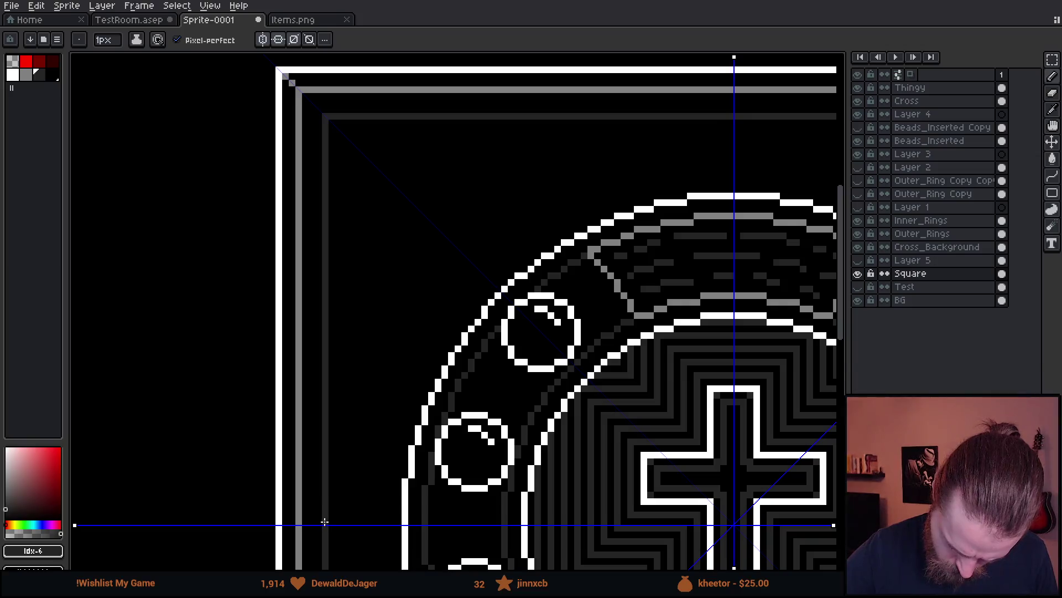
pyautogui.scroll(-2, 482, 374)
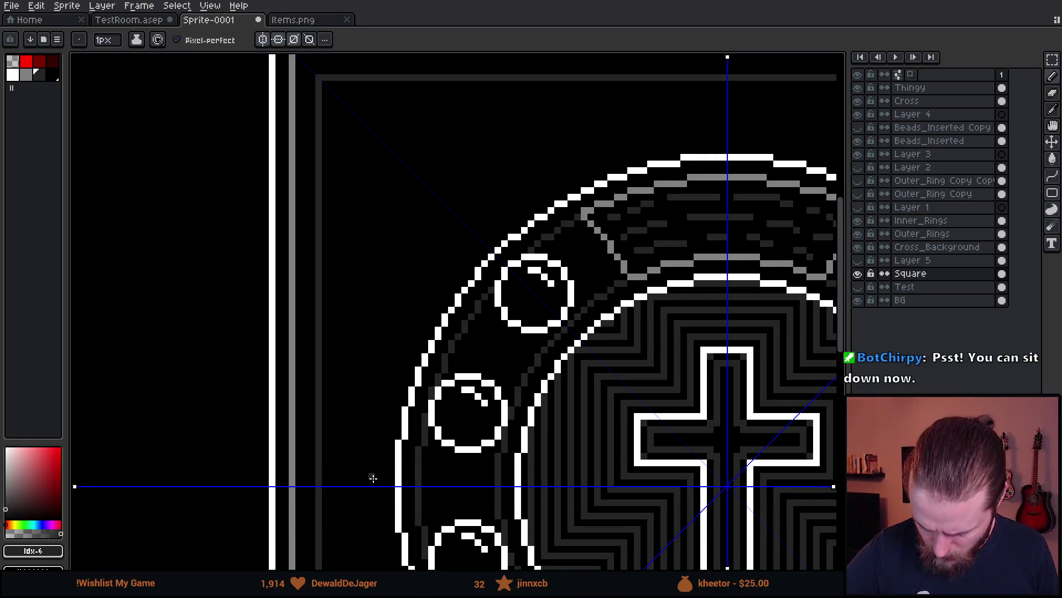
pyautogui.moveTo(372, 484); pyautogui.dragTo(374, 468)
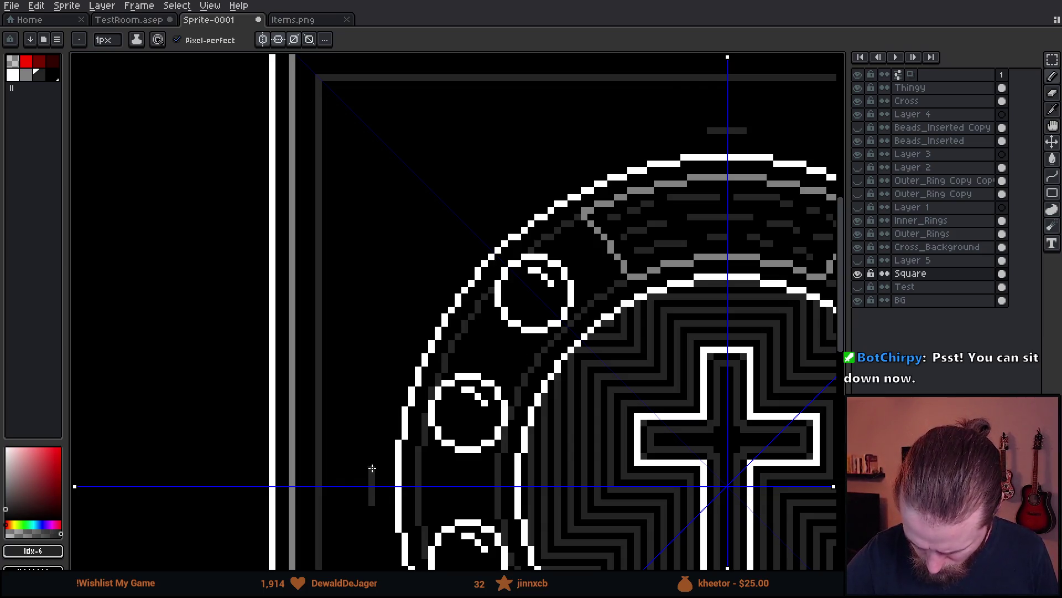
pyautogui.scroll(-4, 412, 498)
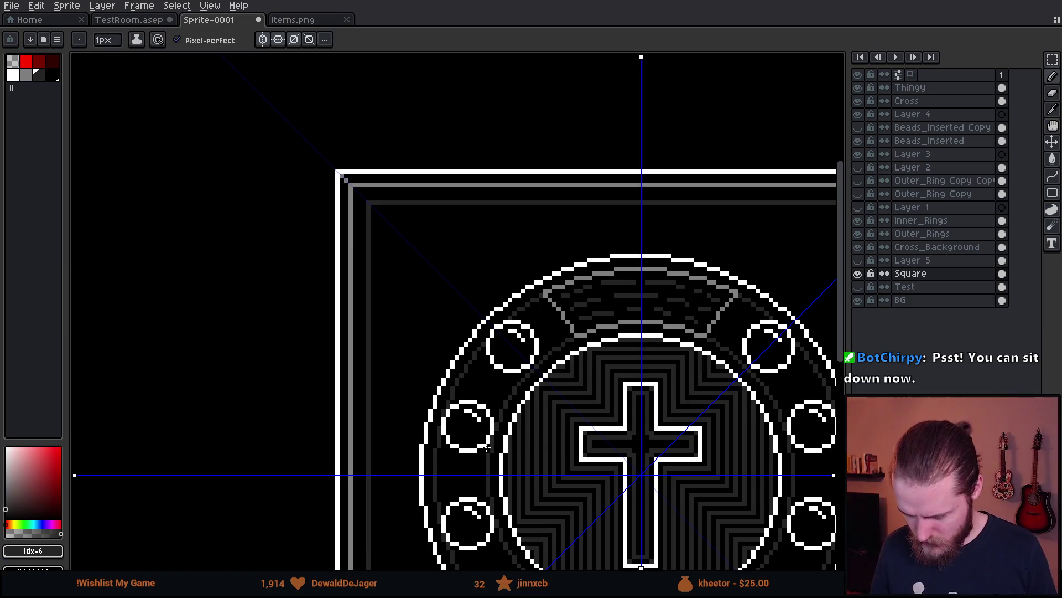
pyautogui.scroll(2, 534, 386)
pyautogui.moveTo(534, 386); pyautogui.dragTo(450, 286)
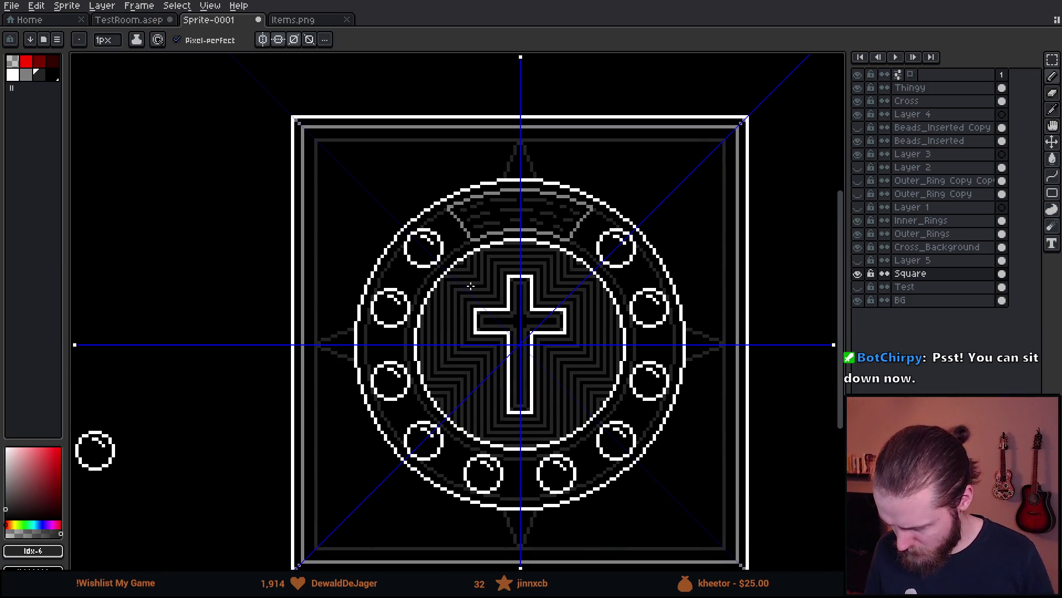
# - Add a new layer above Square and draw grey curves mirrored eight ways around it
pyautogui.hotkey('shift', 'n')
pyautogui.moveTo(380, 188)
pyautogui.mouseDown()
pyautogui.moveTo(335, 132)
pyautogui.moveTo(392, 139)
pyautogui.mouseUp()
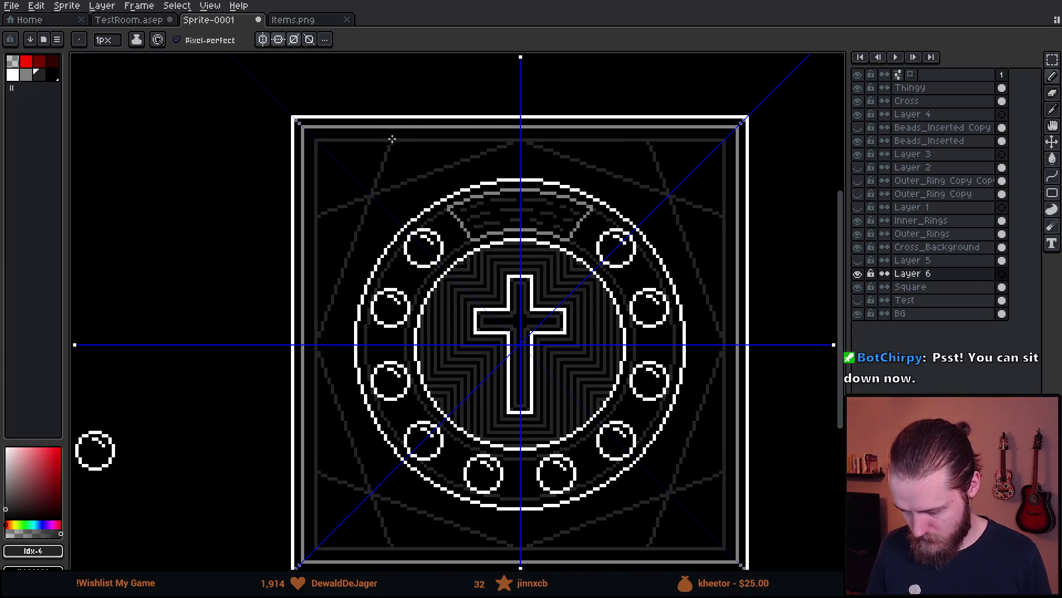
pyautogui.scroll(-4, 432, 177)
pyautogui.scroll(2, 436, 199)
pyautogui.moveTo(436, 199)
pyautogui.mouseDown()
pyautogui.moveTo(404, 128)
pyautogui.moveTo(302, 84)
pyautogui.moveTo(178, 291)
pyautogui.mouseUp()
pyautogui.press('Escape')
pyautogui.moveTo(176, 109)
pyautogui.mouseDown()
pyautogui.moveTo(157, 98)
pyautogui.moveTo(240, 239)
pyautogui.moveTo(368, 122)
pyautogui.moveTo(197, 266)
pyautogui.mouseUp()
pyautogui.click(304, 237)
# - Undo the grey symmetric curves plus two later grey swirl attempts, leaving Layer 6 empty
pyautogui.press('v')
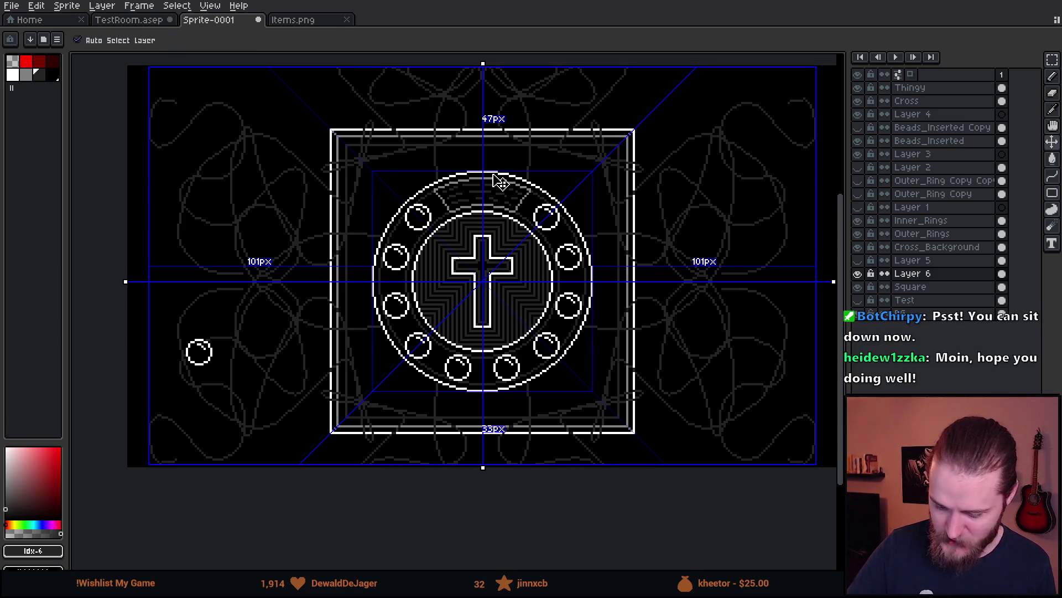
pyautogui.hotkey('ctrl', 'z')
pyautogui.press('b')
pyautogui.moveTo(295, 99)
pyautogui.mouseDown()
pyautogui.moveTo(273, 118)
pyautogui.moveTo(237, 185)
pyautogui.moveTo(229, 237)
pyautogui.moveTo(349, 176)
pyautogui.moveTo(363, 65)
pyautogui.moveTo(357, 282)
pyautogui.moveTo(396, 204)
pyautogui.moveTo(508, 183)
pyautogui.mouseUp()
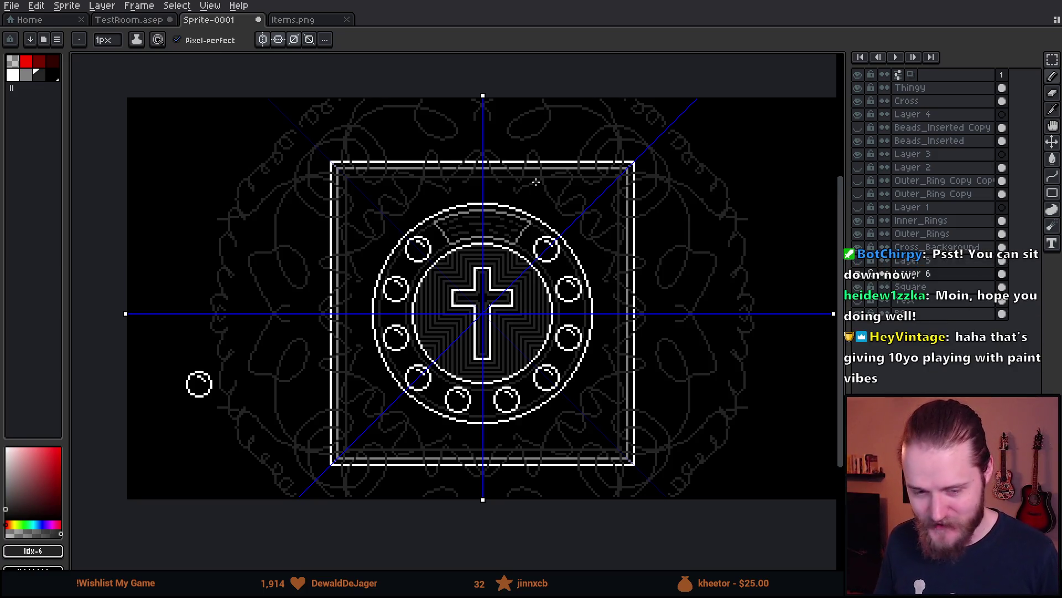
pyautogui.hotkey('ctrl', 'z')
pyautogui.hotkey('ctrl', 'z')
pyautogui.moveTo(705, 226)
pyautogui.mouseDown()
pyautogui.moveTo(714, 377)
pyautogui.moveTo(615, 343)
pyautogui.moveTo(554, 421)
pyautogui.moveTo(502, 435)
pyautogui.moveTo(324, 284)
pyautogui.moveTo(189, 361)
pyautogui.moveTo(197, 130)
pyautogui.moveTo(284, 87)
pyautogui.mouseUp()
pyautogui.hotkey('ctrl', 'z')
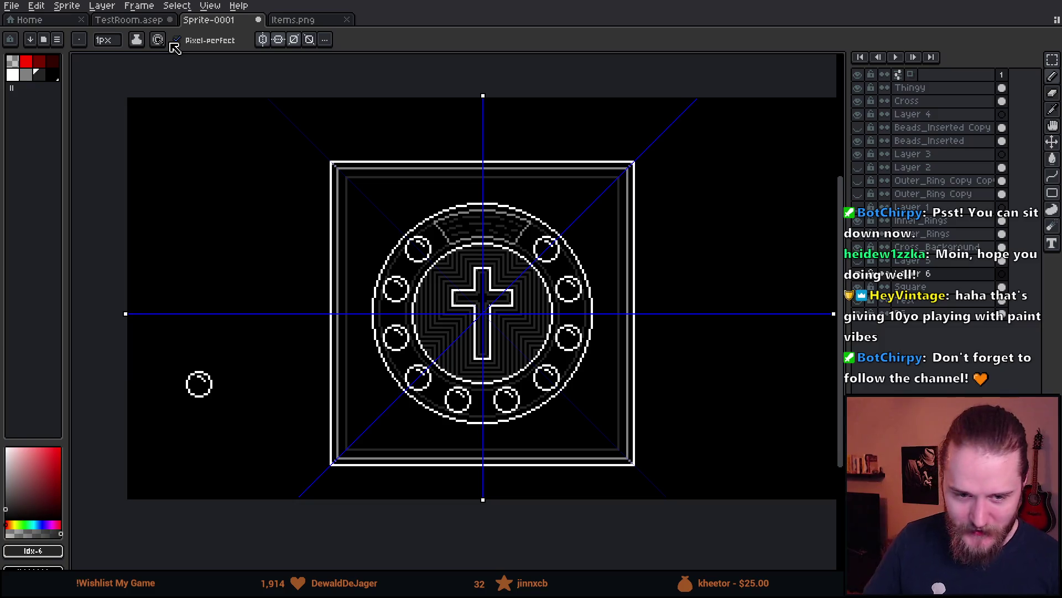
pyautogui.moveTo(603, 382); pyautogui.dragTo(561, 349)
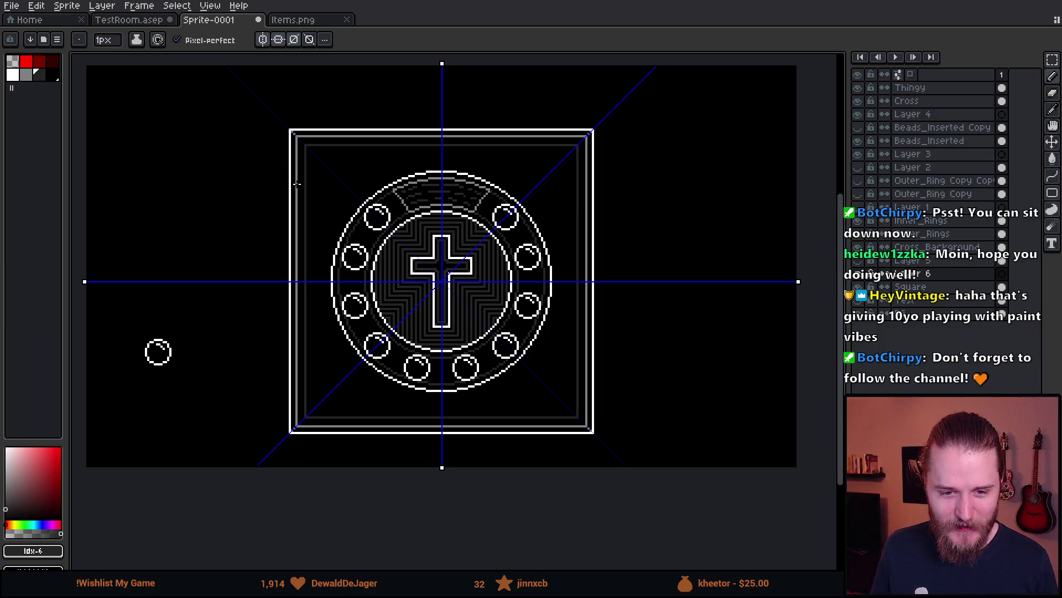
# - Dismiss the Console error message and select the Ellipse tool
pyautogui.scroll(4, 297, 184)
pyautogui.scroll(-3, 469, 373)
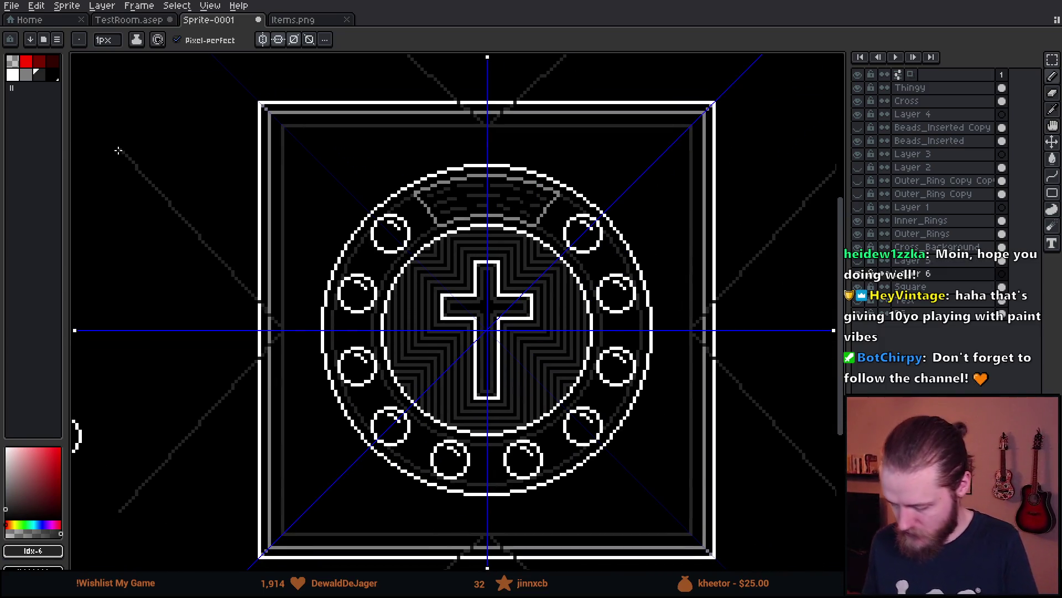
pyautogui.hotkey('shift', 'o')
pyautogui.press('Escape')
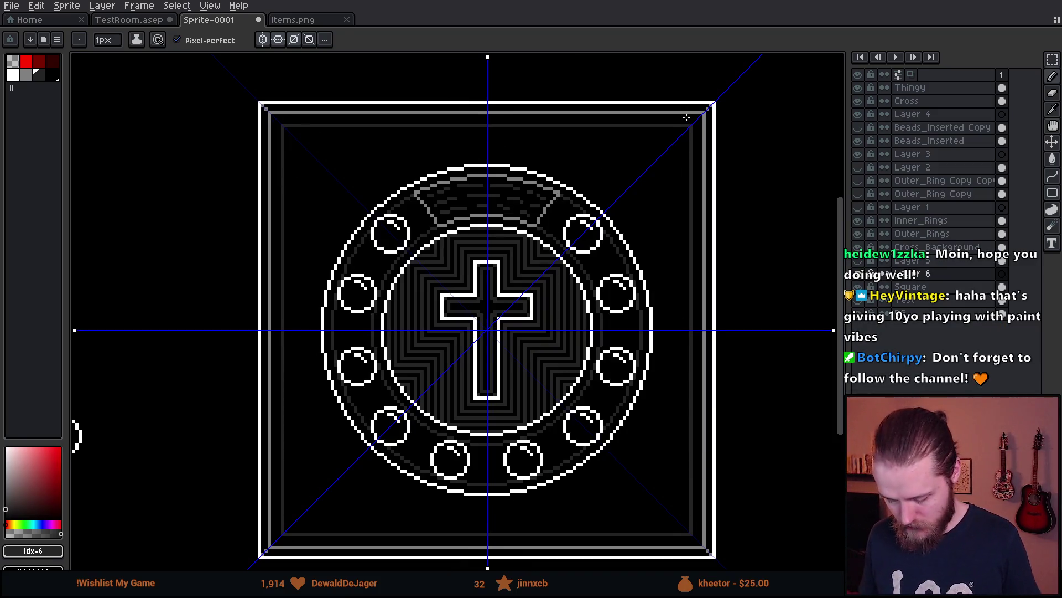
pyautogui.hotkey('shift', 'u')
# - Turn off the symmetry mirror axes in the options bar
pyautogui.scroll(1, 265, 260)
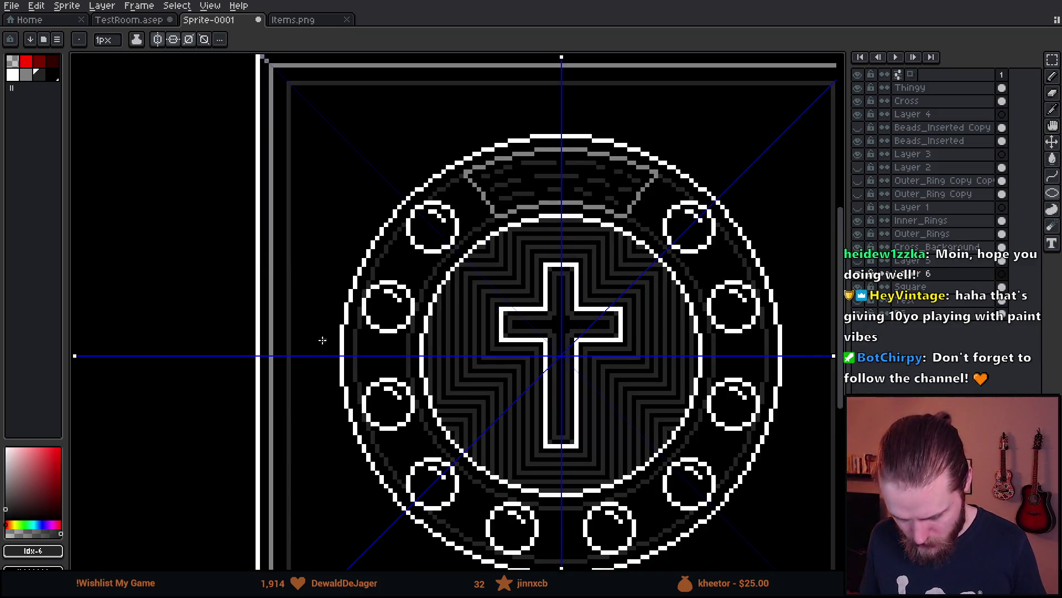
pyautogui.scroll(2, 323, 340)
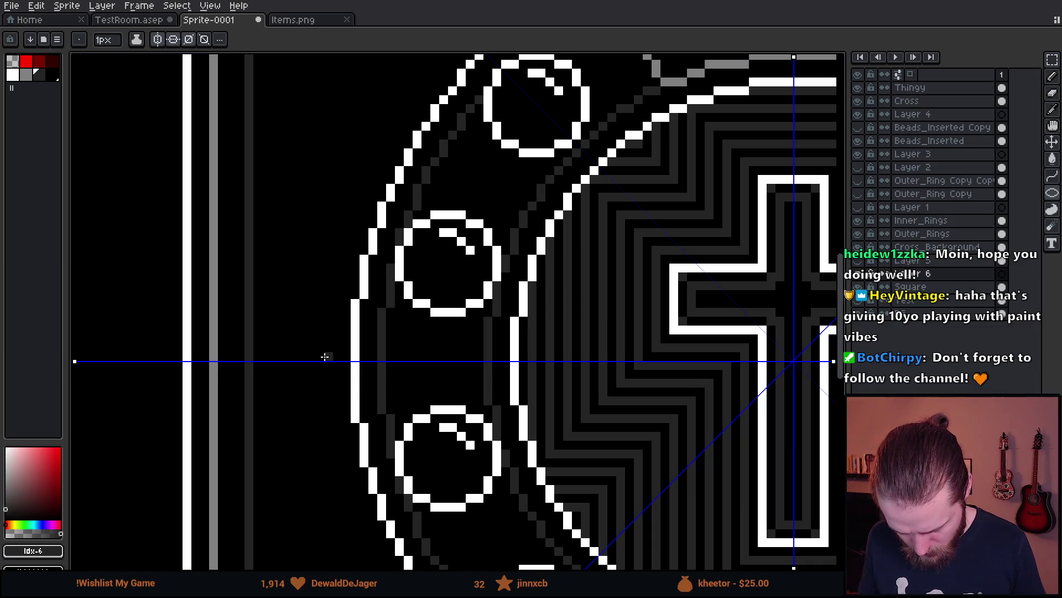
pyautogui.scroll(-3, 321, 358)
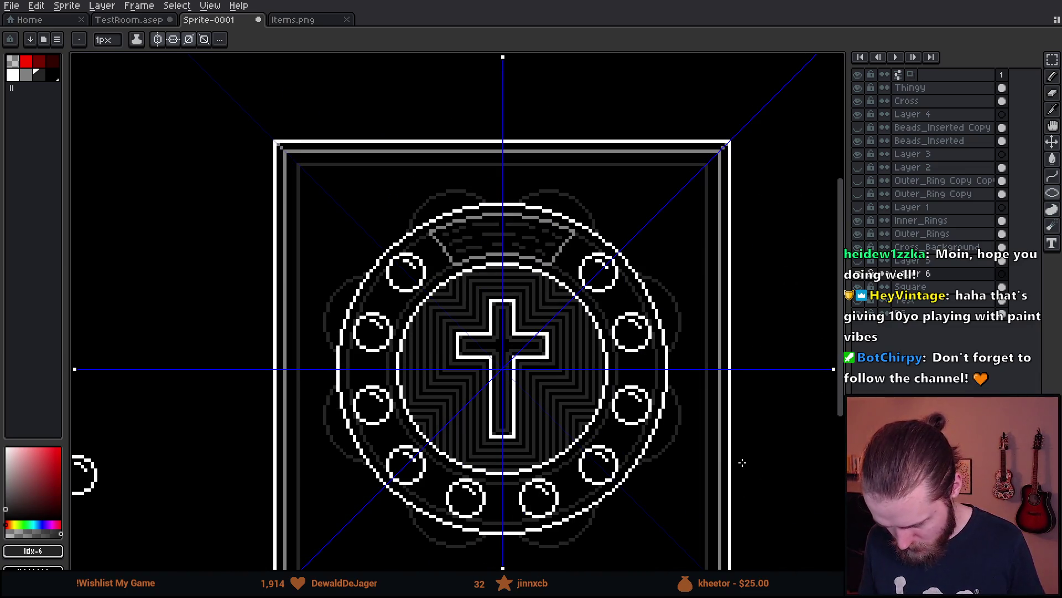
pyautogui.moveTo(761, 514)
pyautogui.mouseDown()
pyautogui.moveTo(681, 491)
pyautogui.moveTo(670, 503)
pyautogui.mouseUp()
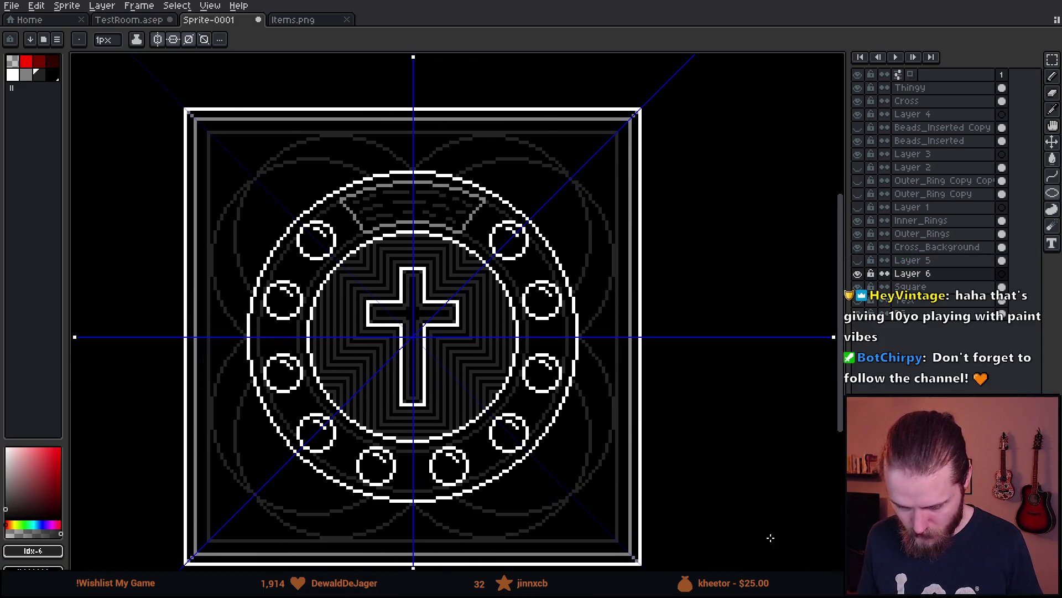
pyautogui.scroll(-1, 657, 506)
pyautogui.scroll(1, 652, 503)
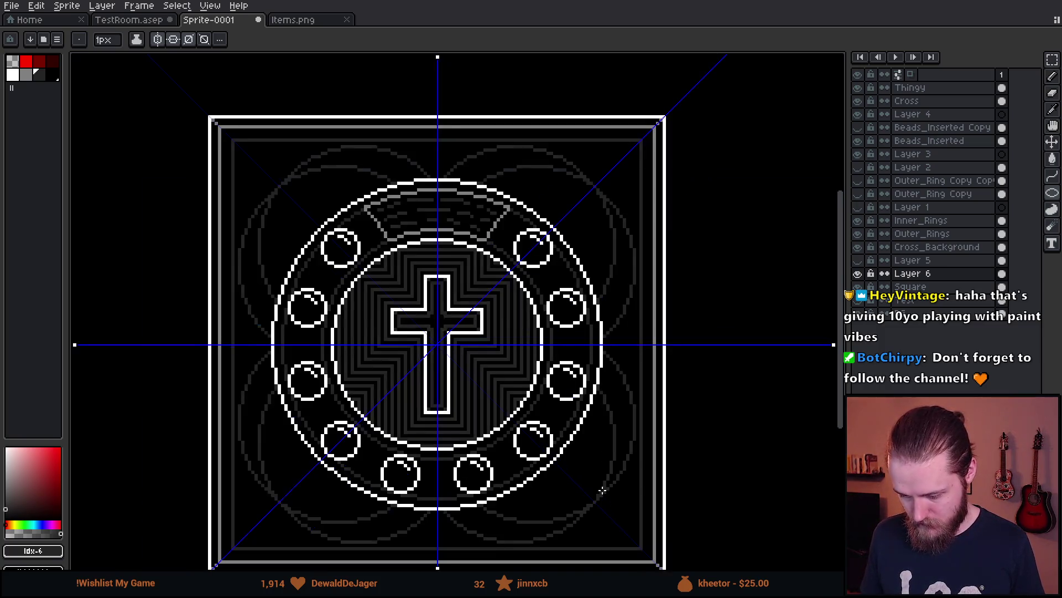
pyautogui.click(158, 39)
pyautogui.click(173, 39)
pyautogui.click(189, 39)
# - Switch back to the Pencil and pick red as the drawing colour
pyautogui.scroll(2, 268, 338)
pyautogui.scroll(1, 268, 338)
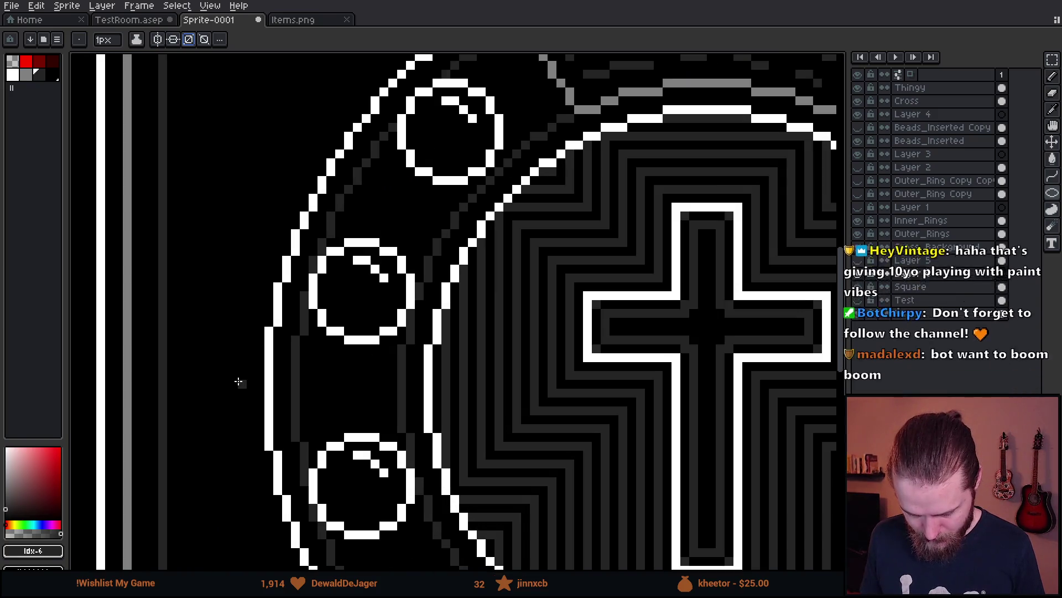
pyautogui.scroll(-6, 233, 391)
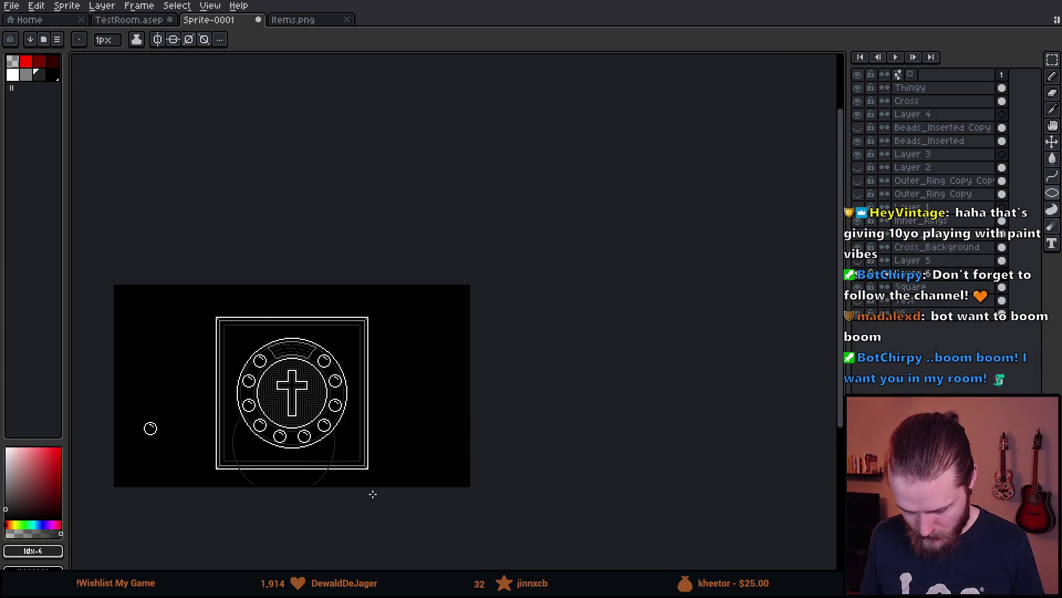
pyautogui.hscroll(-3, 371, 500)
pyautogui.scroll(3, 496, 441)
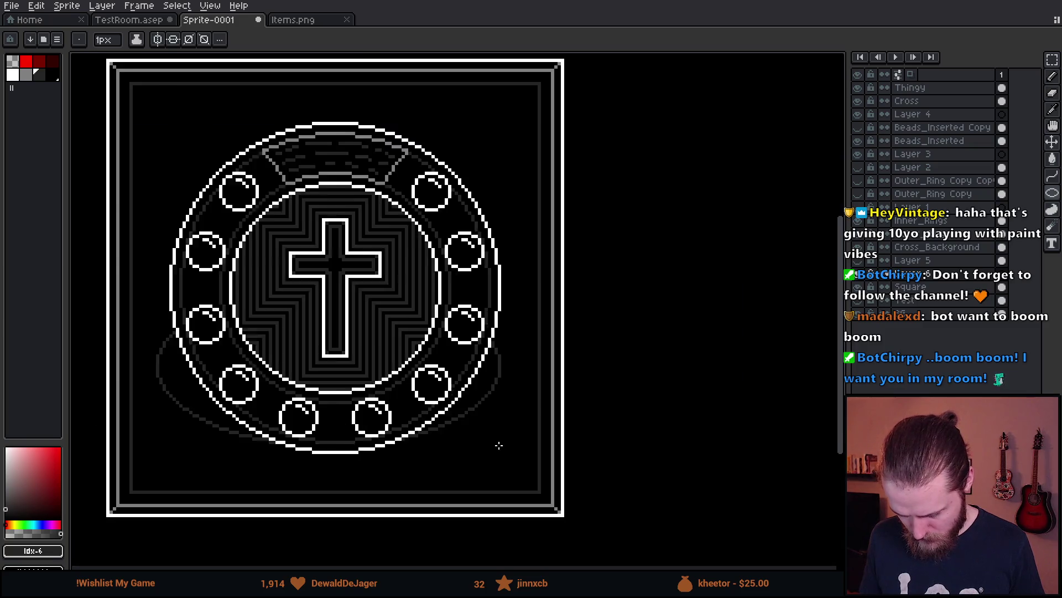
pyautogui.scroll(-2, 502, 483)
pyautogui.scroll(-1, 606, 567)
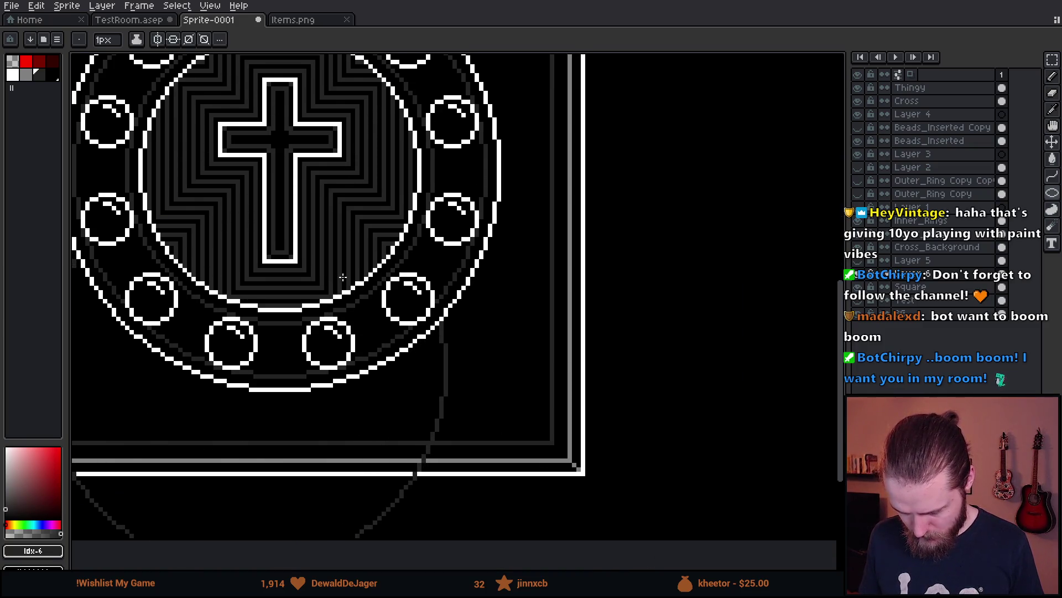
pyautogui.scroll(5, 343, 278)
pyautogui.hscroll(-5, 343, 277)
pyautogui.press('b')
pyautogui.scroll(1, 389, 370)
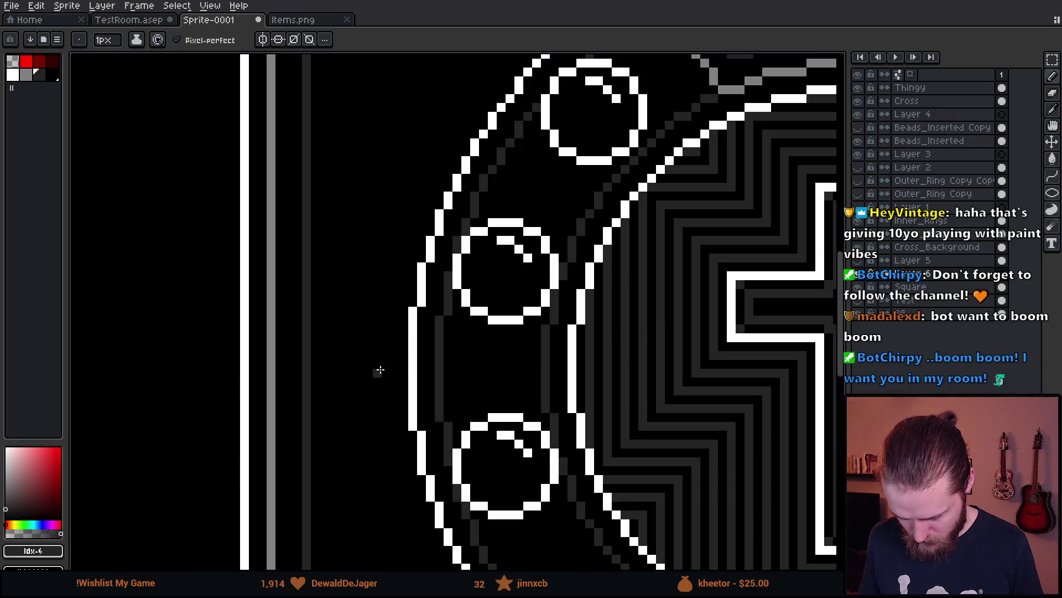
pyautogui.scroll(3, 352, 198)
pyautogui.hscroll(-1, 353, 198)
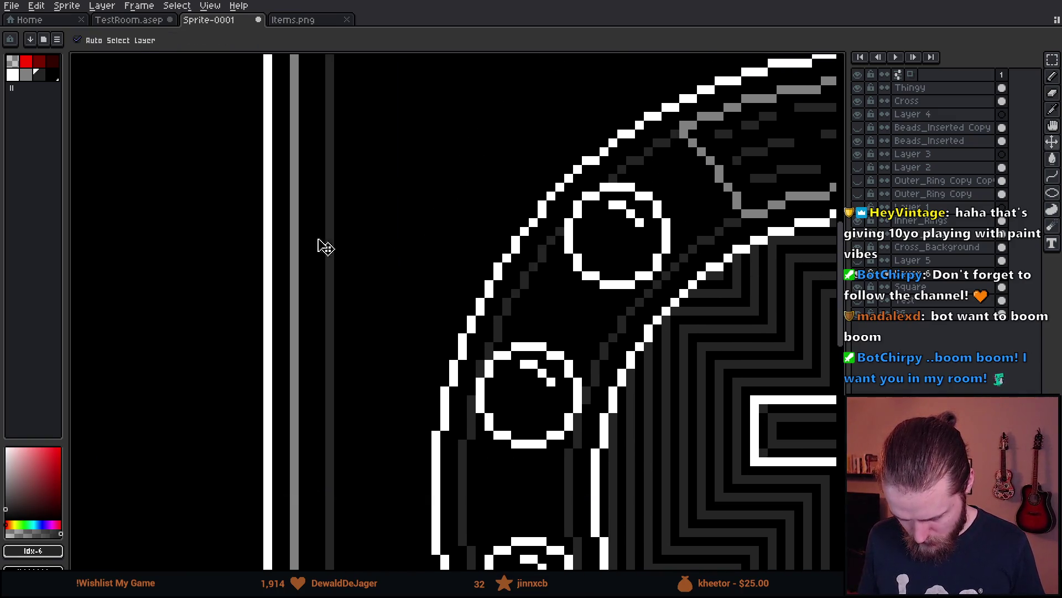
pyautogui.click(28, 62)
# - Draw a red vertical marker line left of the bead ring, then choose dark grey
pyautogui.moveTo(402, 471)
pyautogui.mouseDown()
pyautogui.moveTo(390, 60)
pyautogui.moveTo(400, 62)
pyautogui.mouseUp()
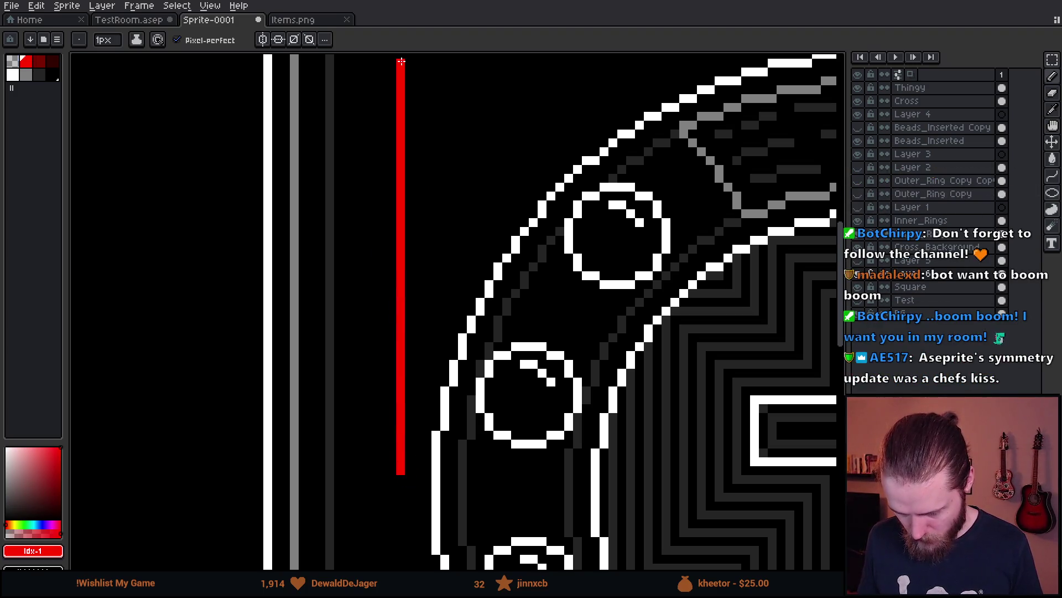
pyautogui.scroll(-2, 401, 61)
pyautogui.hscroll(2, 401, 61)
pyautogui.click(50, 76)
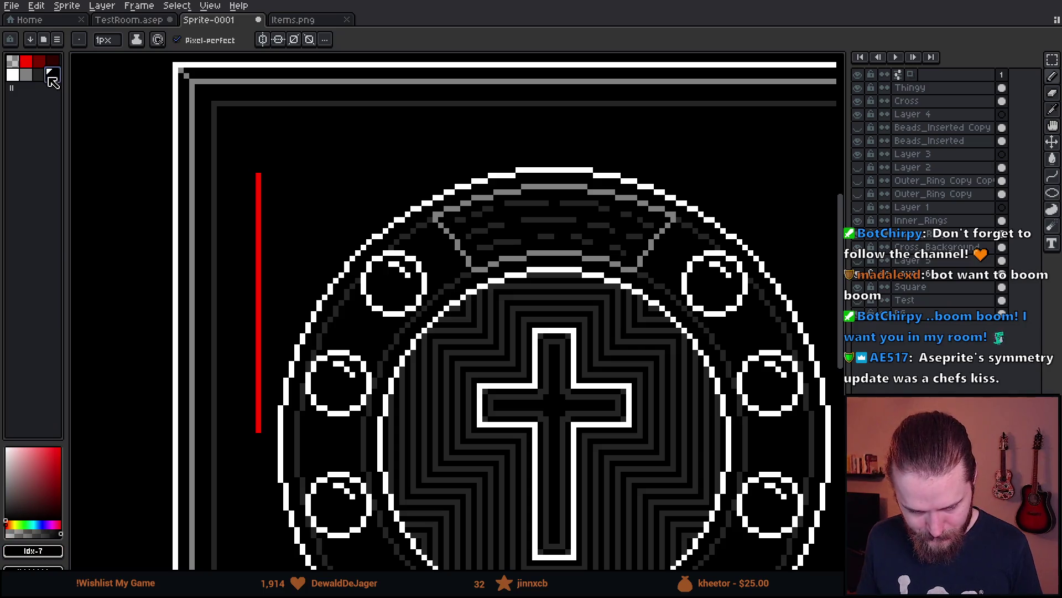
pyautogui.click(39, 76)
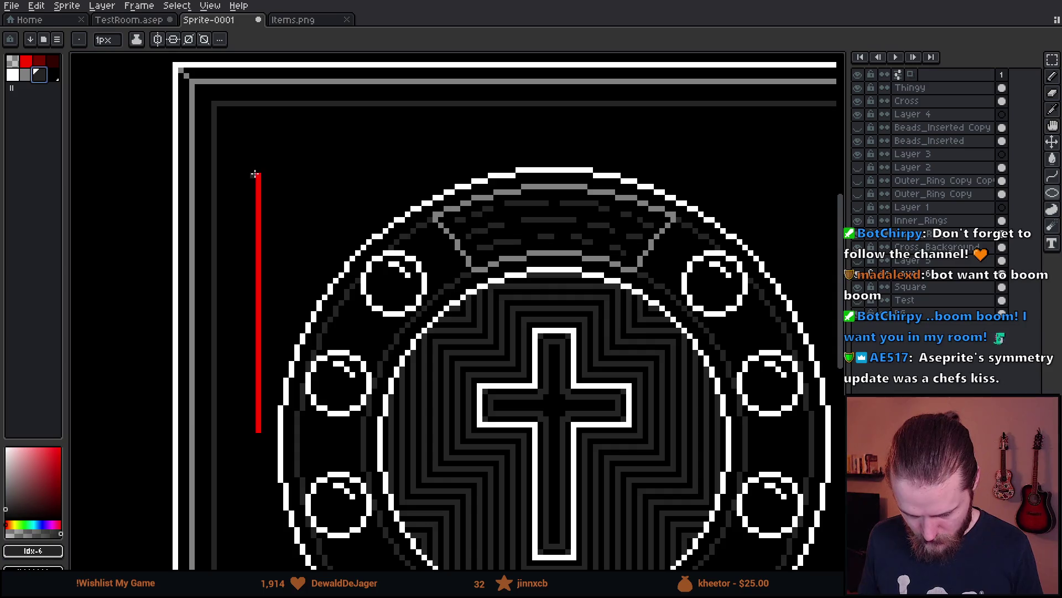
# - Undo the red marker stroke beside the frame
pyautogui.scroll(-3, 729, 510)
pyautogui.hscroll(2, 729, 511)
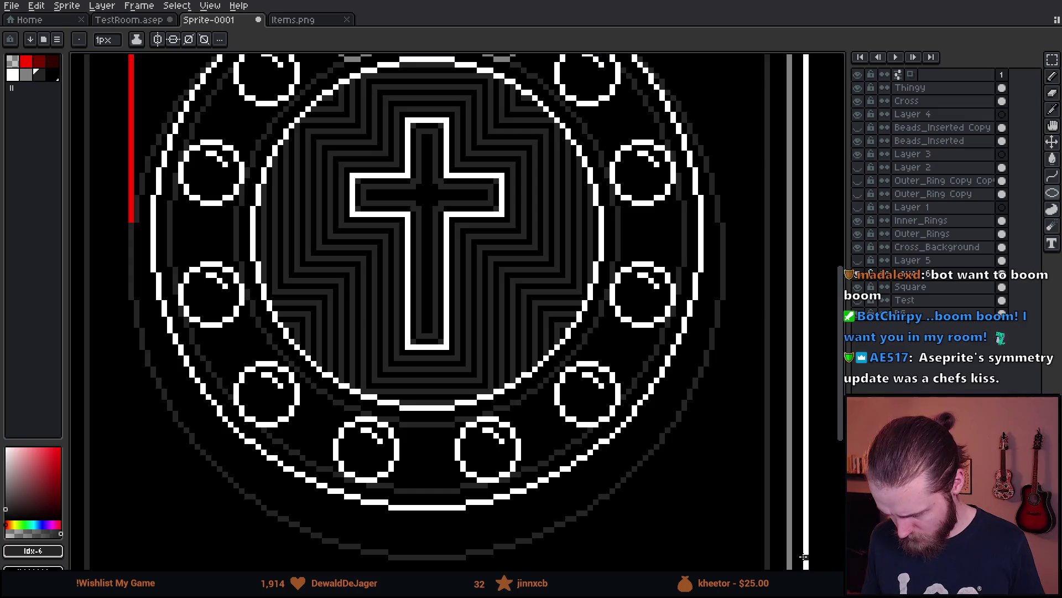
pyautogui.scroll(-2, 797, 553)
pyautogui.scroll(4, 290, 370)
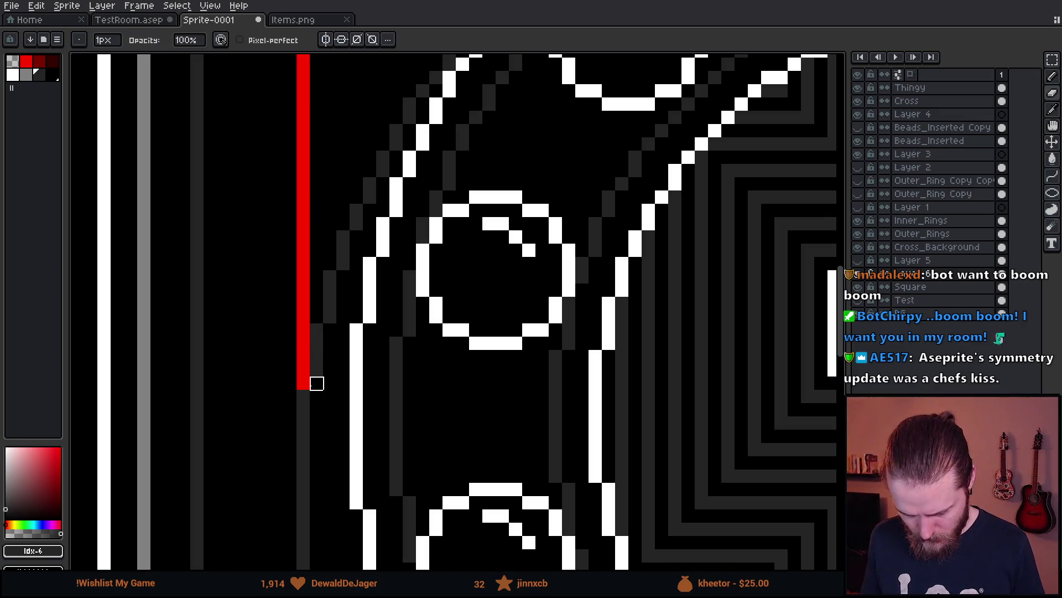
pyautogui.scroll(2, 398, 315)
pyautogui.hscroll(-1, 398, 315)
pyautogui.scroll(1, 439, 167)
pyautogui.scroll(-2, 426, 158)
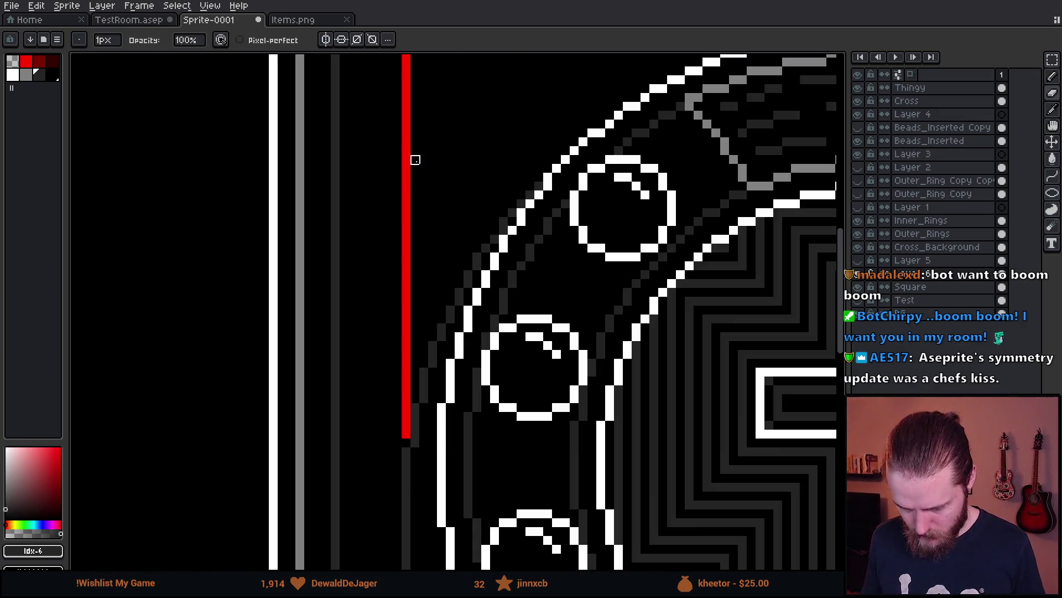
pyautogui.scroll(1, 436, 191)
pyautogui.hotkey('ctrl', 'z')
# - Switch to the Move tool and undo two earlier outer ring edits
pyautogui.scroll(-1, 463, 240)
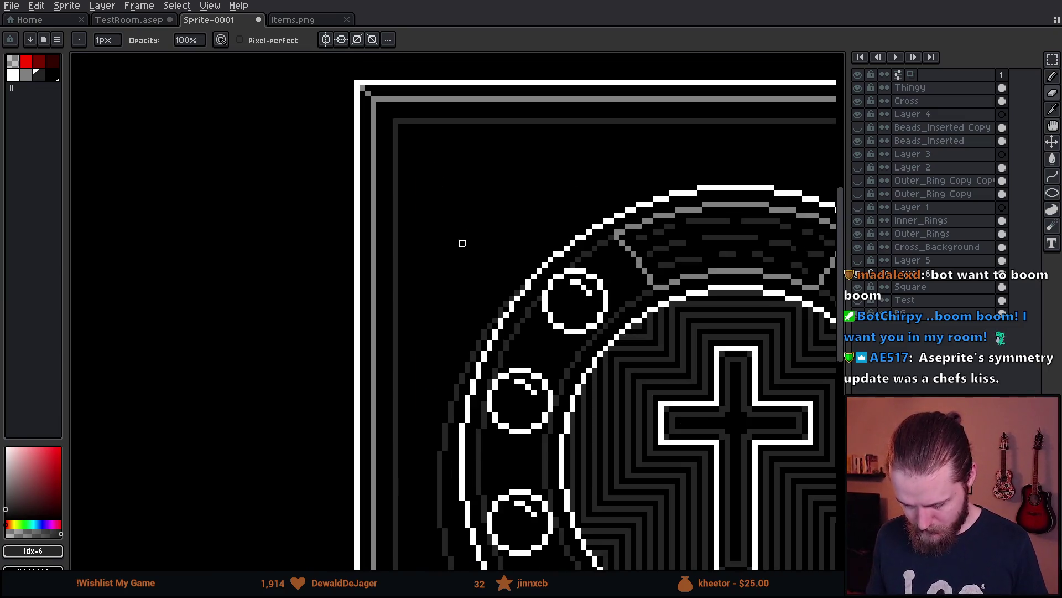
pyautogui.scroll(-1, 573, 359)
pyautogui.press('m')
pyautogui.press('v')
pyautogui.hotkey('ctrl', 'z')
pyautogui.hotkey('ctrl', 'z')
pyautogui.hotkey('ctrl', 'z')
pyautogui.hotkey('ctrl', 'z')
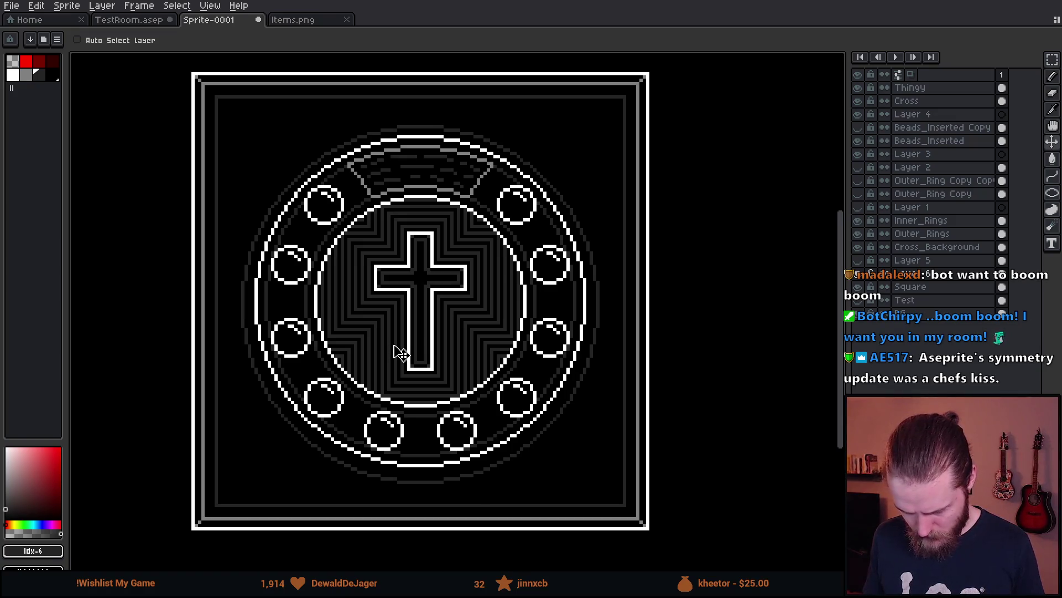
pyautogui.hotkey('ctrl', 'z')
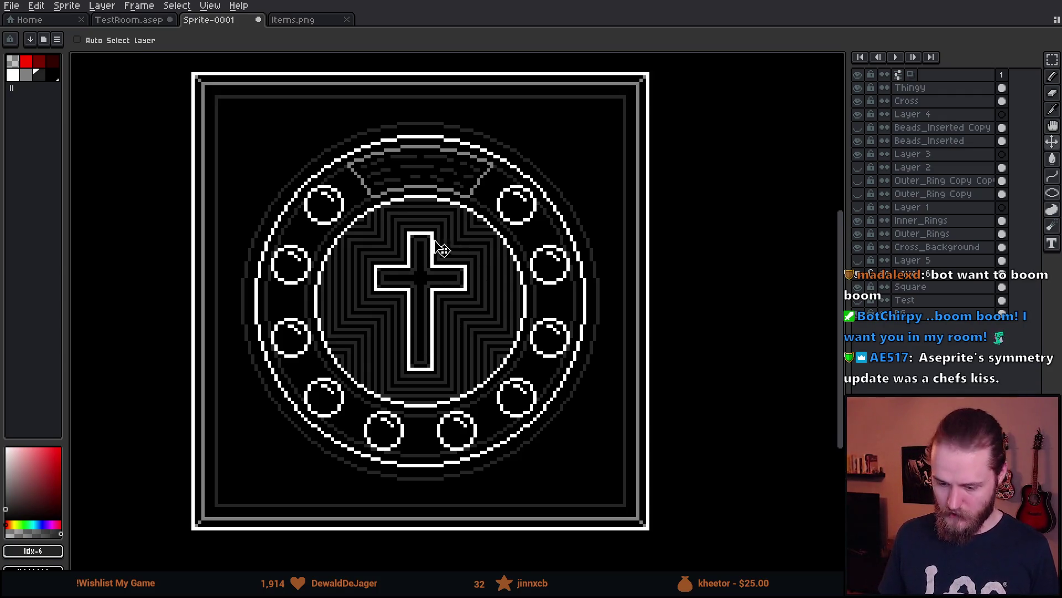
# - Delete the layer sitting just above Square via its context menu
pyautogui.scroll(-1, 421, 244)
pyautogui.scroll(1, 372, 260)
pyautogui.rightClick(951, 287)
pyautogui.click(985, 350)
# - Toggle the frame layer's visibility off and on twice to compare
pyautogui.click(858, 274)
pyautogui.click(858, 274)
pyautogui.click(859, 274)
pyautogui.click(859, 274)
pyautogui.click(859, 274)
pyautogui.click(858, 274)
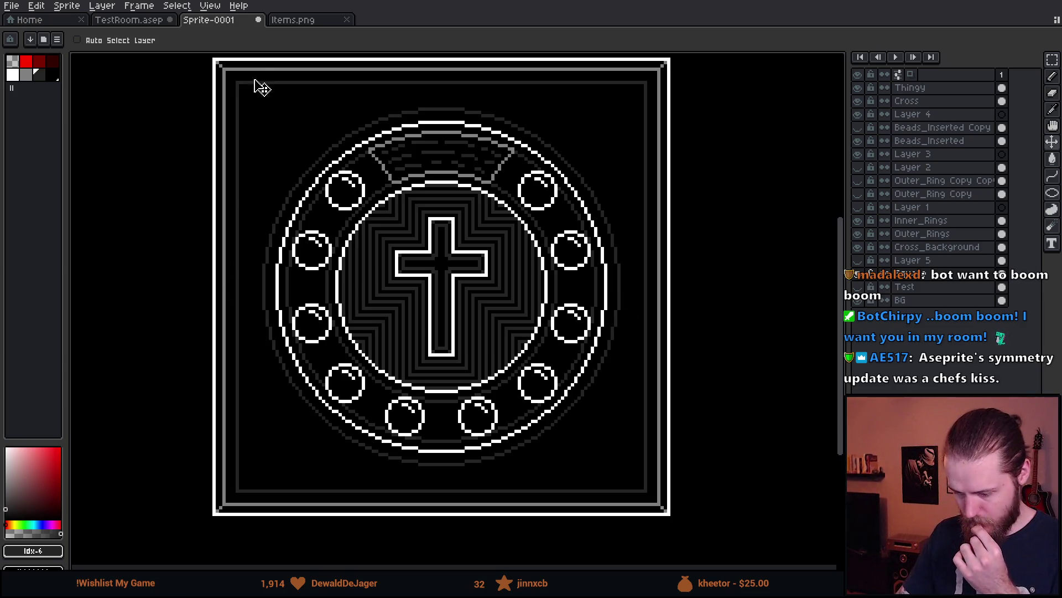
# - Bring the frame's top-left corner into view and select the Pencil
pyautogui.scroll(1, 280, 133)
pyautogui.scroll(1, 251, 229)
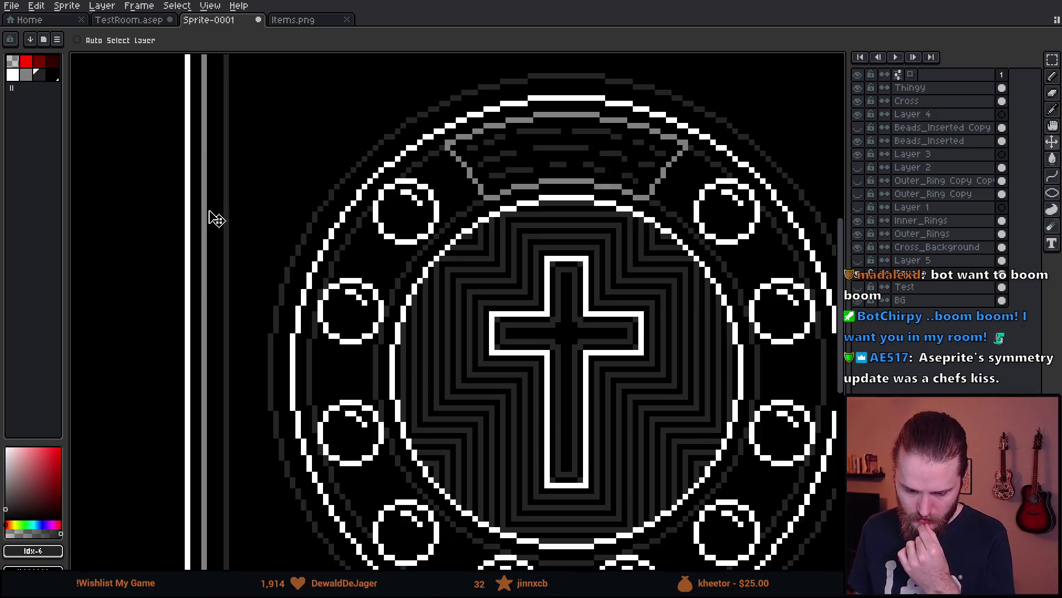
pyautogui.moveTo(335, 177); pyautogui.dragTo(430, 301)
pyautogui.press('b')
pyautogui.scroll(-1, 389, 253)
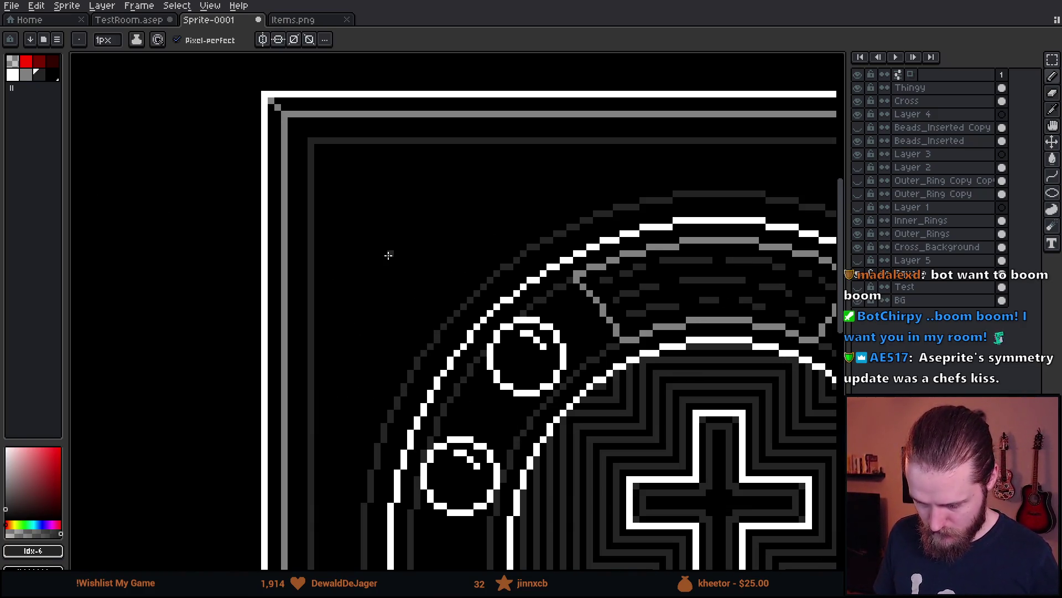
pyautogui.scroll(-3, 387, 252)
pyautogui.scroll(2, 395, 265)
pyautogui.scroll(1, 376, 246)
pyautogui.scroll(-1, 372, 244)
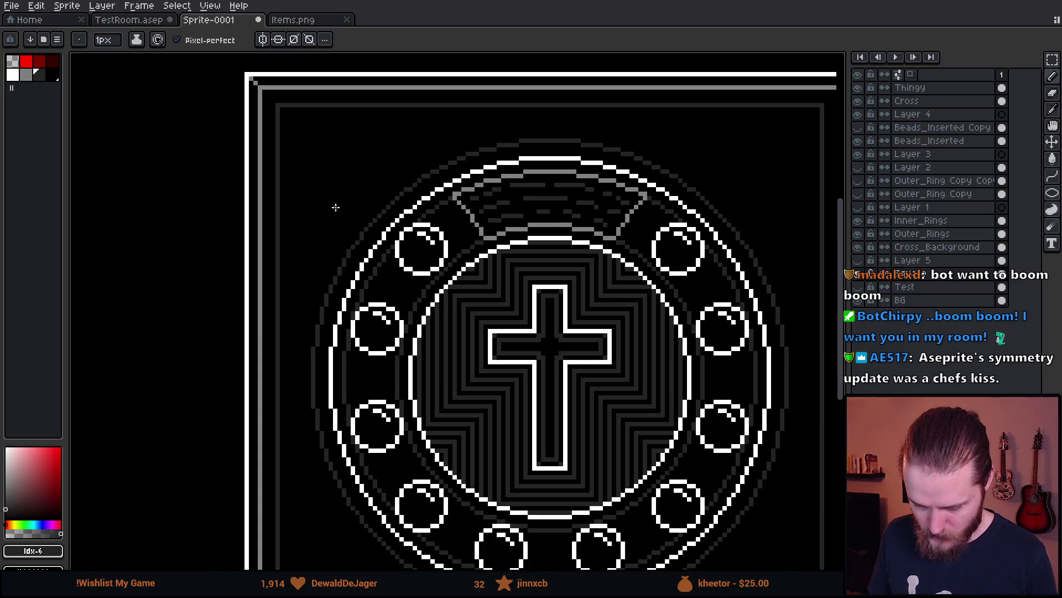
# - Glance at Items.png, then in Sprite-0001 enable symmetry and draw a grey mirrored line
pyautogui.click(280, 21)
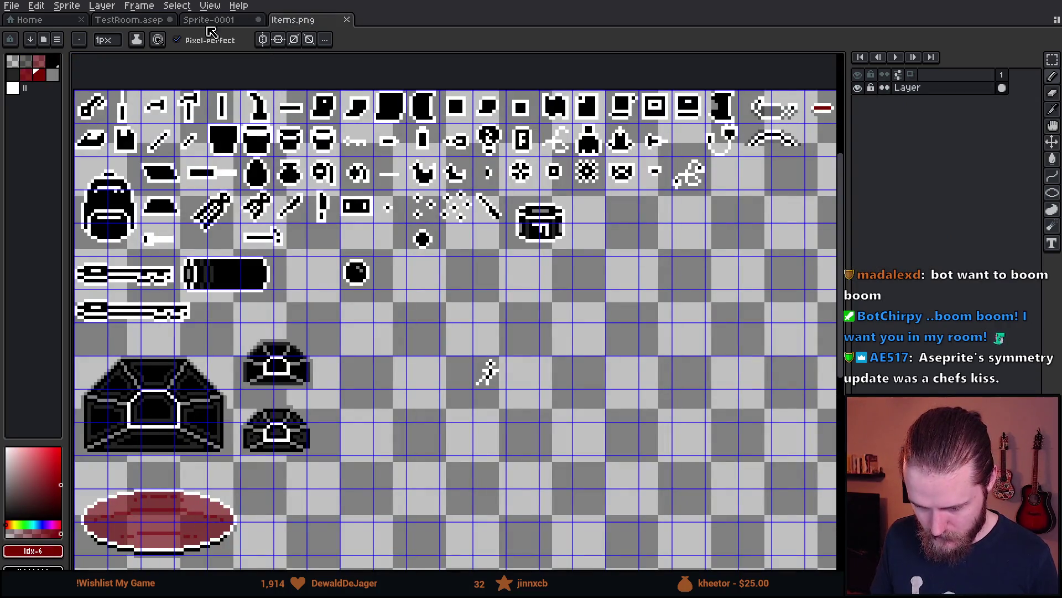
pyautogui.click(213, 21)
pyautogui.click(262, 42)
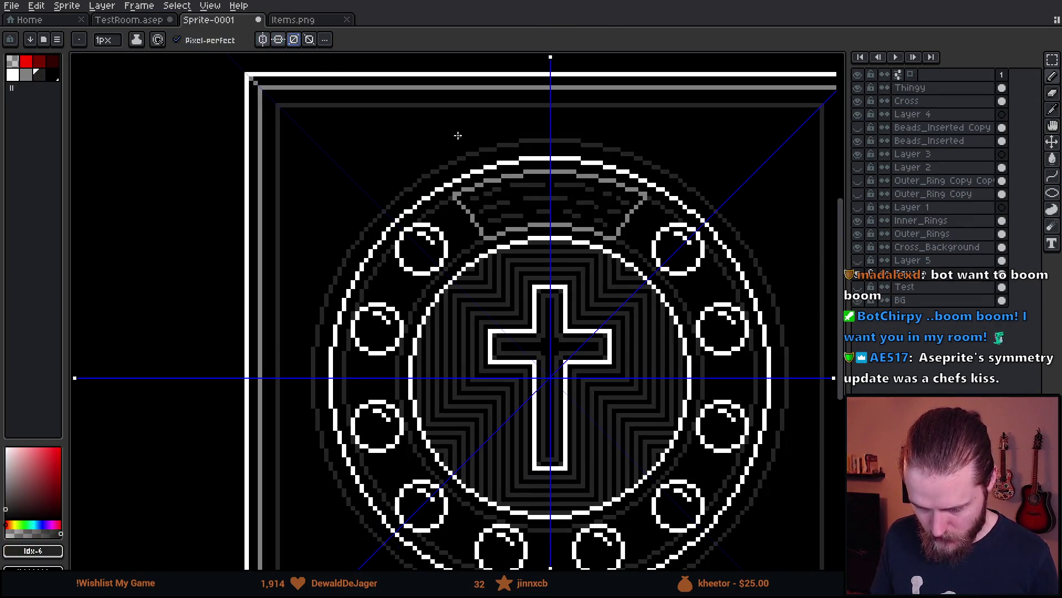
pyautogui.scroll(2, 299, 132)
pyautogui.scroll(-1, 300, 132)
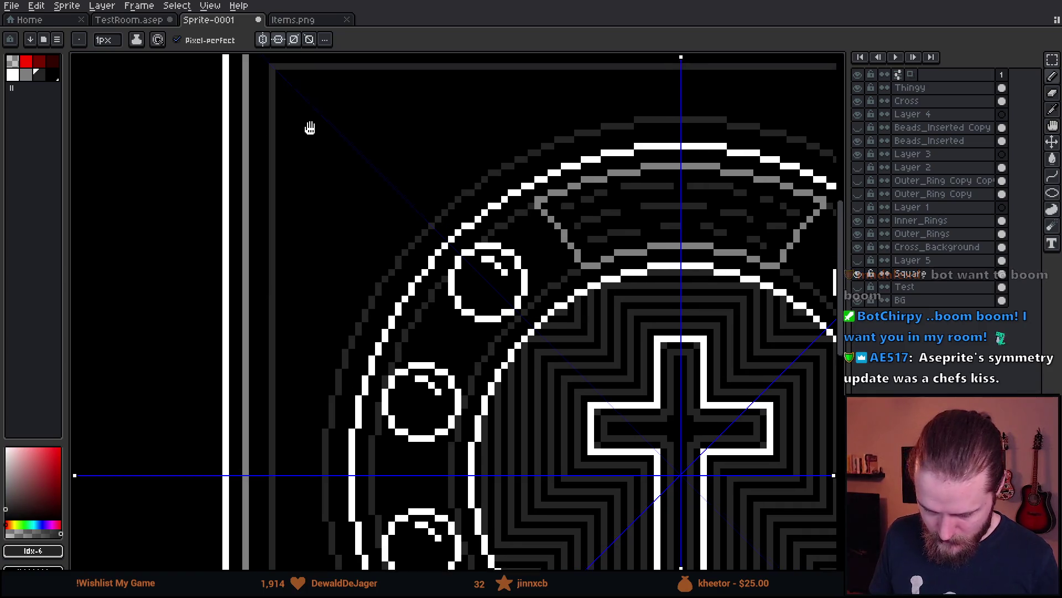
pyautogui.scroll(1, 308, 133)
pyautogui.moveTo(284, 99)
pyautogui.mouseDown()
pyautogui.moveTo(286, 474)
pyautogui.moveTo(304, 474)
pyautogui.moveTo(308, 444)
pyautogui.mouseUp()
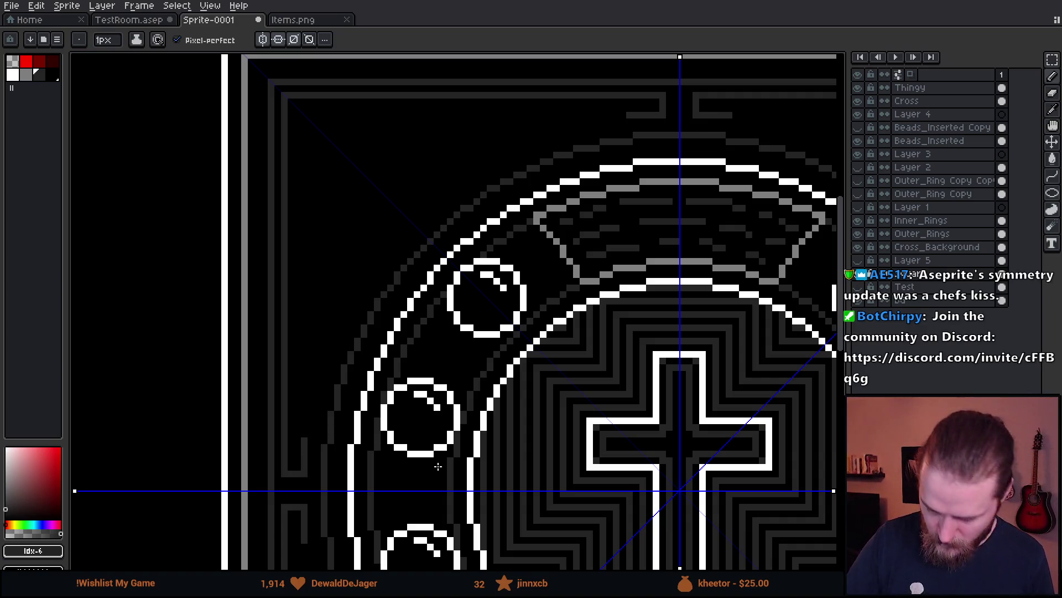
# - Draw another mirrored grey stroke inside the frame, then undo the unwanted grey strokes
pyautogui.scroll(-2, 476, 362)
pyautogui.scroll(-2, 476, 361)
pyautogui.scroll(1, 499, 376)
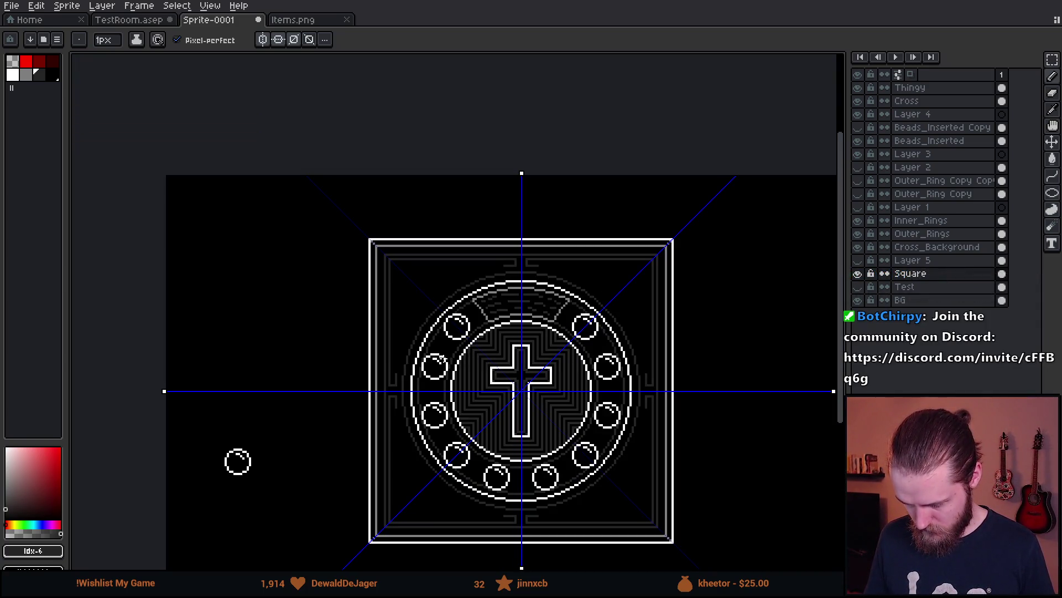
pyautogui.scroll(3, 443, 359)
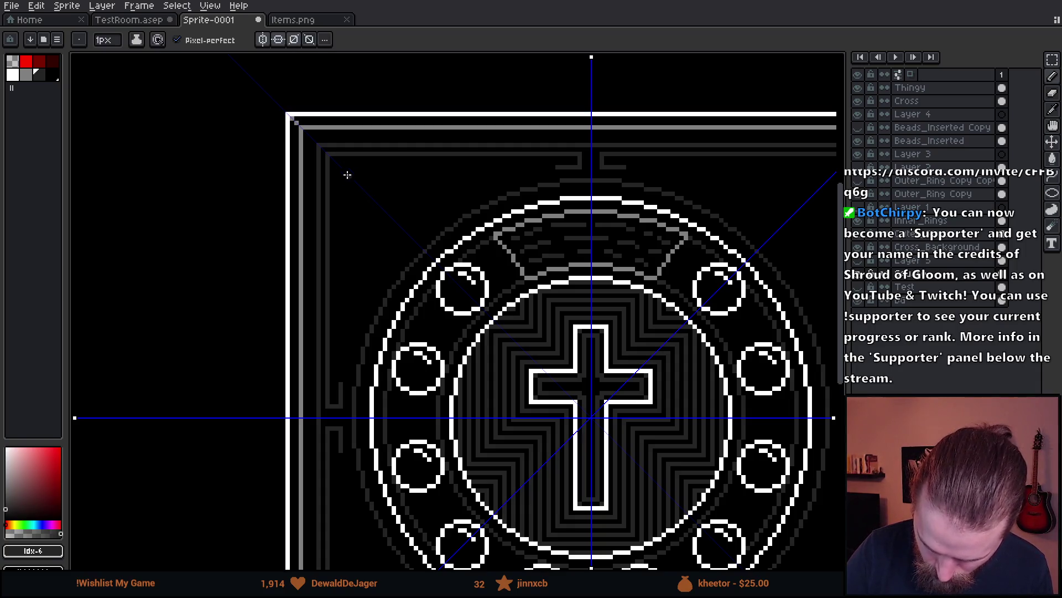
pyautogui.moveTo(338, 166)
pyautogui.mouseDown()
pyautogui.moveTo(336, 245)
pyautogui.moveTo(375, 266)
pyautogui.moveTo(342, 328)
pyautogui.mouseUp()
pyautogui.press('v')
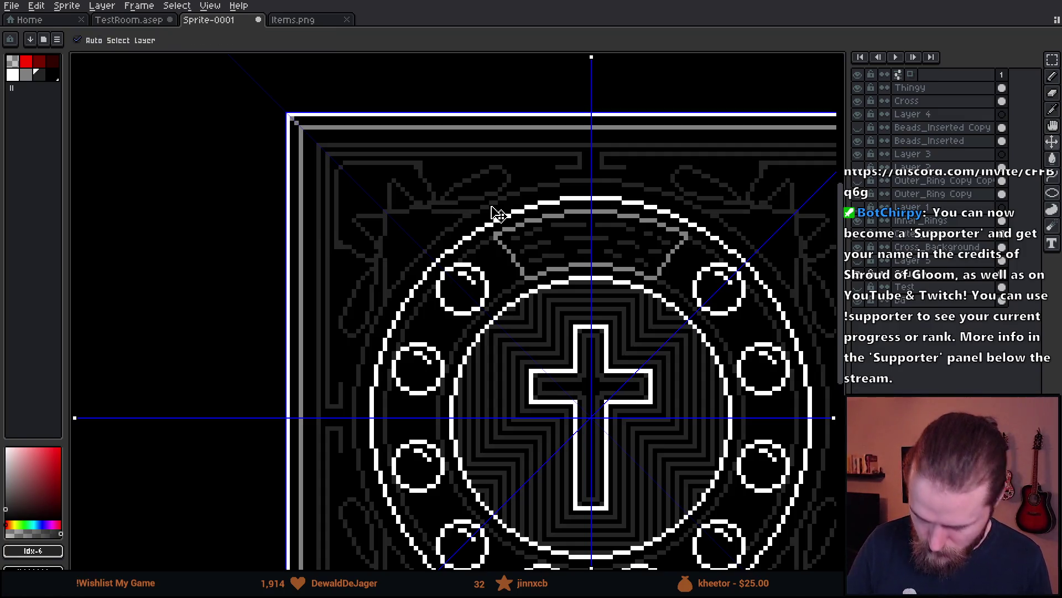
pyautogui.hotkey('ctrl', 'z')
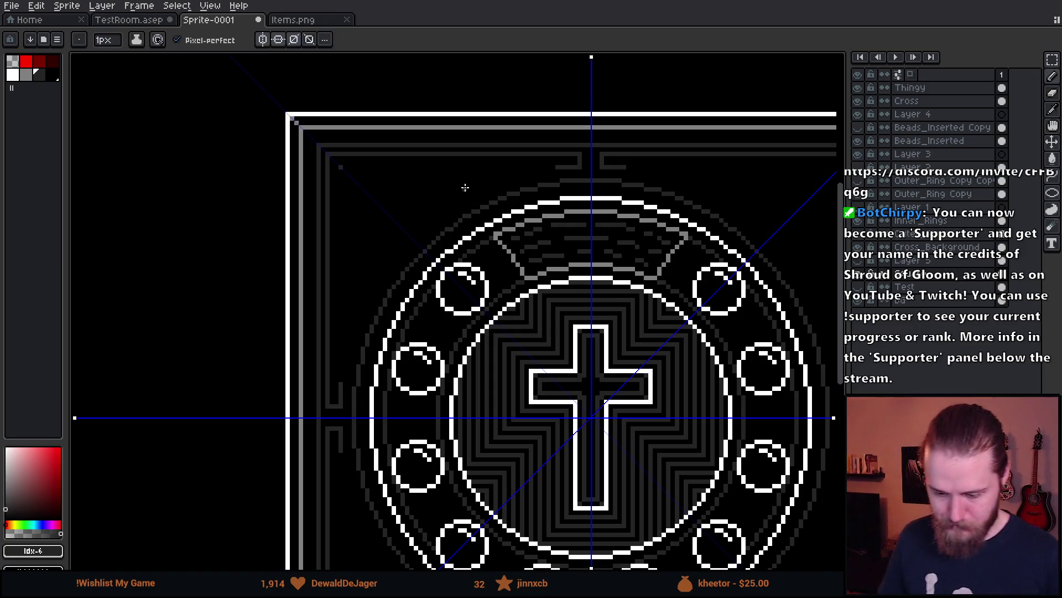
pyautogui.hotkey('ctrl', 'z')
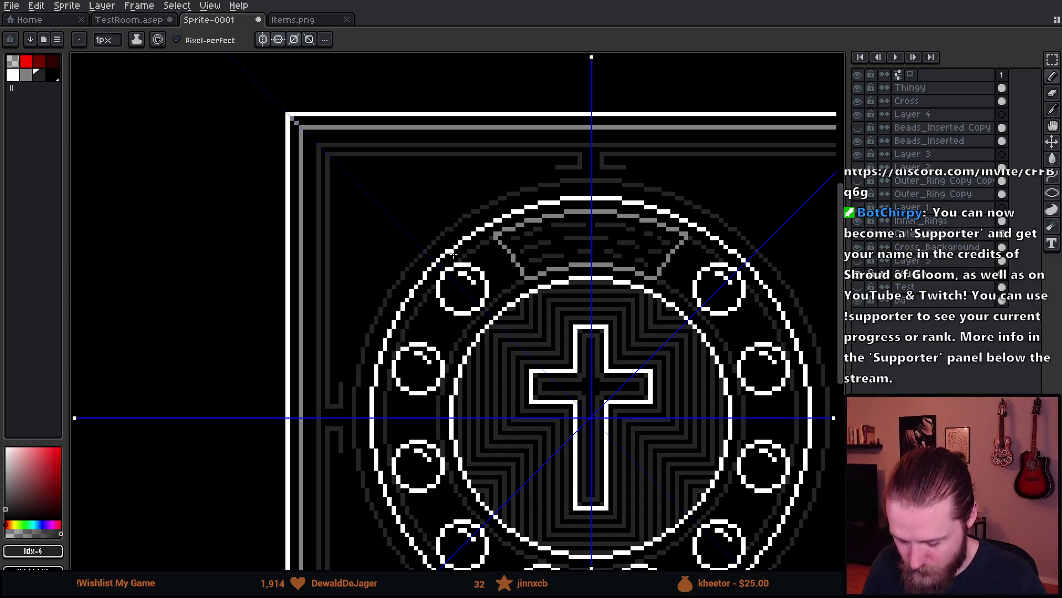
# - Draw a mirrored grey corner line down the inside of the frame's left edge
pyautogui.scroll(-1, 453, 252)
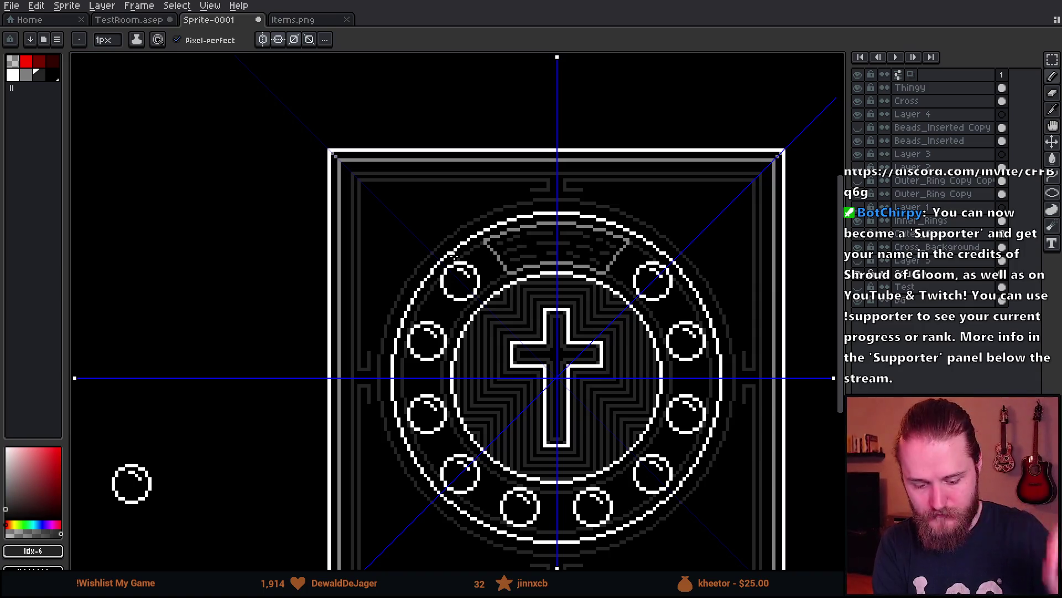
pyautogui.scroll(2, 429, 271)
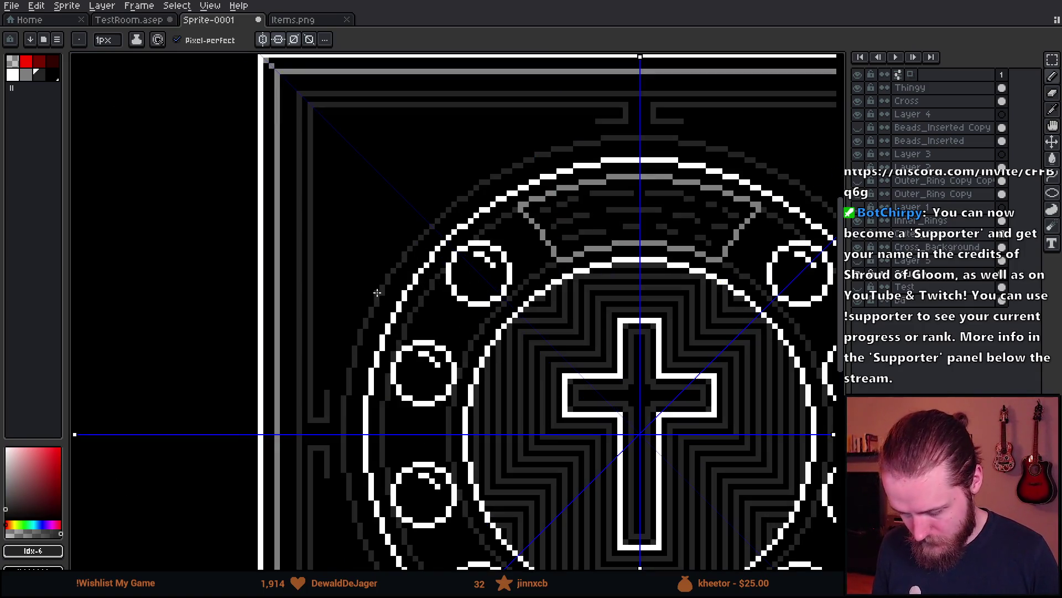
pyautogui.scroll(1, 351, 203)
pyautogui.scroll(1, 336, 142)
pyautogui.moveTo(337, 144)
pyautogui.mouseDown()
pyautogui.moveTo(336, 437)
pyautogui.moveTo(357, 432)
pyautogui.moveTo(357, 392)
pyautogui.mouseUp()
pyautogui.scroll(-3, 356, 388)
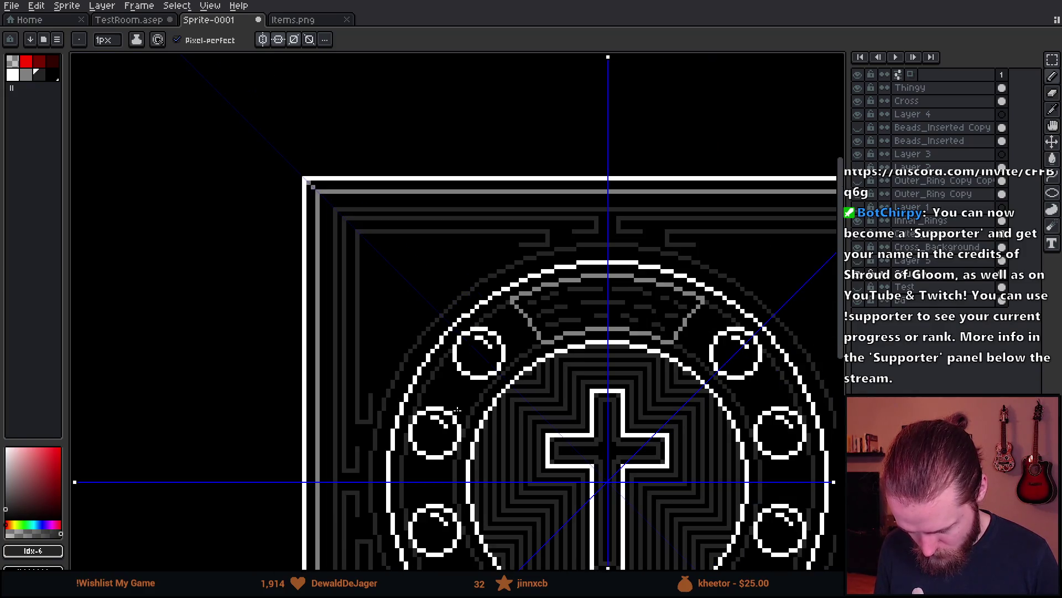
pyautogui.scroll(-1, 441, 338)
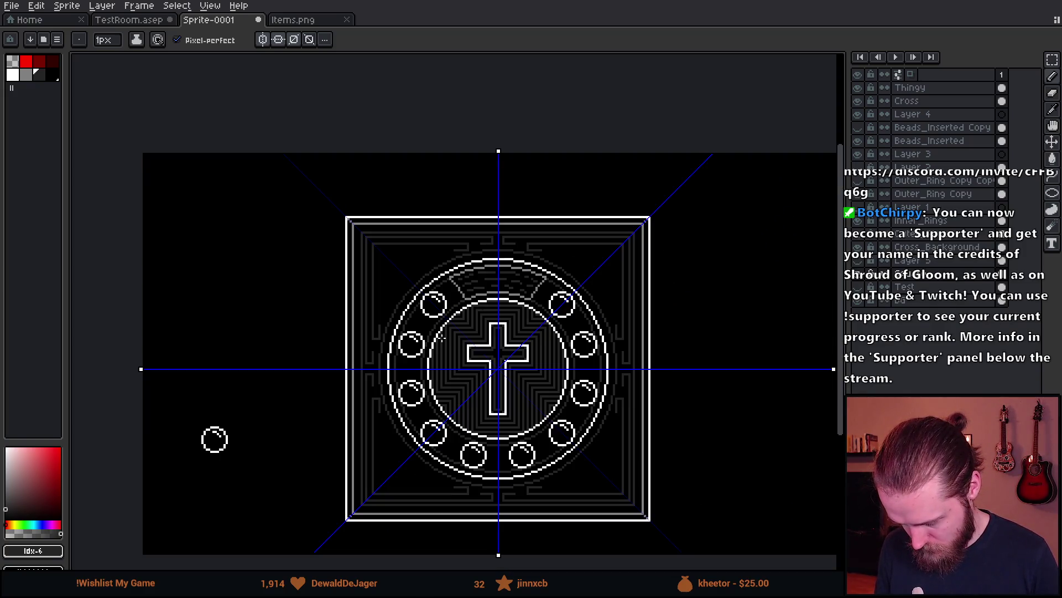
pyautogui.scroll(2, 441, 337)
pyautogui.press('v')
pyautogui.press('b')
pyautogui.scroll(2, 315, 332)
pyautogui.scroll(-2, 315, 338)
pyautogui.scroll(1, 307, 359)
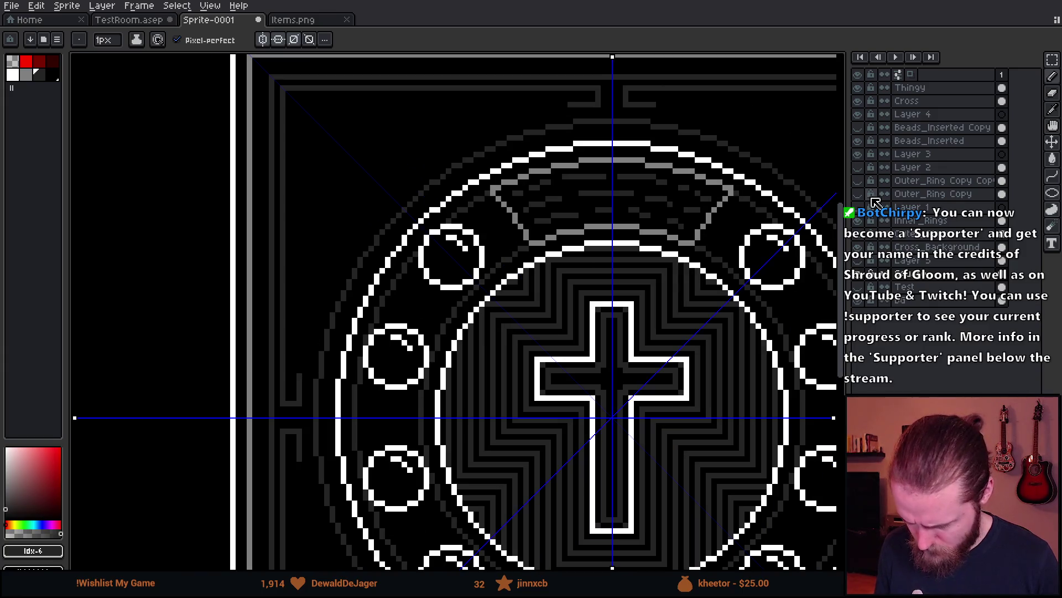
# - Set up a pixel-perfect pencil line and try a mirrored dark-grey line, then undo it
pyautogui.click(1052, 194)
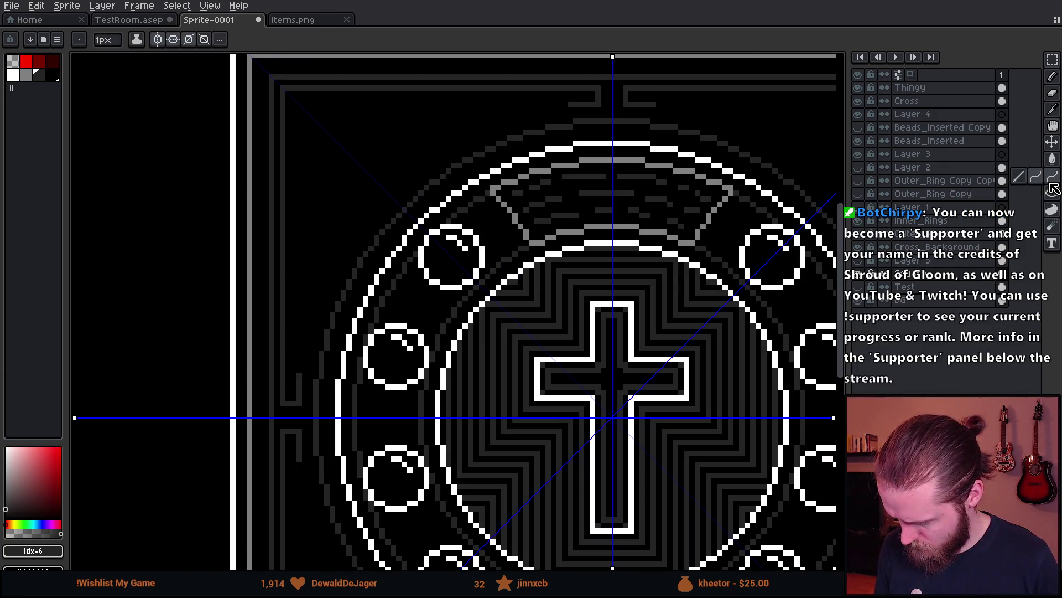
pyautogui.scroll(2, 287, 409)
pyautogui.press('b')
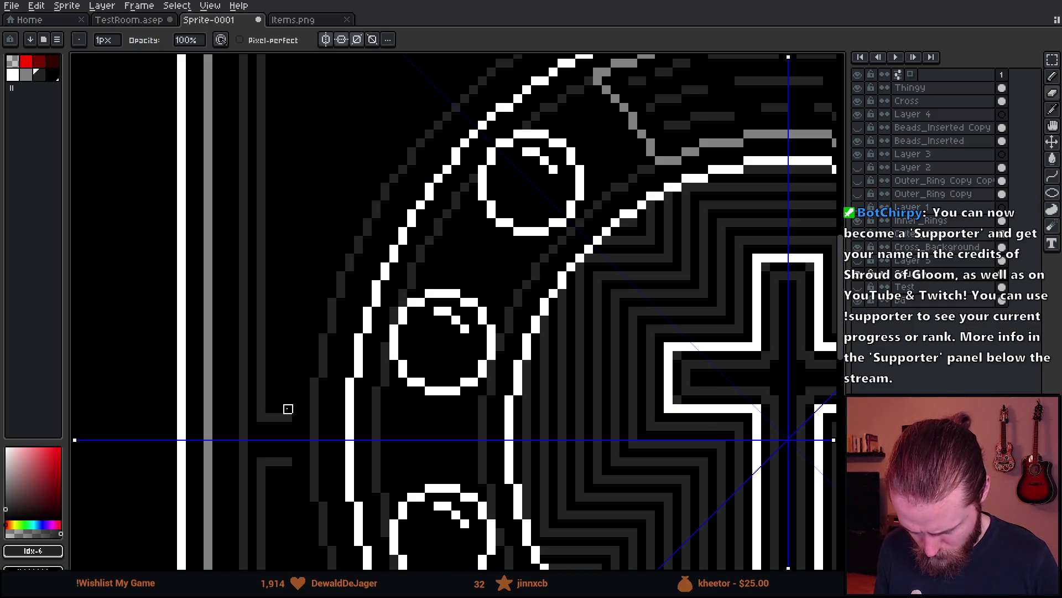
pyautogui.press('e')
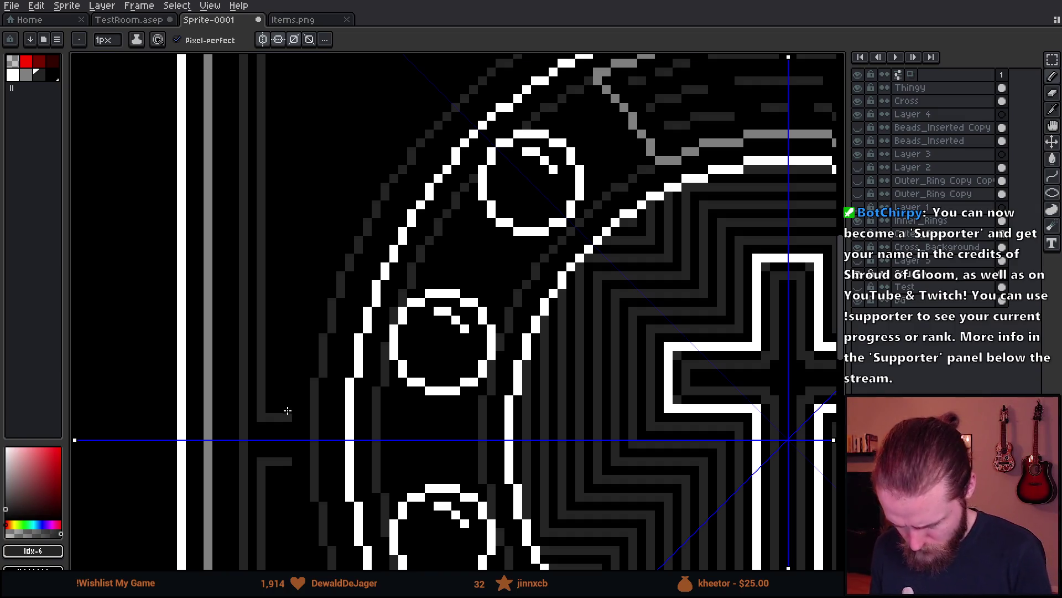
pyautogui.press('l')
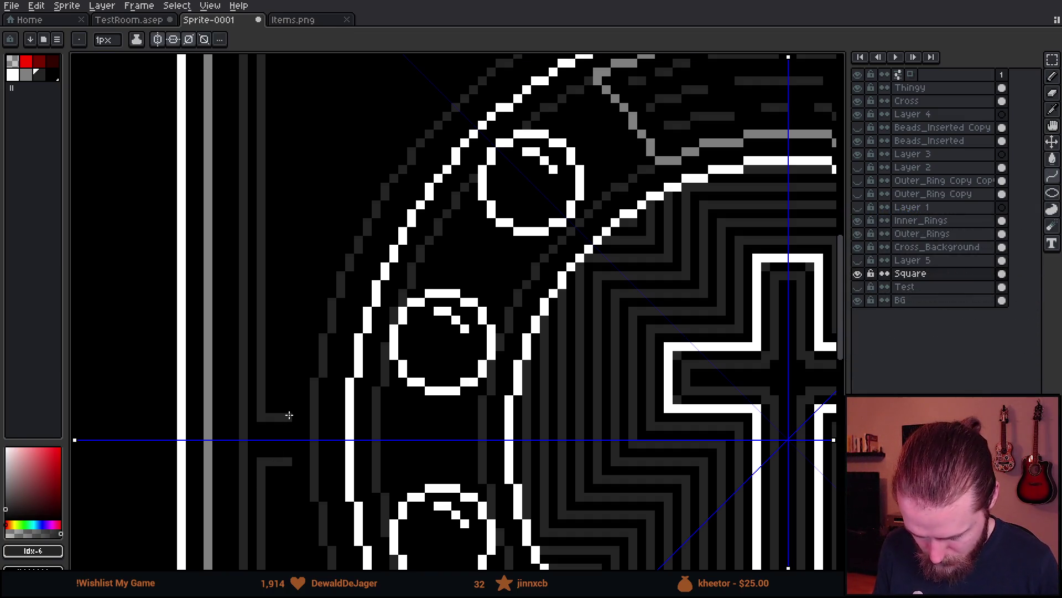
pyautogui.scroll(3, 657, 122)
pyautogui.moveTo(429, 282); pyautogui.dragTo(509, 115)
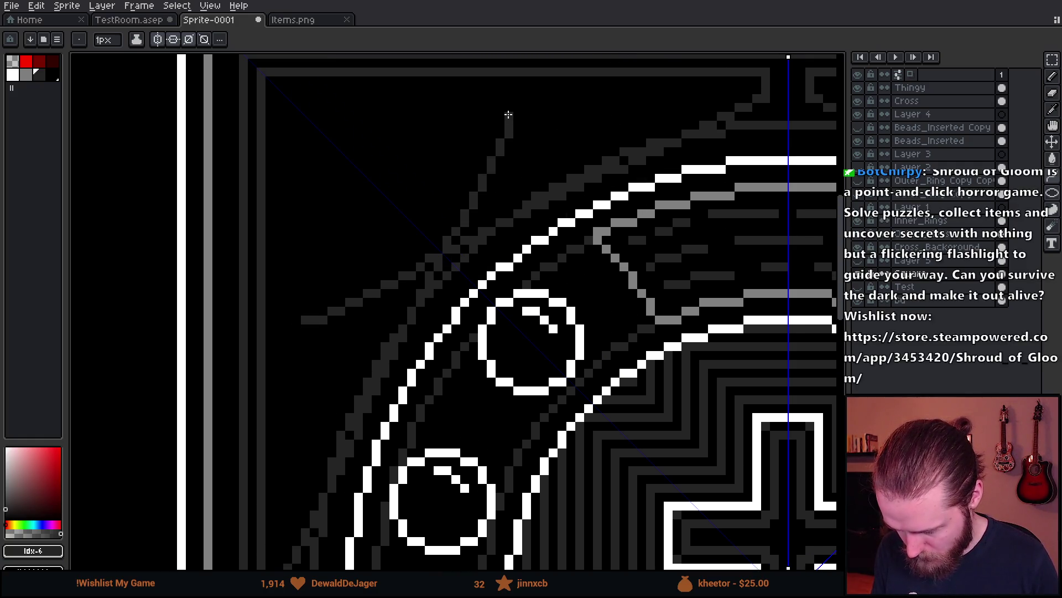
pyautogui.hotkey('ctrl', 'z')
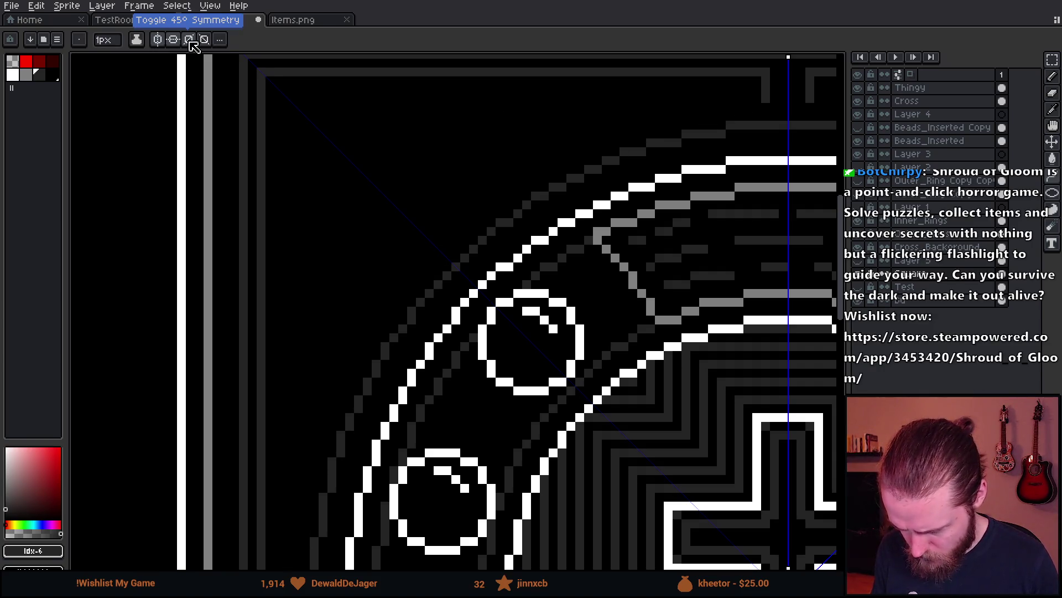
# - Toggle the diagonal 45° symmetry and try mirrored dark-grey strokes along the ring, undoing them
pyautogui.click(191, 41)
pyautogui.scroll(-2, 351, 384)
pyautogui.scroll(1, 352, 384)
pyautogui.moveTo(338, 418)
pyautogui.mouseDown()
pyautogui.moveTo(365, 332)
pyautogui.moveTo(494, 201)
pyautogui.mouseUp()
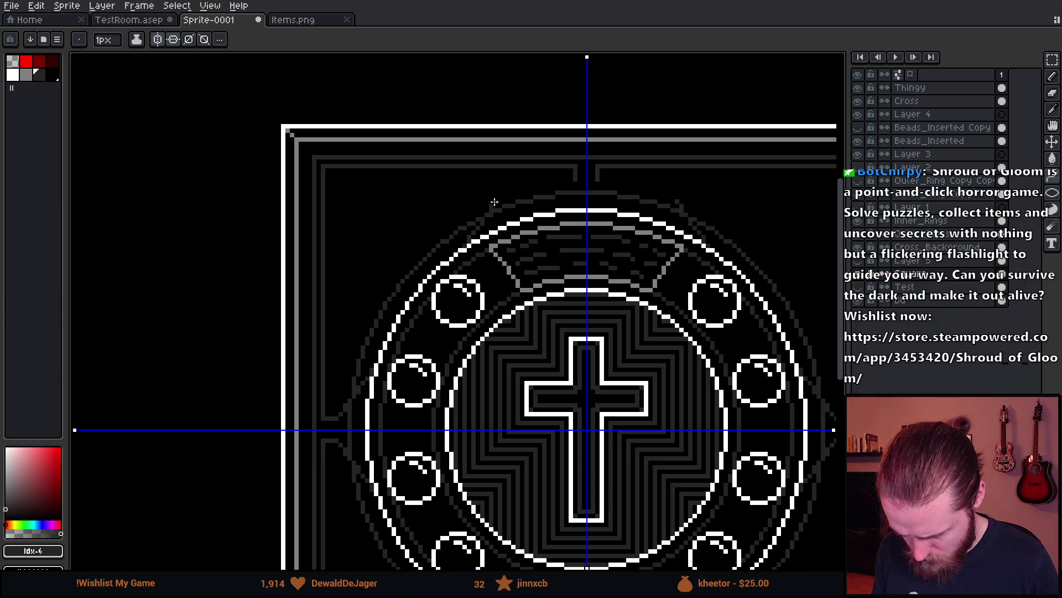
pyautogui.scroll(3, 343, 420)
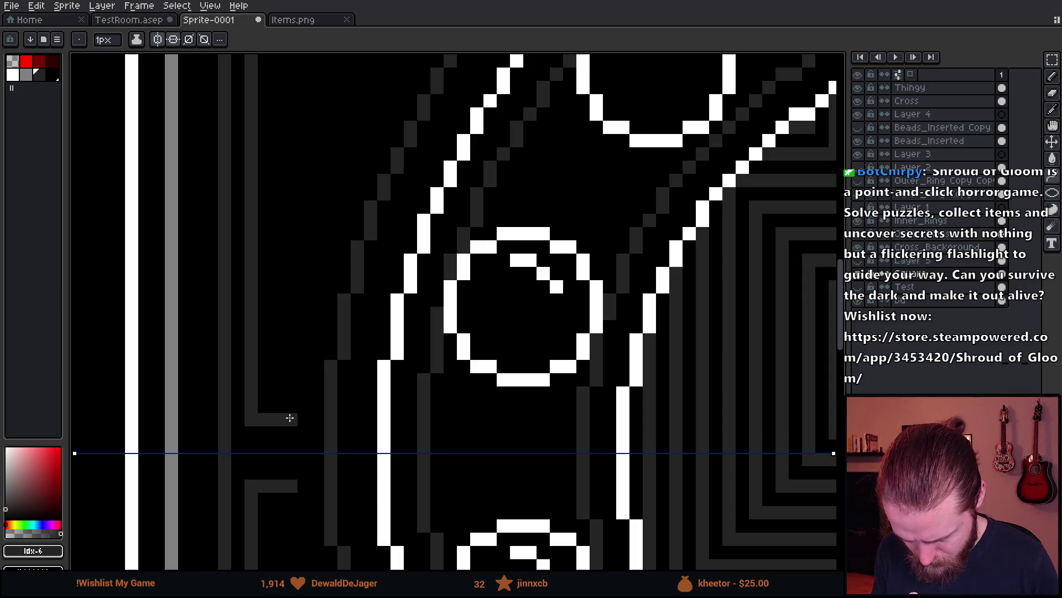
pyautogui.scroll(-1, 290, 418)
pyautogui.scroll(3, 826, 62)
pyautogui.scroll(-1, 826, 63)
pyautogui.scroll(-1, 429, 397)
pyautogui.moveTo(430, 397); pyautogui.dragTo(388, 348)
pyautogui.hotkey('ctrl', 'z')
pyautogui.hotkey('ctrl', 'z')
pyautogui.hotkey('ctrl', 'z')
pyautogui.hotkey('ctrl', 'z')
pyautogui.hotkey('ctrl', 'z')
pyautogui.hotkey('ctrl', 'z')
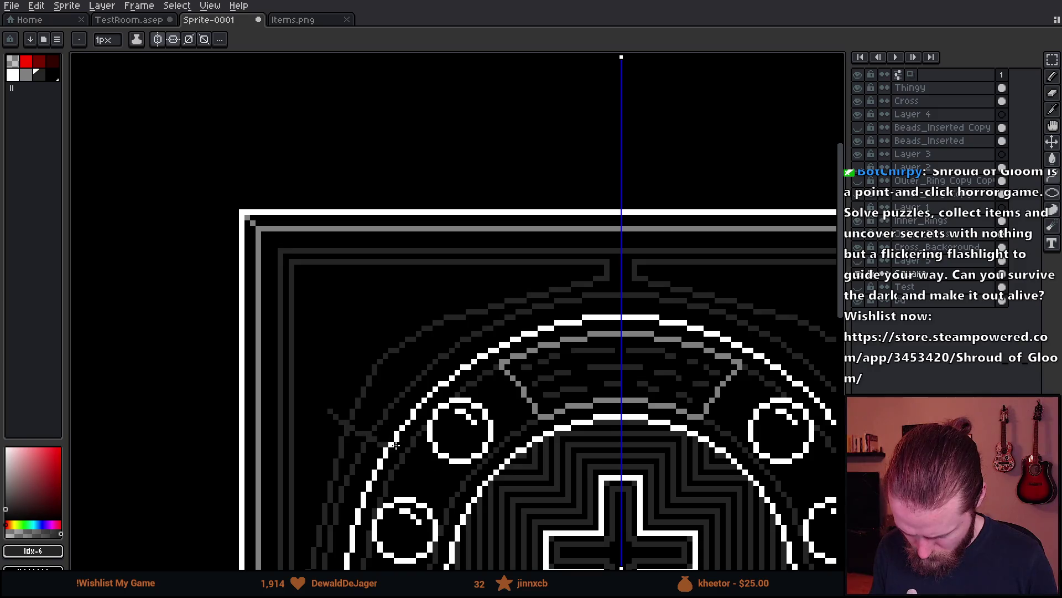
# - Draw a mirrored horizontal dark-grey bridge from the inner frame line to the outer ring
pyautogui.moveTo(528, 493)
pyautogui.mouseDown()
pyautogui.moveTo(527, 344)
pyautogui.moveTo(532, 354)
pyautogui.mouseUp()
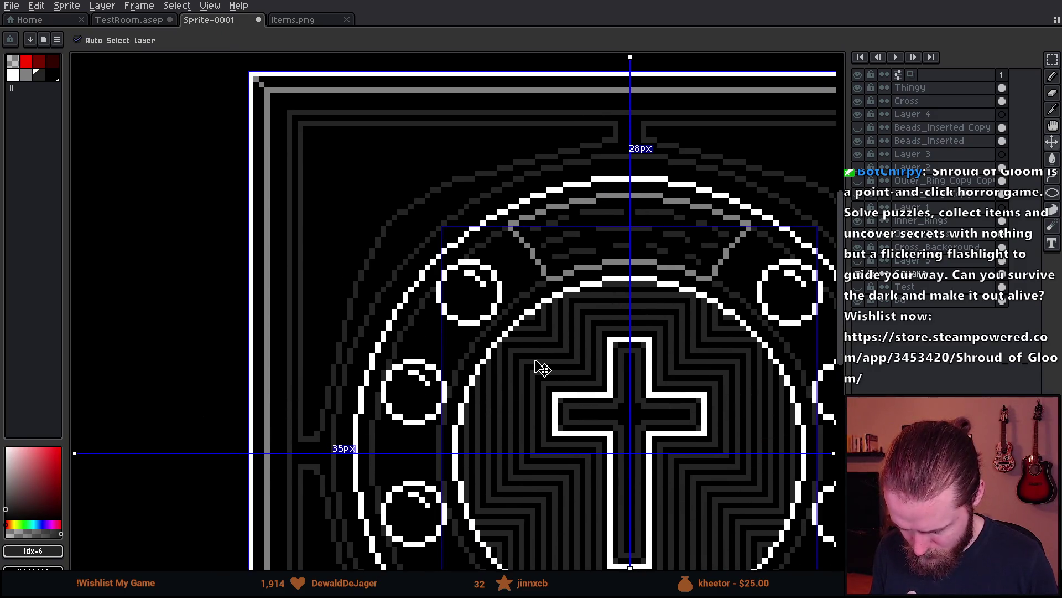
pyautogui.scroll(-2, 374, 275)
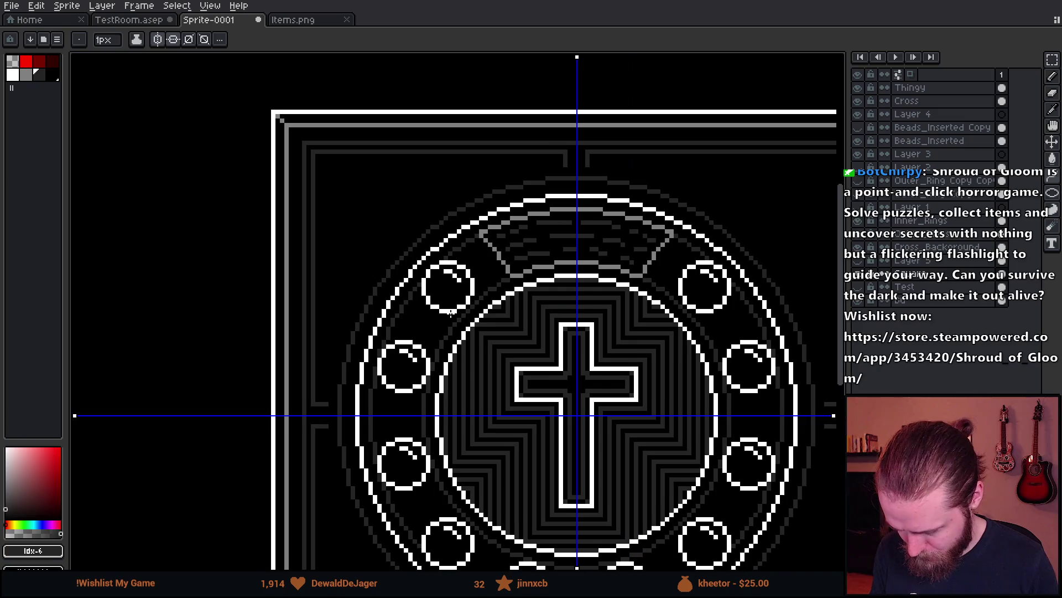
pyautogui.scroll(1, 487, 306)
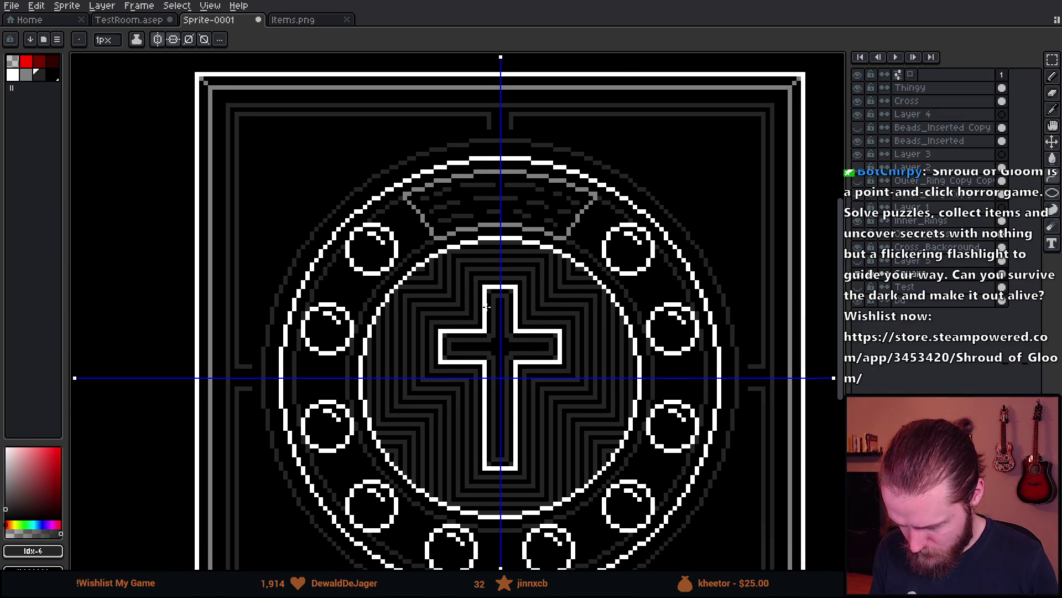
pyautogui.scroll(-1, 487, 306)
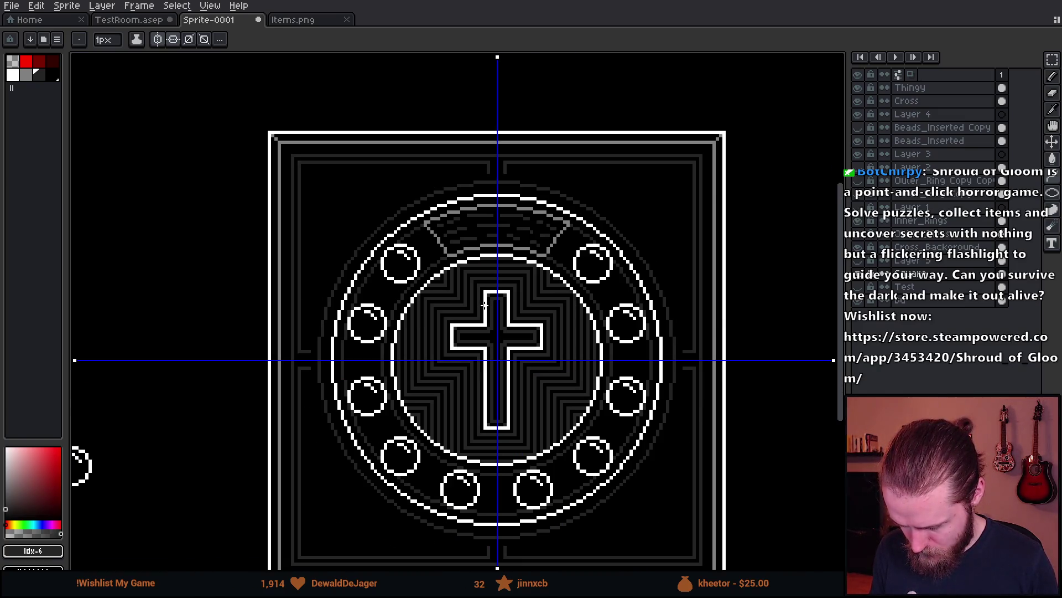
pyautogui.press('ctrl')
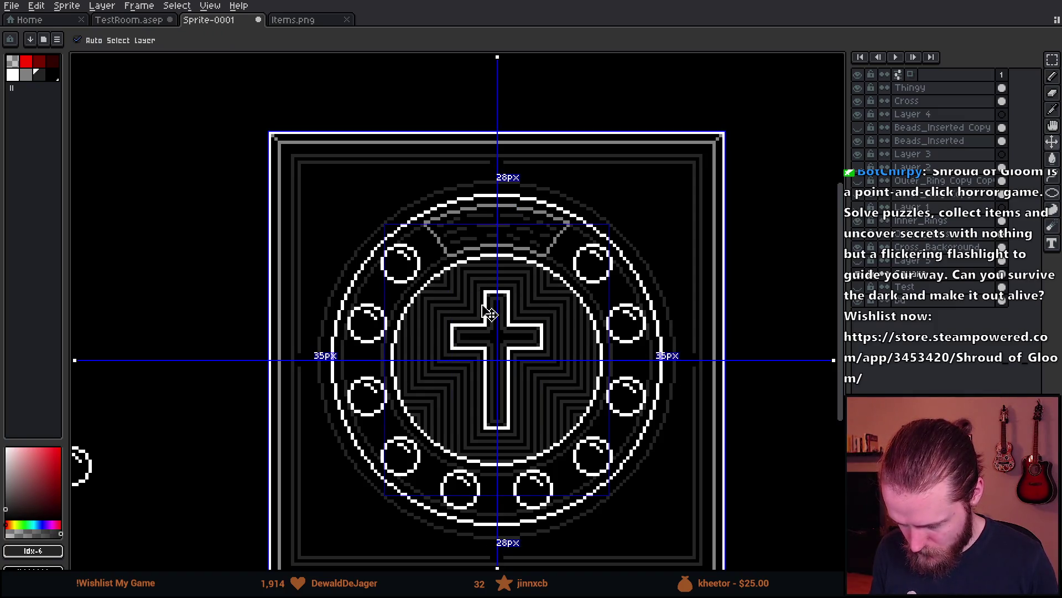
pyautogui.scroll(2, 371, 219)
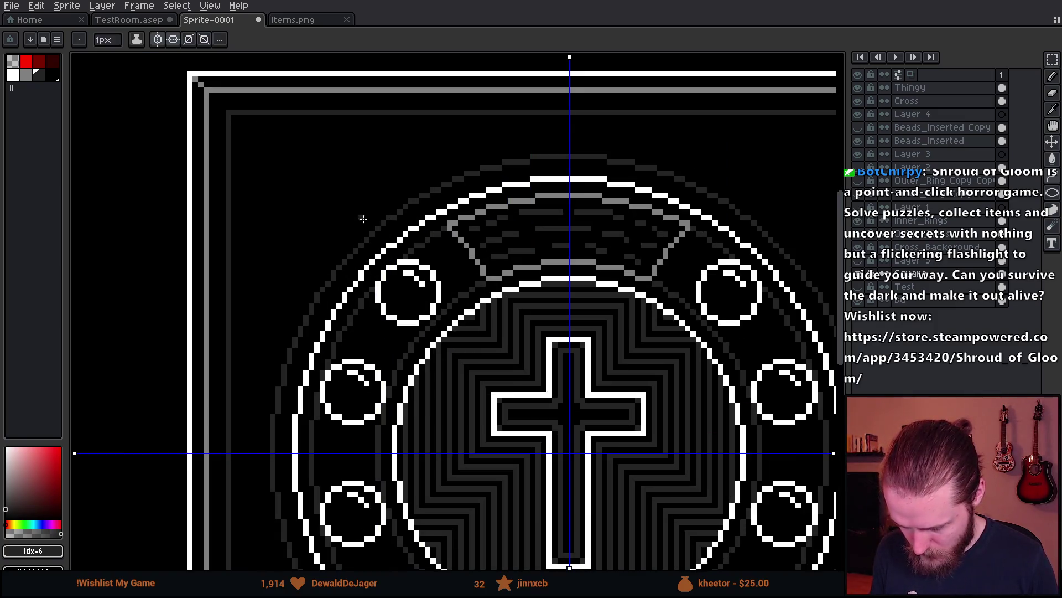
pyautogui.scroll(-1, 288, 386)
pyautogui.scroll(2, 274, 313)
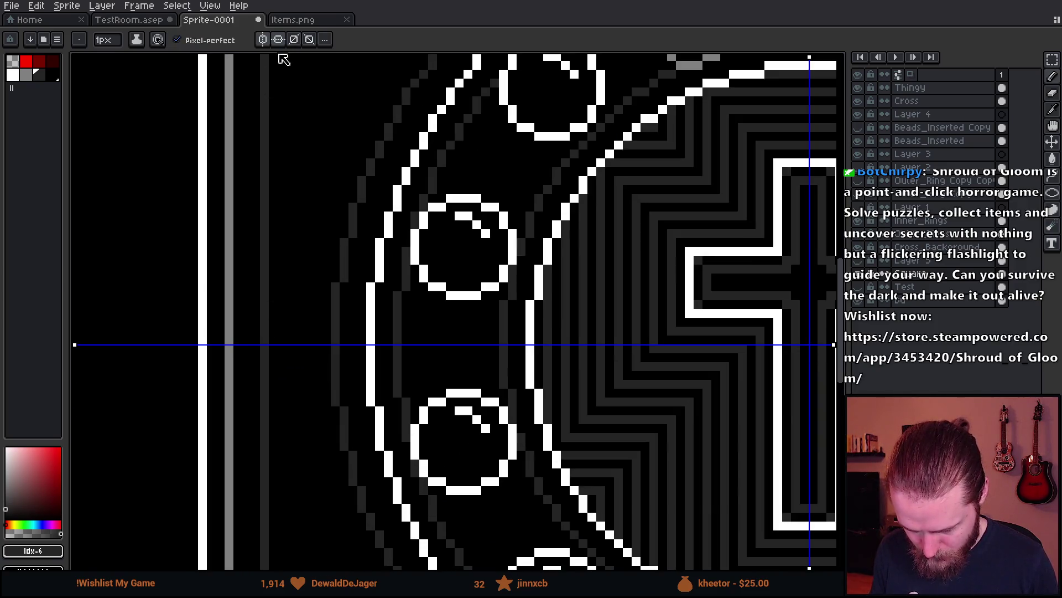
pyautogui.scroll(2, 299, 189)
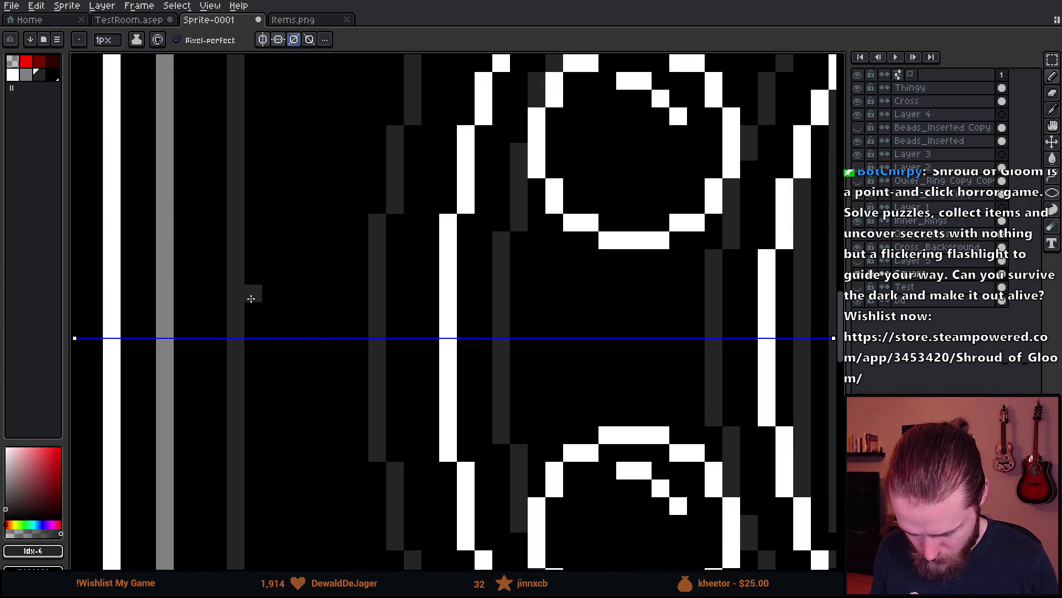
pyautogui.moveTo(251, 305); pyautogui.dragTo(363, 303)
pyautogui.scroll(-3, 401, 343)
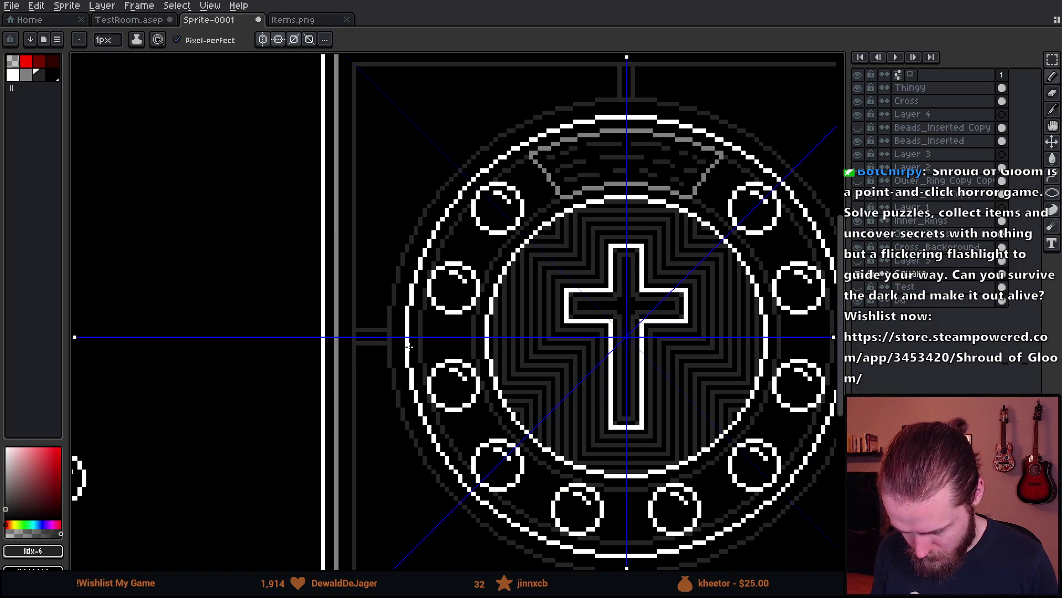
pyautogui.scroll(3, 407, 346)
# - Switch back to the freehand pencil and shrink the brush to one pixel
pyautogui.press('e')
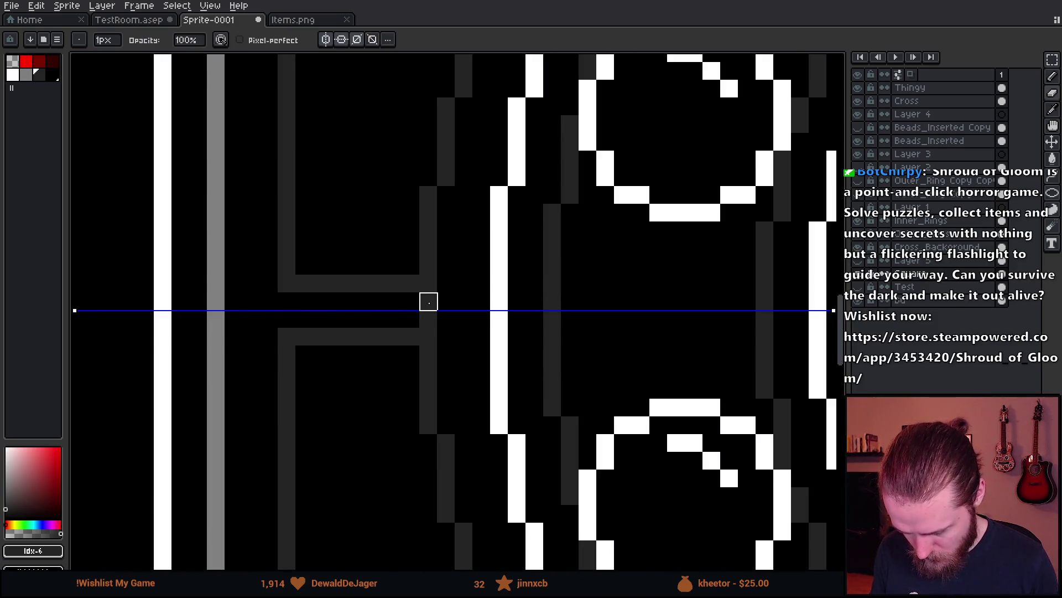
pyautogui.scroll(-6, 428, 302)
pyautogui.scroll(-1, 462, 336)
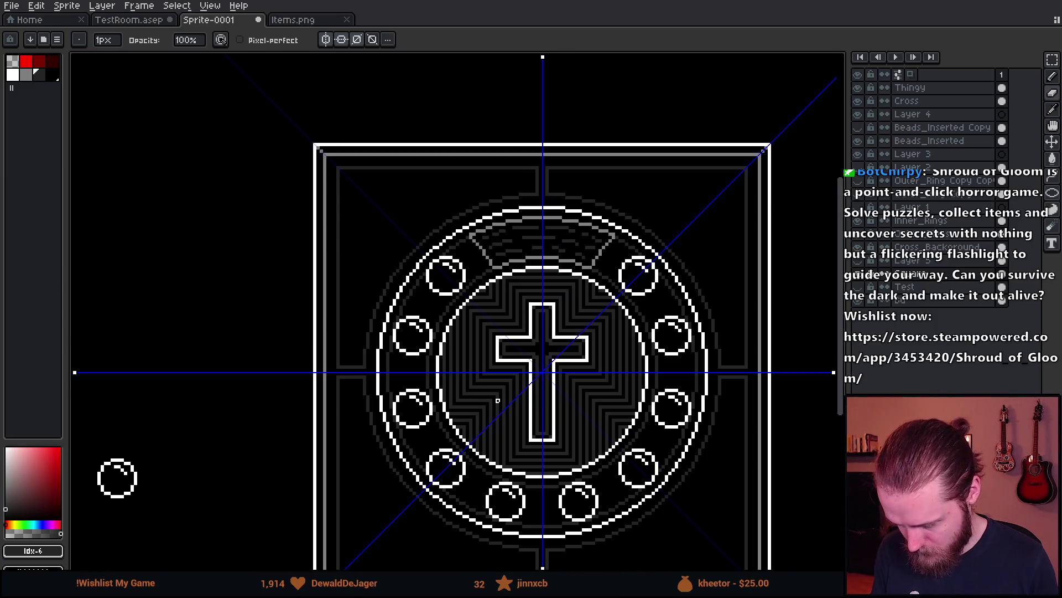
pyautogui.moveTo(497, 400)
pyautogui.mouseDown()
pyautogui.moveTo(461, 283)
pyautogui.moveTo(486, 395)
pyautogui.mouseUp()
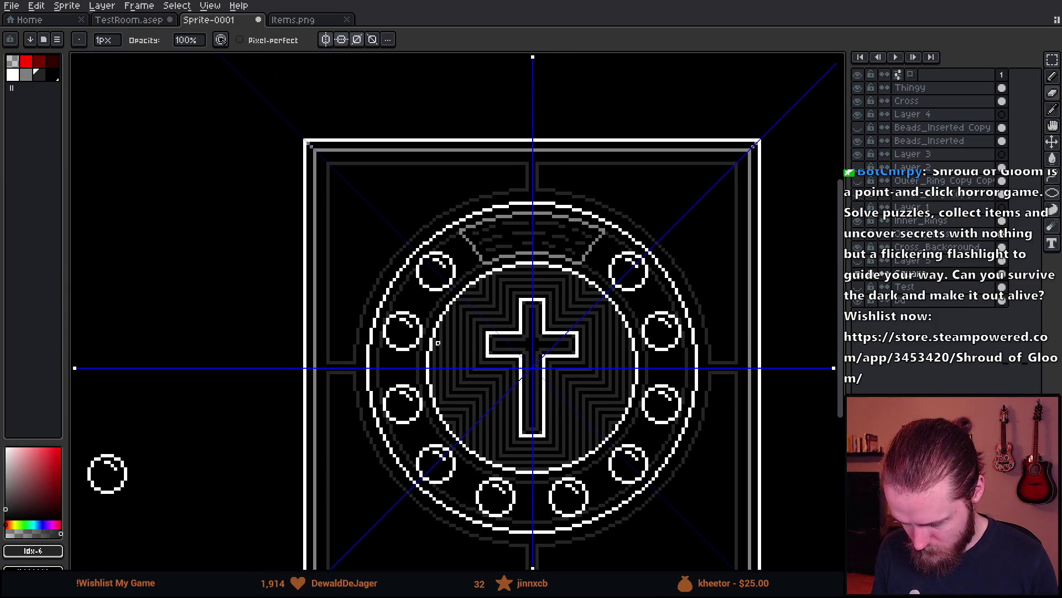
pyautogui.scroll(1, 328, 213)
pyautogui.scroll(1, 403, 252)
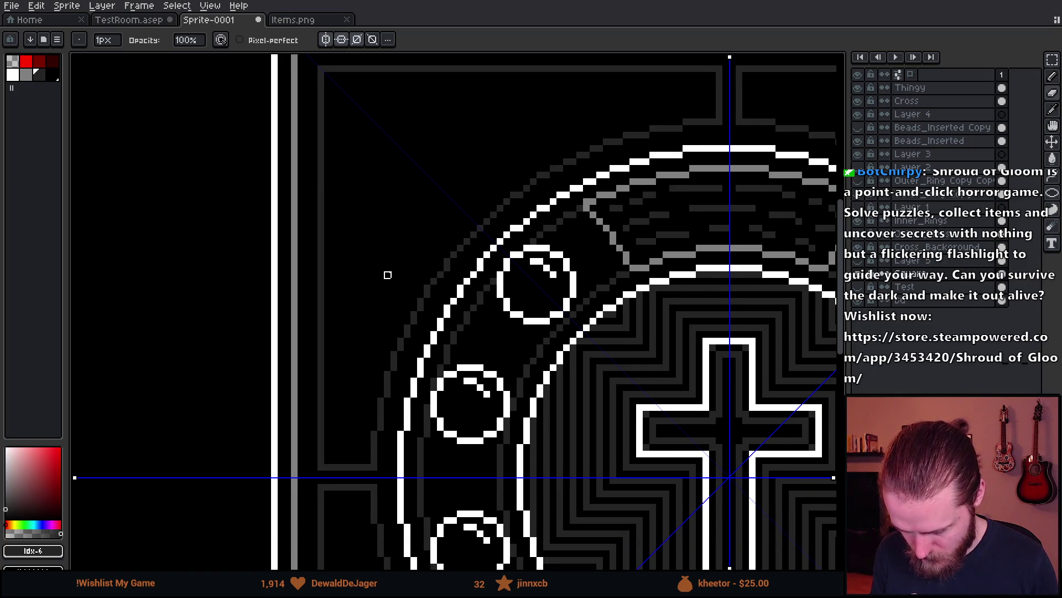
pyautogui.press('e')
pyautogui.press('-')
pyautogui.press('-')
pyautogui.press('-')
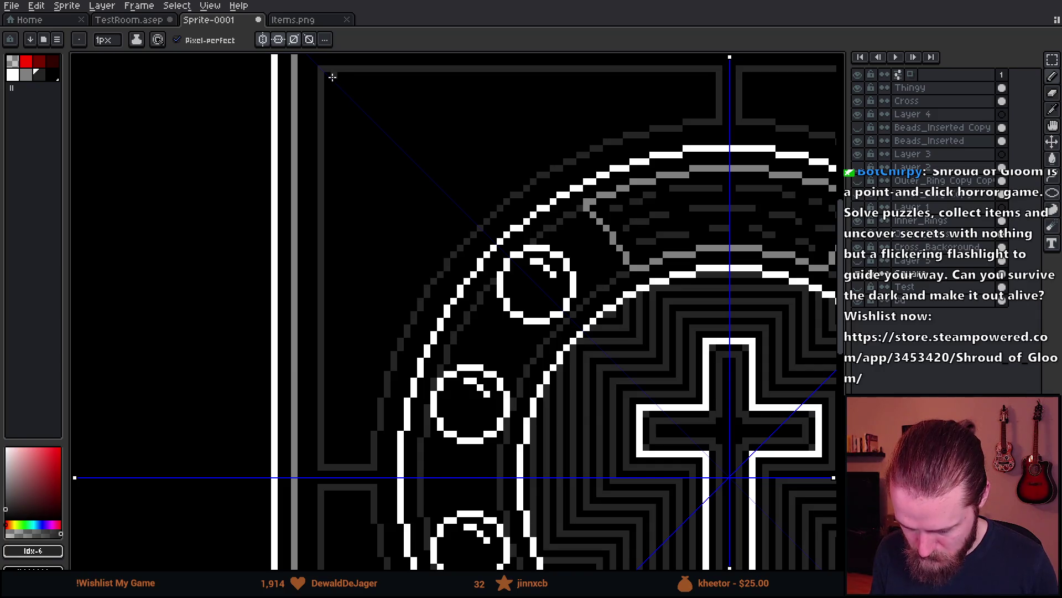
# - Draw 1px dark-grey diagonals from the frame's inner corners toward the ring, undoing a stray stroke
pyautogui.moveTo(333, 82); pyautogui.dragTo(463, 211)
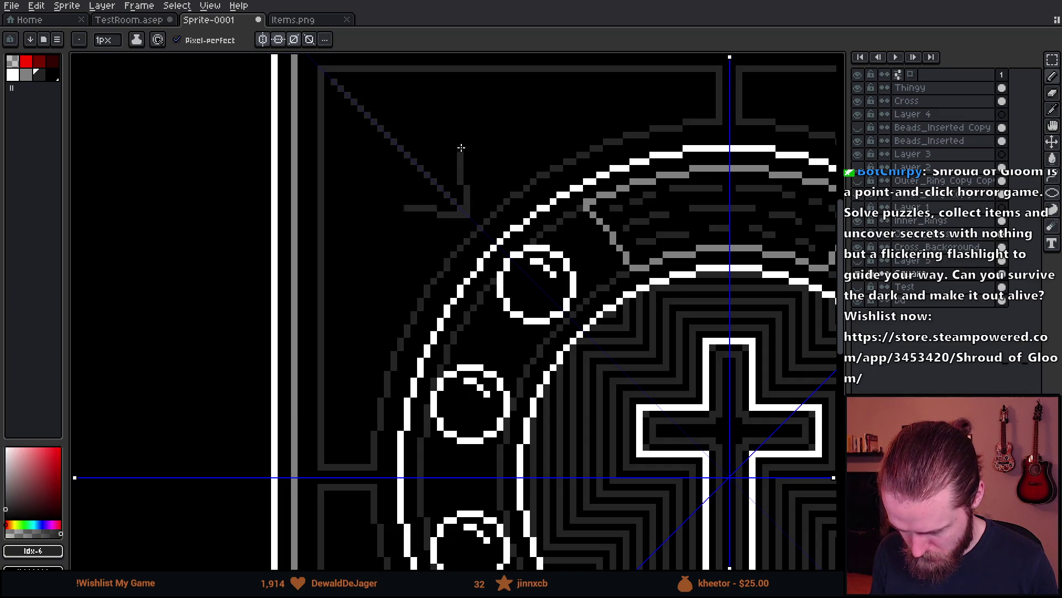
pyautogui.moveTo(360, 362); pyautogui.dragTo(613, 110)
pyautogui.hotkey('ctrl', 'z')
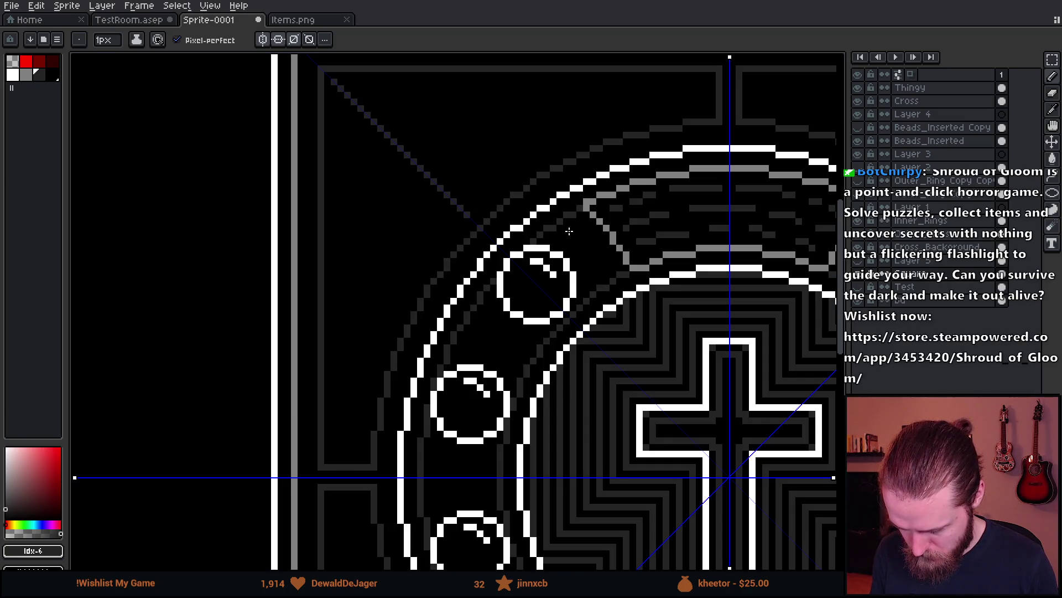
pyautogui.scroll(-3, 480, 213)
pyautogui.press('v')
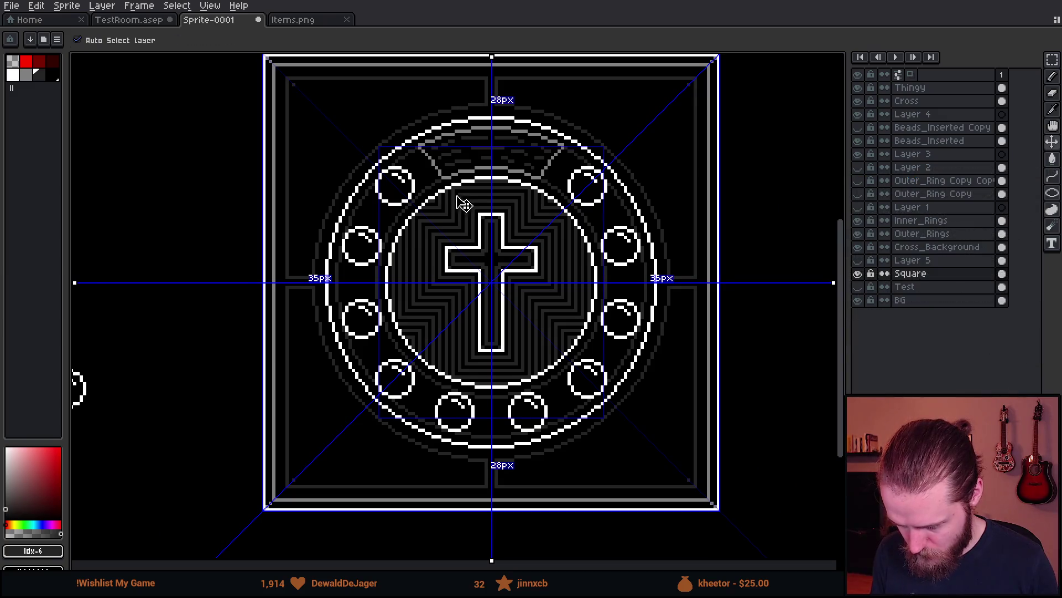
pyautogui.press('b')
pyautogui.scroll(3, 296, 90)
pyautogui.moveTo(295, 80); pyautogui.dragTo(479, 261)
pyautogui.scroll(-5, 479, 264)
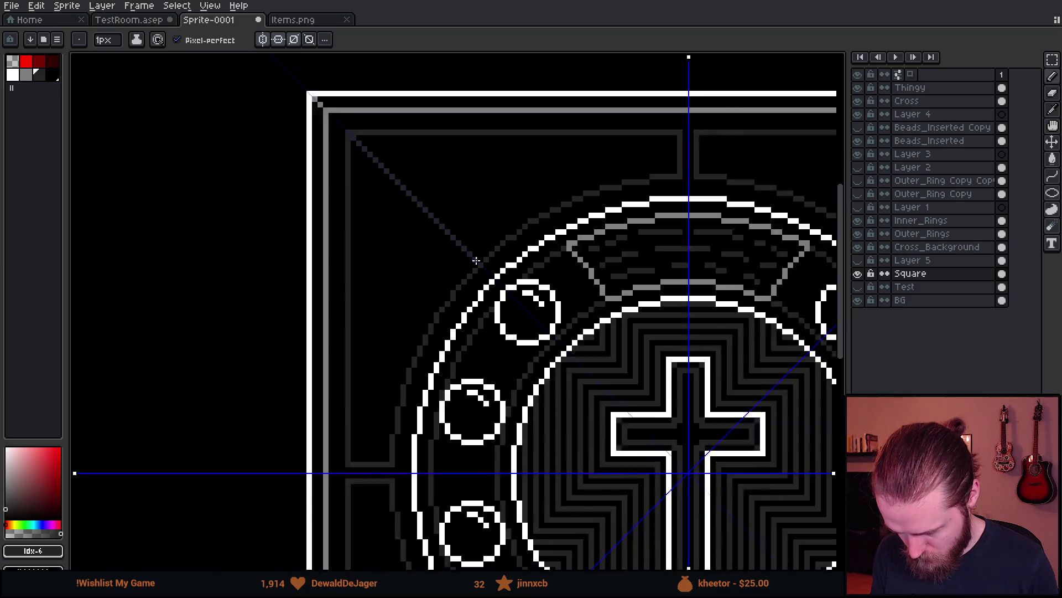
# - Turn off all three symmetry axes
pyautogui.click(262, 40)
pyautogui.click(279, 40)
pyautogui.click(294, 40)
pyautogui.scroll(-1, 395, 194)
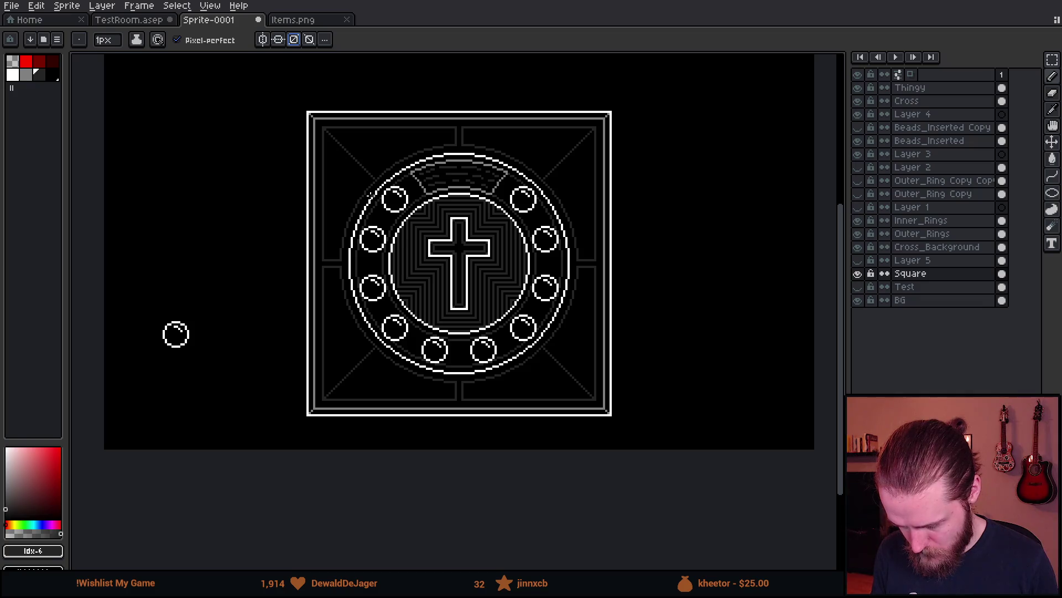
pyautogui.scroll(1, 376, 327)
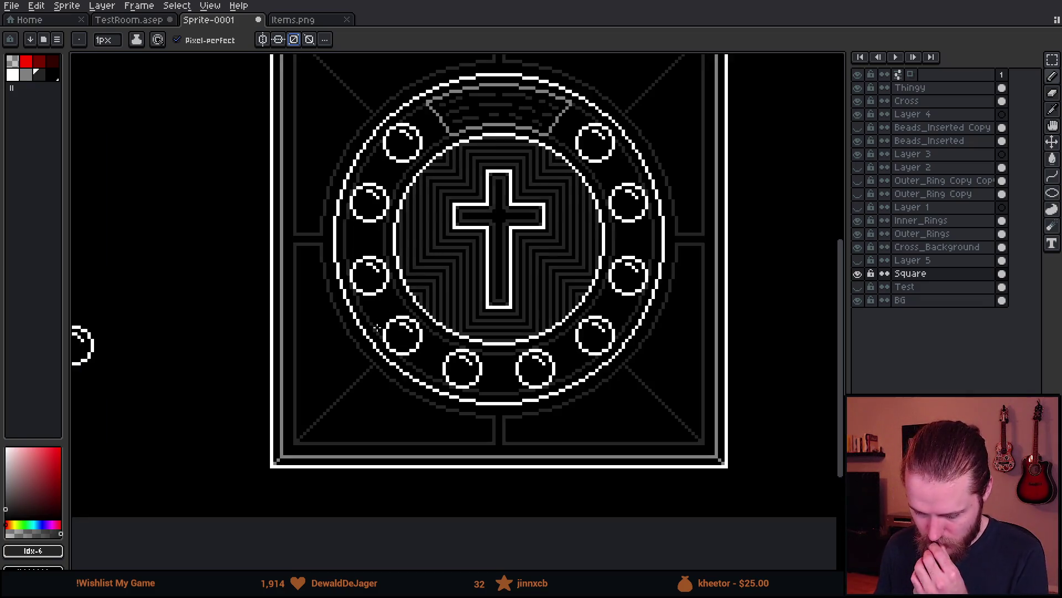
pyautogui.scroll(-1, 354, 332)
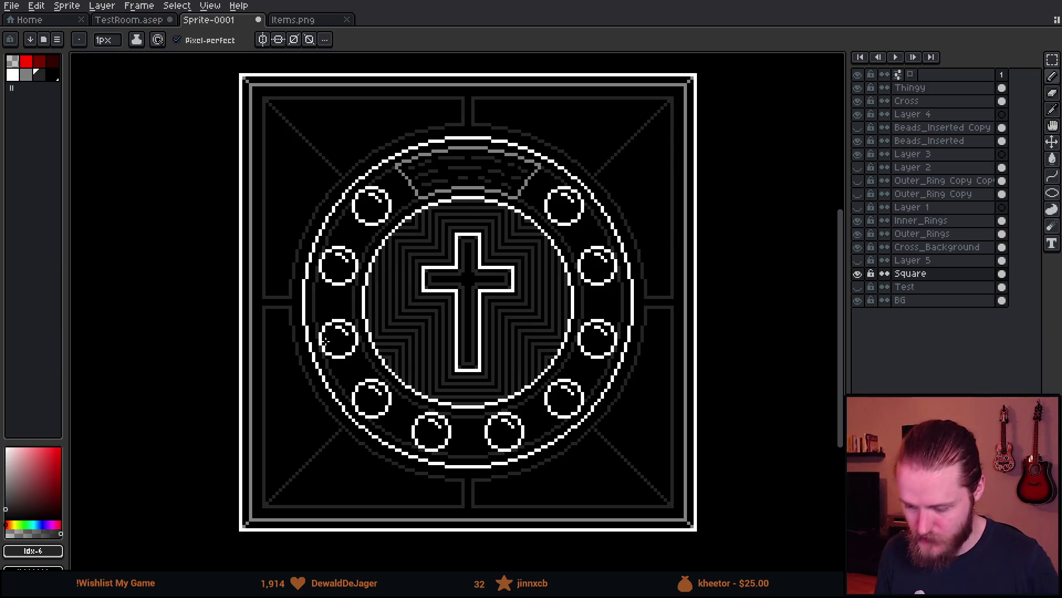
pyautogui.scroll(-1, 325, 341)
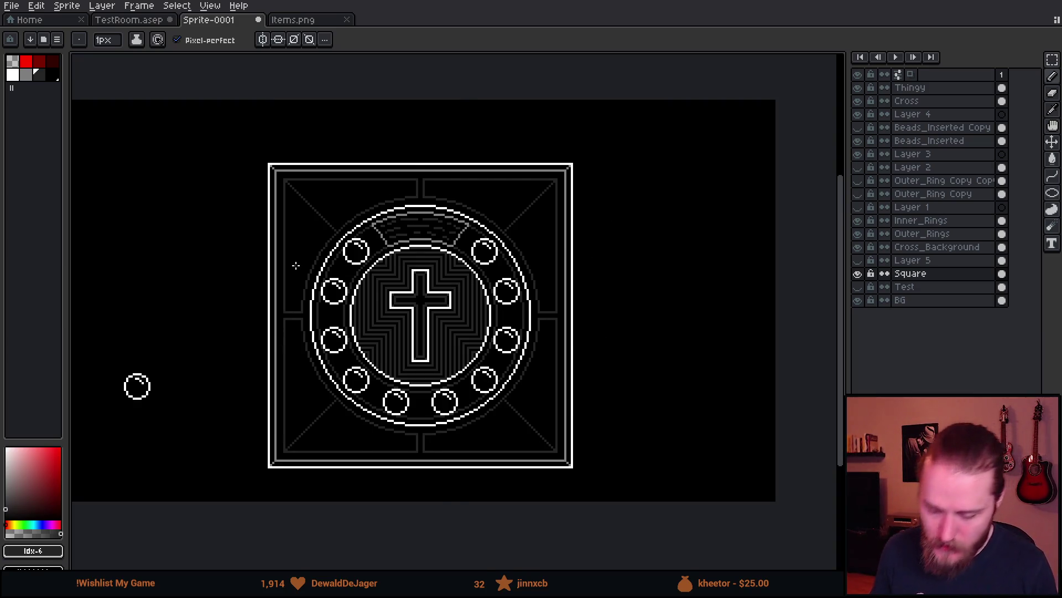
pyautogui.scroll(1, 298, 264)
pyautogui.scroll(-1, 321, 285)
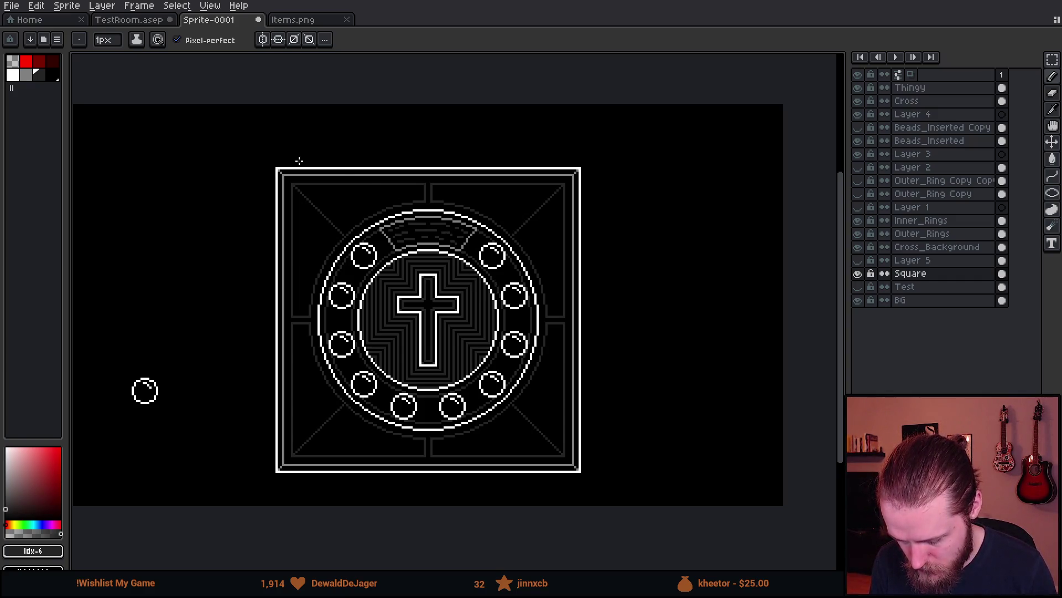
# - Sample mid-grey #808080 and draw a grey line above the square's top edge
pyautogui.scroll(2, 299, 164)
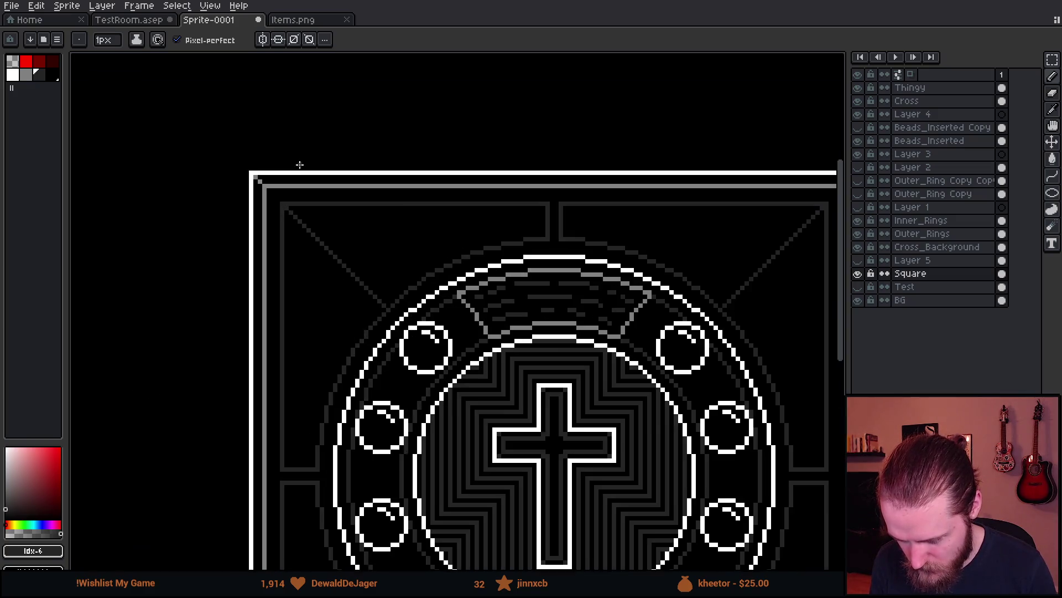
pyautogui.keyDown('alt'); pyautogui.click(293, 193); pyautogui.keyUp('alt')
pyautogui.scroll(-1, 261, 218)
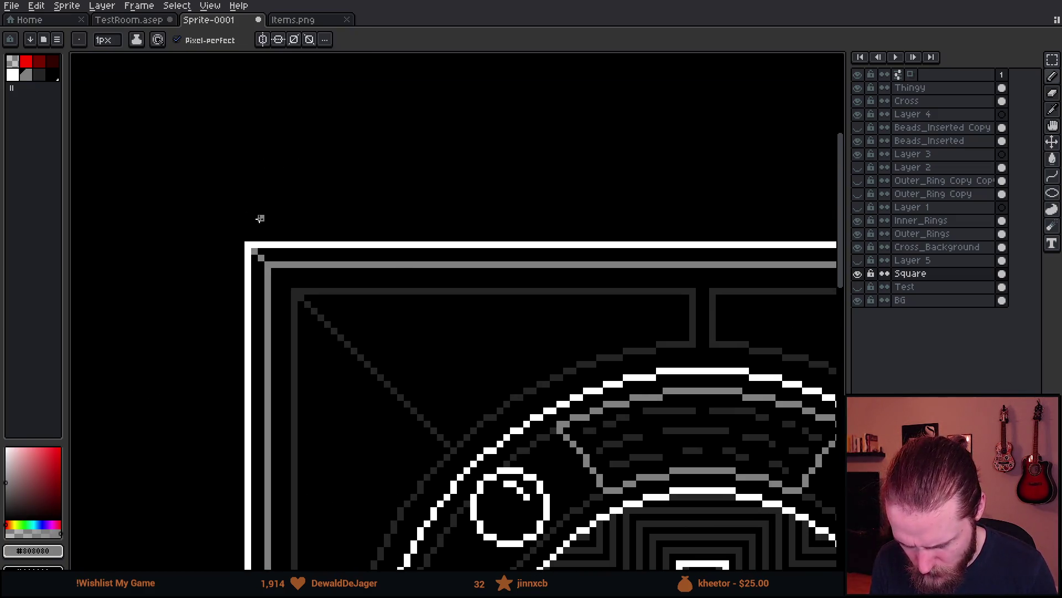
pyautogui.scroll(2, 245, 242)
pyautogui.moveTo(253, 257)
pyautogui.mouseDown()
pyautogui.moveTo(342, 239)
pyautogui.moveTo(314, 228)
pyautogui.moveTo(378, 205)
pyautogui.mouseUp()
# - Draw a grey stair-step diagonal up from the square's top-right corner
pyautogui.scroll(-8, 379, 203)
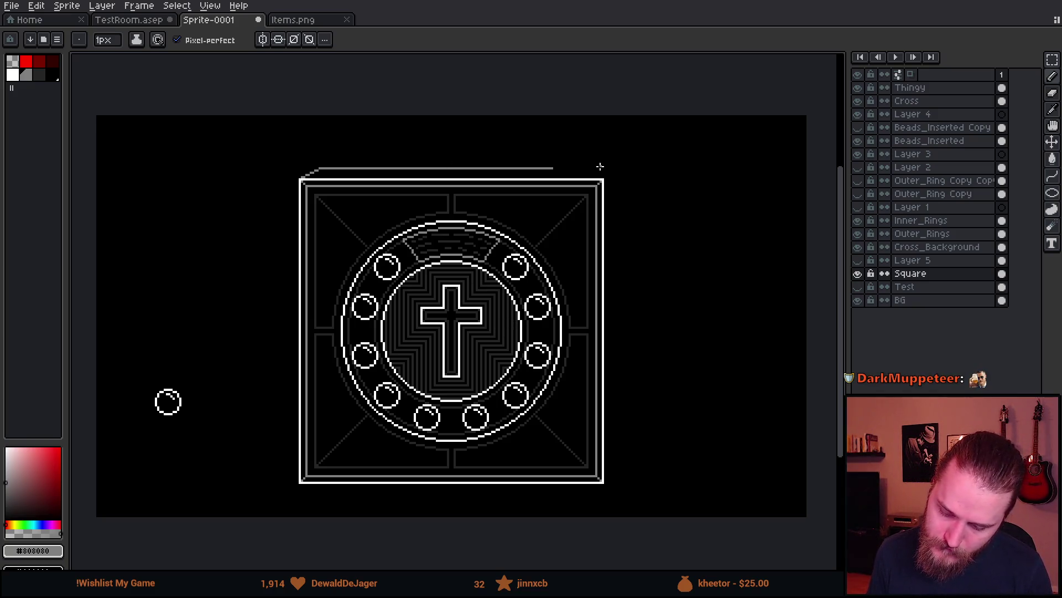
pyautogui.scroll(2, 598, 166)
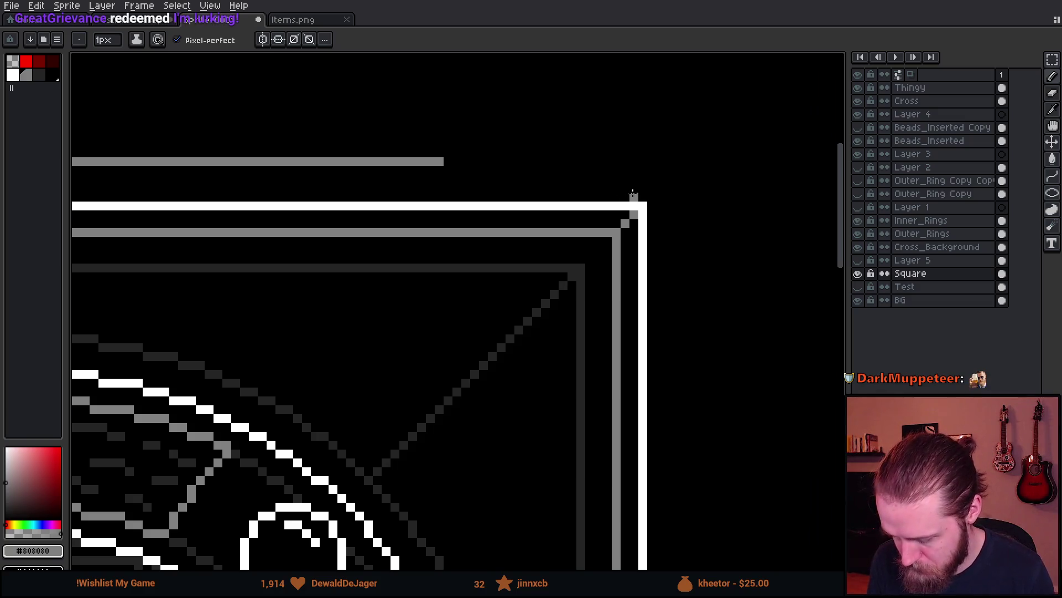
pyautogui.moveTo(633, 197); pyautogui.dragTo(808, 248)
pyautogui.scroll(-2, 808, 247)
pyautogui.moveTo(156, 233); pyautogui.dragTo(464, 231)
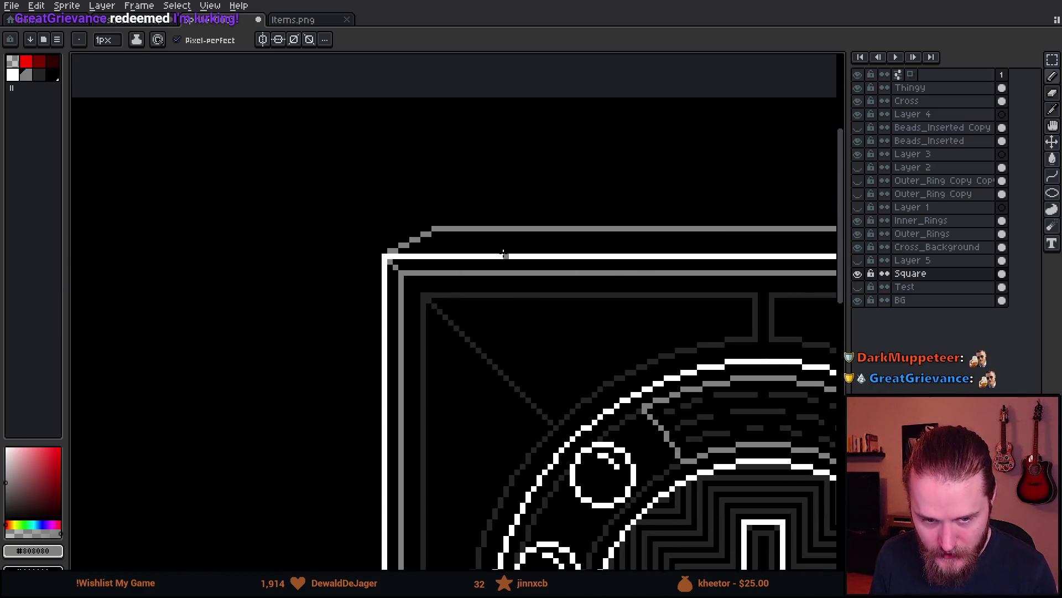
pyautogui.scroll(-1, 465, 232)
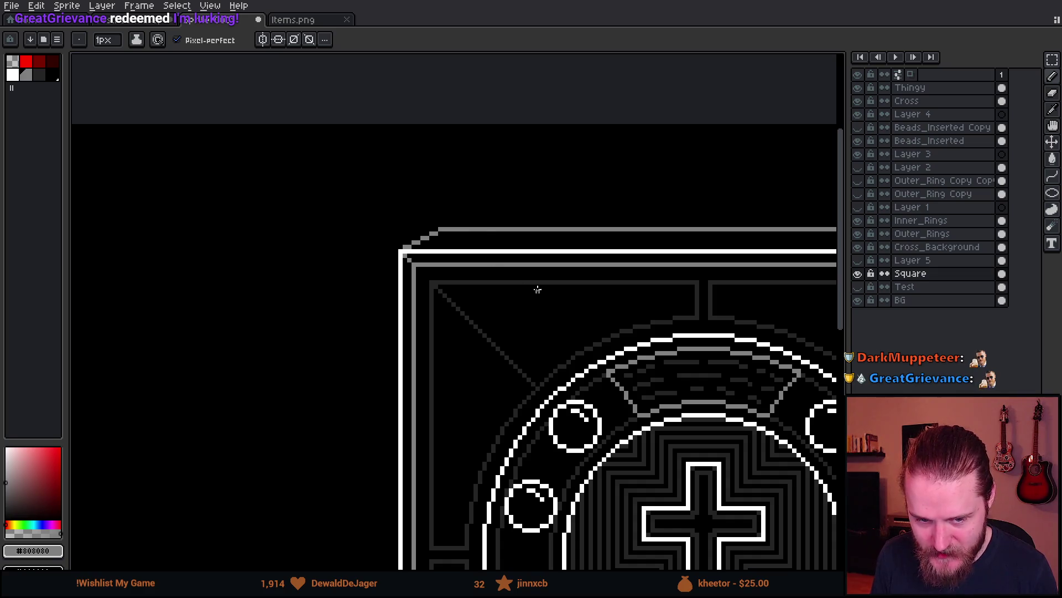
pyautogui.moveTo(720, 310); pyautogui.dragTo(451, 288)
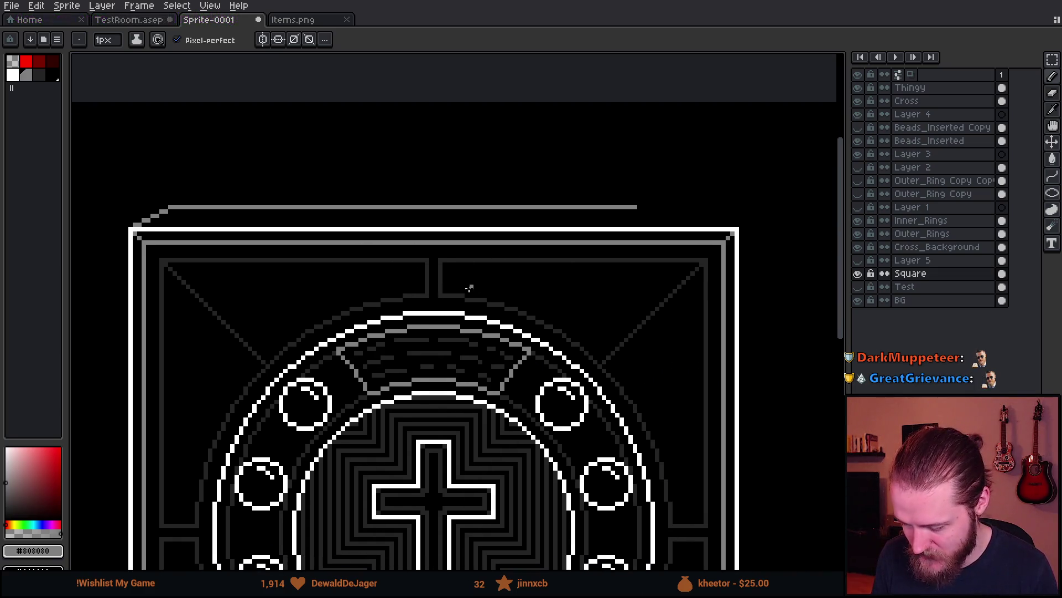
pyautogui.scroll(2, 732, 200)
pyautogui.press('v')
pyautogui.press('b')
pyautogui.moveTo(700, 297); pyautogui.dragTo(580, 250)
# - Extend the grey lid line straight left across the top to join the existing line
pyautogui.click(563, 226)
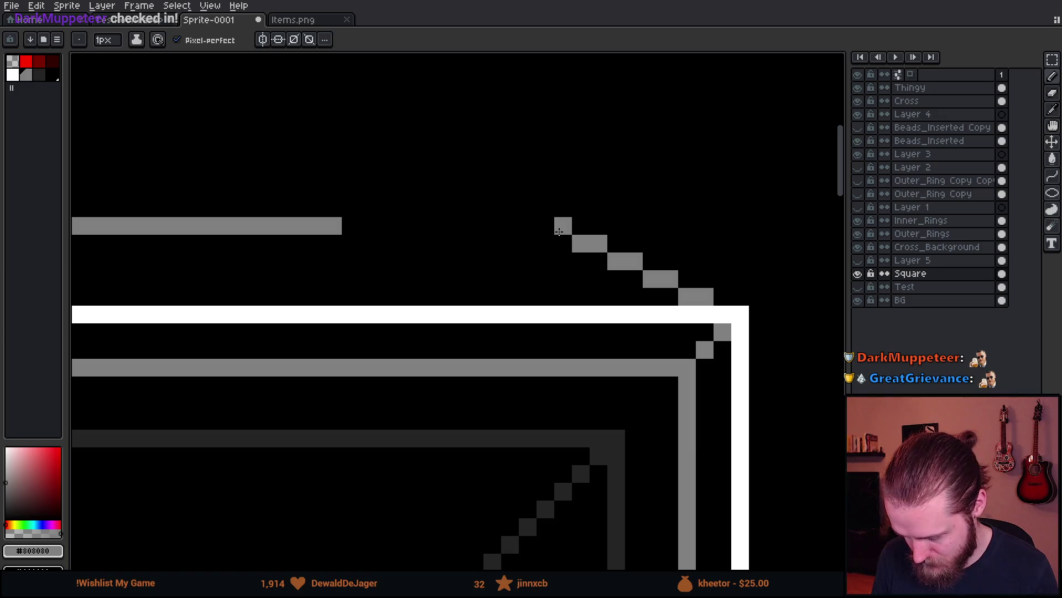
pyautogui.keyDown('shift'); pyautogui.click(393, 227); pyautogui.keyUp('shift')
pyautogui.keyDown('shift'); pyautogui.click(343, 225); pyautogui.keyUp('shift')
pyautogui.scroll(-2, 396, 342)
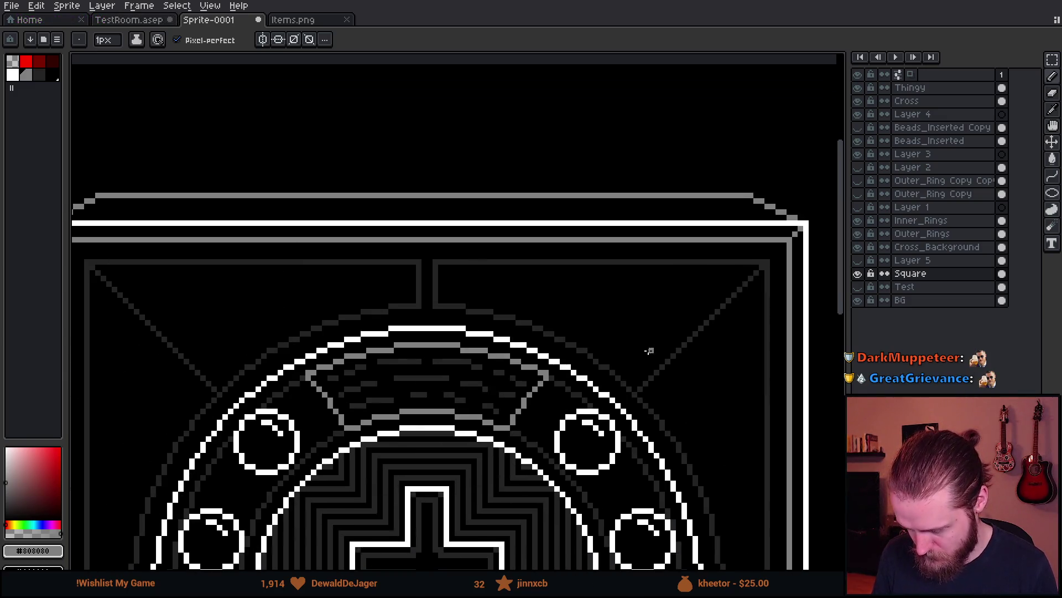
pyautogui.scroll(2, 750, 268)
# - Adjust the top-right corner pixels and the short lid segment with the Rectangular Marquee
pyautogui.press('m')
pyautogui.moveTo(578, 216)
pyautogui.mouseDown()
pyautogui.moveTo(757, 281)
pyautogui.moveTo(740, 268)
pyautogui.mouseUp()
pyautogui.click(645, 327)
pyautogui.moveTo(529, 206)
pyautogui.mouseDown()
pyautogui.moveTo(572, 274)
pyautogui.moveTo(599, 244)
pyautogui.mouseUp()
pyautogui.scroll(-2, 632, 377)
pyautogui.scroll(-3, 632, 377)
pyautogui.scroll(2, 628, 314)
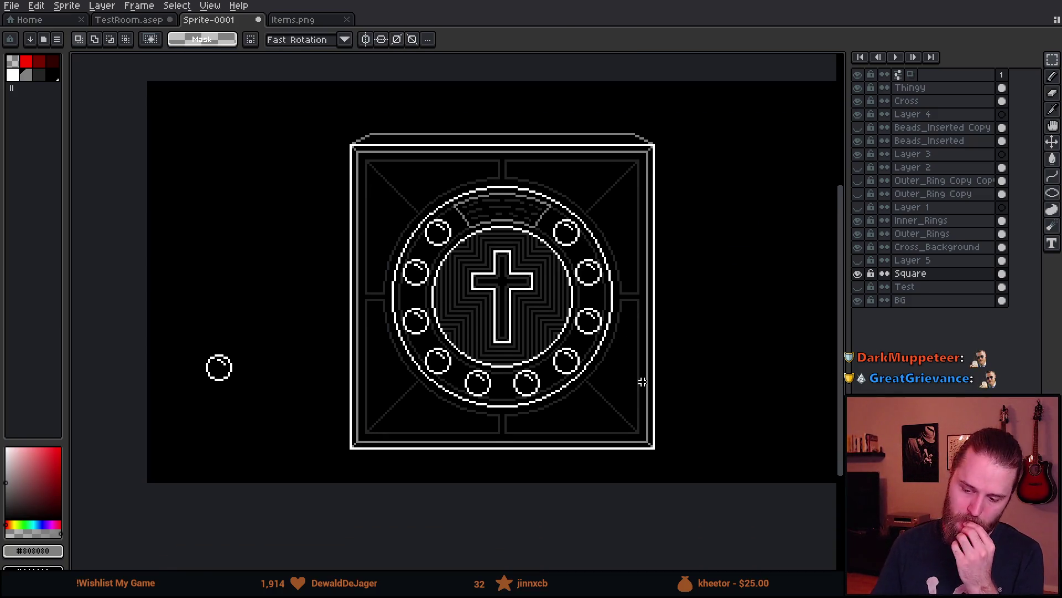
pyautogui.moveTo(645, 408); pyautogui.dragTo(593, 419)
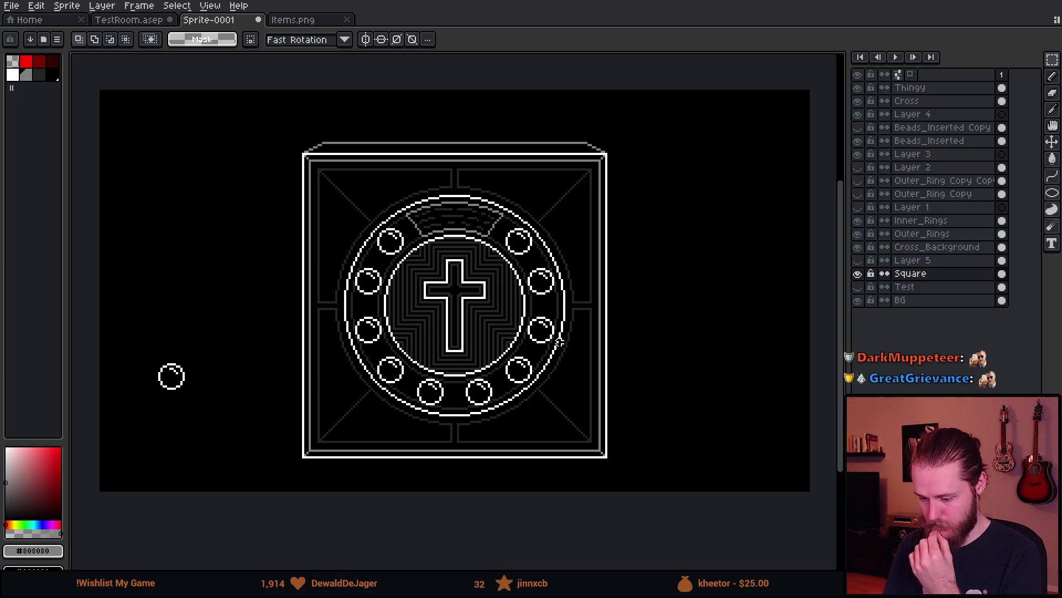
pyautogui.scroll(-2, 560, 343)
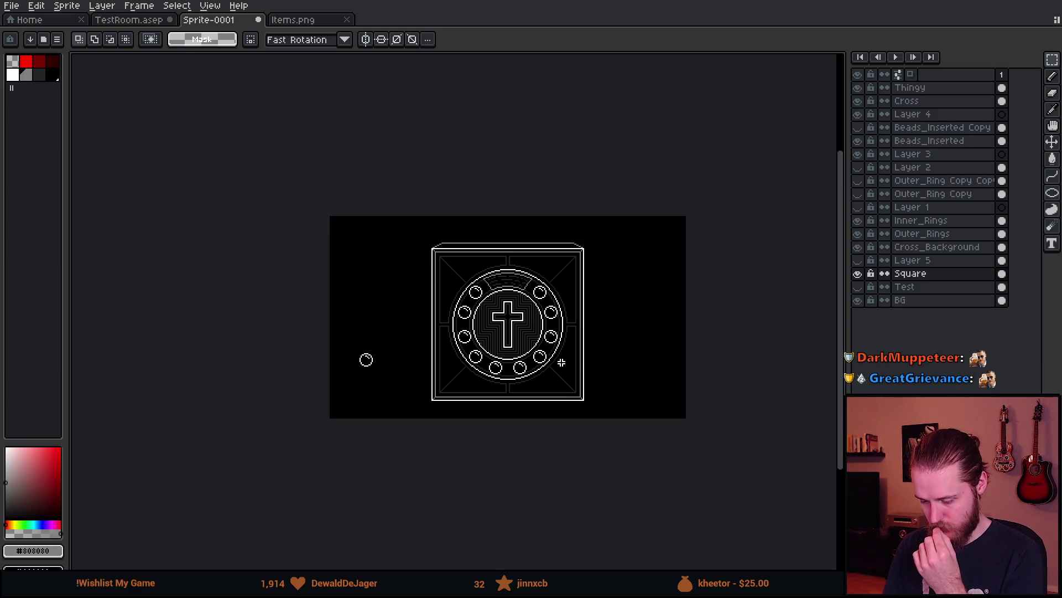
pyautogui.scroll(2, 561, 362)
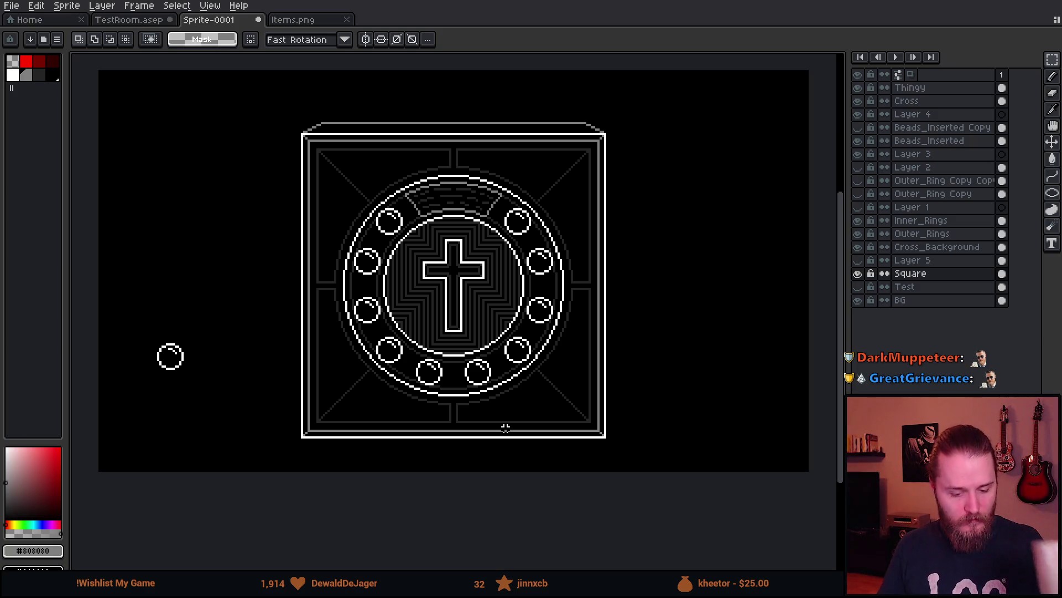
pyautogui.scroll(-1, 497, 414)
pyautogui.scroll(1, 496, 414)
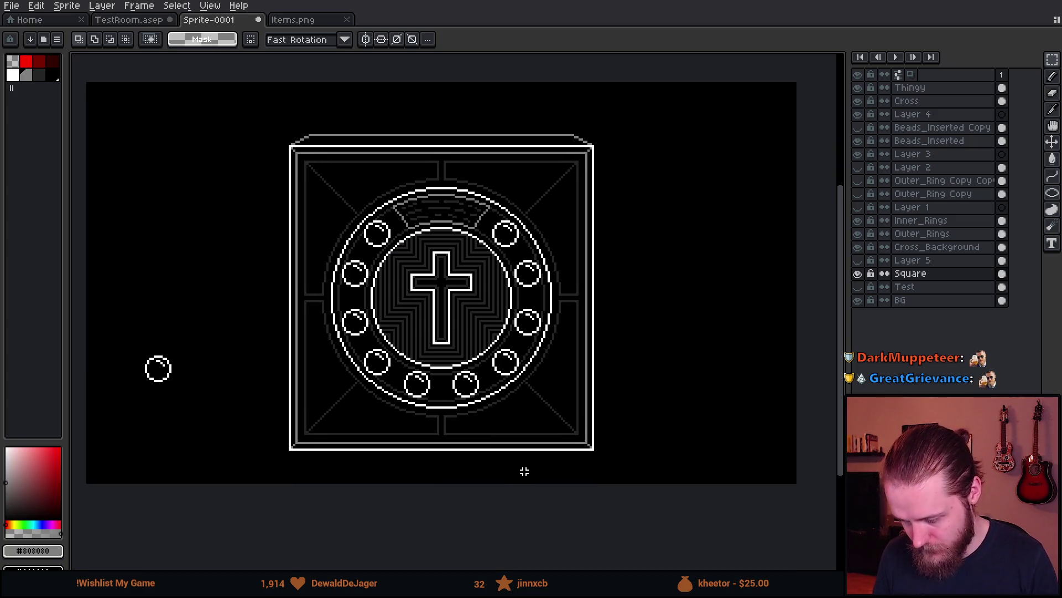
pyautogui.scroll(-1, 524, 470)
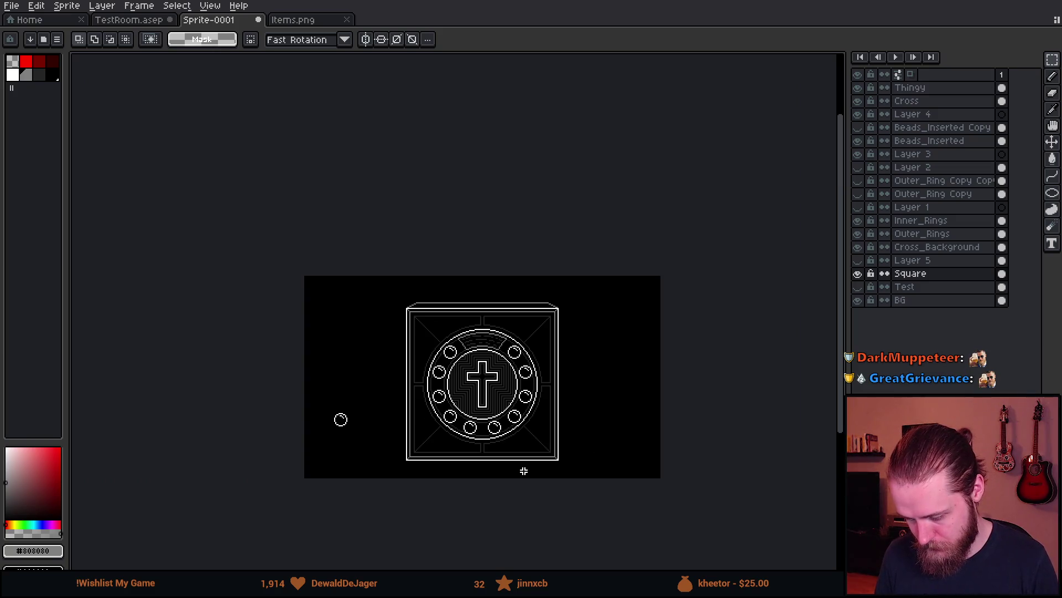
pyautogui.scroll(1, 523, 470)
pyautogui.moveTo(431, 315); pyautogui.dragTo(582, 372)
# - Add Layer 6 above the Thingy layer in Sprite-0001, undoing a trial white square
pyautogui.click(910, 87)
pyautogui.hotkey('shift', 'n')
pyautogui.scroll(2, 432, 238)
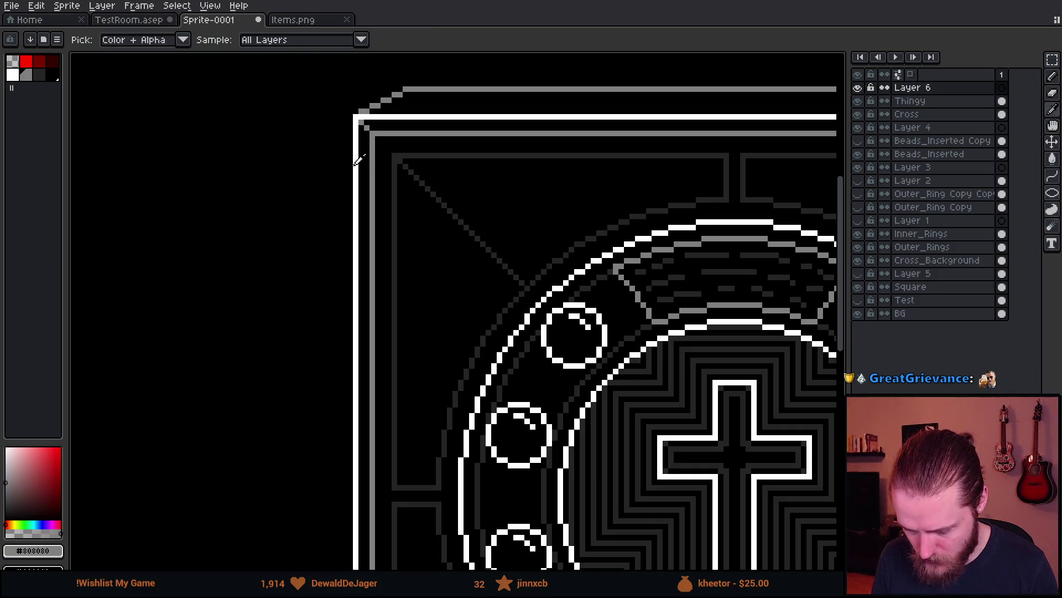
pyautogui.keyDown('alt'); pyautogui.click(357, 161); pyautogui.keyUp('alt')
pyautogui.scroll(-2, 348, 204)
pyautogui.scroll(6, 312, 265)
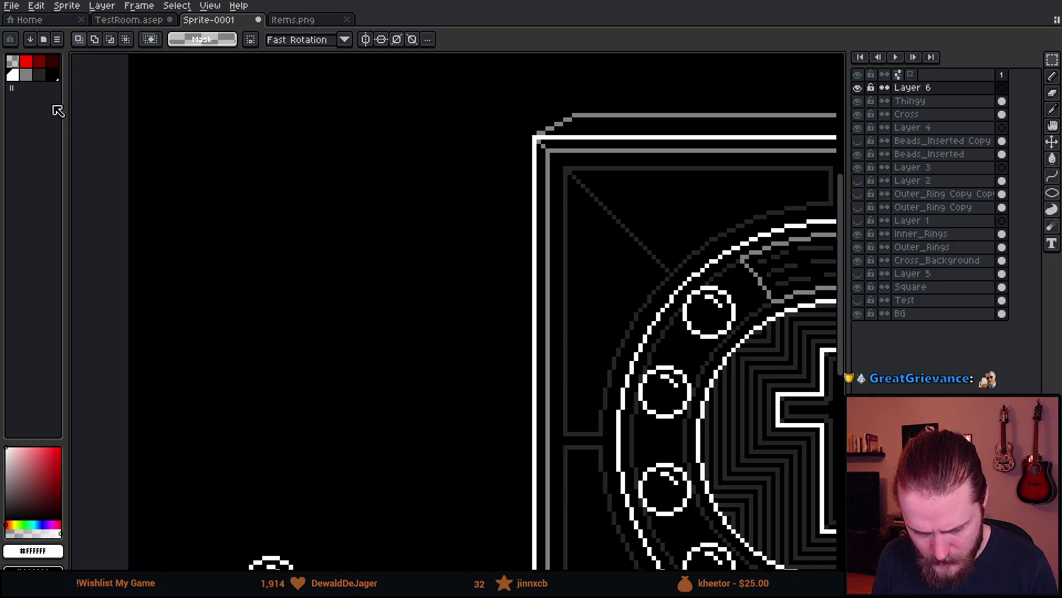
pyautogui.press('b')
pyautogui.moveTo(293, 209); pyautogui.dragTo(422, 327)
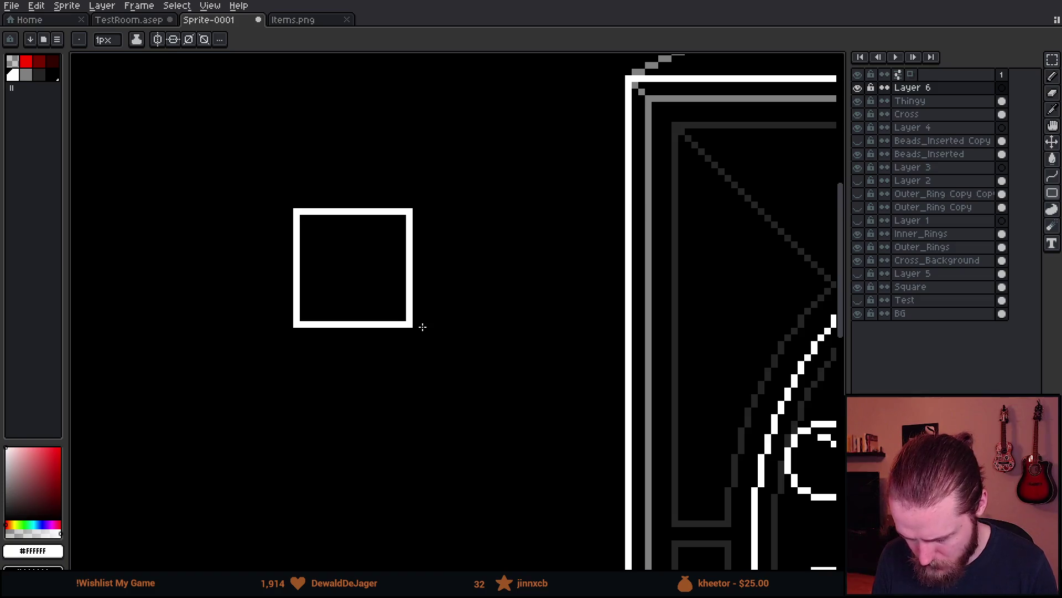
pyautogui.scroll(-5, 443, 343)
pyautogui.hotkey('ctrl', 'z')
# - In TestRoom.asep, add a new layer and draw a small white square on the wall
pyautogui.click(147, 20)
pyautogui.scroll(1, 332, 238)
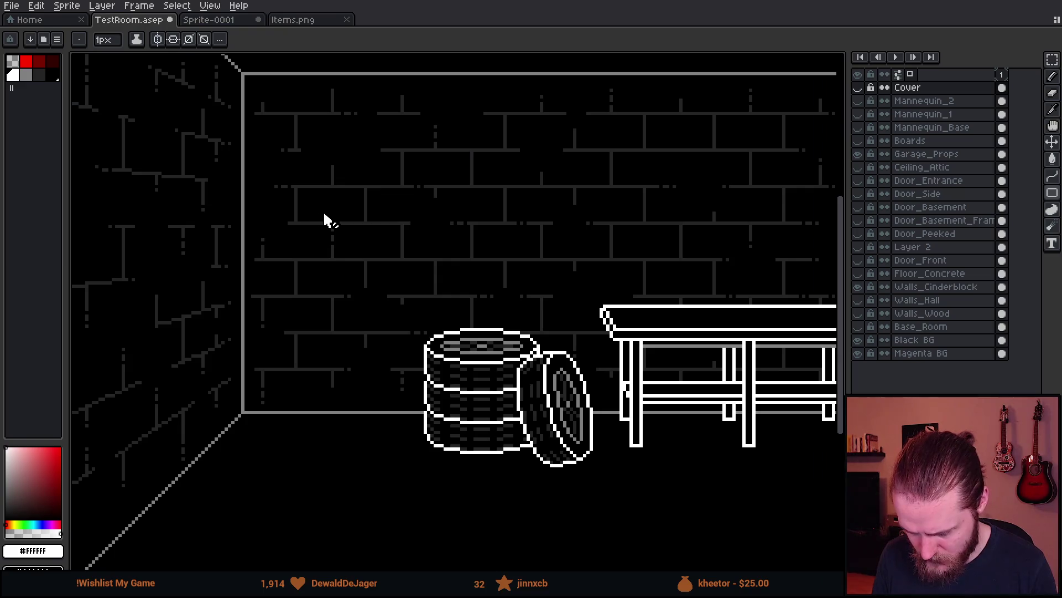
pyautogui.hotkey('shift', 'n')
pyautogui.moveTo(347, 194)
pyautogui.mouseDown()
pyautogui.moveTo(405, 253)
pyautogui.moveTo(399, 241)
pyautogui.mouseUp()
pyautogui.scroll(-1, 399, 241)
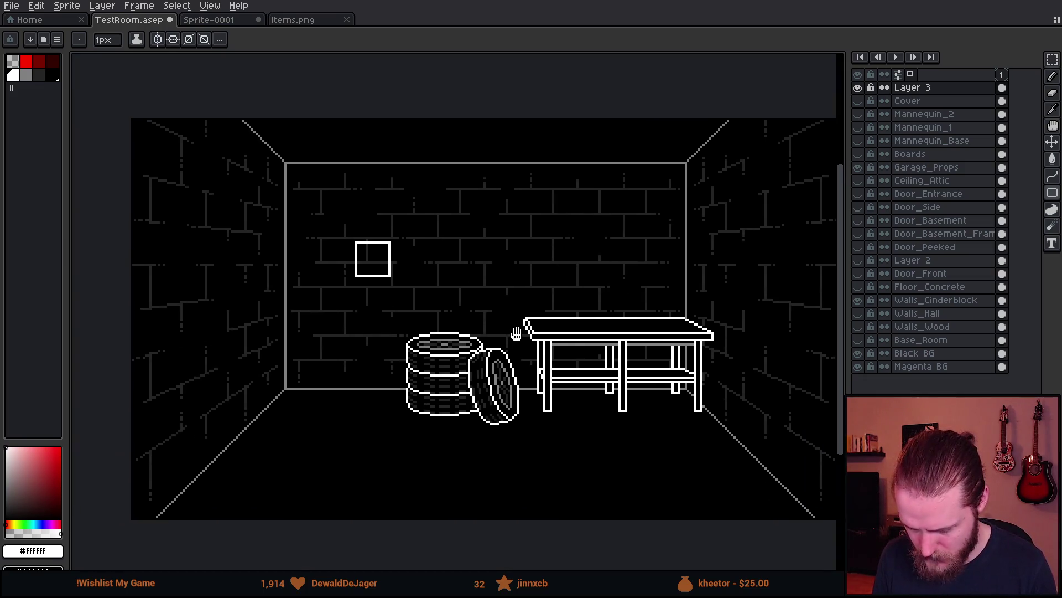
# - Select the white square on TestRoom's wall with the Rectangular Marquee
pyautogui.click(219, 24)
pyautogui.click(132, 25)
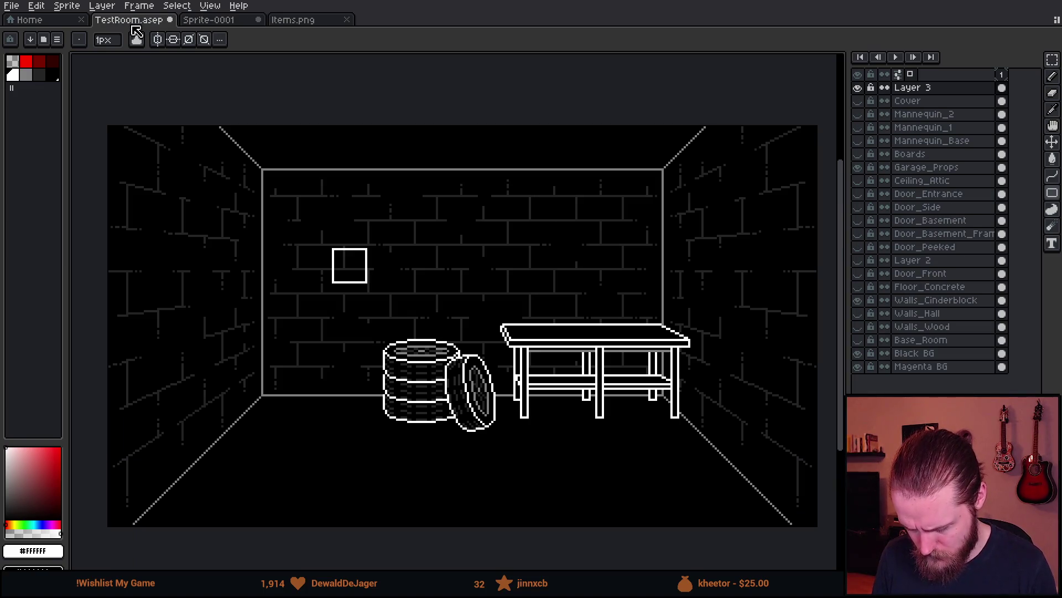
pyautogui.click(211, 28)
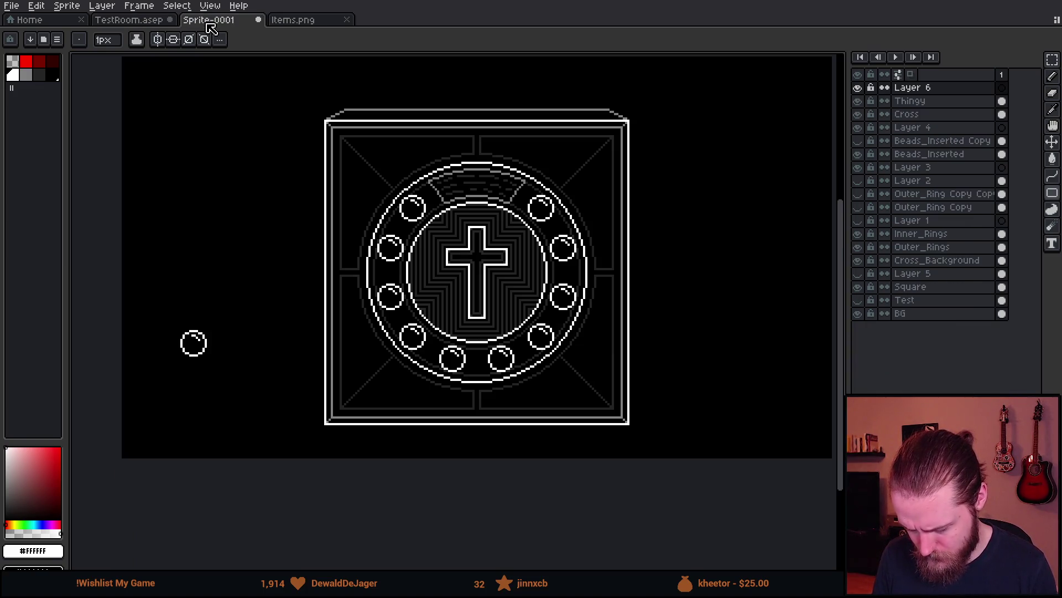
pyautogui.click(133, 24)
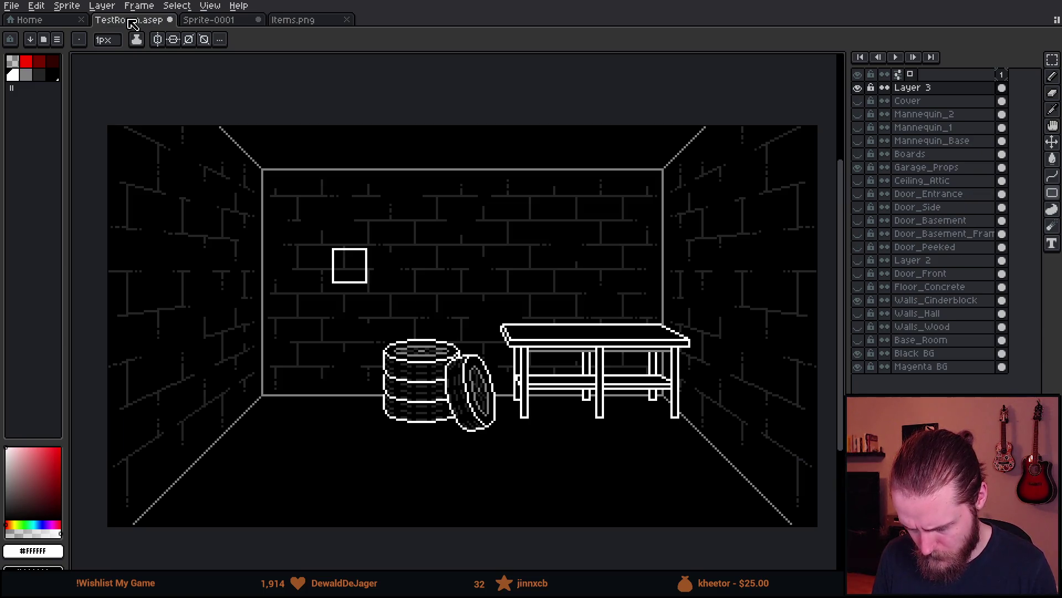
pyautogui.press('m')
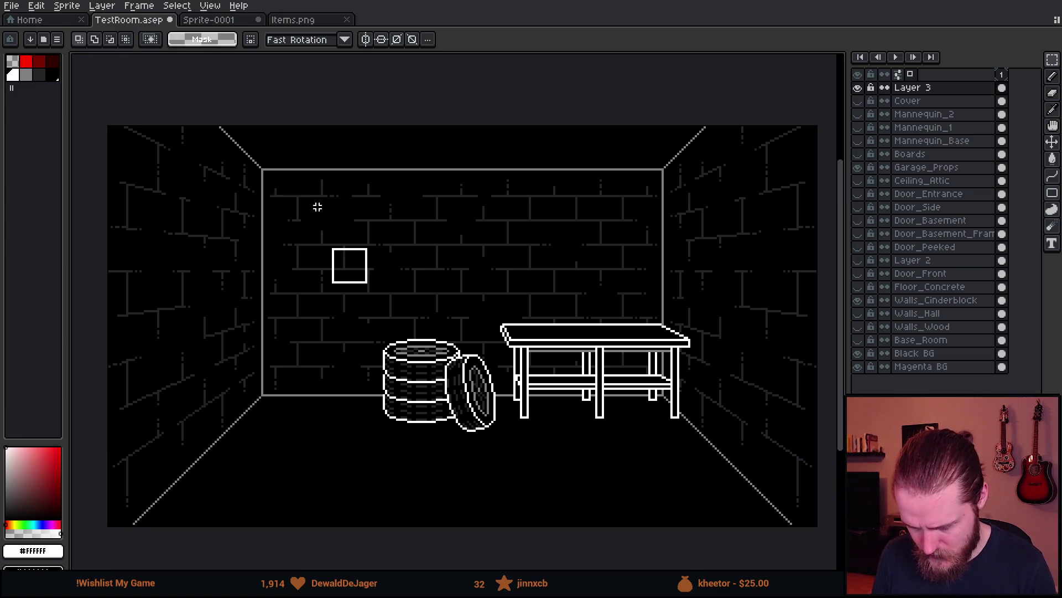
pyautogui.moveTo(166, 126); pyautogui.dragTo(431, 380)
pyautogui.click(226, 199)
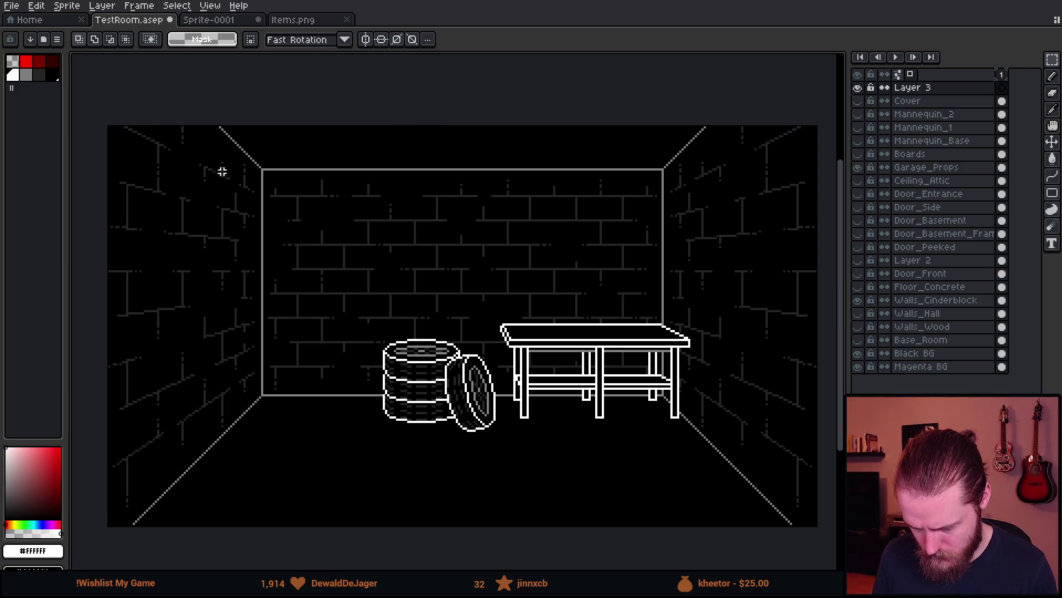
# - Glance at the Items.png sheet, dismiss the menu, and return to Sprite-0001
pyautogui.click(285, 20)
pyautogui.click(239, 5)
pyautogui.click(238, 6)
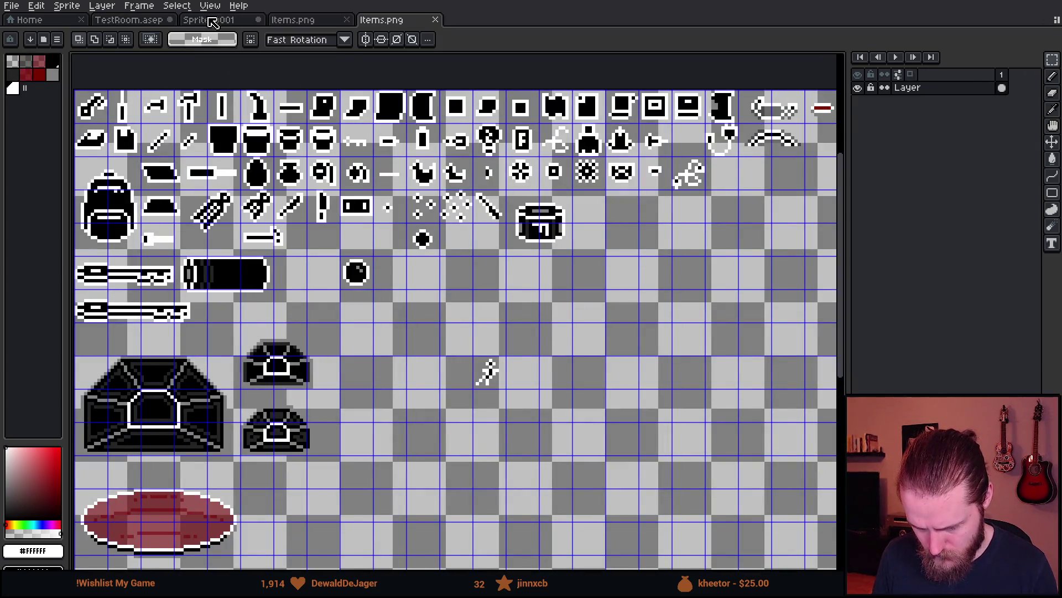
pyautogui.click(209, 20)
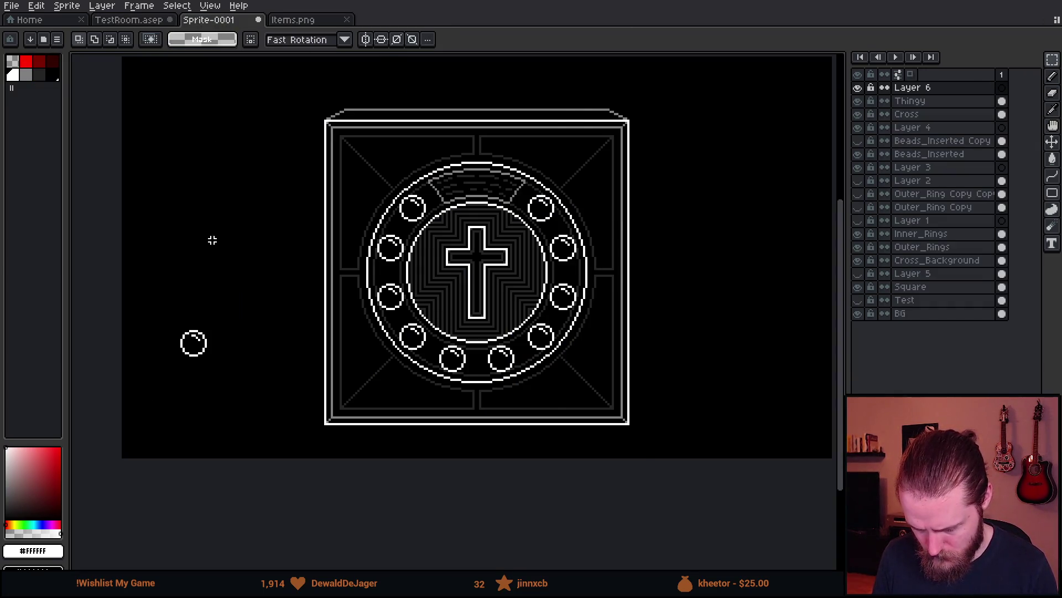
# - Paste the white square into Sprite-0001, nudge it left, and commit it
pyautogui.hotkey('ctrl', 'v')
pyautogui.press('Left')
pyautogui.press('Left')
pyautogui.press('Left')
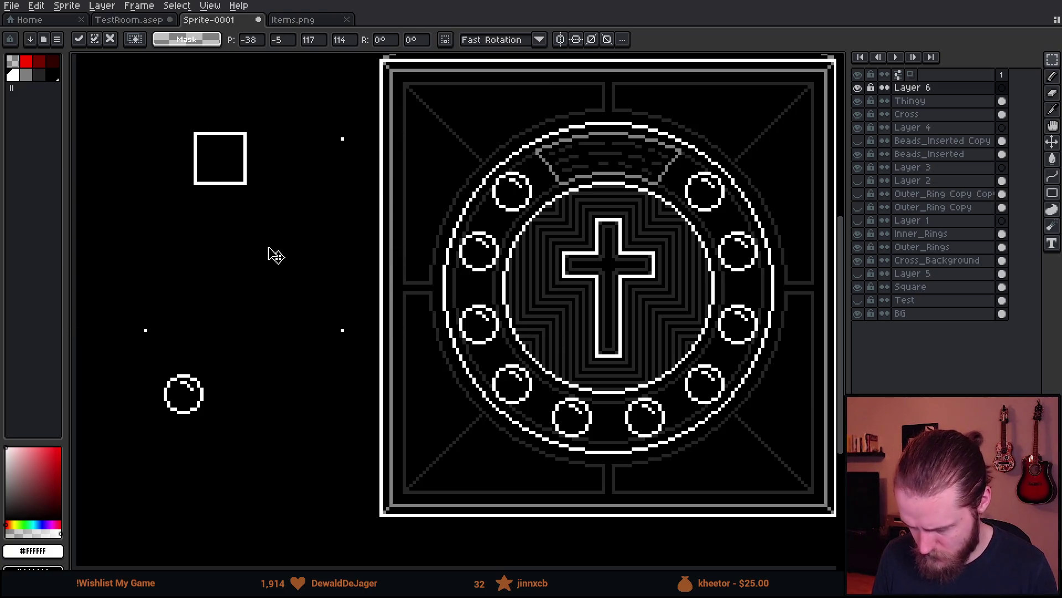
pyautogui.press('Return')
pyautogui.moveTo(269, 250); pyautogui.dragTo(370, 305)
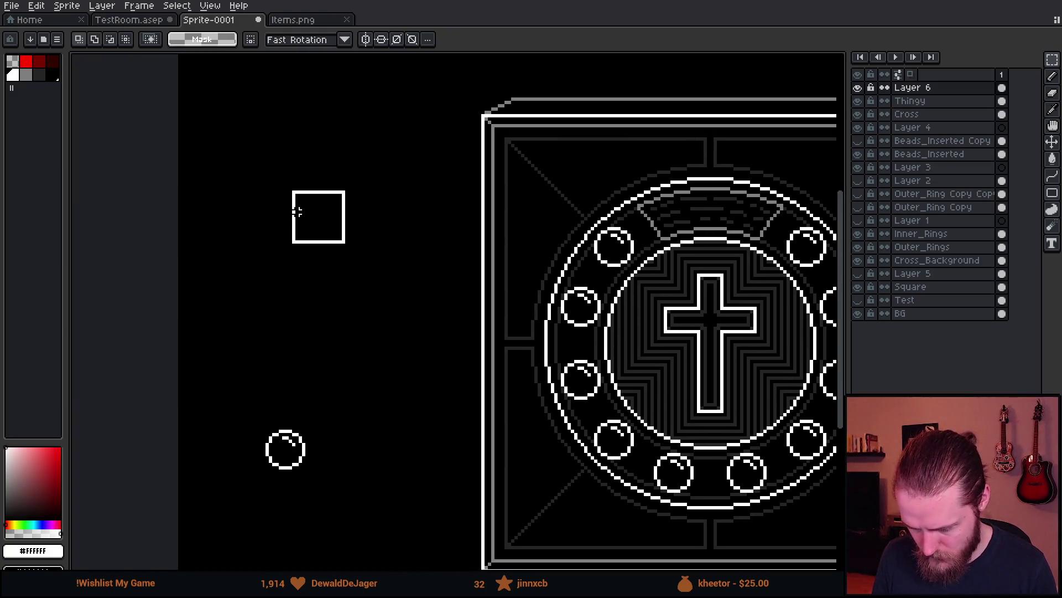
pyautogui.scroll(2, 533, 145)
# - Draw a grey edge down the pasted square's right side
pyautogui.moveTo(487, 135); pyautogui.dragTo(569, 187)
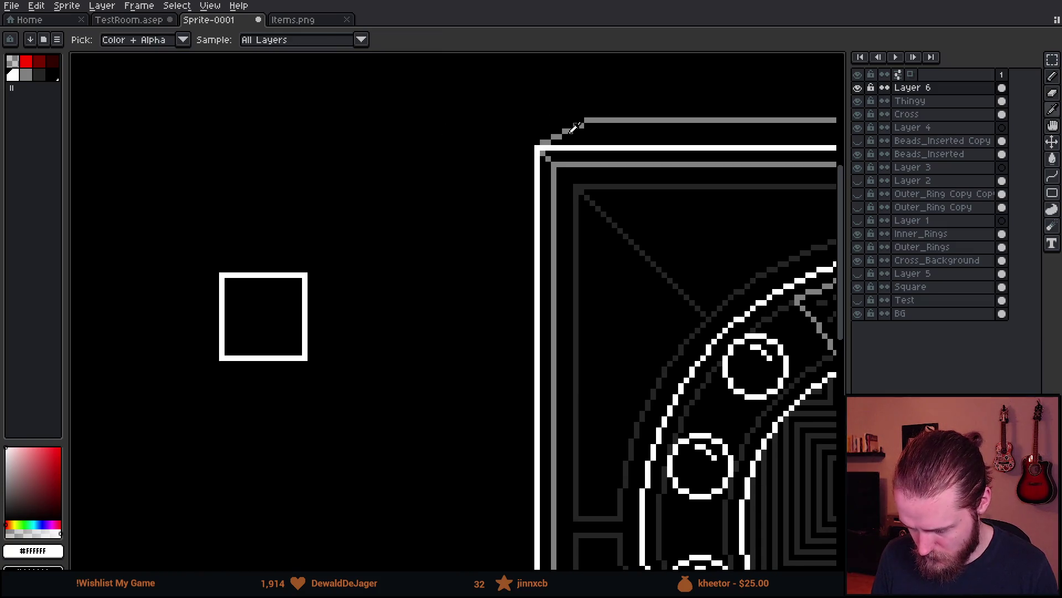
pyautogui.keyDown('alt'); pyautogui.click(249, 224); pyautogui.keyUp('alt')
pyautogui.scroll(3, 250, 225)
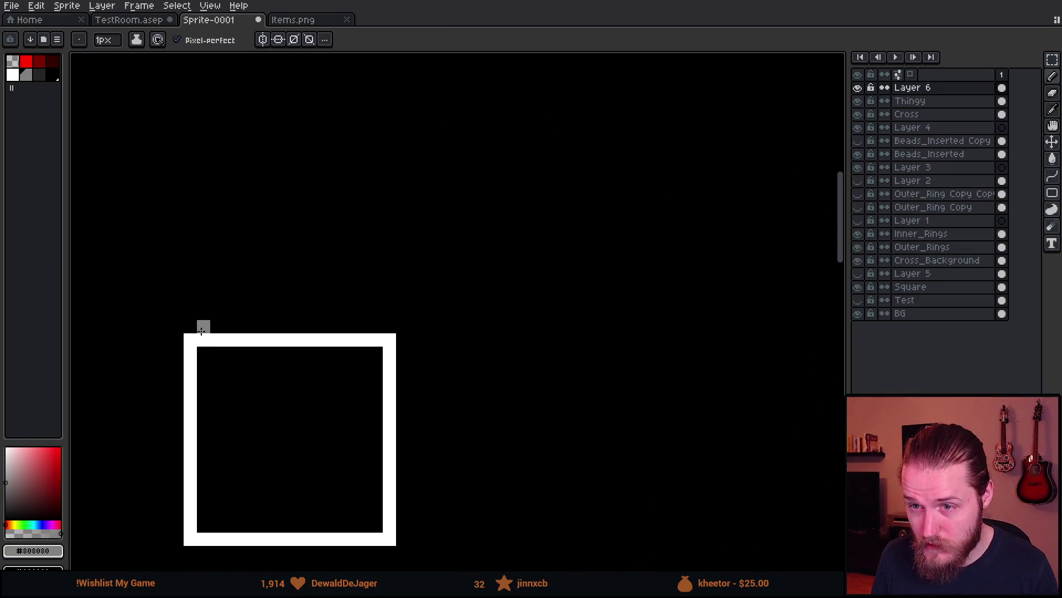
pyautogui.scroll(-4, 201, 331)
pyautogui.scroll(4, 275, 360)
pyautogui.moveTo(292, 344); pyautogui.dragTo(410, 297)
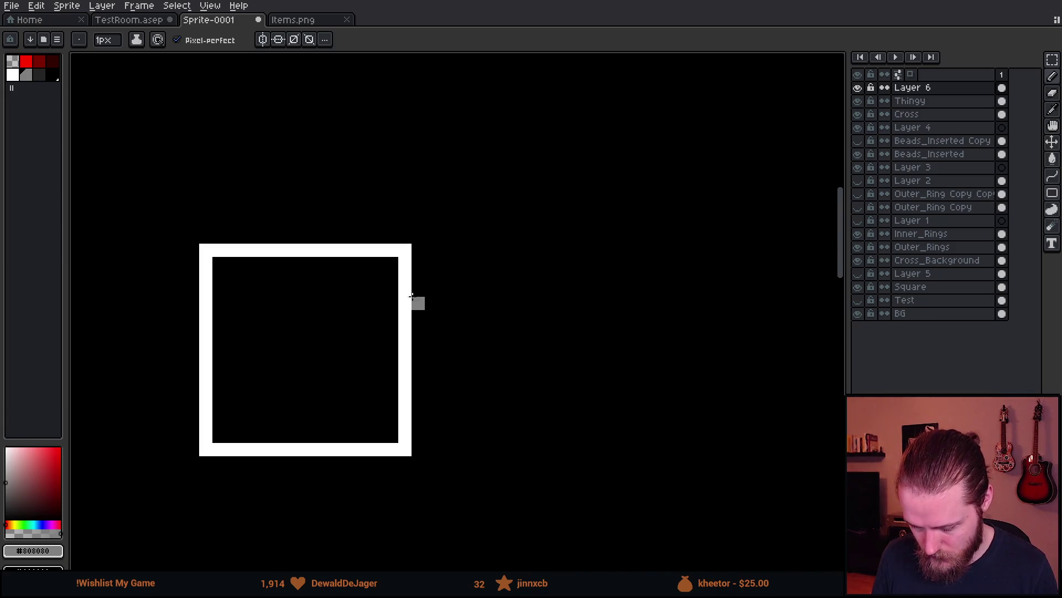
pyautogui.moveTo(418, 250)
pyautogui.mouseDown()
pyautogui.moveTo(431, 282)
pyautogui.moveTo(432, 440)
pyautogui.moveTo(422, 444)
pyautogui.mouseUp()
# - Sample the dark grey, then white, from the canvas as drawing colours
pyautogui.scroll(-5, 422, 444)
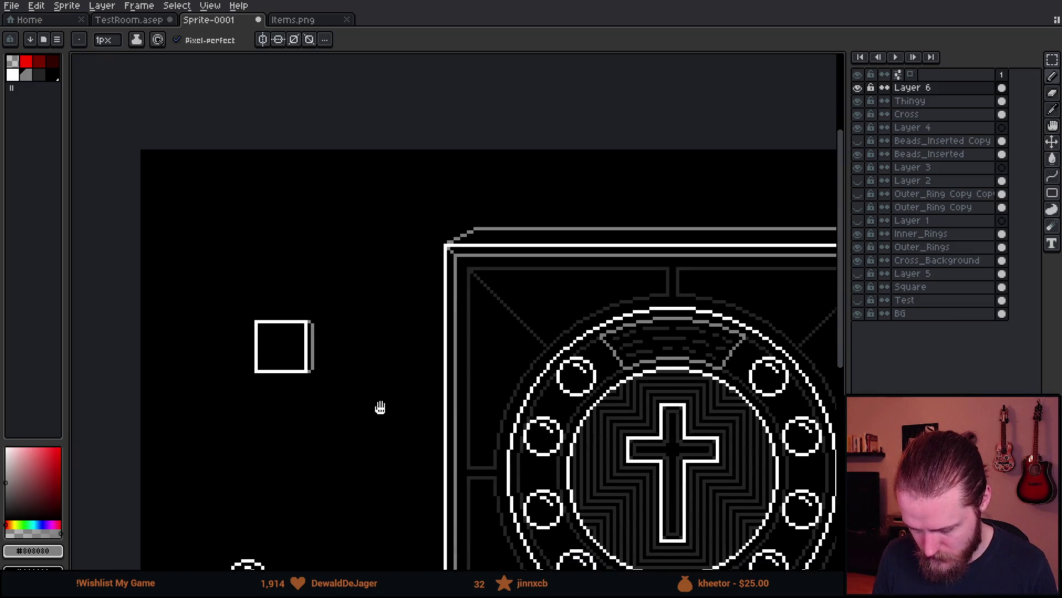
pyautogui.scroll(2, 381, 407)
pyautogui.scroll(2, 318, 360)
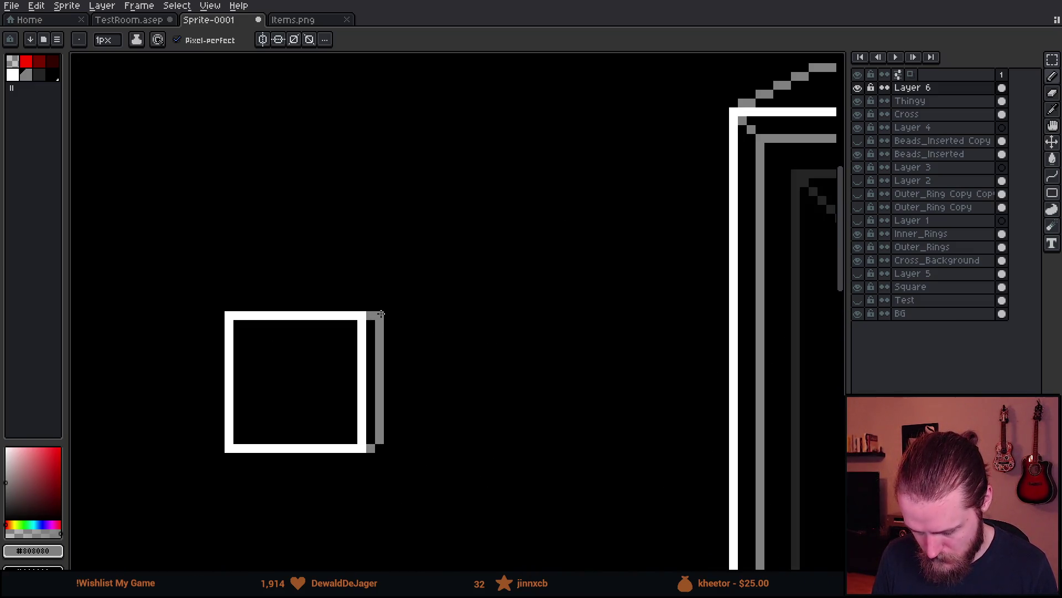
pyautogui.scroll(-3, 378, 447)
pyautogui.scroll(-2, 434, 467)
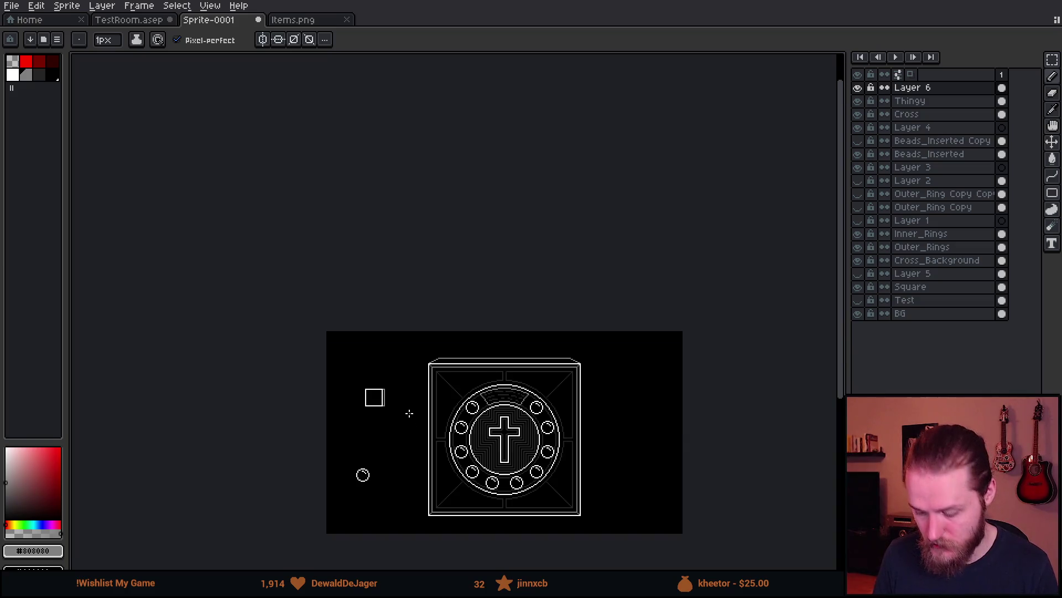
pyautogui.scroll(2, 422, 408)
pyautogui.scroll(3, 463, 325)
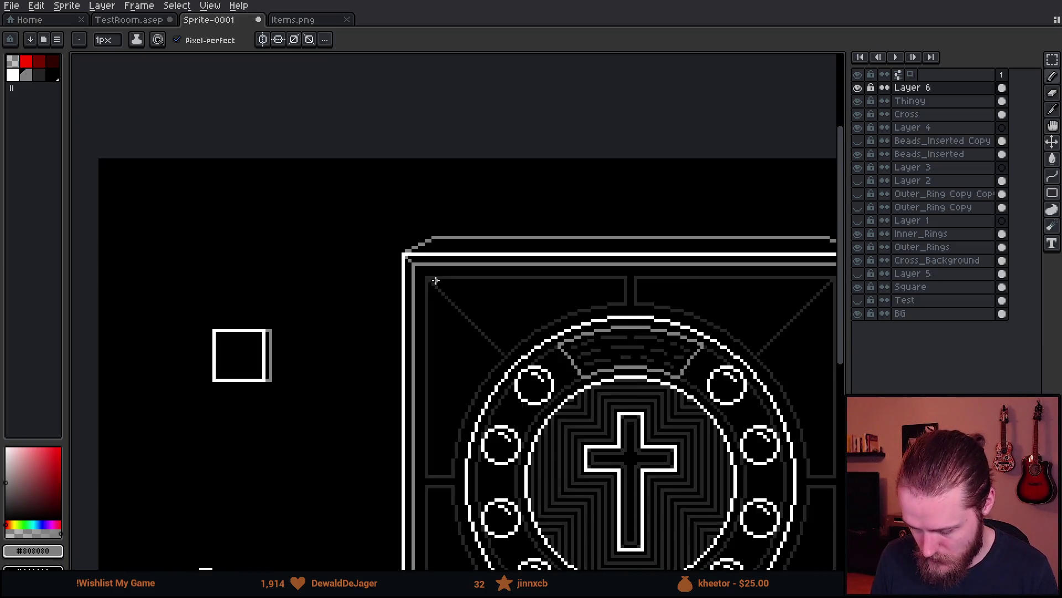
pyautogui.keyDown('alt'); pyautogui.click(437, 290); pyautogui.keyUp('alt')
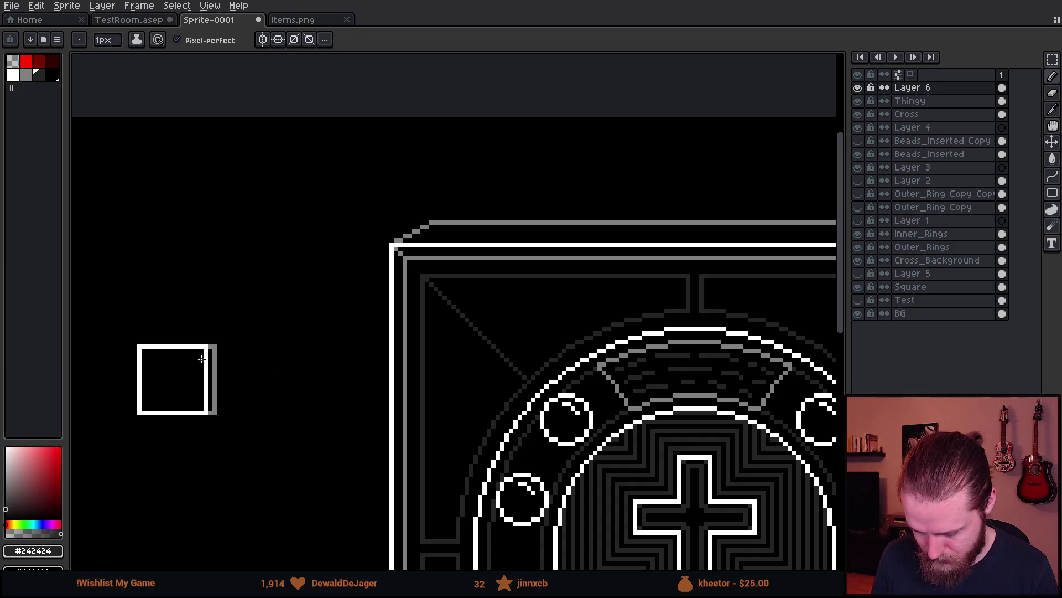
pyautogui.keyDown('alt'); pyautogui.click(189, 346); pyautogui.keyUp('alt')
# - Paint a 10px white dot in the small square and punch a black hole in it
pyautogui.moveTo(181, 379); pyautogui.dragTo(254, 324)
pyautogui.scroll(2, 254, 325)
pyautogui.press('+')
pyautogui.press('+')
pyautogui.press('+')
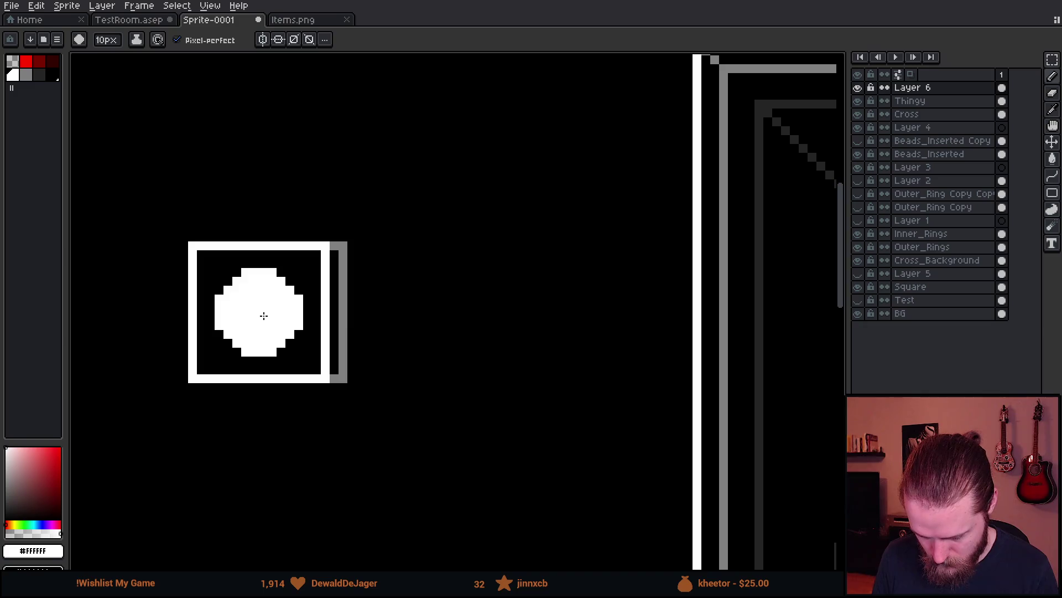
pyautogui.scroll(-4, 348, 373)
pyautogui.scroll(-3, 438, 333)
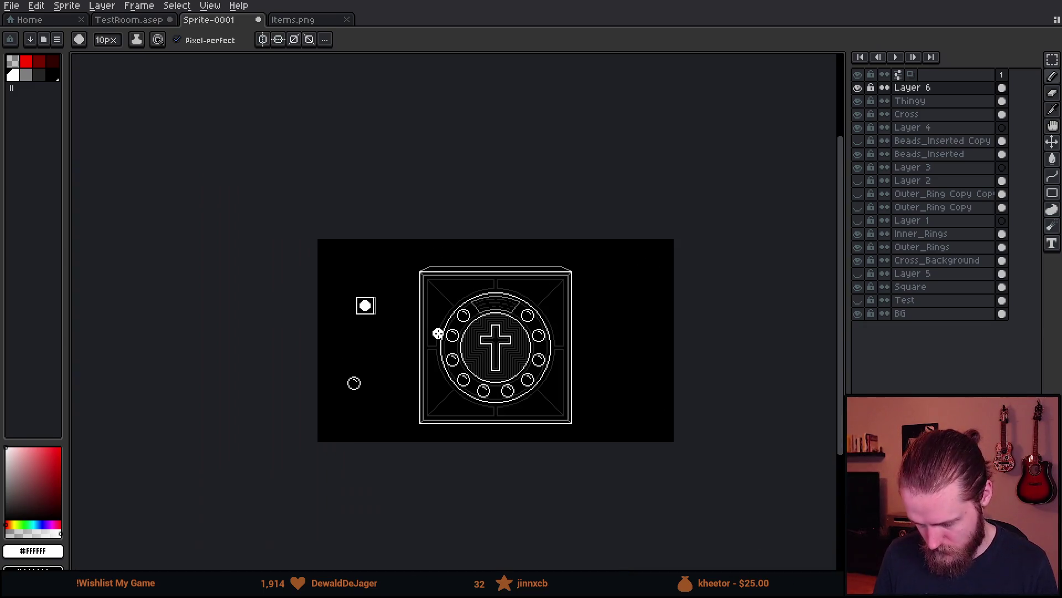
pyautogui.scroll(5, 354, 299)
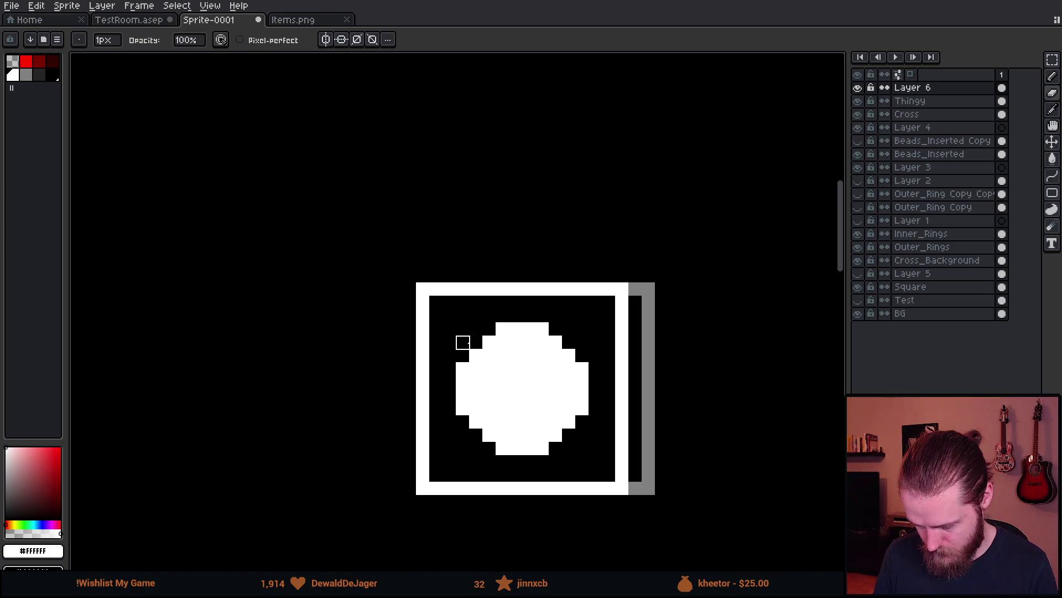
pyautogui.press('x')
pyautogui.moveTo(529, 379); pyautogui.dragTo(527, 391)
pyautogui.press('-')
pyautogui.press('-')
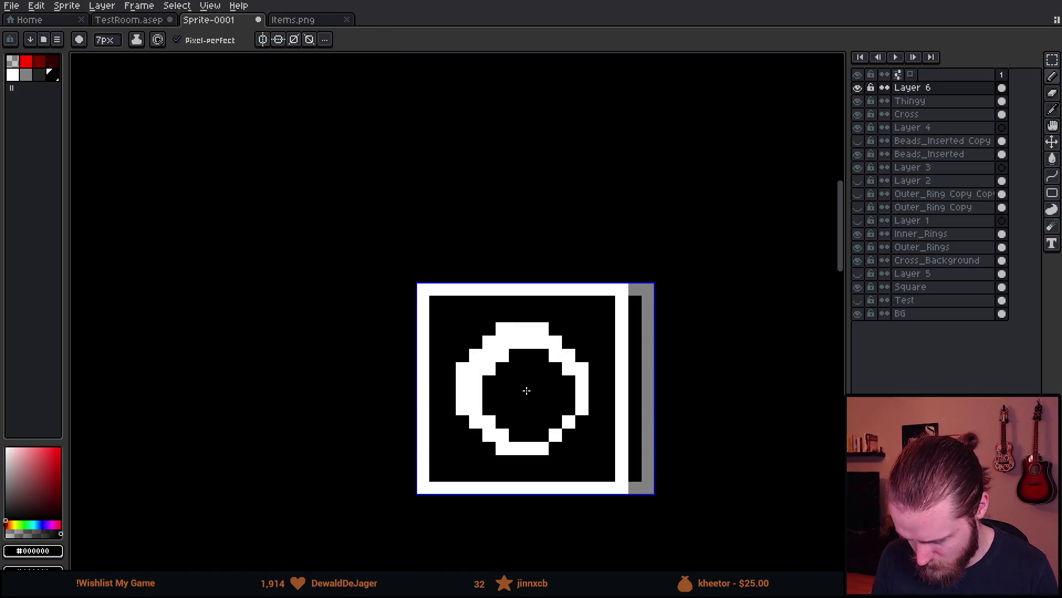
# - Pick the dark grey and white from the frame line and return to the 1px pencil
pyautogui.scroll(-5, 527, 391)
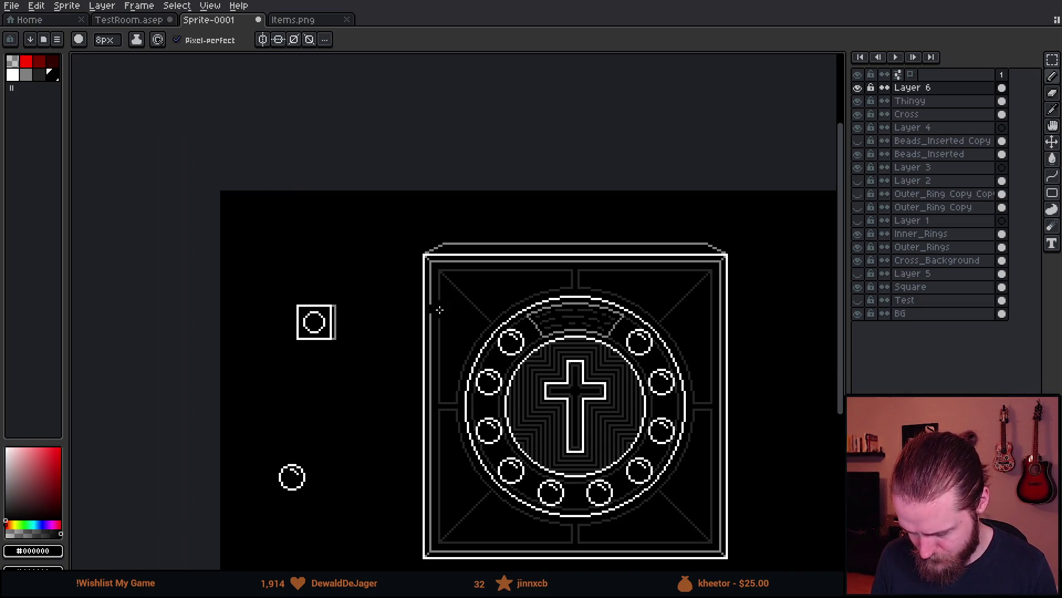
pyautogui.scroll(2, 461, 285)
pyautogui.press('i')
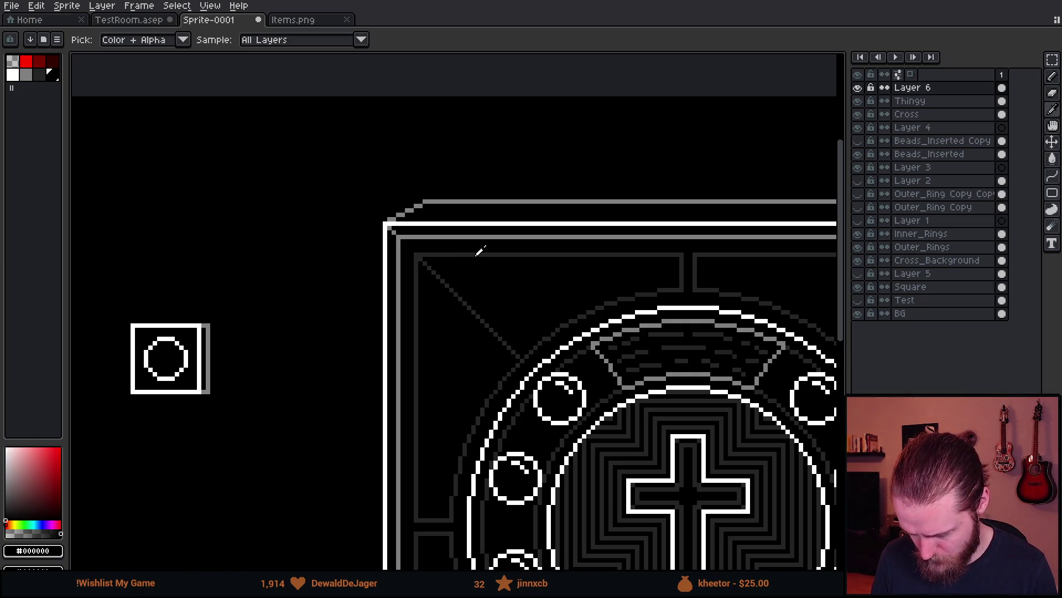
pyautogui.click(477, 253)
pyautogui.click(417, 220)
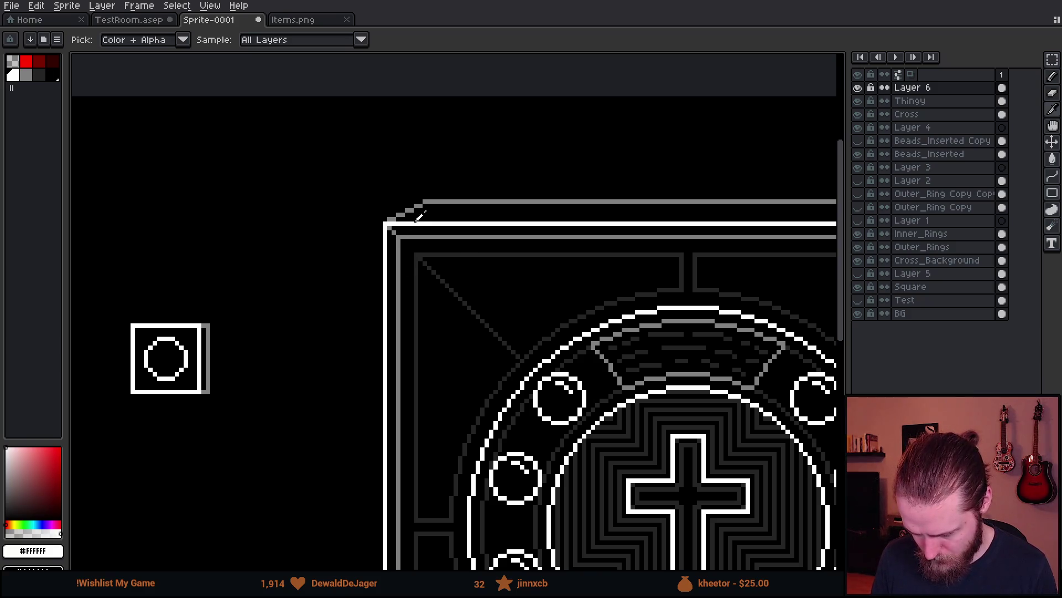
pyautogui.press('b')
# - Draw a white vertical line inside the ring
pyautogui.moveTo(166, 356); pyautogui.dragTo(339, 339)
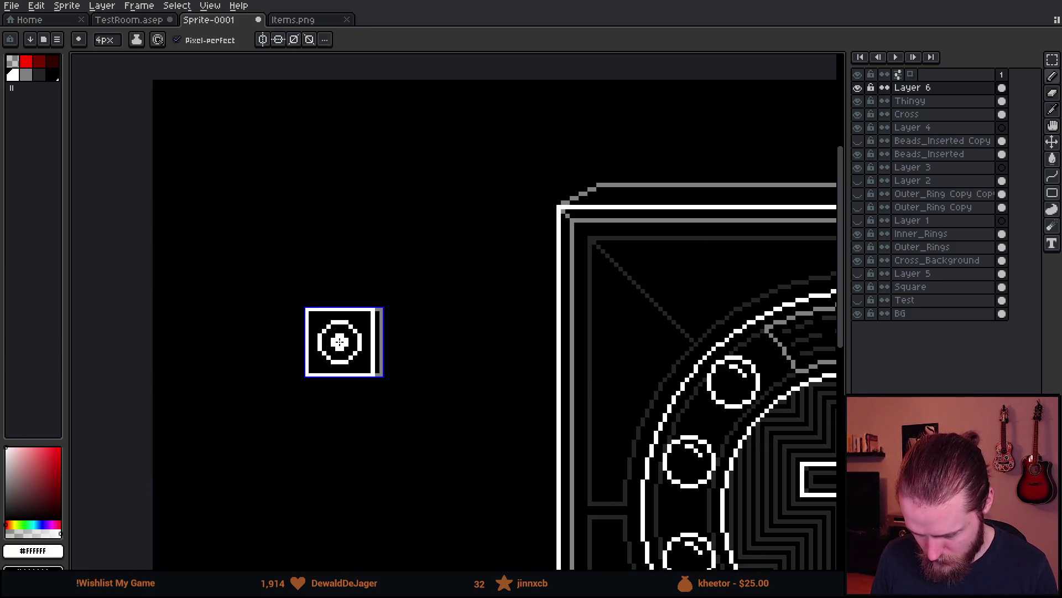
pyautogui.scroll(3, 340, 336)
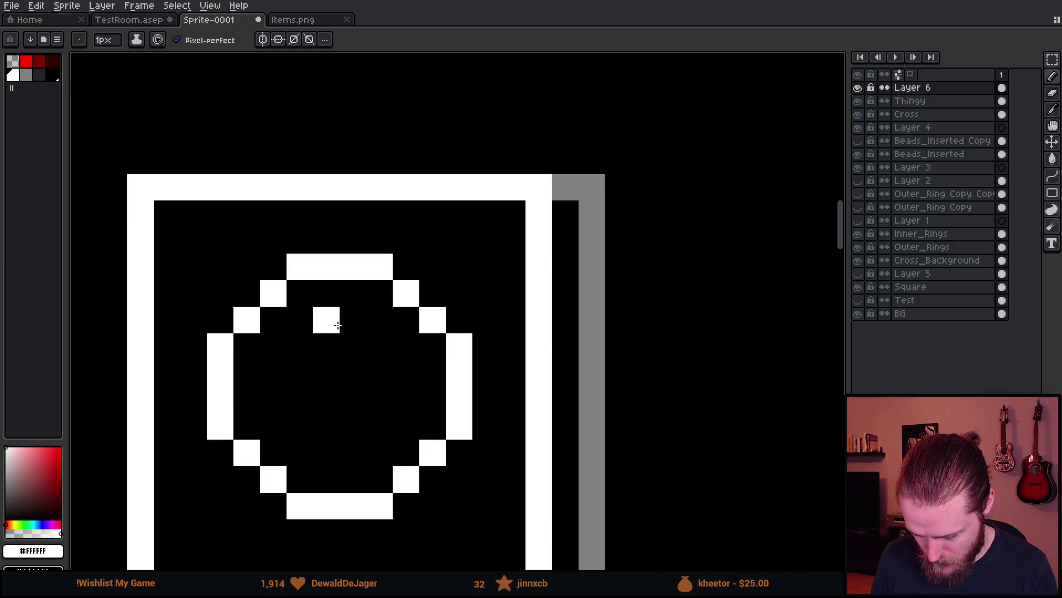
pyautogui.scroll(-3, 334, 353)
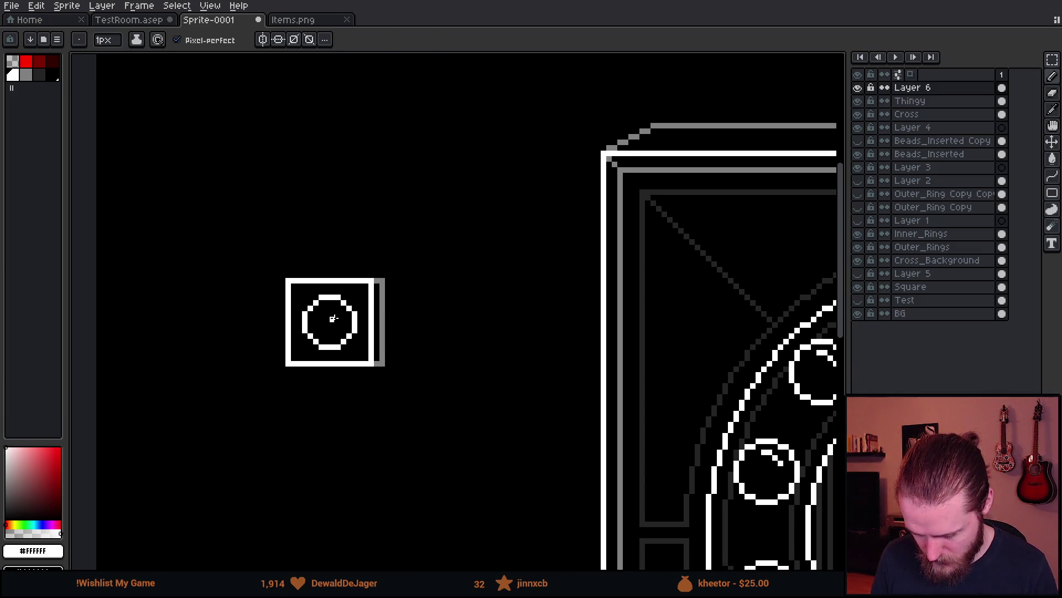
pyautogui.press('m')
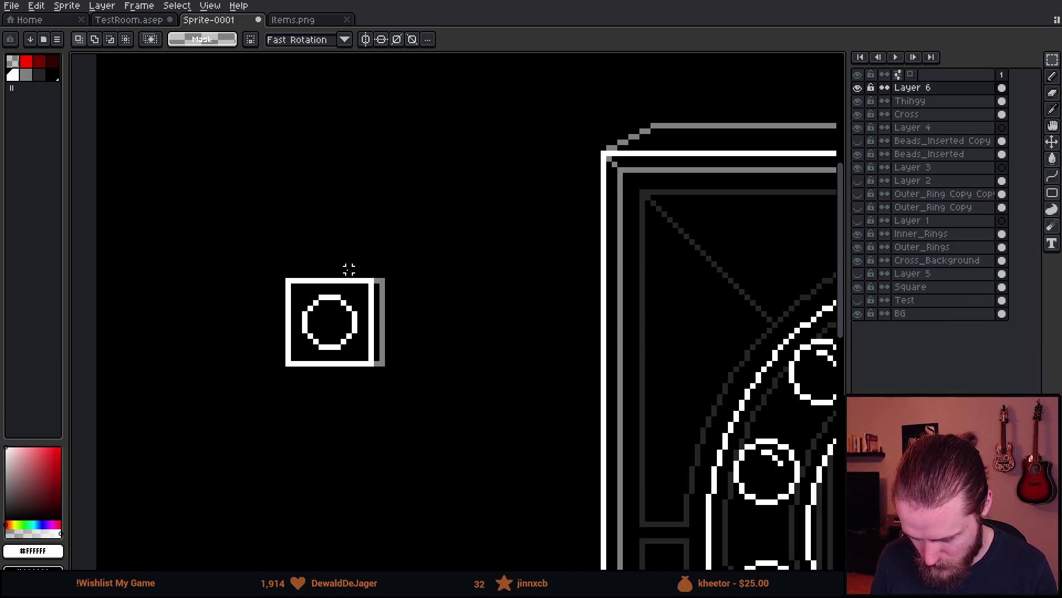
pyautogui.scroll(-1, 348, 270)
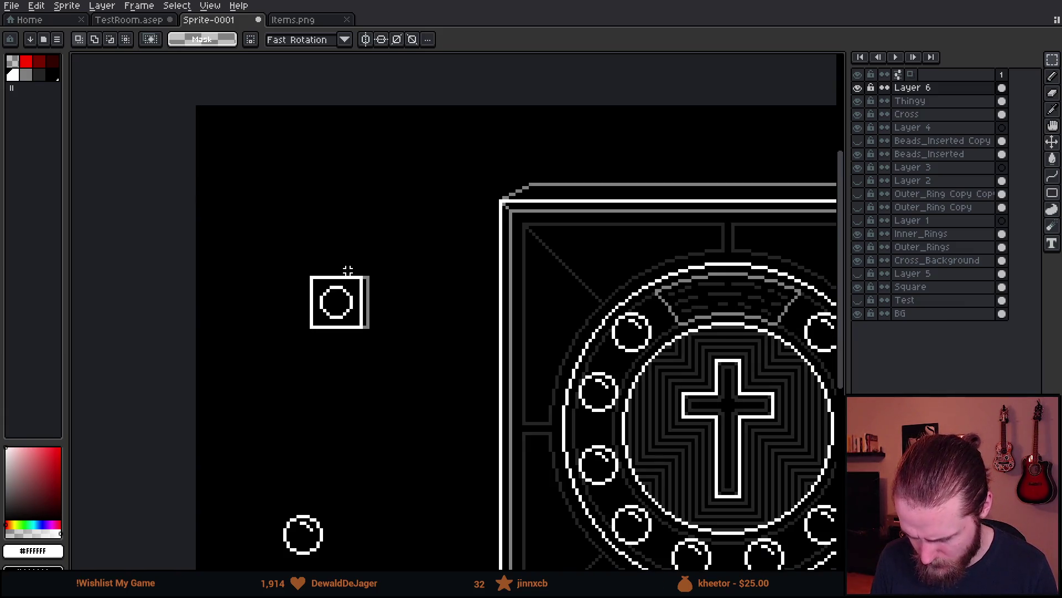
pyautogui.scroll(2, 338, 328)
pyautogui.press('b')
pyautogui.moveTo(328, 242); pyautogui.dragTo(327, 276)
# - Add a crossbar inside the ring to form a cross
pyautogui.click(319, 255)
pyautogui.scroll(-3, 338, 277)
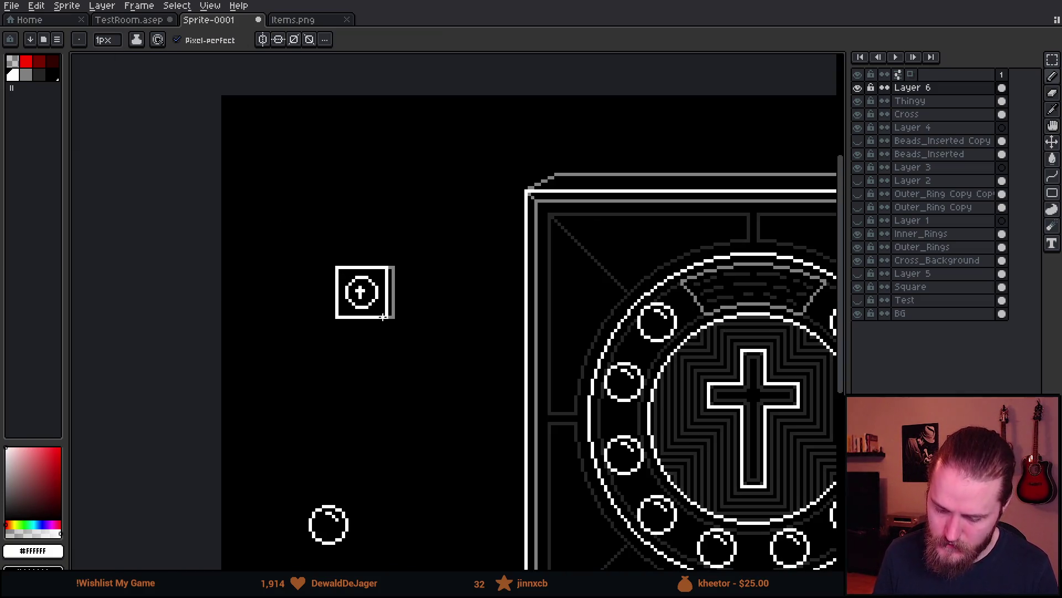
pyautogui.scroll(-1, 351, 348)
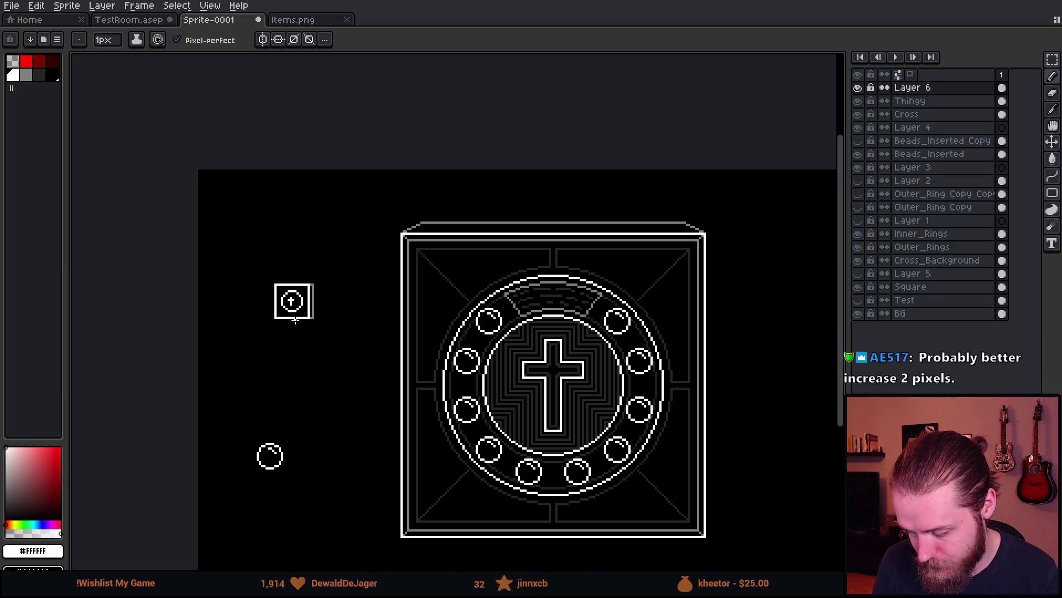
pyautogui.scroll(3, 286, 310)
# - Undo the cross, ring and square box, then go via Items.png to the TestRoom.asep tab
pyautogui.hotkey('ctrl', 'z')
pyautogui.hotkey('ctrl', 'z')
pyautogui.hotkey('ctrl', 'z')
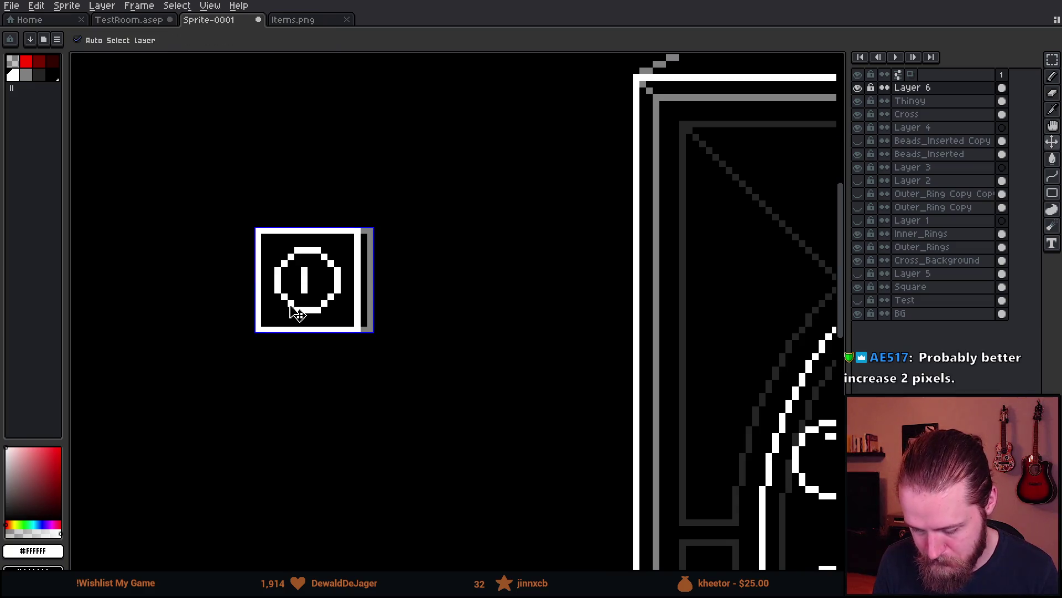
pyautogui.hotkey('ctrl', 'z')
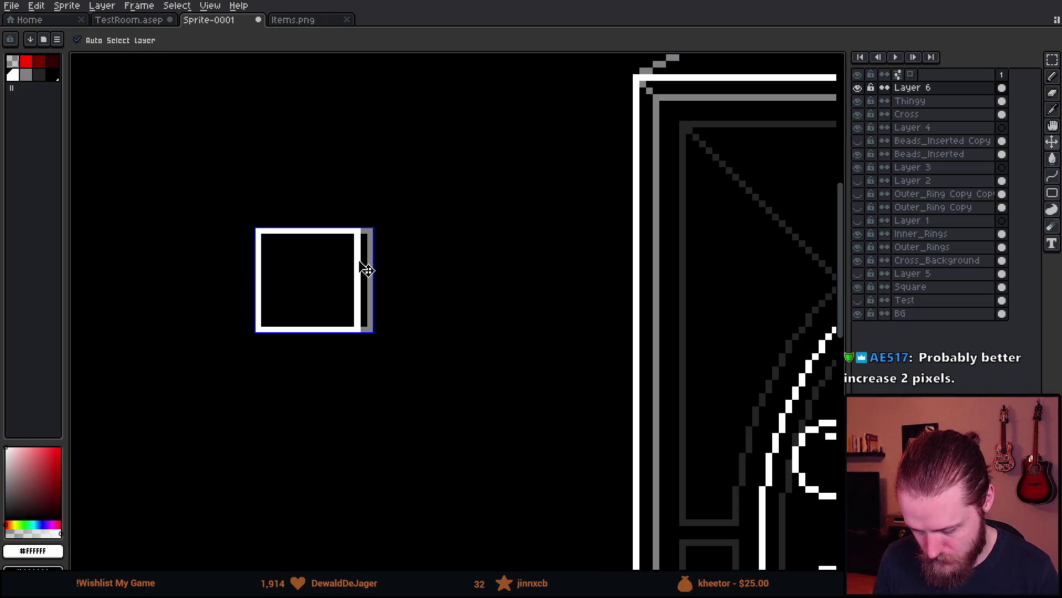
pyautogui.press('m')
pyautogui.hotkey('ctrl', 'z')
pyautogui.hotkey('ctrl', 'z')
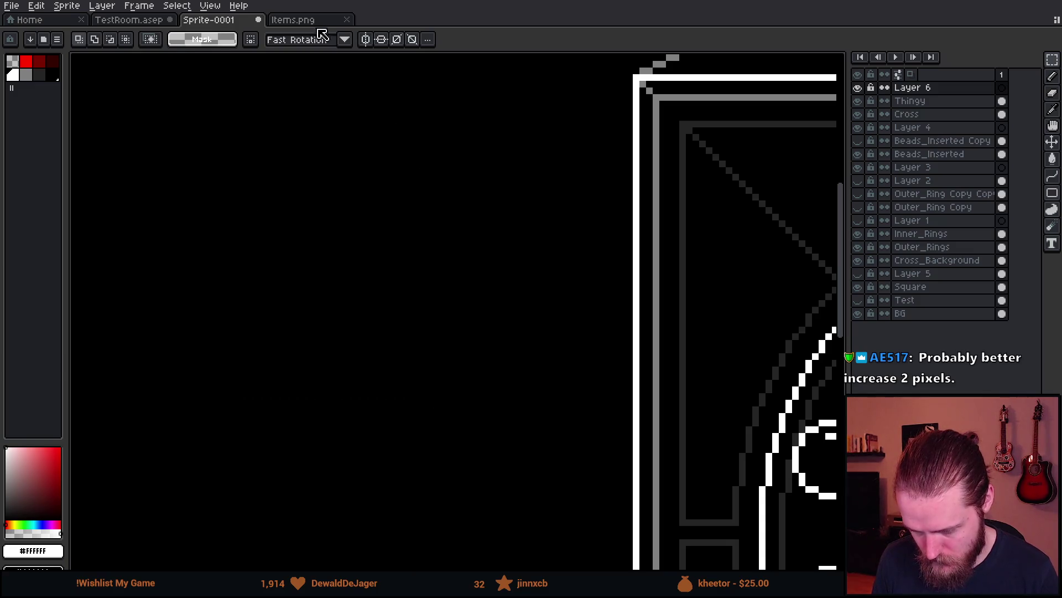
pyautogui.click(304, 19)
pyautogui.click(128, 20)
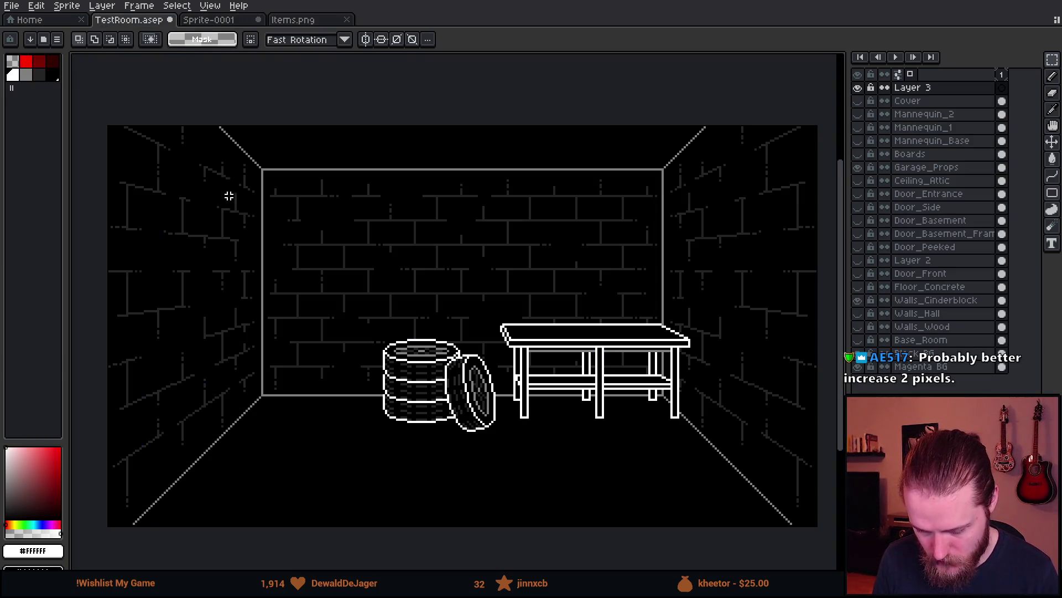
# - Paste the copied square box onto TestRoom's back brick wall
pyautogui.hotkey('ctrl', 'v')
pyautogui.moveTo(197, 285); pyautogui.dragTo(332, 302)
pyautogui.press('Return')
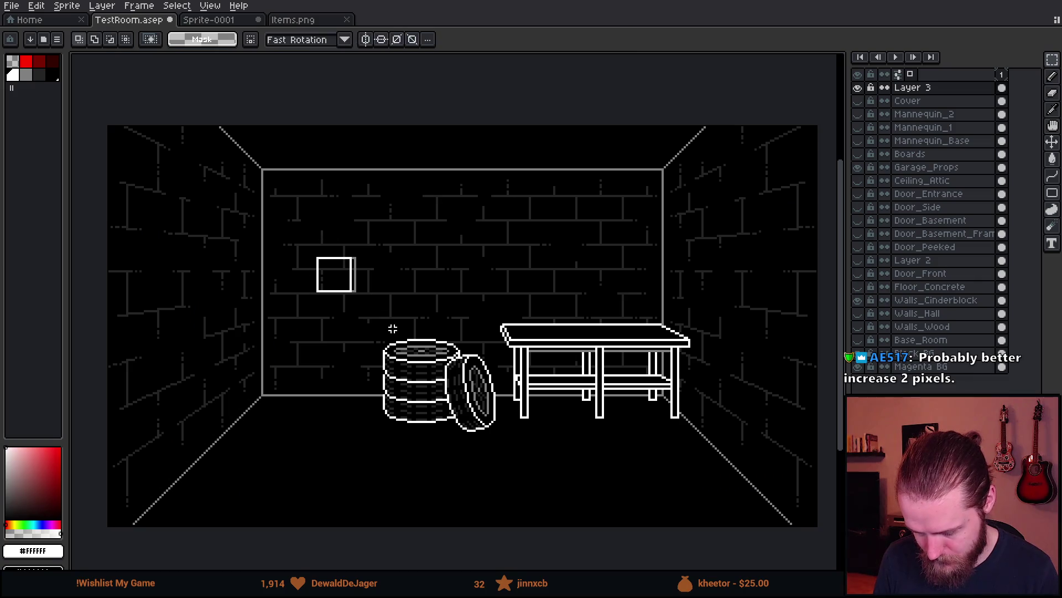
pyautogui.scroll(3, 391, 327)
pyautogui.scroll(2, 380, 347)
pyautogui.hotkey('ctrl', 'z')
pyautogui.hotkey('ctrl', 'z')
pyautogui.hotkey('ctrl', 'z')
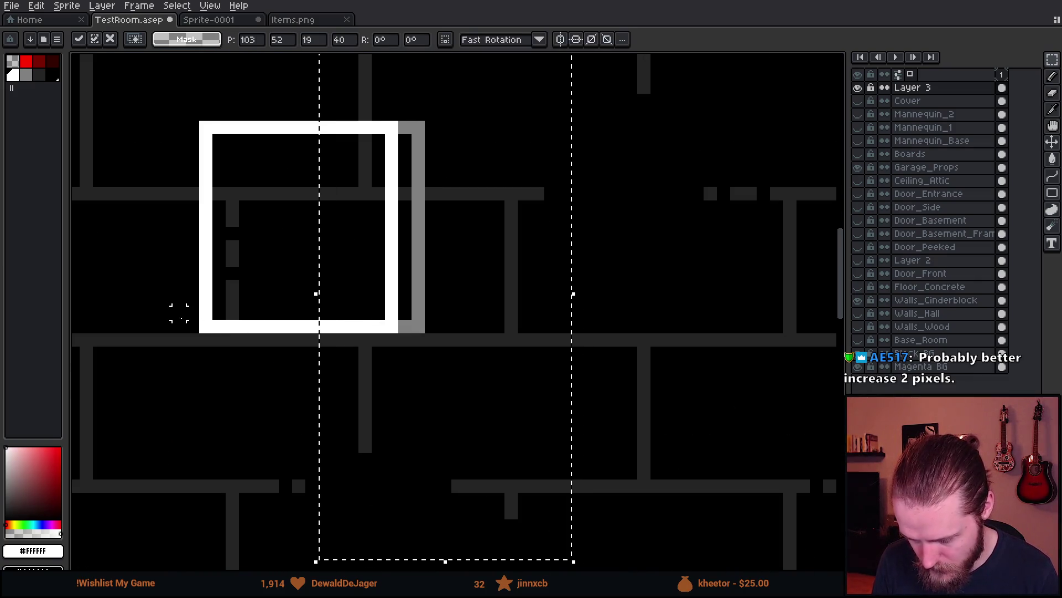
# - Clear the bricks inside the square, paint a 9px white dot, and hollow it with 7px black
pyautogui.hotkey('ctrl', 'd')
pyautogui.keyDown('alt'); pyautogui.click(325, 256); pyautogui.keyUp('alt')
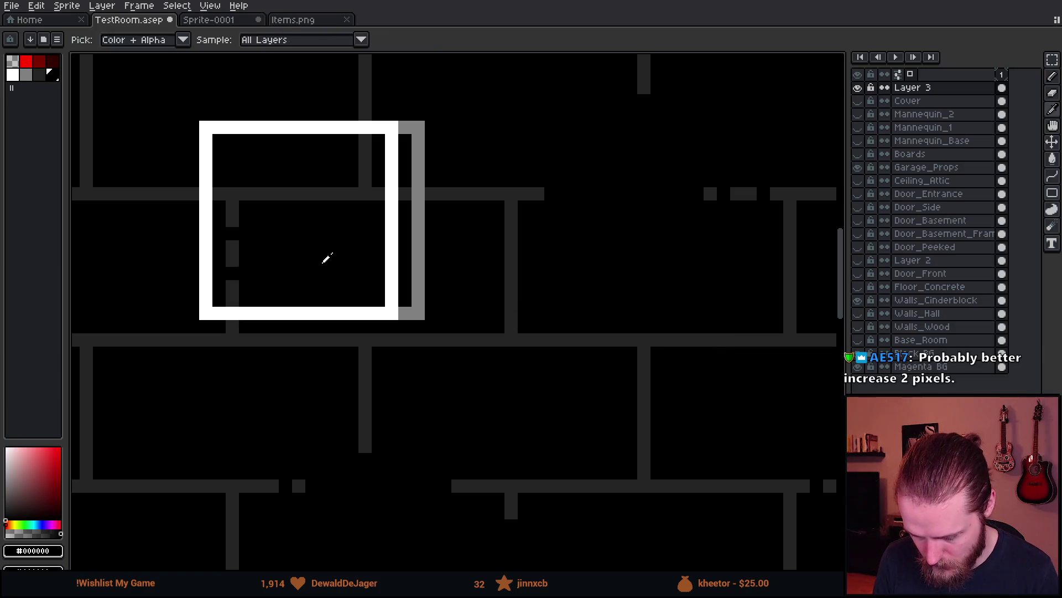
pyautogui.click(332, 256)
pyautogui.press('x')
pyautogui.press('b')
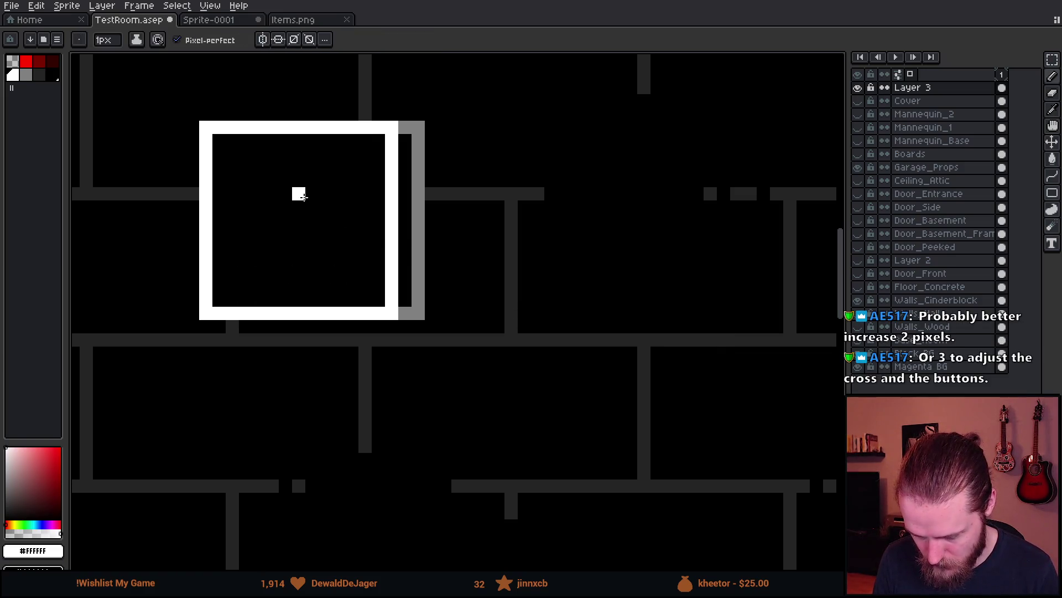
pyautogui.press('+')
pyautogui.press('+')
pyautogui.press('+')
pyautogui.press('-')
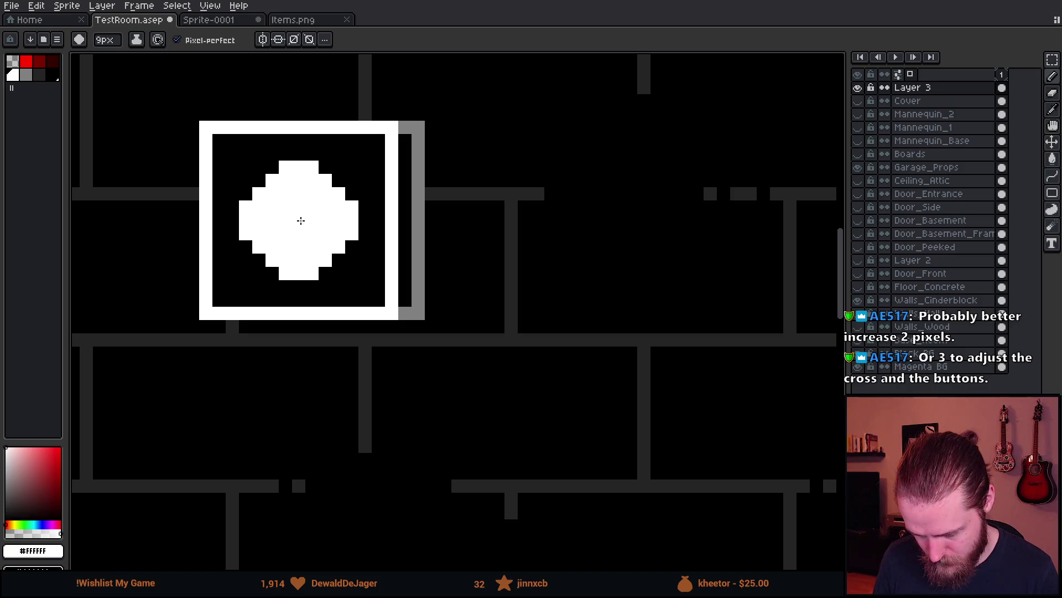
pyautogui.click(301, 220)
pyautogui.keyDown('alt'); pyautogui.click(350, 287); pyautogui.keyUp('alt')
pyautogui.press('-')
pyautogui.press('-')
pyautogui.click(297, 214)
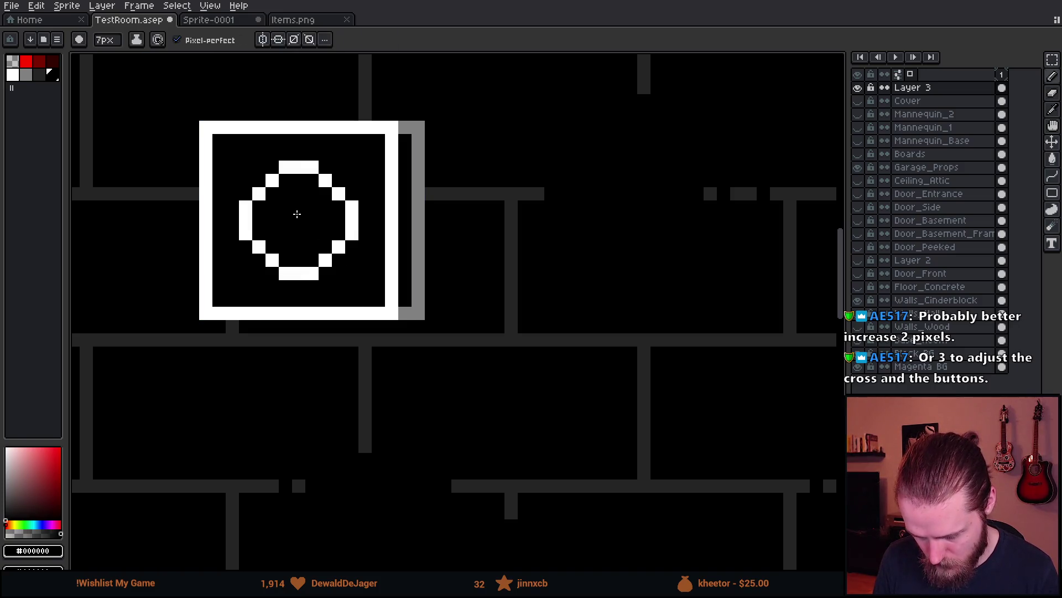
# - Draw a 1px white cross through the ring's centre
pyautogui.keyDown('alt'); pyautogui.click(349, 213); pyautogui.keyUp('alt')
pyautogui.press('-')
pyautogui.press('-')
pyautogui.press('-')
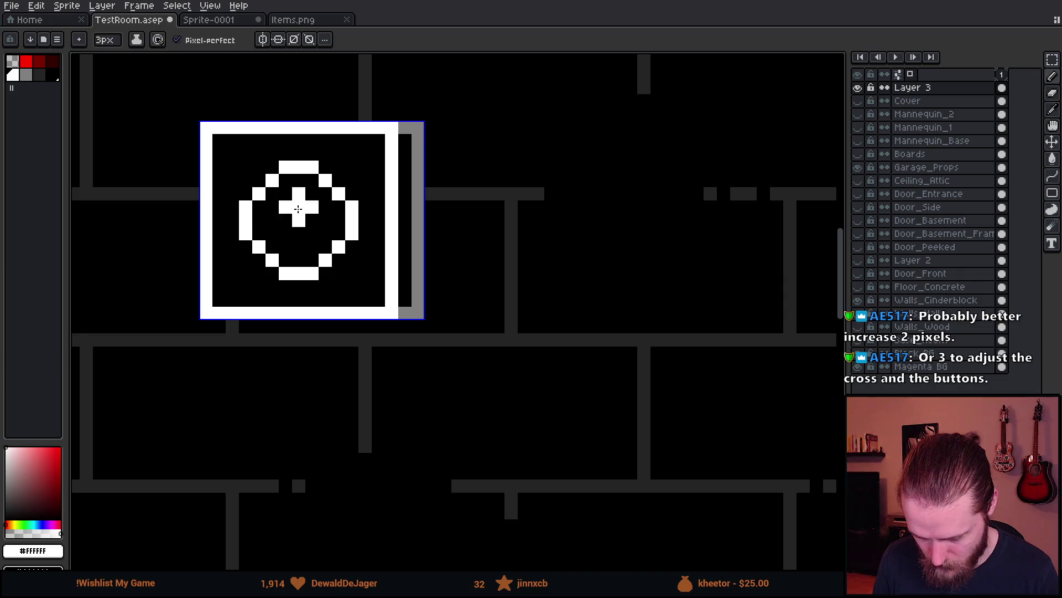
pyautogui.moveTo(299, 207); pyautogui.dragTo(298, 249)
pyautogui.click(286, 217)
pyautogui.hotkey('ctrl', 'z')
pyautogui.moveTo(285, 210); pyautogui.dragTo(312, 211)
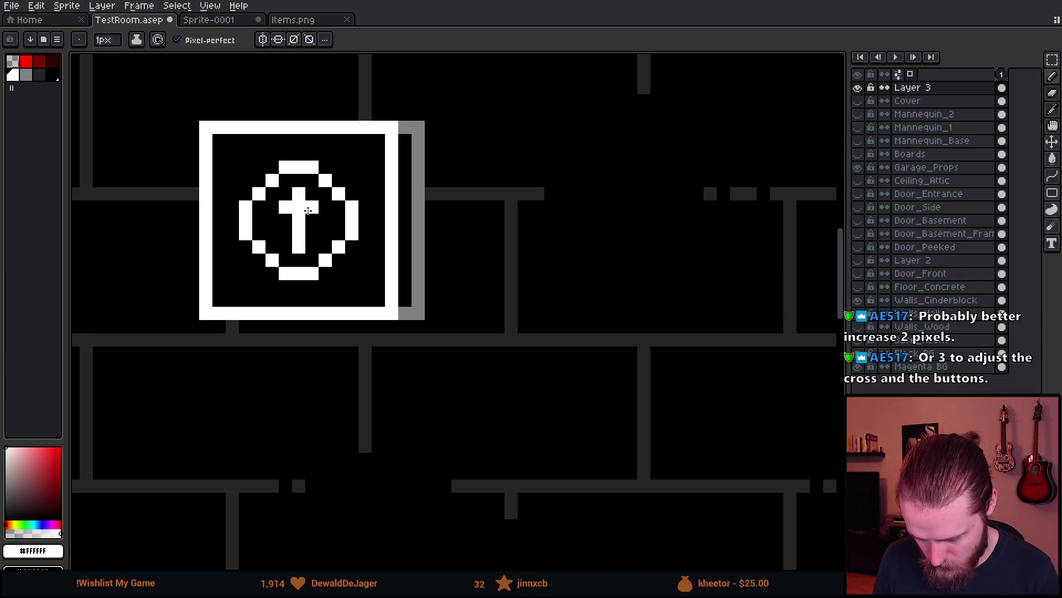
# - Redraw the cross's vertical white stem, undoing the stray side pixels
pyautogui.scroll(-4, 384, 290)
pyautogui.scroll(4, 383, 290)
pyautogui.hotkey('ctrl', 'z')
pyautogui.hotkey('ctrl', 'z')
pyautogui.hotkey('ctrl', 'z')
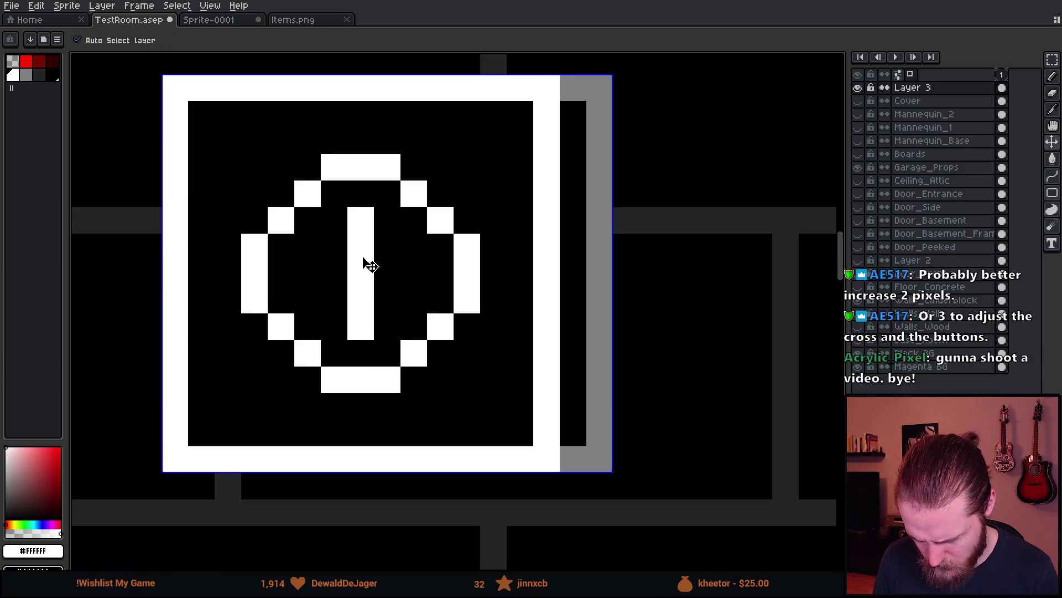
pyautogui.moveTo(360, 245); pyautogui.dragTo(360, 313)
pyautogui.click(334, 274)
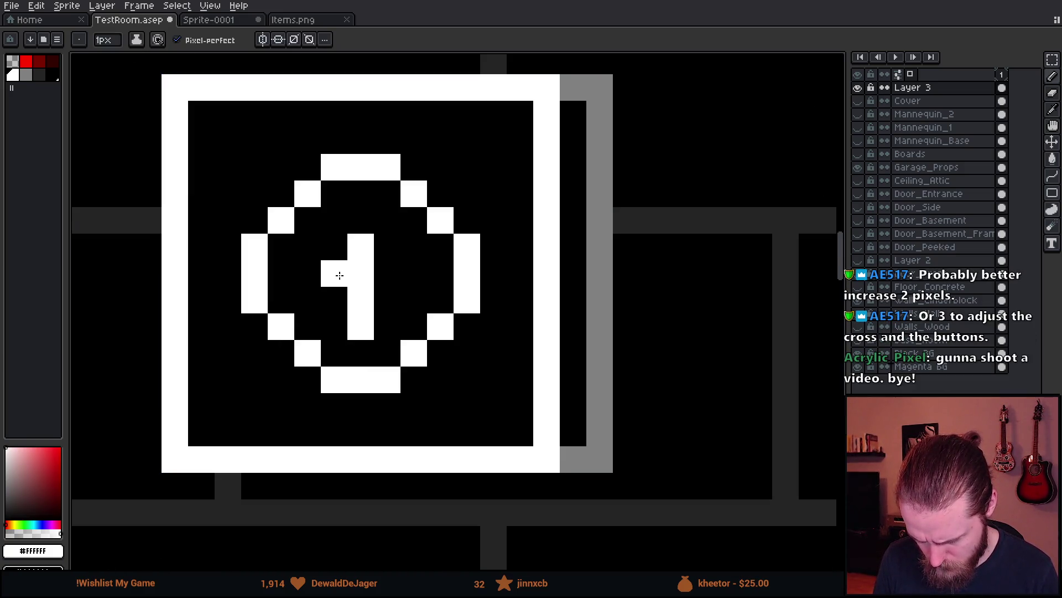
pyautogui.hotkey('ctrl', 'z')
pyautogui.click(334, 274)
pyautogui.hotkey('ctrl', 'z')
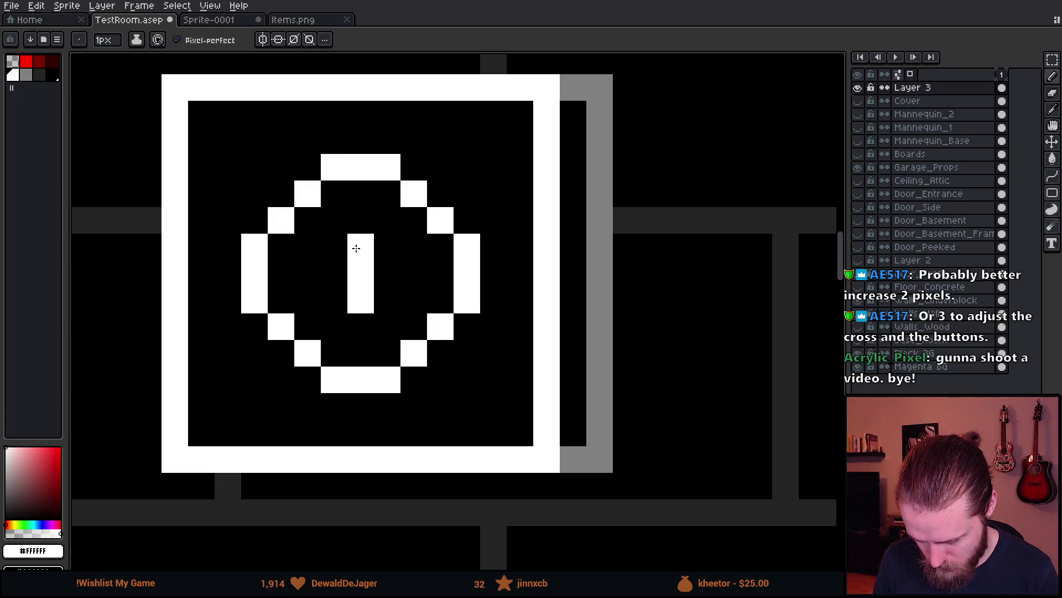
# - Add the cross's left and right arms and a lower pixel, then undo the right-arm pixel
pyautogui.scroll(-7, 412, 273)
pyautogui.scroll(2, 420, 291)
pyautogui.scroll(4, 420, 291)
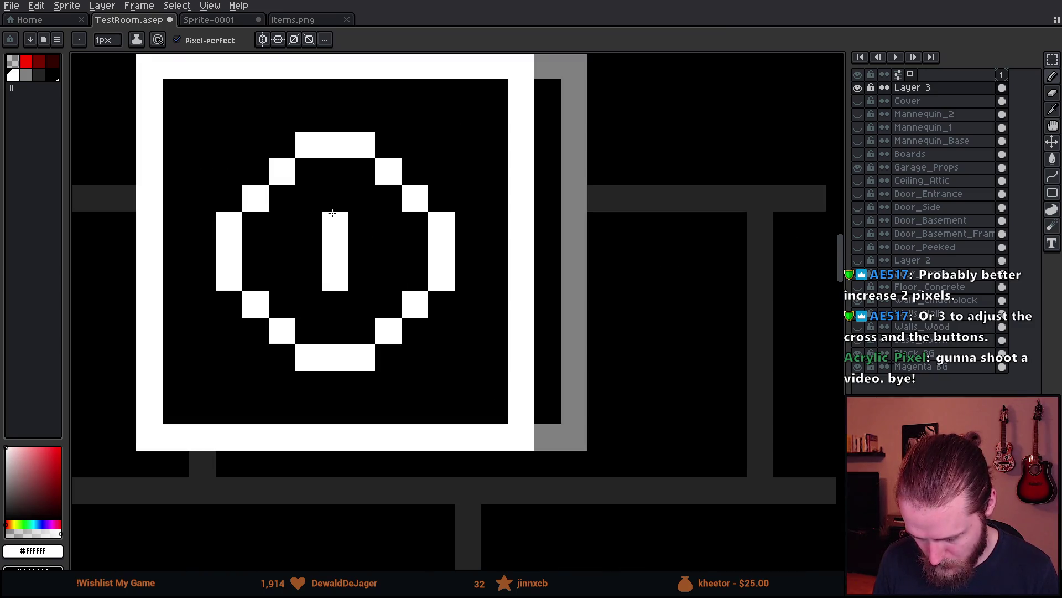
pyautogui.click(314, 258)
pyautogui.click(362, 251)
pyautogui.scroll(-3, 415, 357)
pyautogui.scroll(3, 422, 360)
pyautogui.click(424, 397)
pyautogui.scroll(-4, 502, 389)
pyautogui.scroll(1, 371, 334)
pyautogui.scroll(-1, 386, 340)
pyautogui.scroll(2, 386, 340)
pyautogui.press('ctrl')
pyautogui.hotkey('ctrl', 'z')
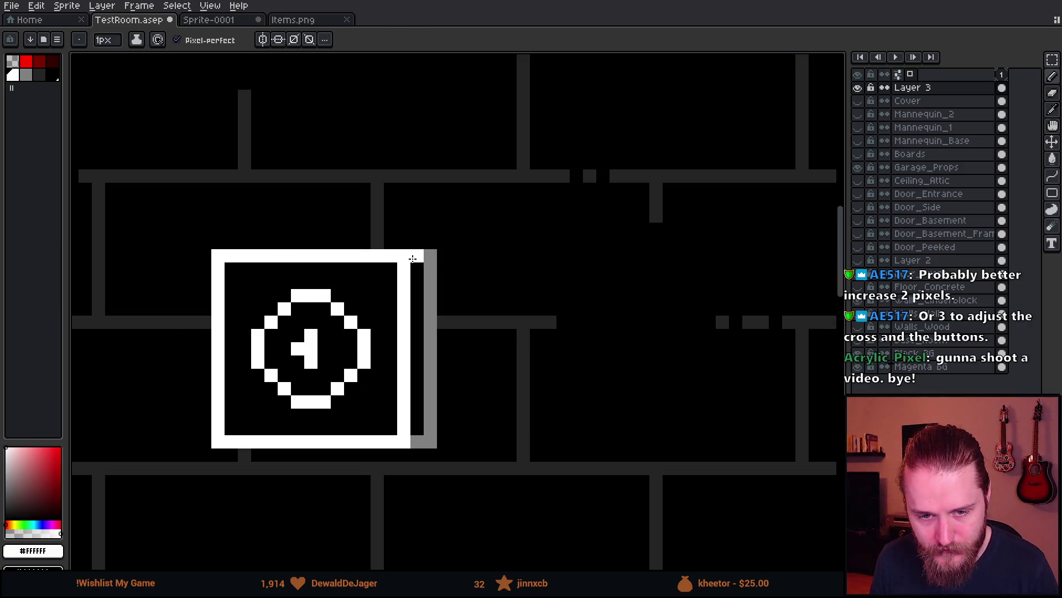
# - Zoom out and pan to see the whole room
pyautogui.scroll(-2, 404, 255)
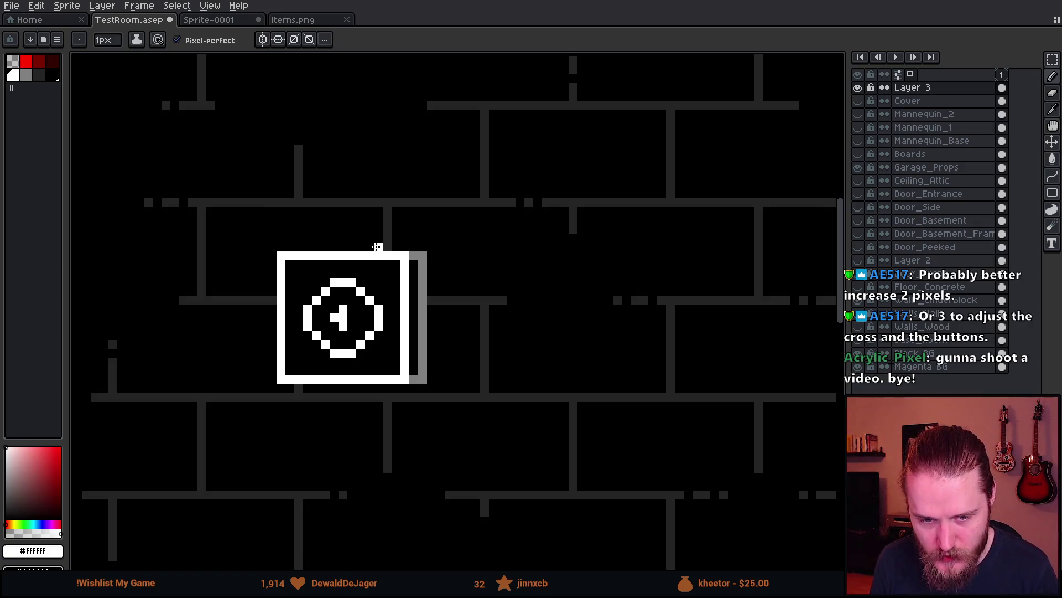
pyautogui.scroll(-1, 381, 251)
pyautogui.scroll(-1, 380, 251)
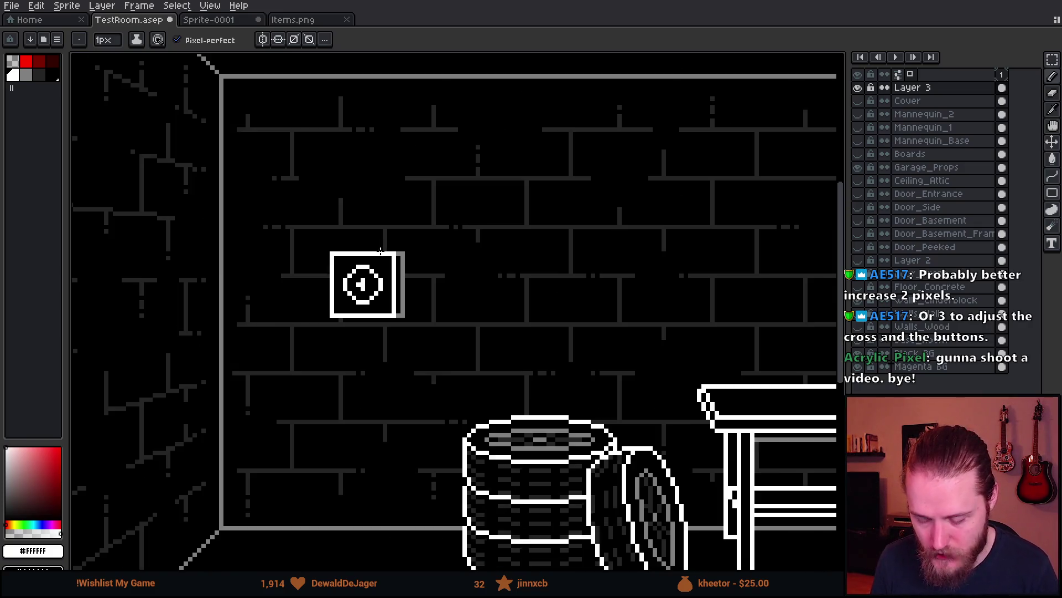
pyautogui.scroll(-2, 381, 250)
pyautogui.scroll(3, 389, 275)
pyautogui.scroll(-1, 352, 239)
pyautogui.scroll(-3, 352, 240)
pyautogui.scroll(3, 407, 265)
pyautogui.scroll(-1, 403, 260)
pyautogui.moveTo(468, 308); pyautogui.dragTo(454, 313)
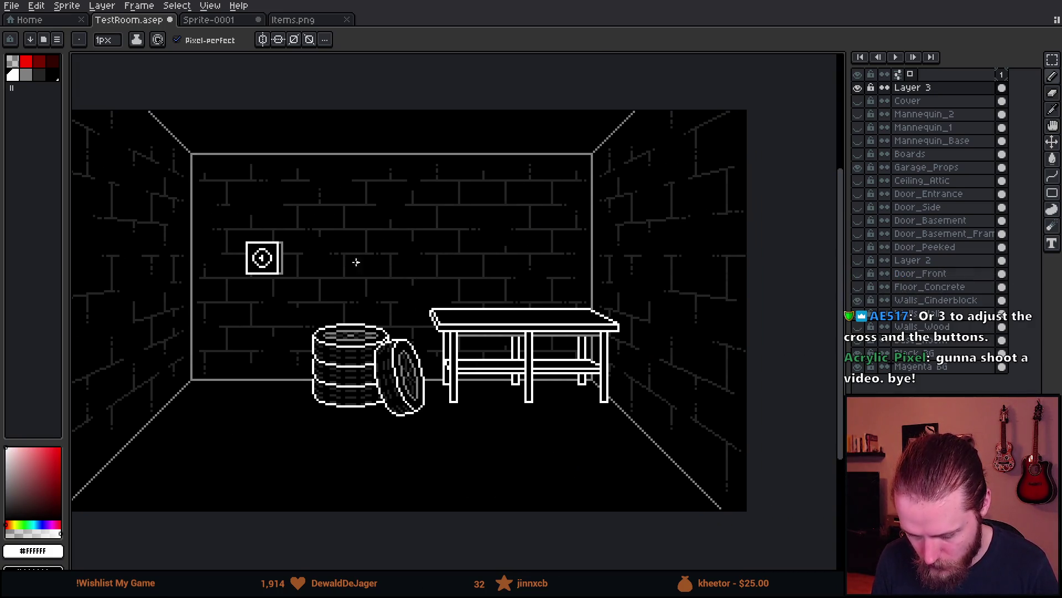
pyautogui.scroll(5, 236, 239)
# - Undo the icon edits back to the empty white square
pyautogui.moveTo(368, 226); pyautogui.dragTo(368, 206)
pyautogui.hotkey('ctrl', 'z')
pyautogui.scroll(-3, 367, 207)
pyautogui.hotkey('ctrl', 'z')
pyautogui.hotkey('ctrl', 'z')
pyautogui.hotkey('ctrl', 'z')
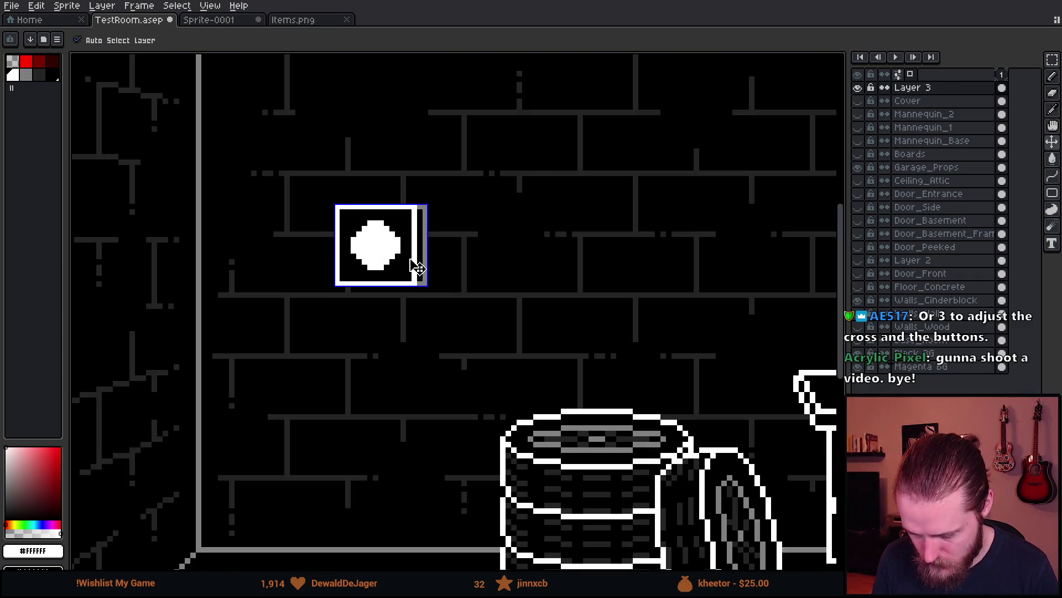
pyautogui.press('m')
pyautogui.hotkey('ctrl', 'z')
pyautogui.hotkey('ctrl', 'z')
pyautogui.hotkey('ctrl', 'z')
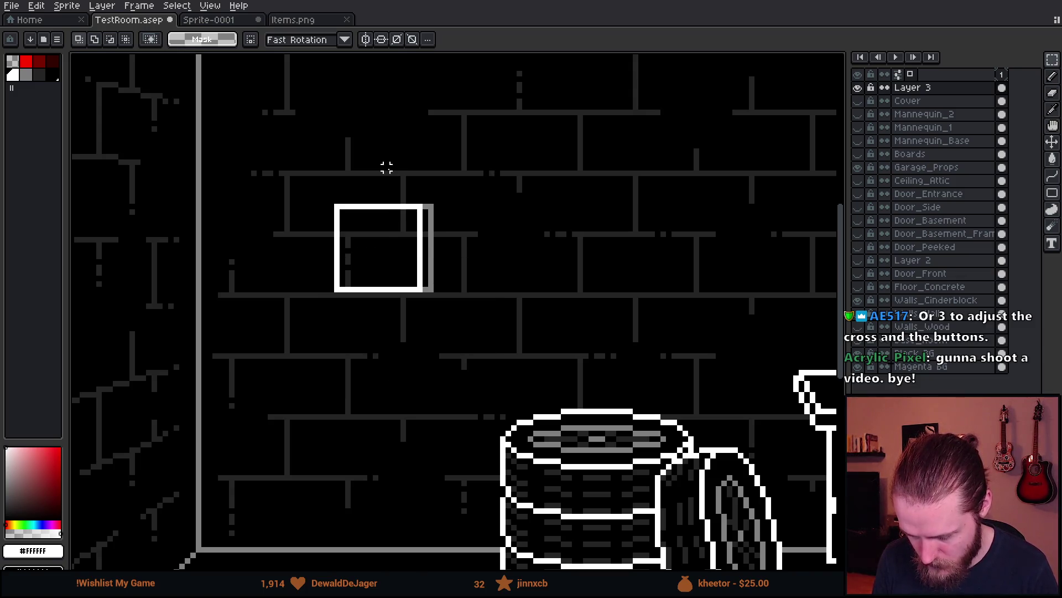
# - Shift the box's right edge one pixel right and its bottom half one pixel down
pyautogui.moveTo(386, 167); pyautogui.dragTo(528, 392)
pyautogui.moveTo(481, 320); pyautogui.dragTo(490, 323)
pyautogui.moveTo(279, 252); pyautogui.dragTo(550, 432)
pyautogui.press('Down')
pyautogui.press('Return')
# - Check the Sprite-0001 emblem for reference, then return to TestRoom.asep
pyautogui.scroll(-4, 586, 250)
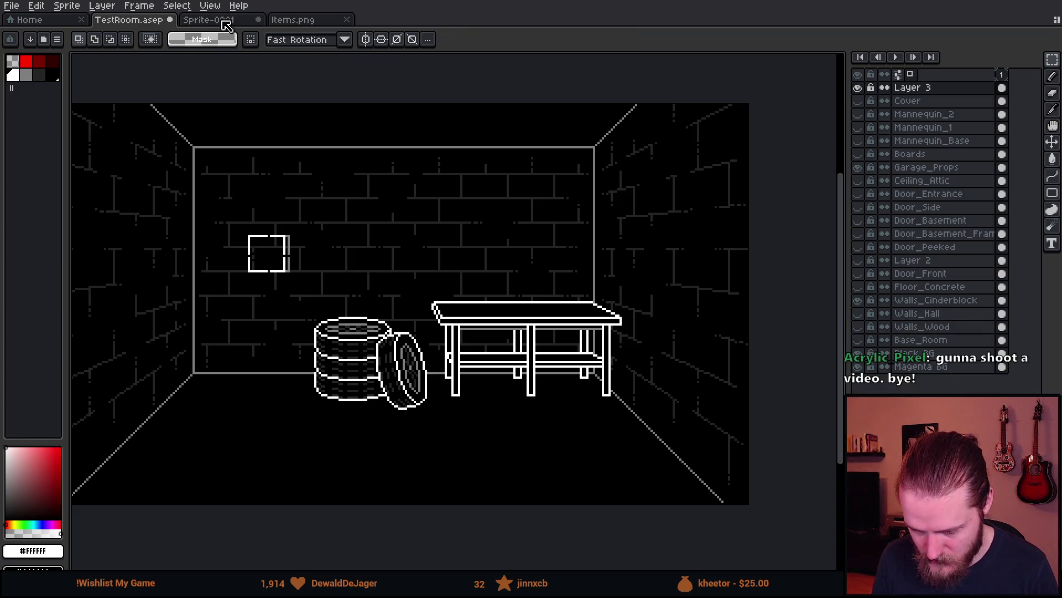
pyautogui.click(223, 21)
pyautogui.scroll(-3, 315, 251)
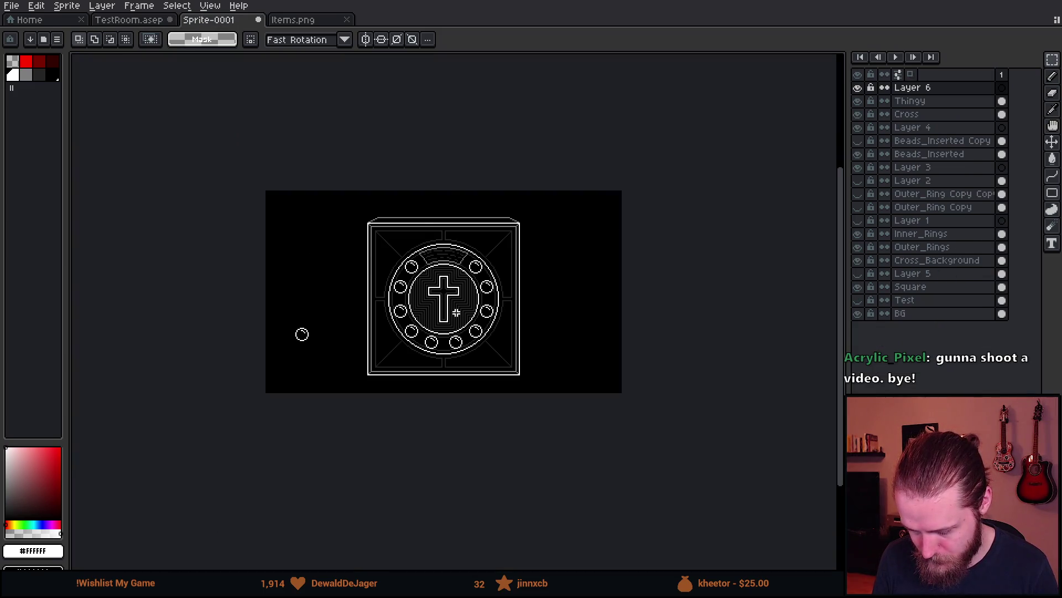
pyautogui.scroll(1, 456, 312)
pyautogui.click(136, 22)
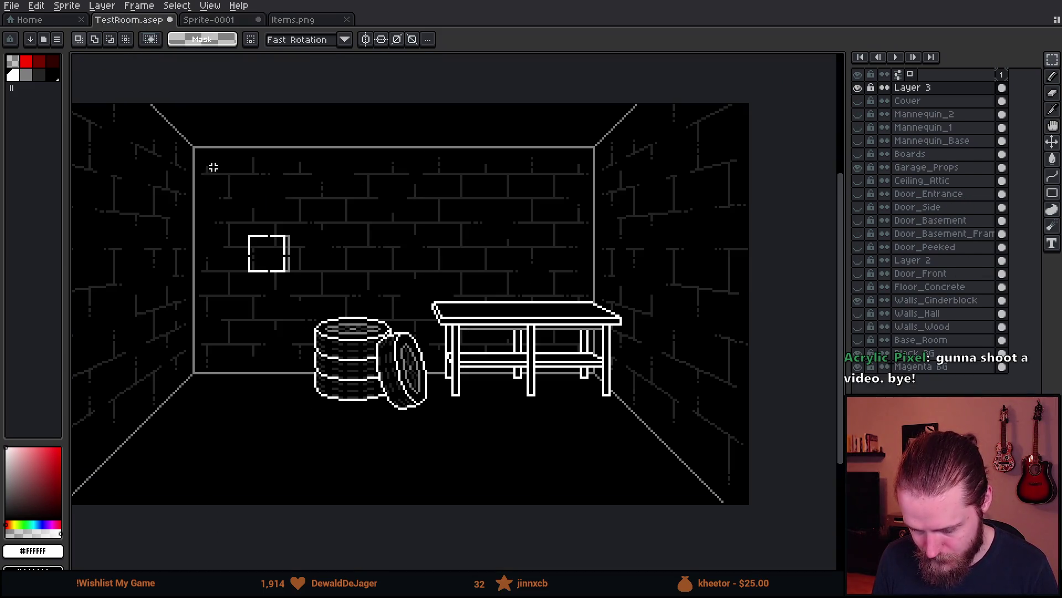
pyautogui.scroll(5, 266, 244)
# - Close the gaps in the box's right and bottom walls and fill its inside black
pyautogui.press('i')
pyautogui.press('b')
pyautogui.click(437, 319)
pyautogui.keyDown('alt'); pyautogui.click(468, 330); pyautogui.keyUp('alt')
pyautogui.keyDown('alt'); pyautogui.click(357, 412); pyautogui.keyUp('alt')
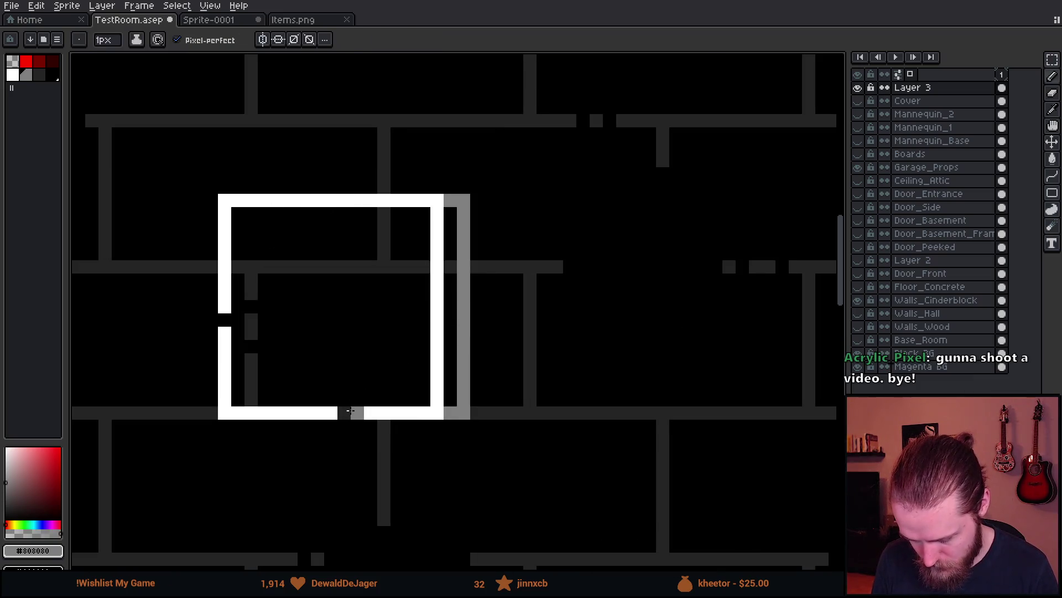
pyautogui.click(344, 413)
pyautogui.keyDown('alt'); pyautogui.click(318, 304); pyautogui.keyUp('alt')
pyautogui.press('g')
pyautogui.click(402, 312)
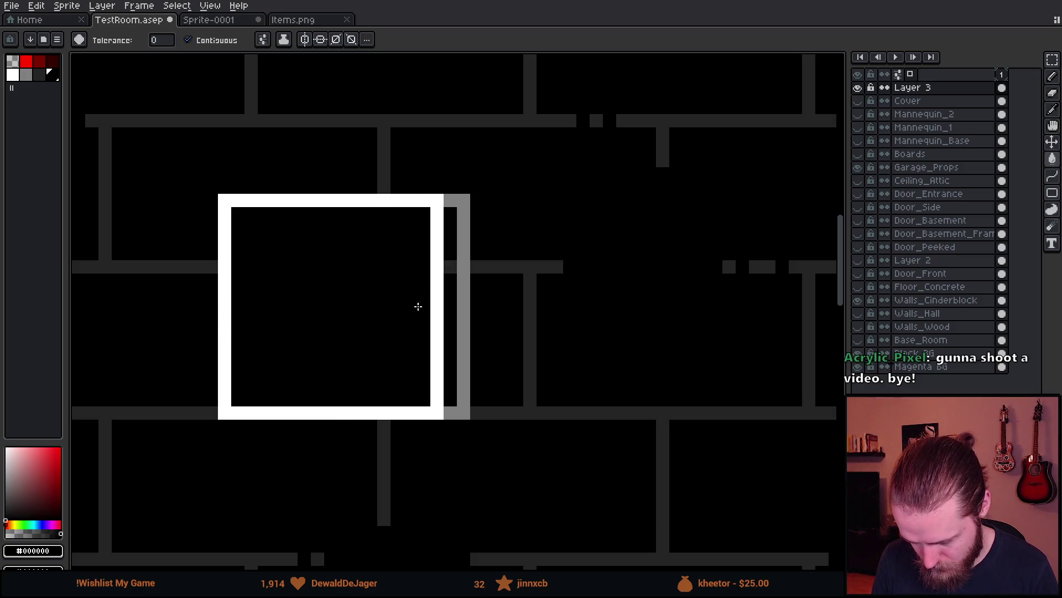
# - Stamp a round white circle in the box centre and hollow it into an even ring
pyautogui.keyDown('alt'); pyautogui.click(398, 194); pyautogui.keyUp('alt')
pyautogui.press('b')
pyautogui.scroll(11, 339, 294)
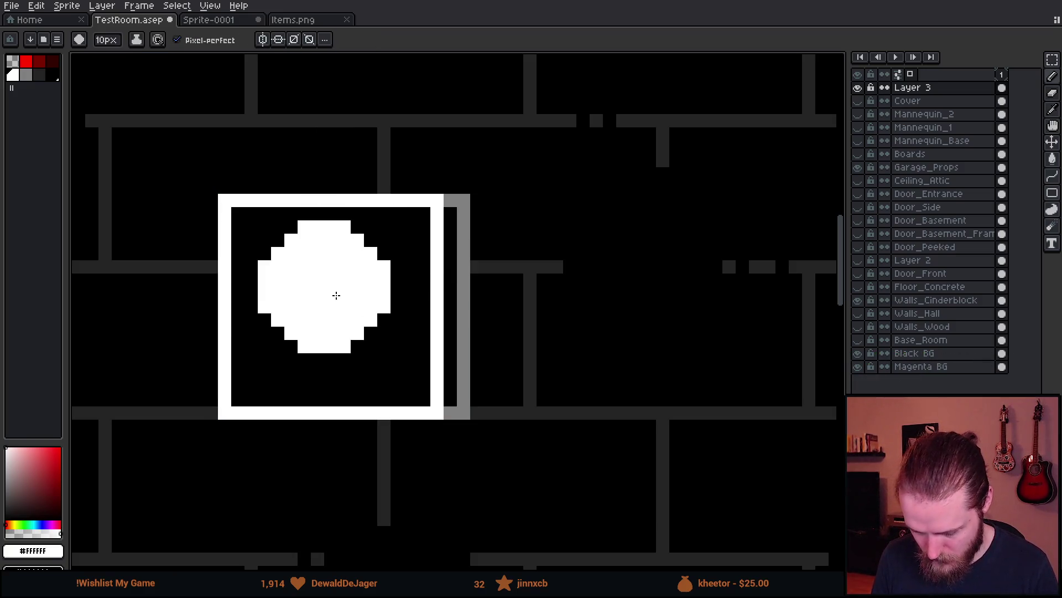
pyautogui.scroll(-1, 332, 313)
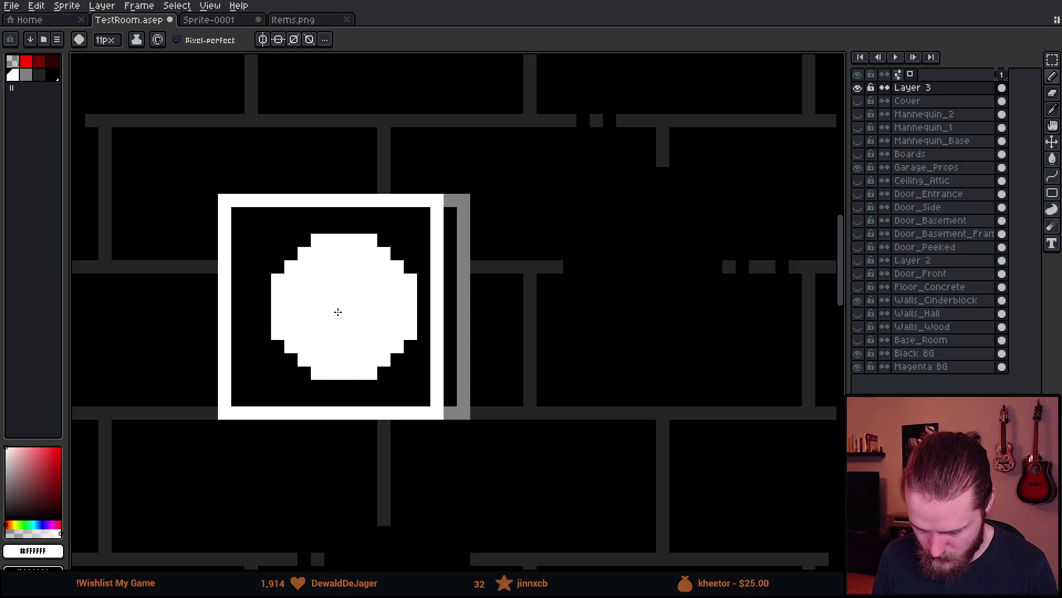
pyautogui.click(331, 312)
pyautogui.keyDown('alt'); pyautogui.click(405, 242); pyautogui.keyUp('alt')
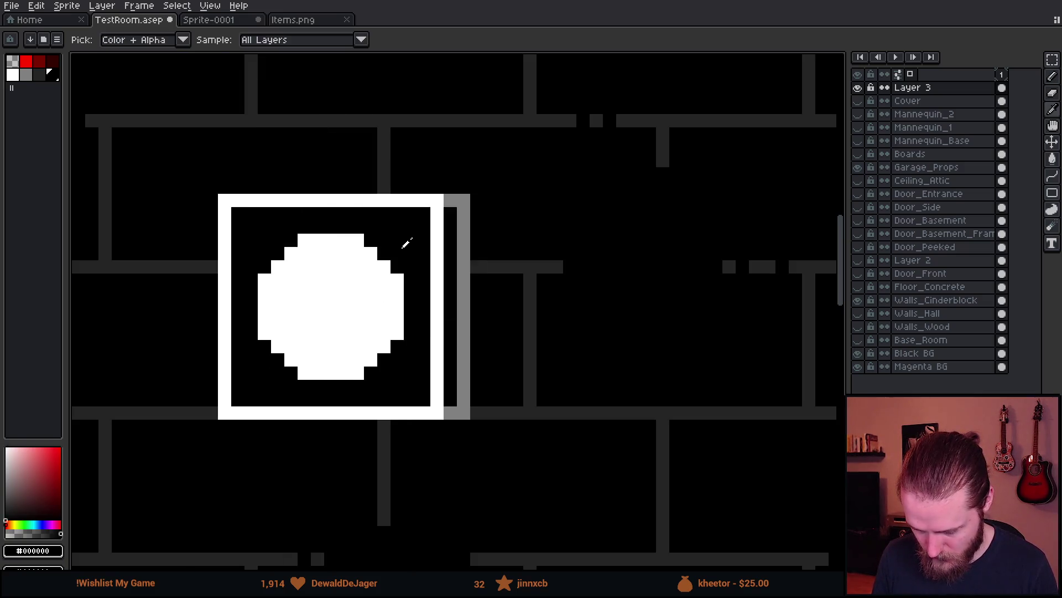
pyautogui.scroll(-2, 337, 308)
pyautogui.scroll(1, 335, 315)
pyautogui.scroll(-2, 334, 313)
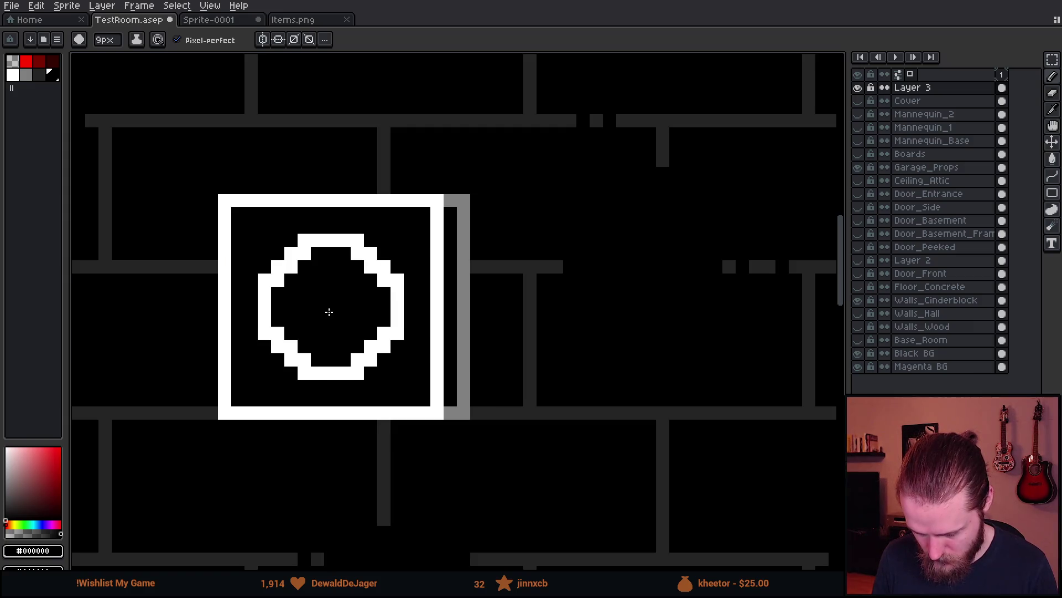
pyautogui.moveTo(342, 312); pyautogui.dragTo(335, 325)
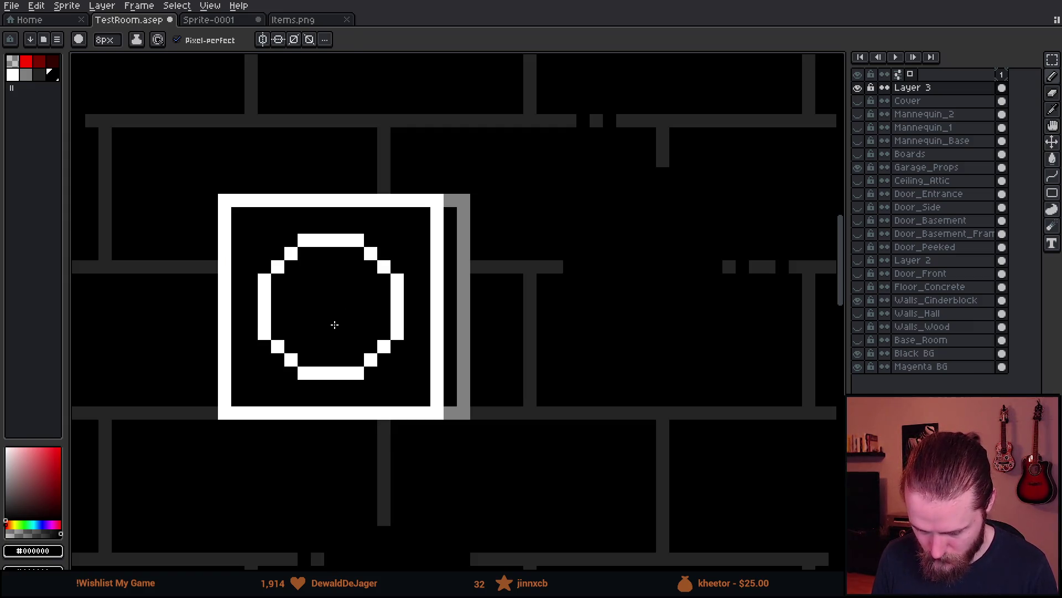
# - Draw a 1px white vertical line inside the ring and switch to Items.png
pyautogui.keyDown('alt'); pyautogui.click(404, 304); pyautogui.keyUp('alt')
pyautogui.press('b')
pyautogui.scroll(1, 316, 291)
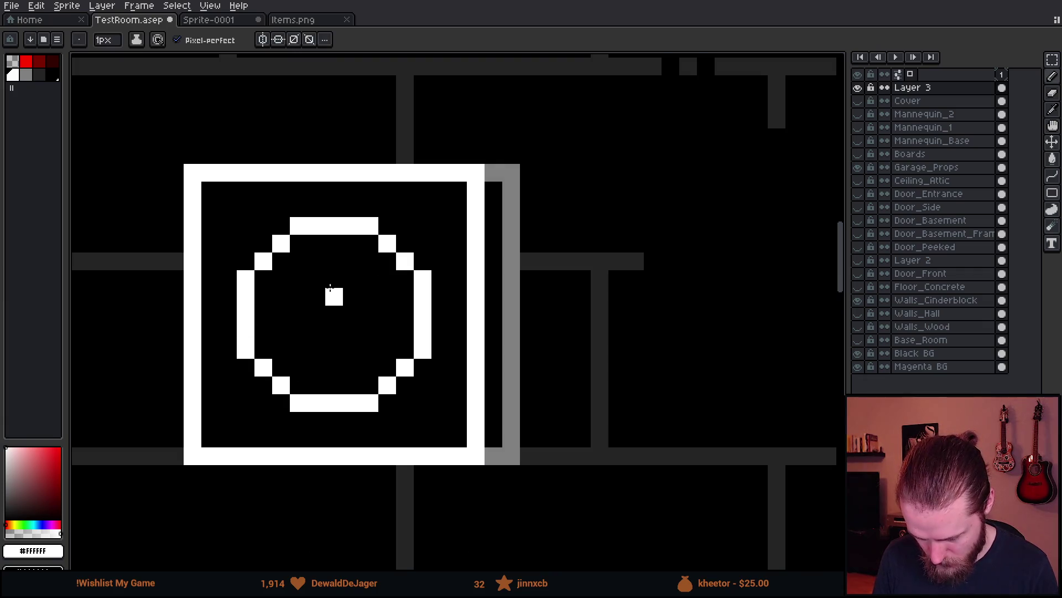
pyautogui.moveTo(335, 279)
pyautogui.mouseDown()
pyautogui.moveTo(339, 329)
pyautogui.moveTo(353, 300)
pyautogui.mouseUp()
pyautogui.scroll(-5, 387, 332)
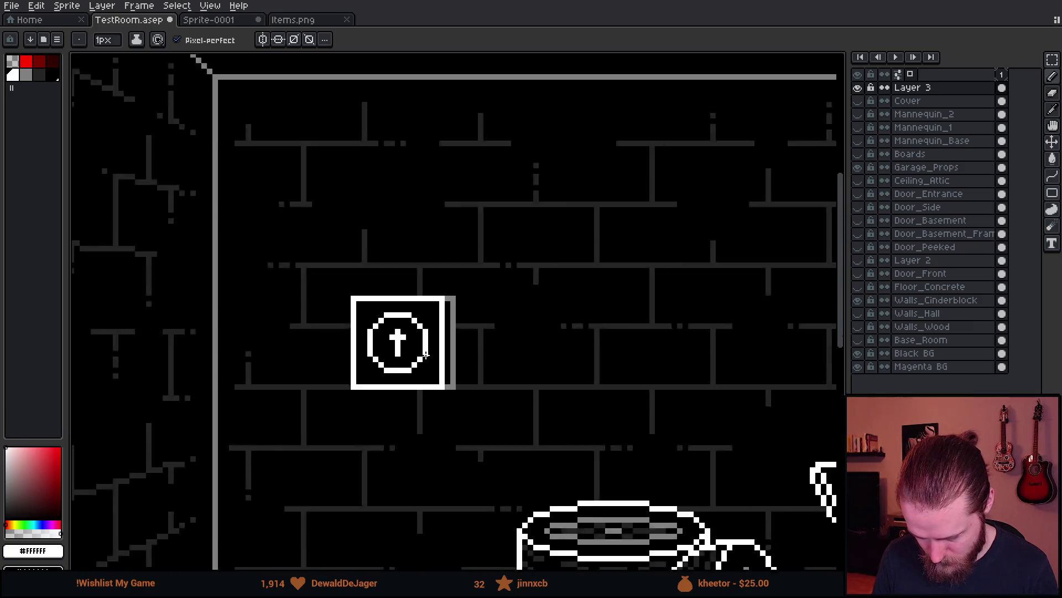
pyautogui.click(310, 22)
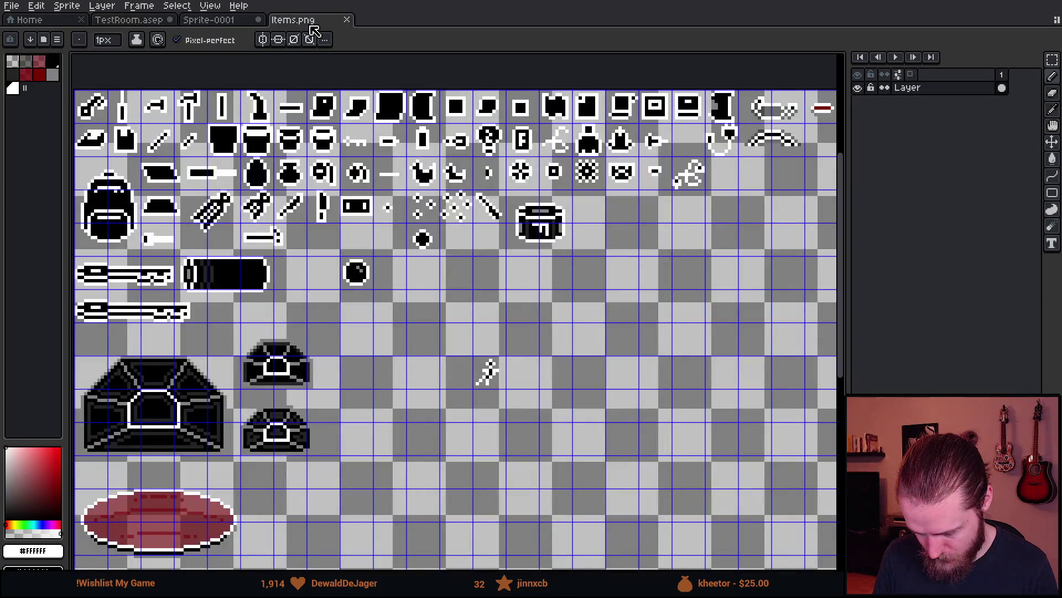
# - Add a pixel beside the cross stem and paint a grey band along the ring's inner edge
pyautogui.click(228, 21)
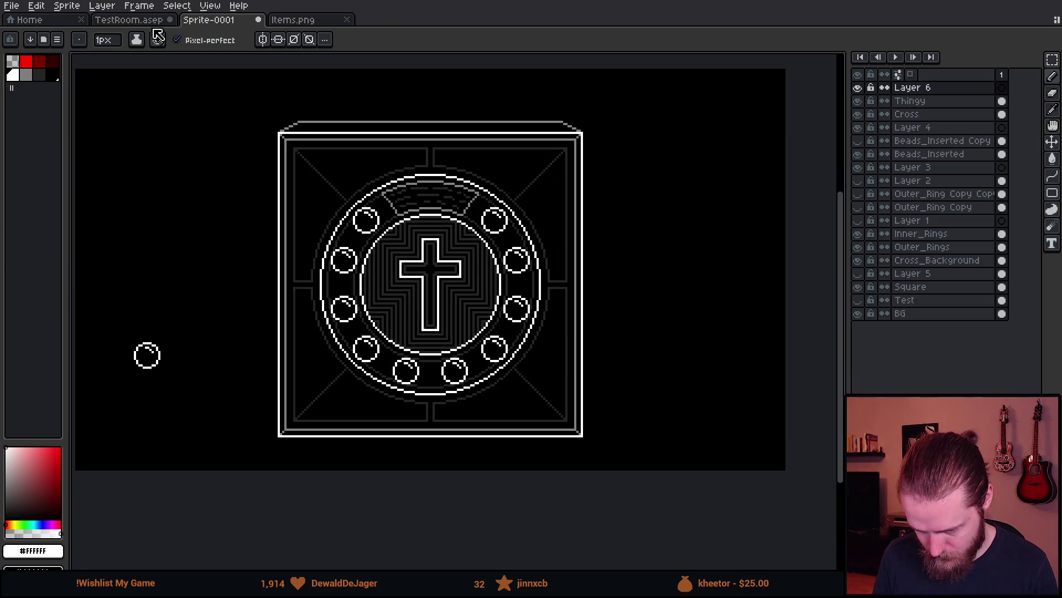
pyautogui.click(128, 20)
pyautogui.scroll(3, 447, 398)
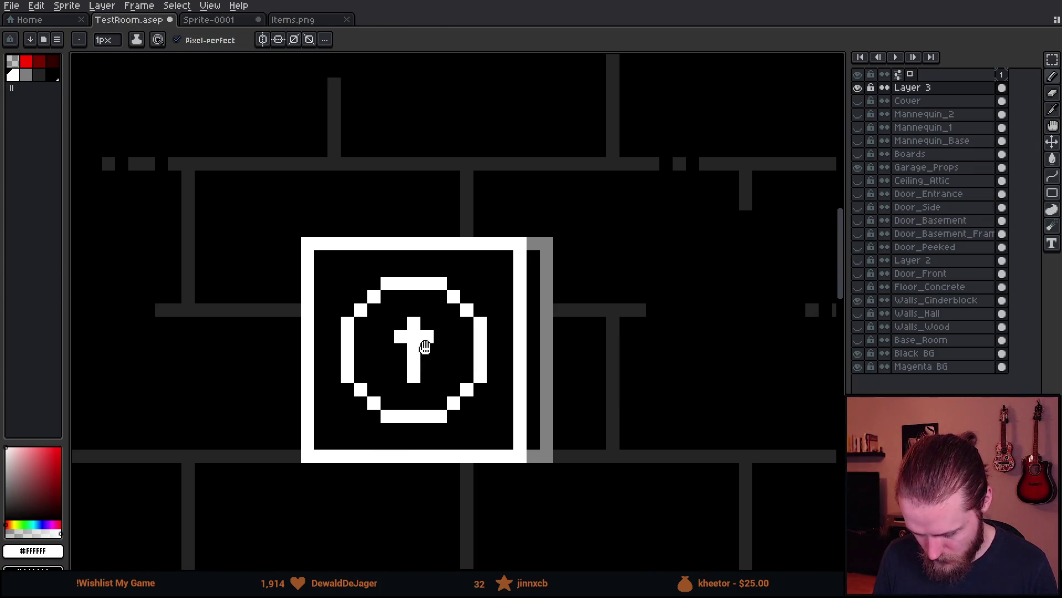
pyautogui.scroll(4, 420, 437)
pyautogui.click(427, 367)
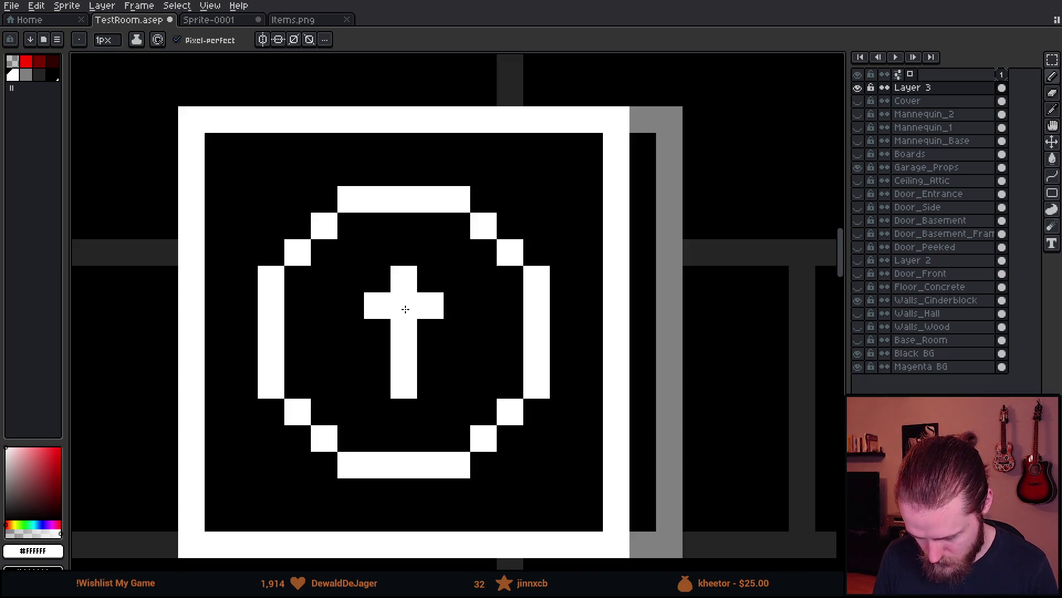
pyautogui.scroll(-4, 404, 354)
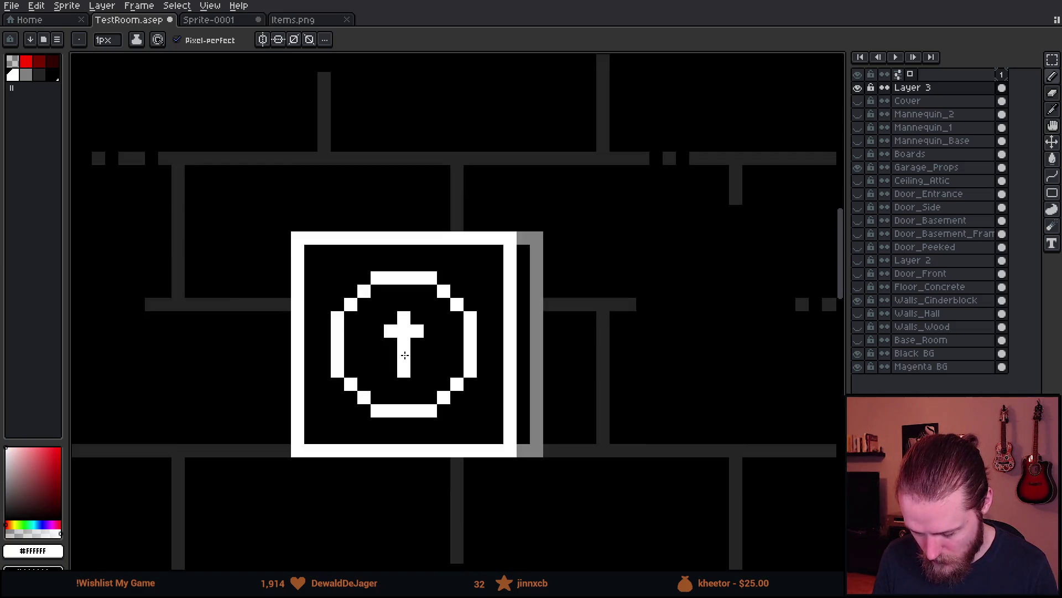
pyautogui.scroll(5, 405, 355)
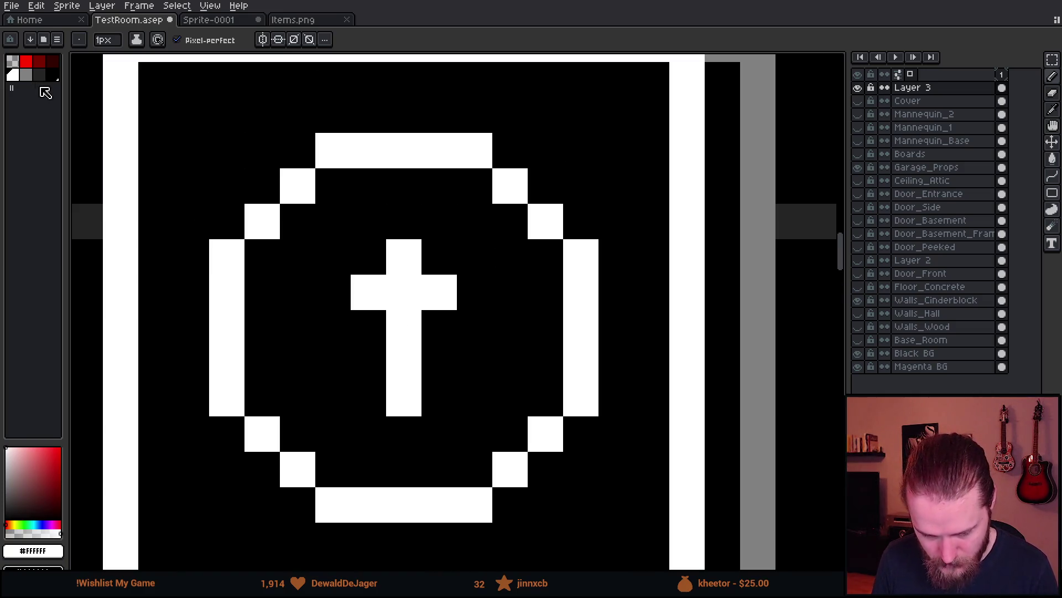
pyautogui.click(26, 74)
pyautogui.click(297, 257)
pyautogui.moveTo(338, 226)
pyautogui.mouseDown()
pyautogui.moveTo(476, 225)
pyautogui.moveTo(545, 292)
pyautogui.moveTo(520, 383)
pyautogui.moveTo(485, 435)
pyautogui.moveTo(374, 442)
pyautogui.moveTo(303, 421)
pyautogui.moveTo(294, 283)
pyautogui.mouseUp()
pyautogui.scroll(-10, 294, 283)
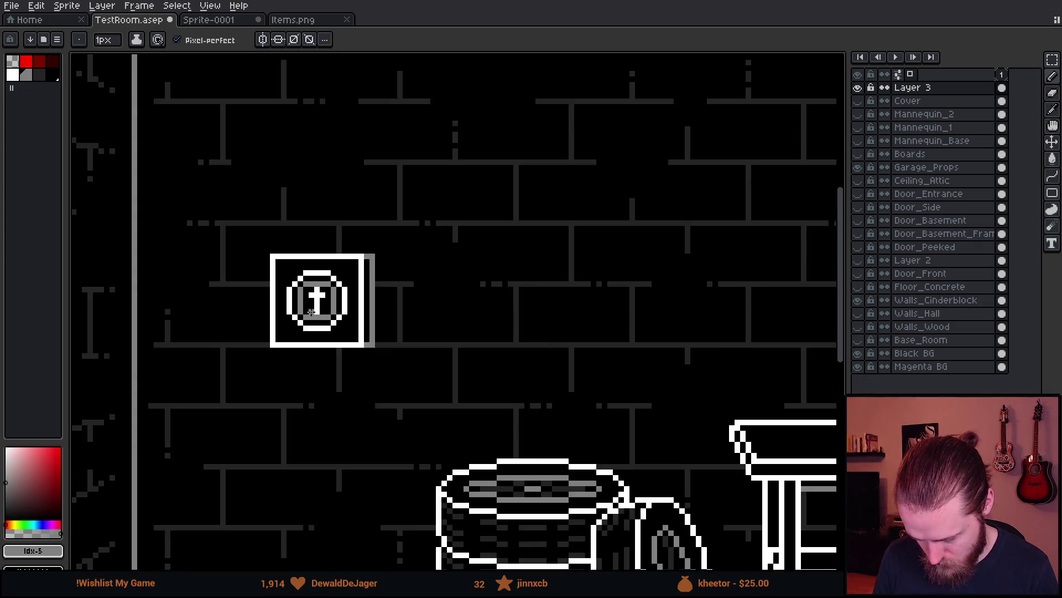
pyautogui.scroll(6, 325, 337)
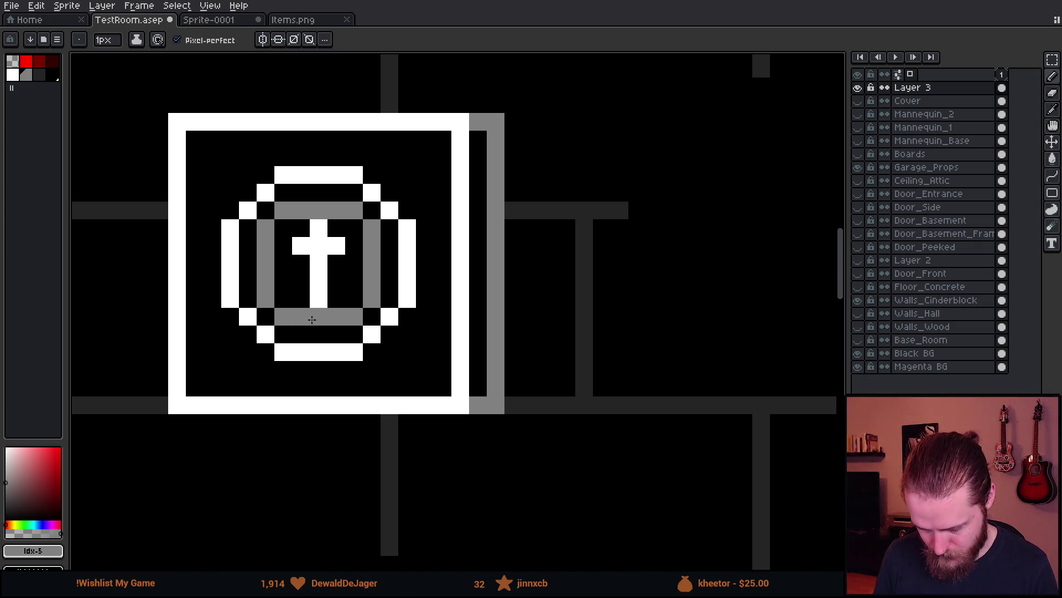
# - Bucket-fill the inner band a darker grey and the cross mid grey
pyautogui.click(40, 81)
pyautogui.press('g')
pyautogui.click(265, 246)
pyautogui.scroll(-4, 316, 303)
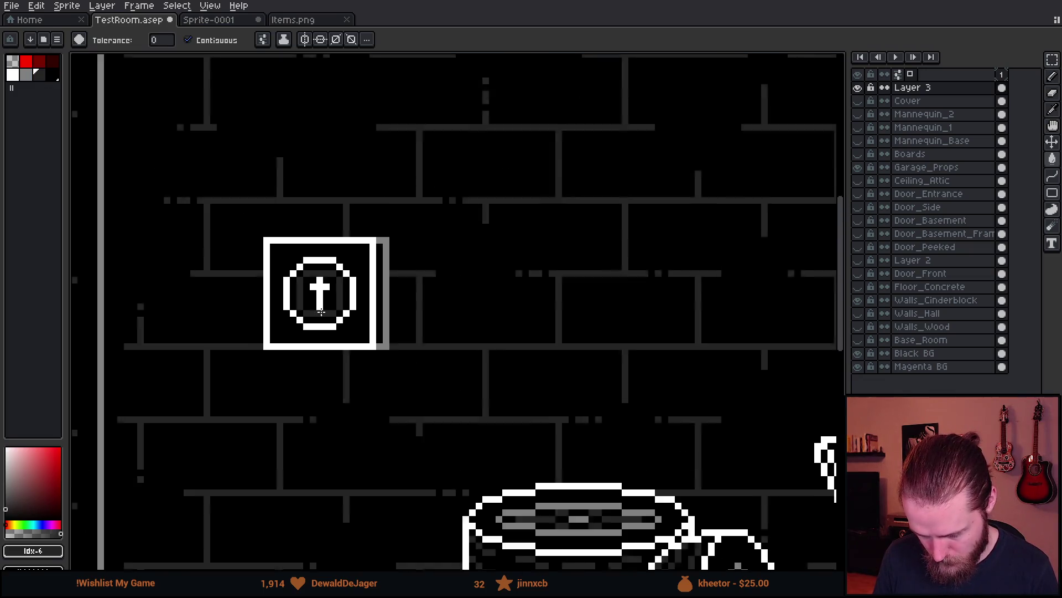
pyautogui.scroll(3, 315, 303)
pyautogui.click(26, 75)
pyautogui.click(352, 256)
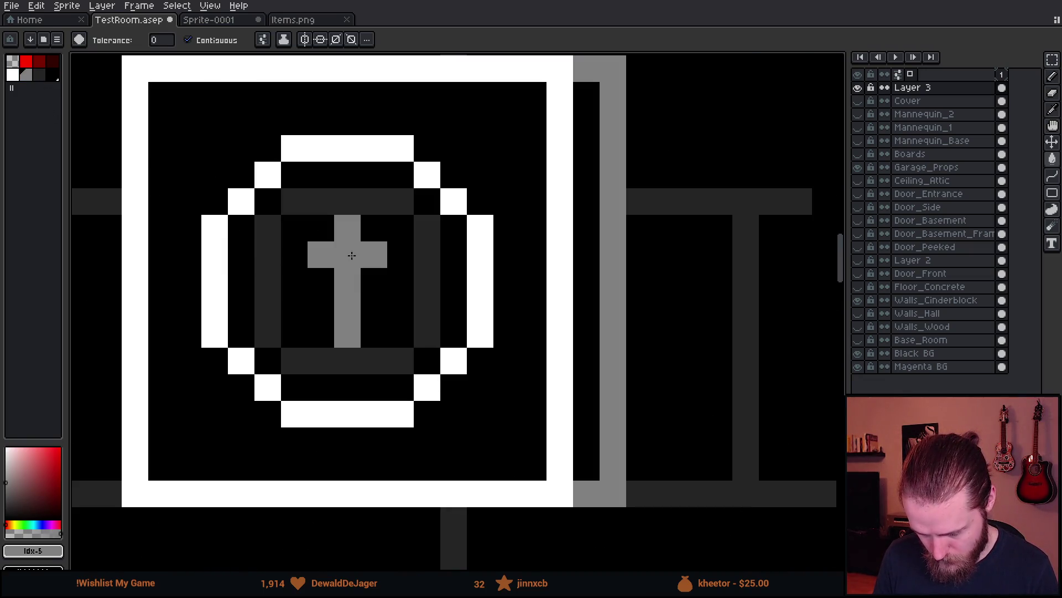
pyautogui.scroll(-4, 369, 290)
pyautogui.scroll(-3, 394, 166)
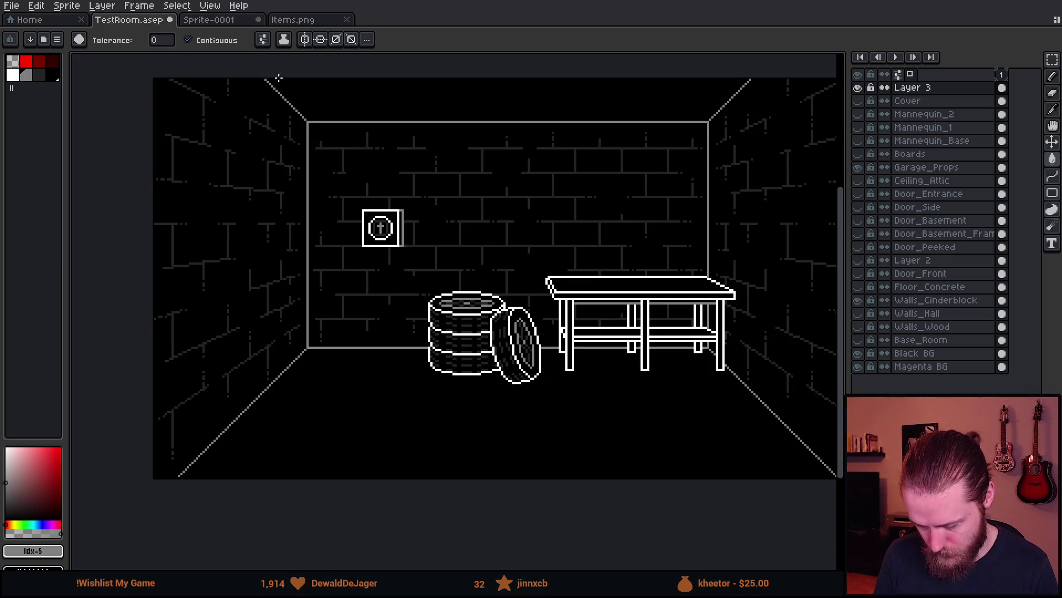
pyautogui.scroll(5, 360, 201)
# - Draw the top-left L-shaped corner bracket with the Pencil in #242424
pyautogui.press('b')
pyautogui.keyDown('alt'); pyautogui.click(450, 261); pyautogui.keyUp('alt')
pyautogui.click(311, 172)
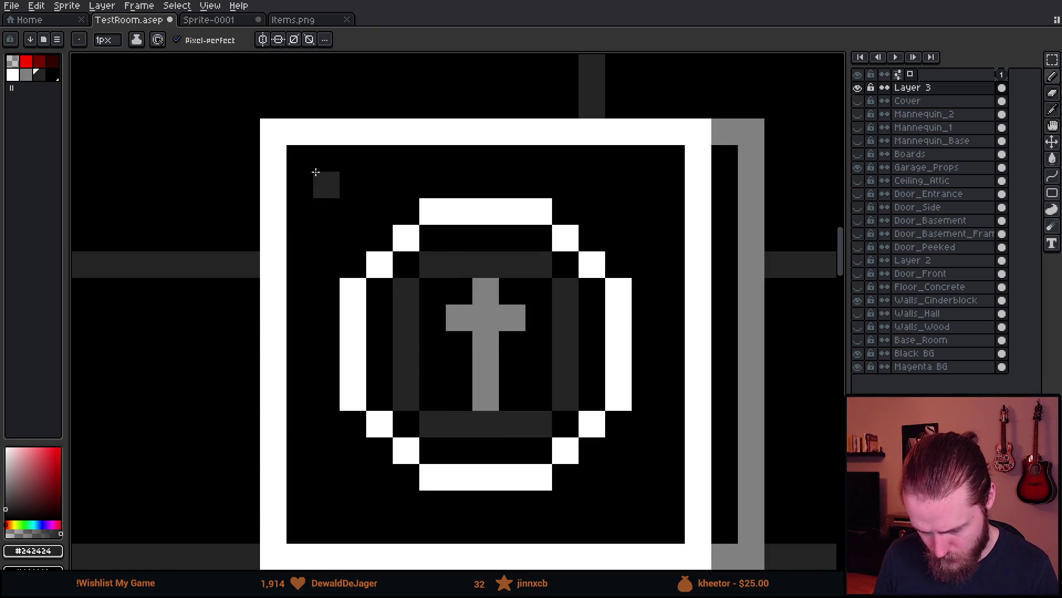
pyautogui.moveTo(326, 173); pyautogui.dragTo(324, 239)
pyautogui.click(354, 220)
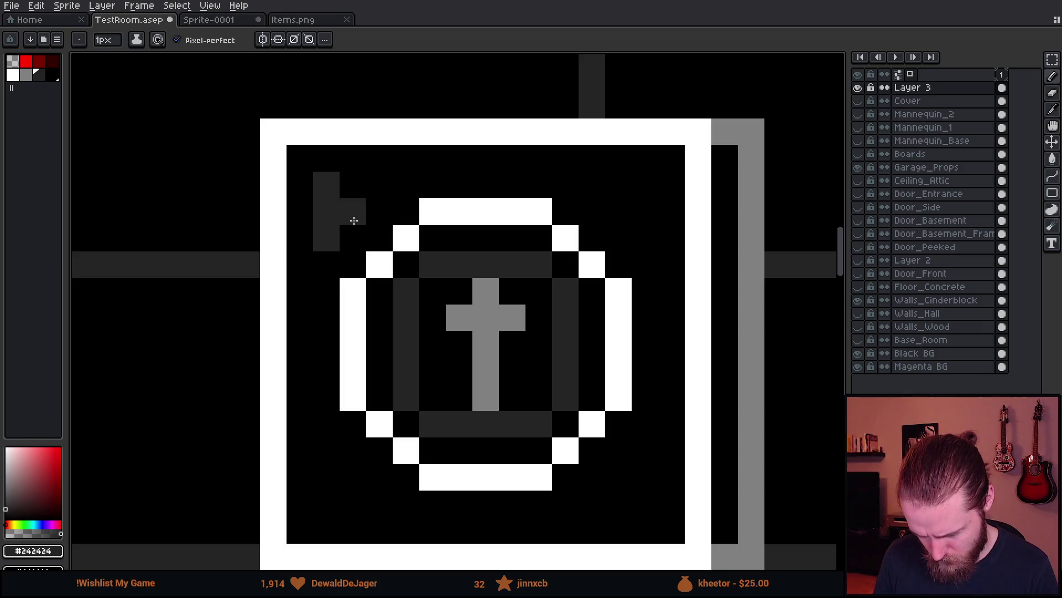
pyautogui.hotkey('ctrl', 'z')
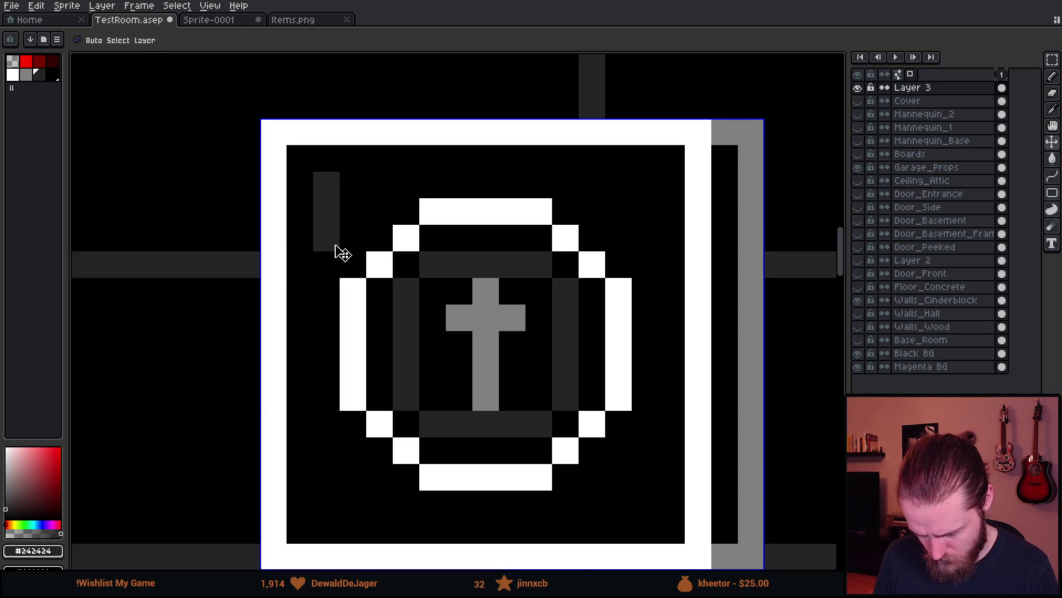
pyautogui.click(360, 205)
pyautogui.click(380, 185)
pyautogui.click(352, 186)
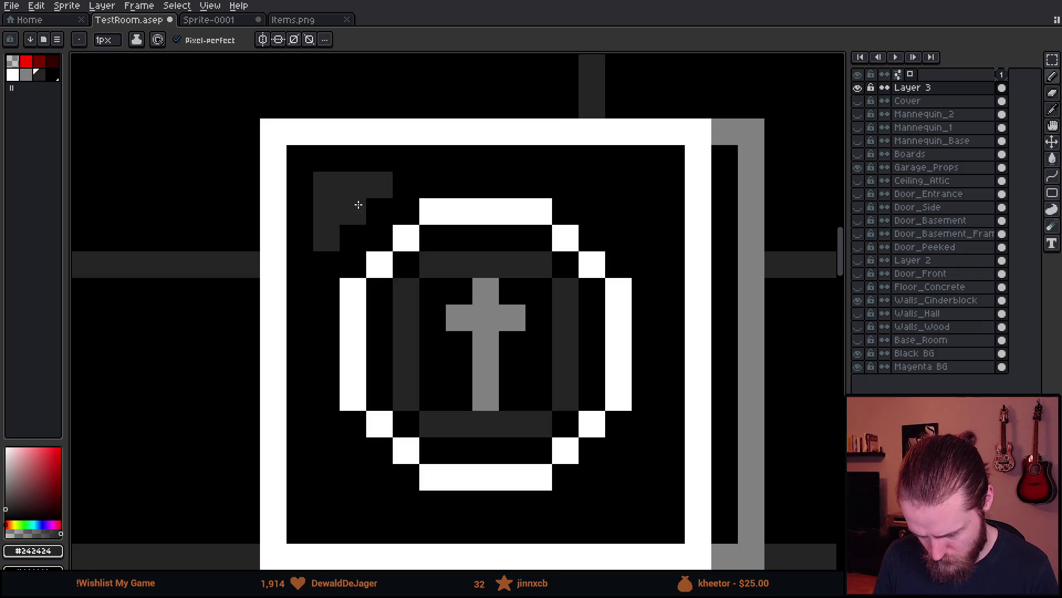
pyautogui.scroll(-5, 370, 221)
pyautogui.scroll(5, 413, 255)
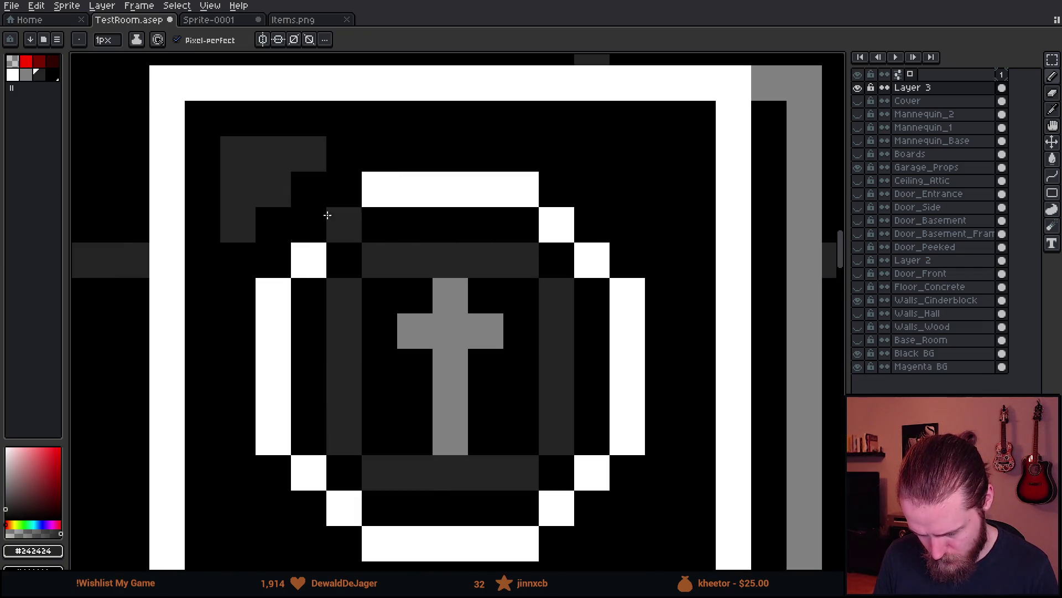
# - Draw matching dark L-brackets in the top-right and both bottom corners
pyautogui.click(588, 152)
pyautogui.moveTo(625, 153)
pyautogui.mouseDown()
pyautogui.moveTo(656, 153)
pyautogui.moveTo(662, 221)
pyautogui.moveTo(622, 199)
pyautogui.mouseUp()
pyautogui.scroll(-3, 625, 276)
pyautogui.click(631, 367)
pyautogui.moveTo(631, 367)
pyautogui.mouseDown()
pyautogui.moveTo(636, 434)
pyautogui.moveTo(579, 443)
pyautogui.moveTo(612, 424)
pyautogui.mouseUp()
pyautogui.moveTo(207, 411); pyautogui.dragTo(232, 455)
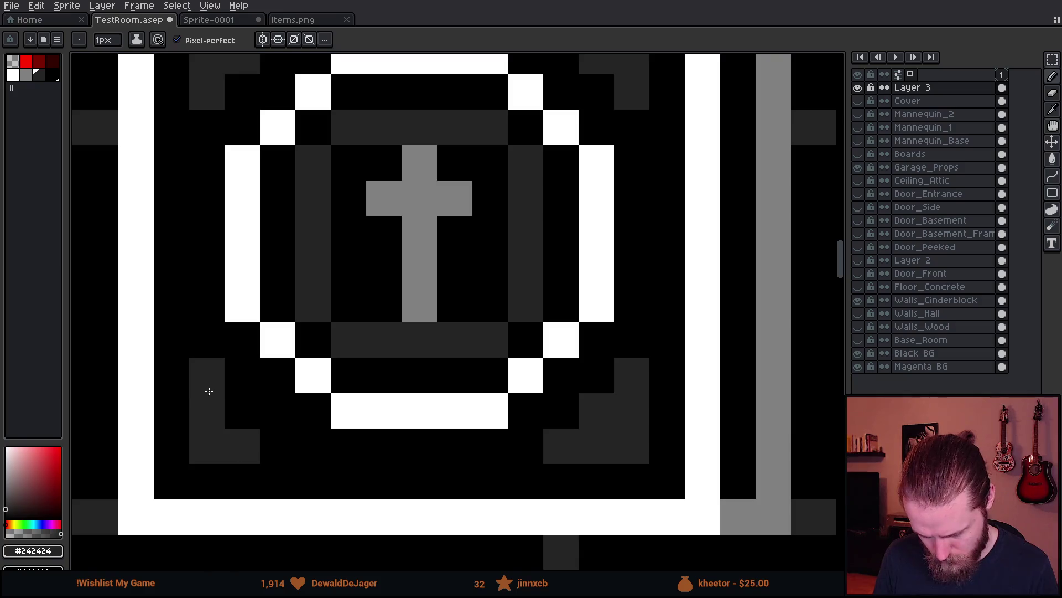
pyautogui.scroll(-5, 388, 429)
pyautogui.scroll(-3, 440, 431)
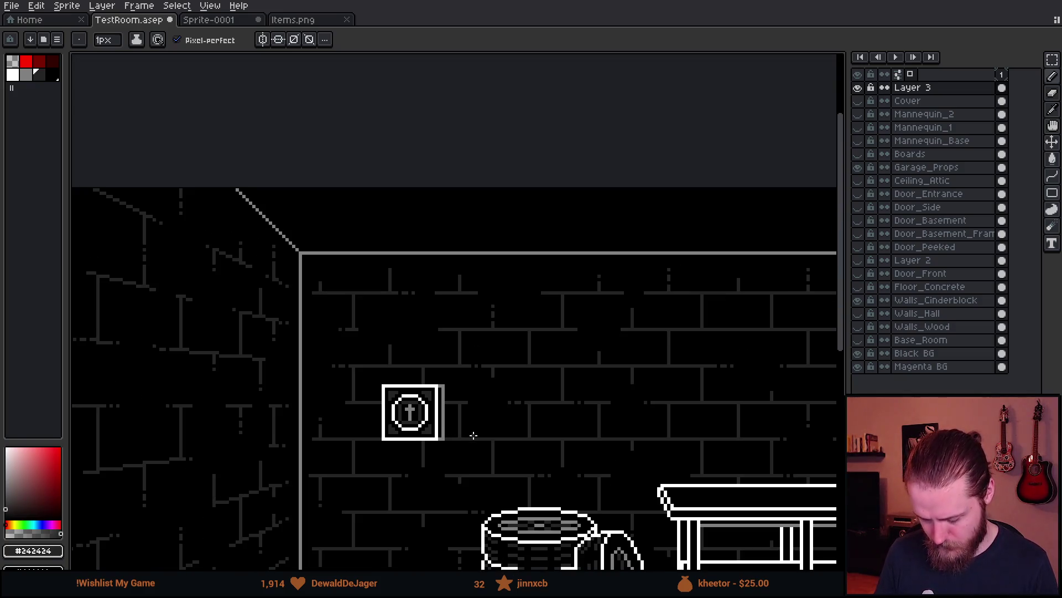
# - Fill the icon's white ring with grey using the Paint Bucket
pyautogui.click(286, 21)
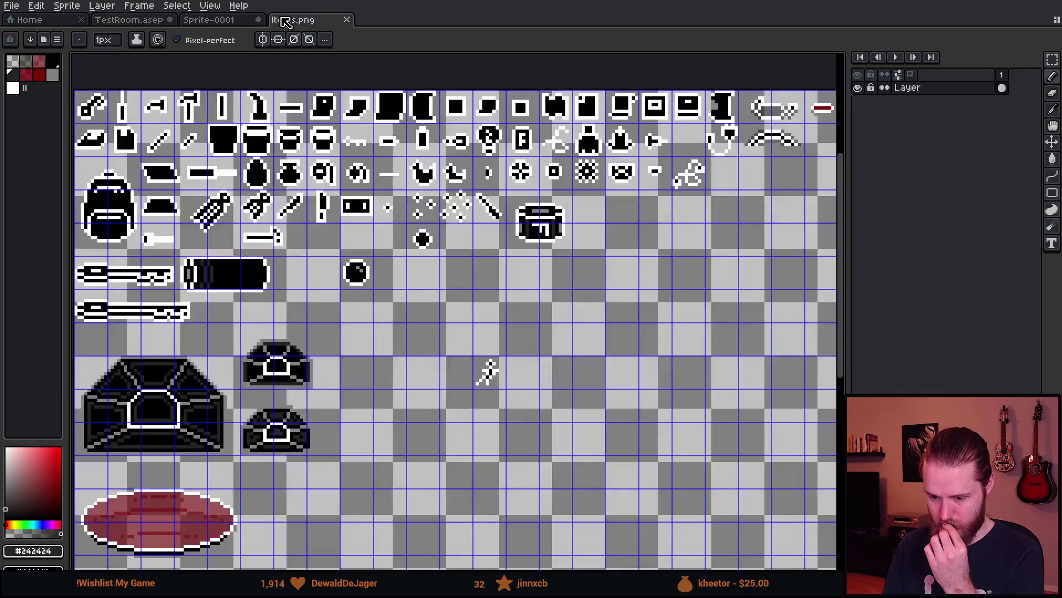
pyautogui.click(242, 22)
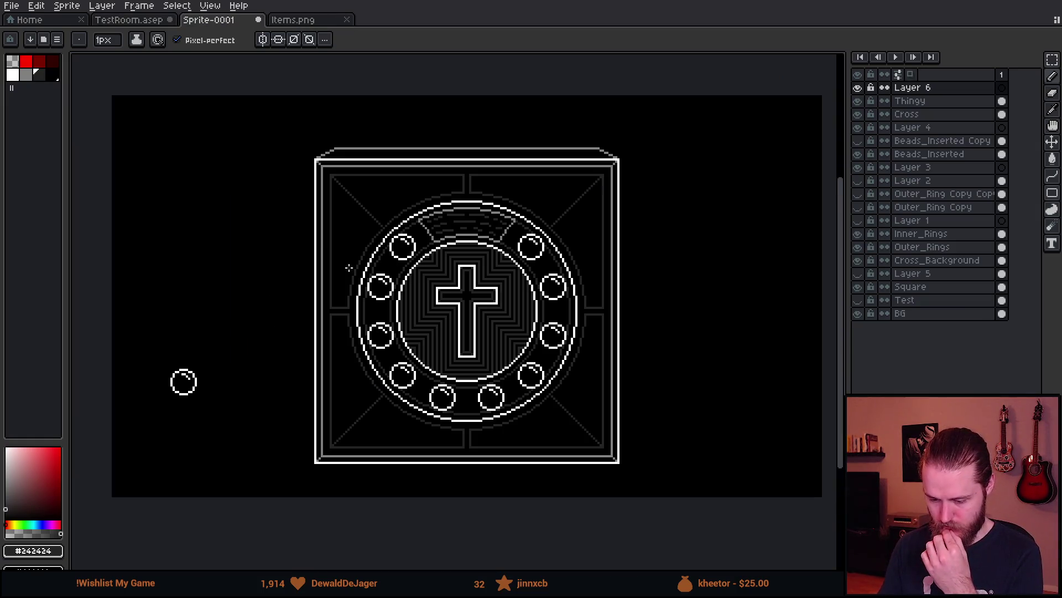
pyautogui.click(132, 28)
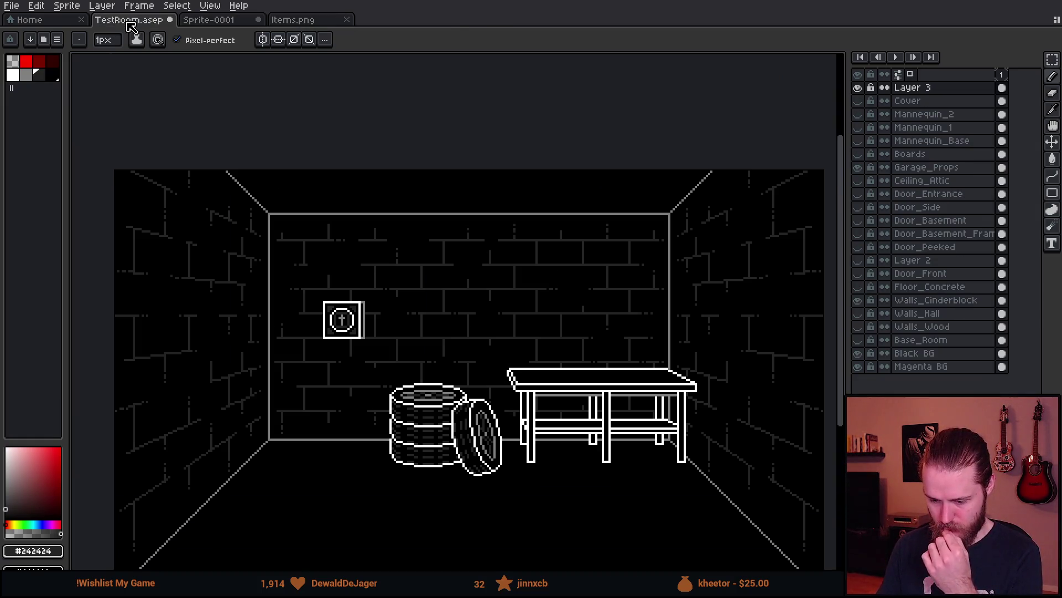
pyautogui.click(216, 24)
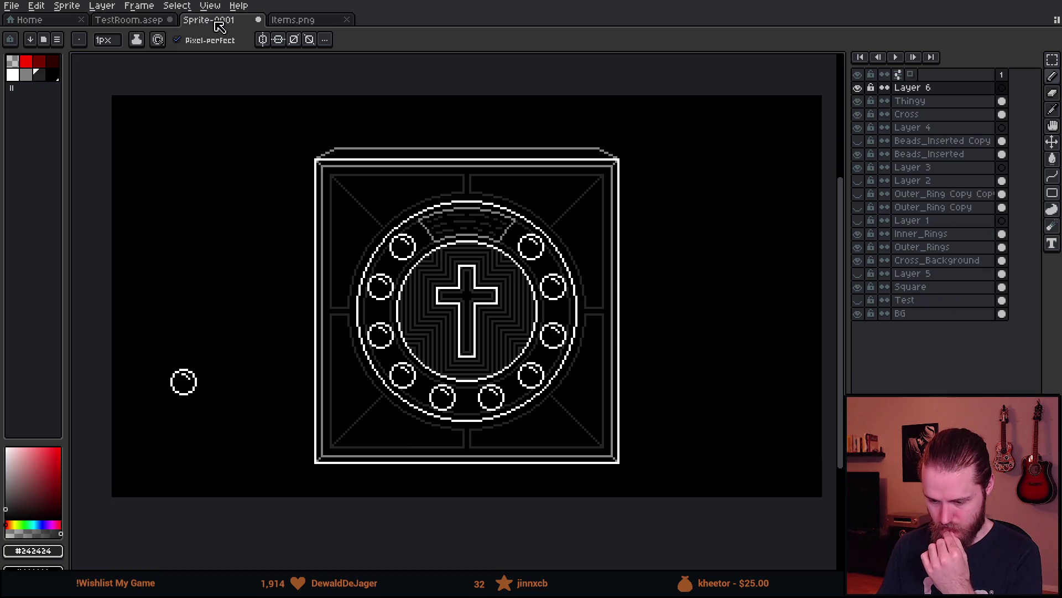
pyautogui.click(146, 28)
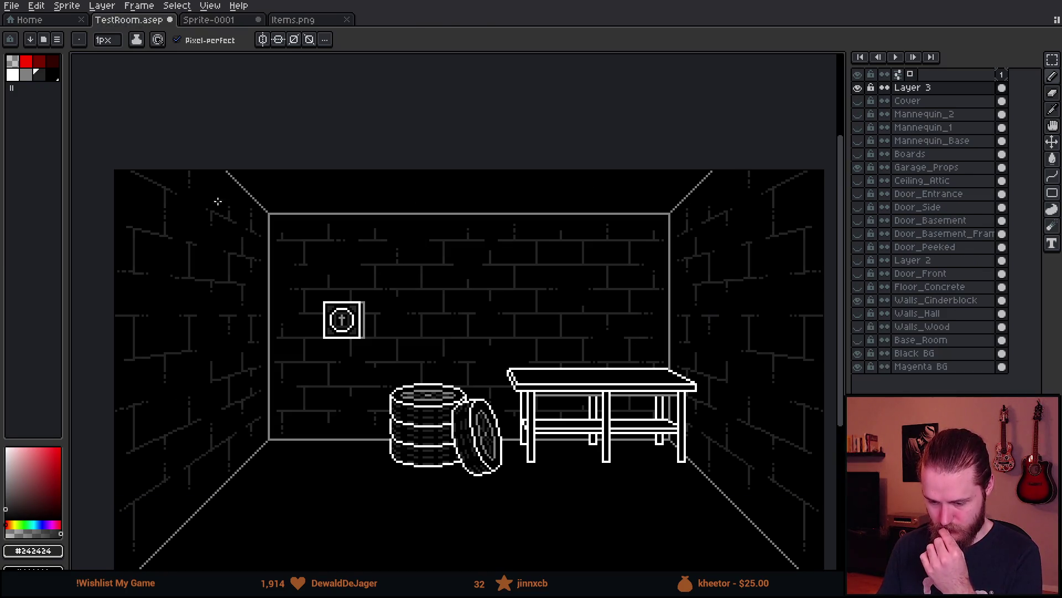
pyautogui.scroll(5, 429, 312)
pyautogui.press('g')
pyautogui.click(427, 349)
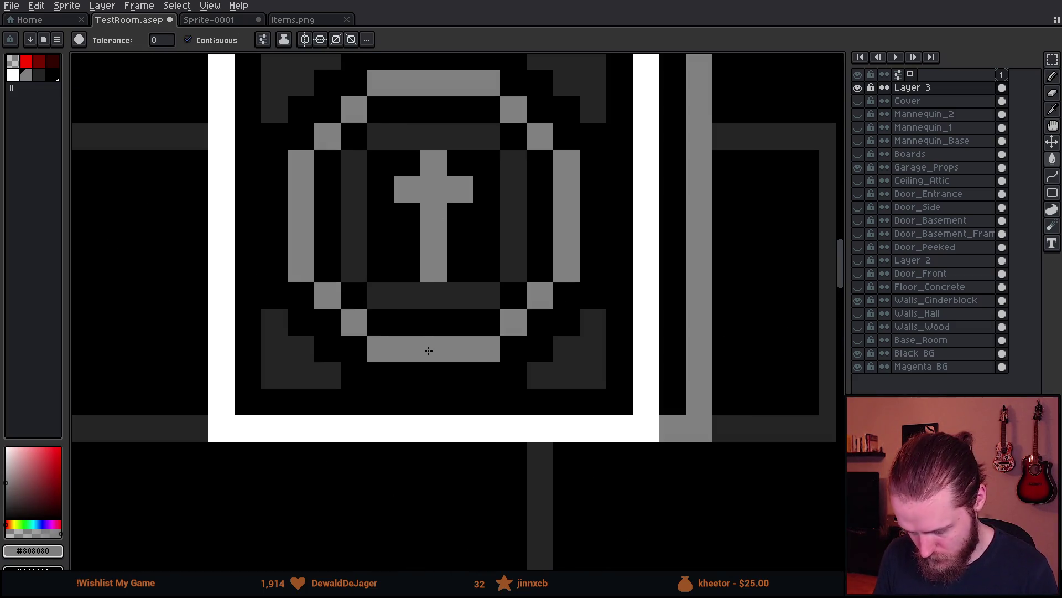
pyautogui.scroll(-5, 428, 340)
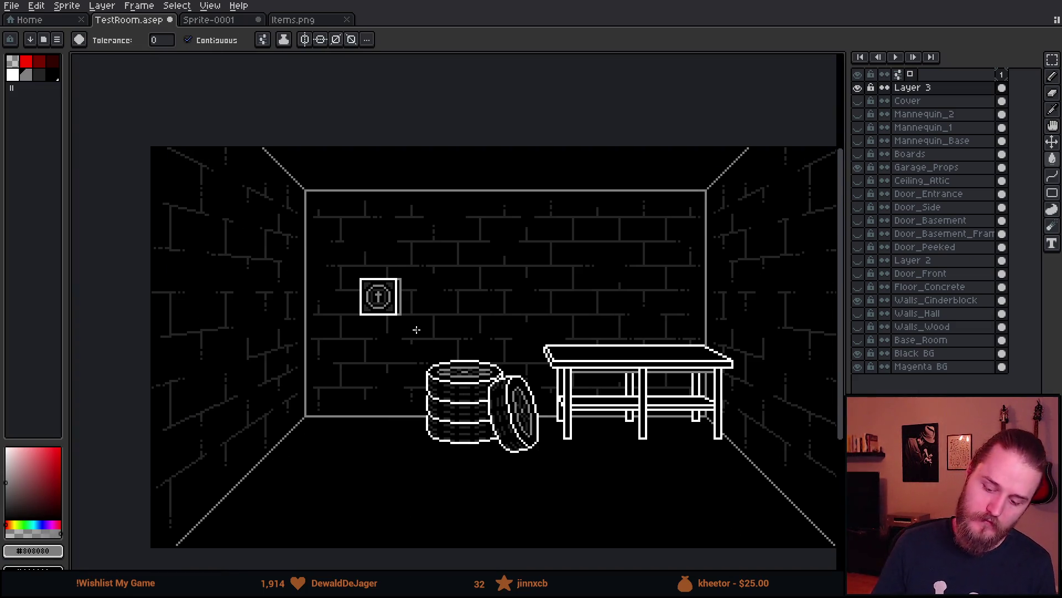
pyautogui.scroll(2, 405, 326)
pyautogui.scroll(-2, 404, 325)
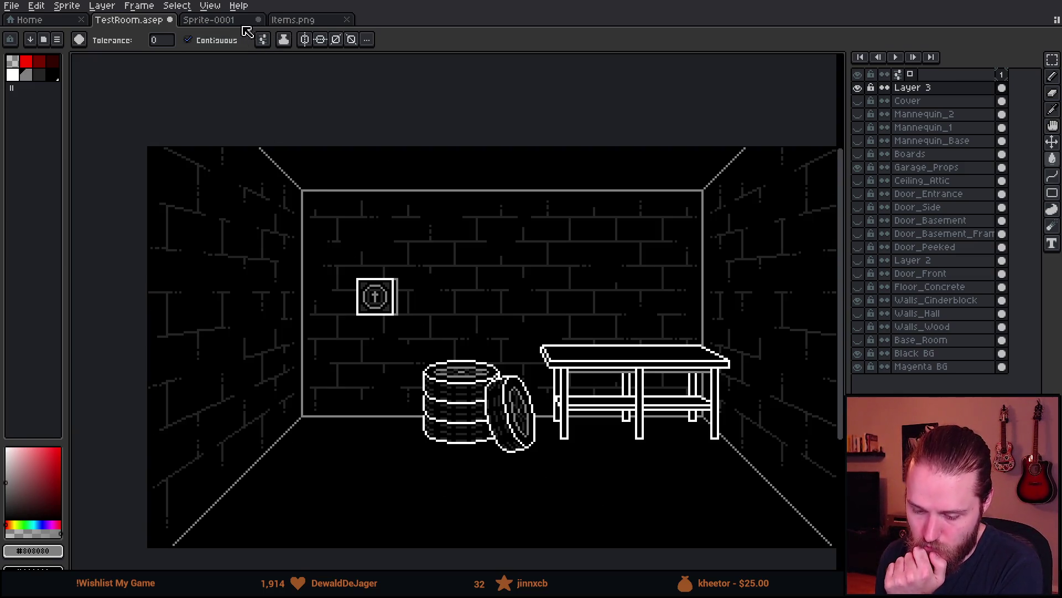
# - Cut the framed icon out of the TestRoom wall
pyautogui.click(207, 20)
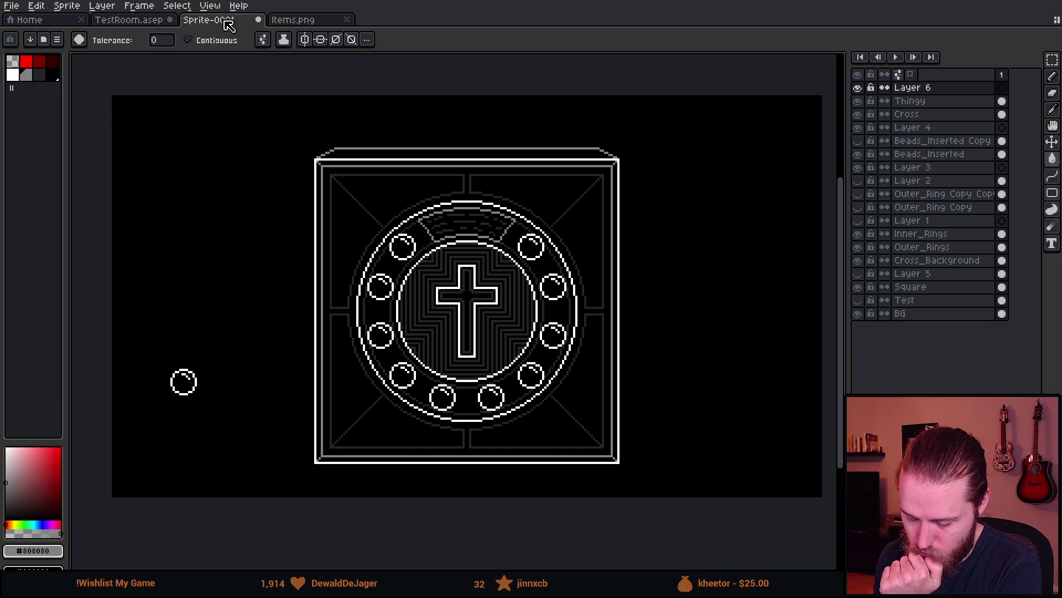
pyautogui.click(130, 23)
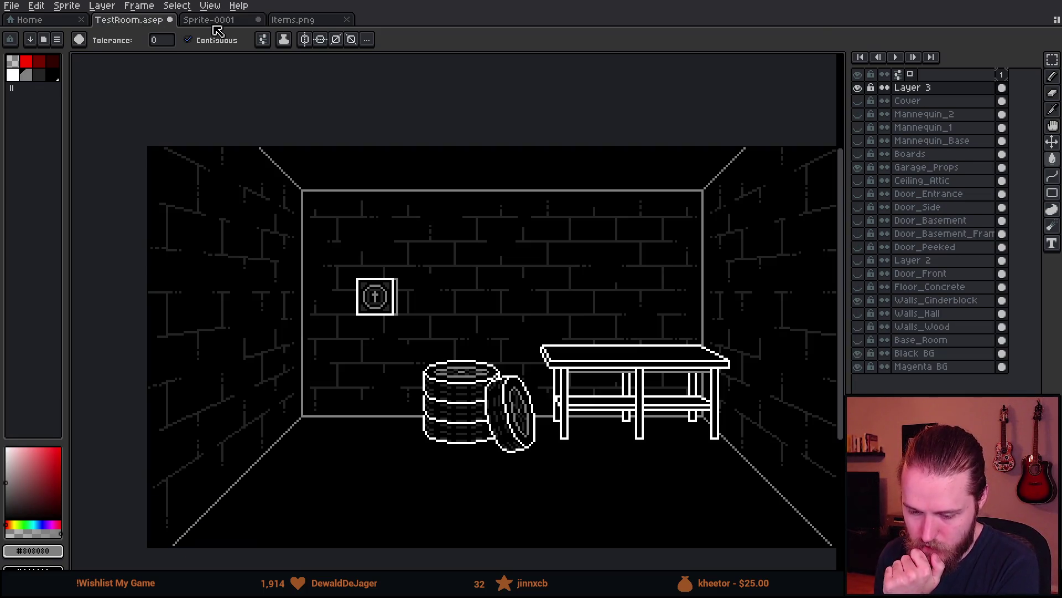
pyautogui.hotkey('ctrl', 'v')
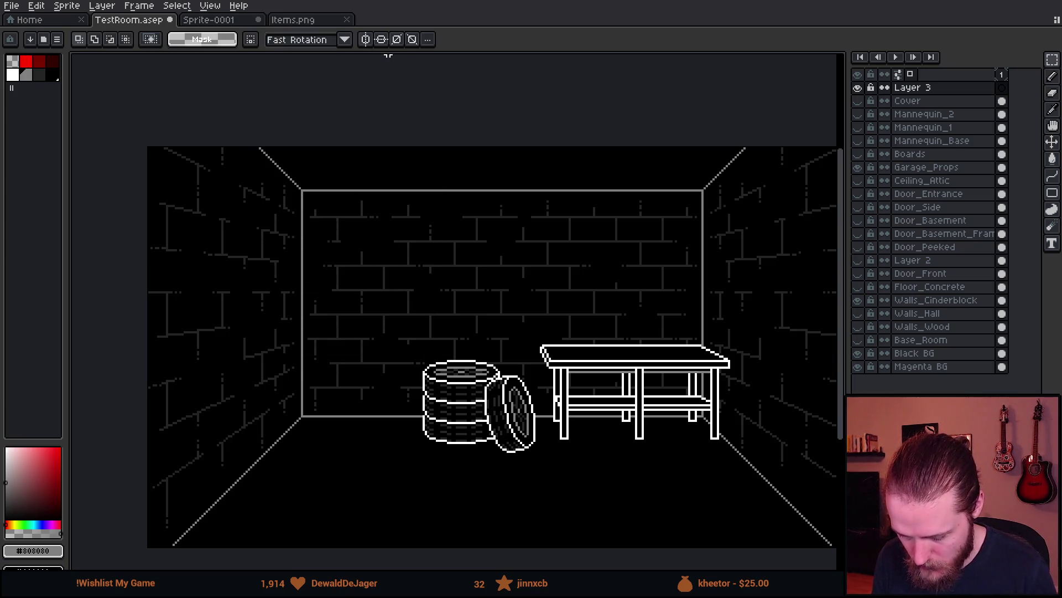
# - Paste the framed icon into Sprite-0001 and place it upper-left beside the emblem
pyautogui.click(228, 22)
pyautogui.hotkey('ctrl', 'v')
pyautogui.moveTo(366, 304); pyautogui.dragTo(202, 269)
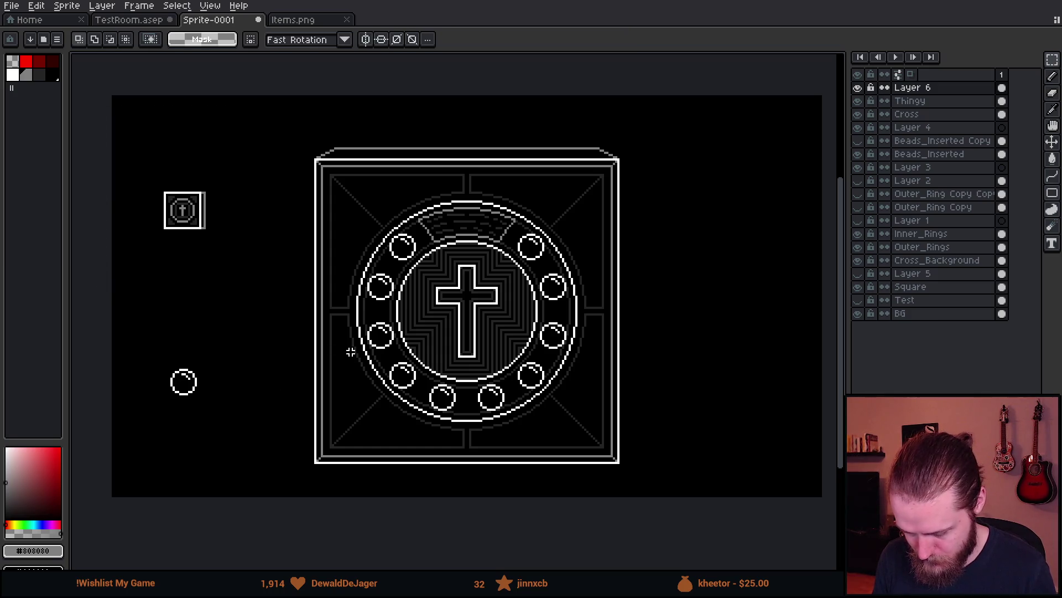
pyautogui.moveTo(351, 352); pyautogui.dragTo(290, 338)
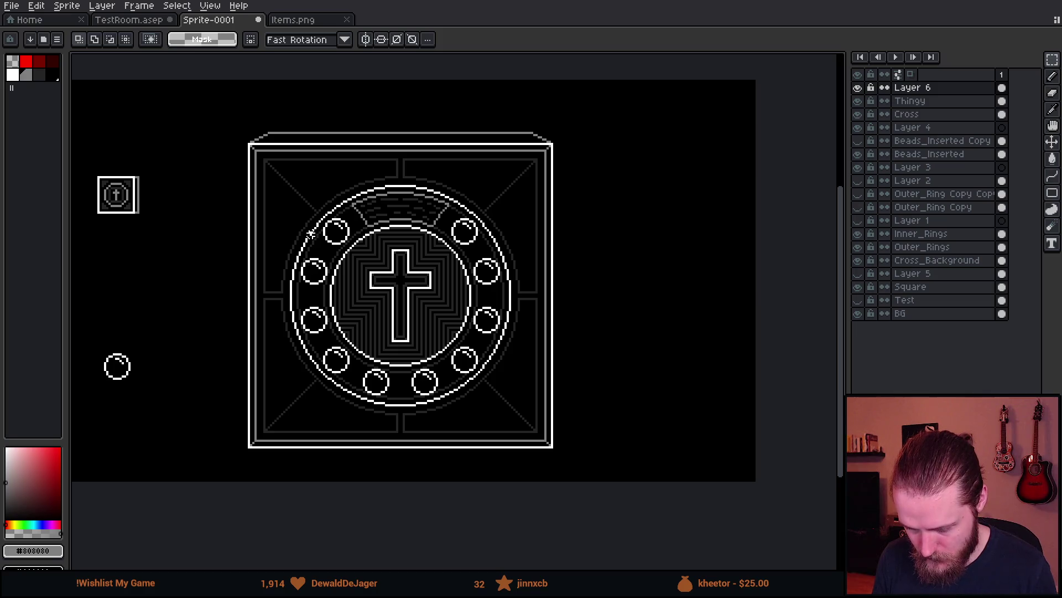
pyautogui.scroll(-1, 360, 247)
pyautogui.scroll(1, 358, 247)
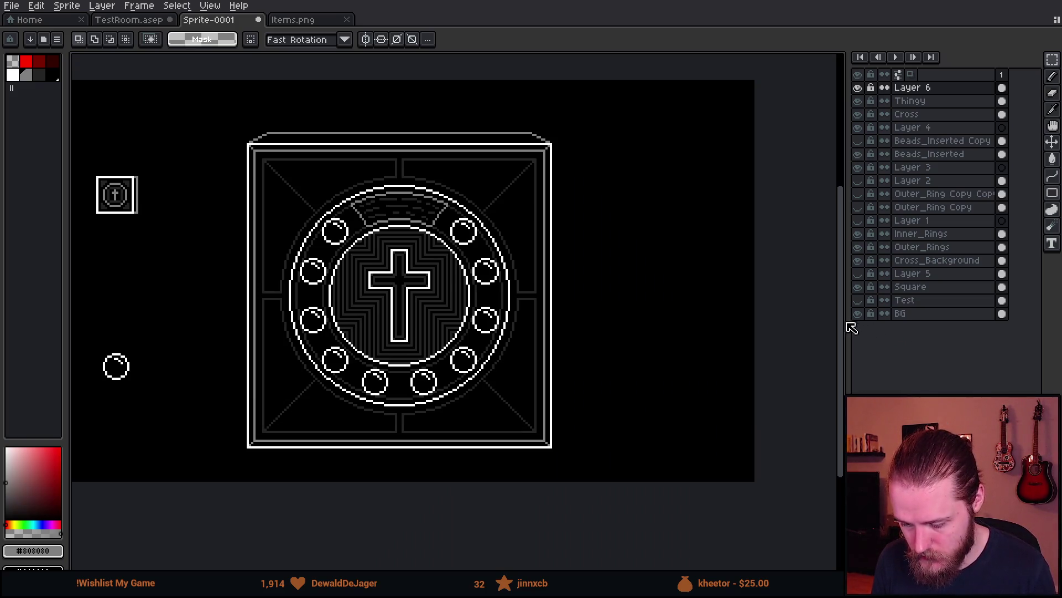
pyautogui.scroll(-1, 254, 284)
pyautogui.scroll(1, 361, 302)
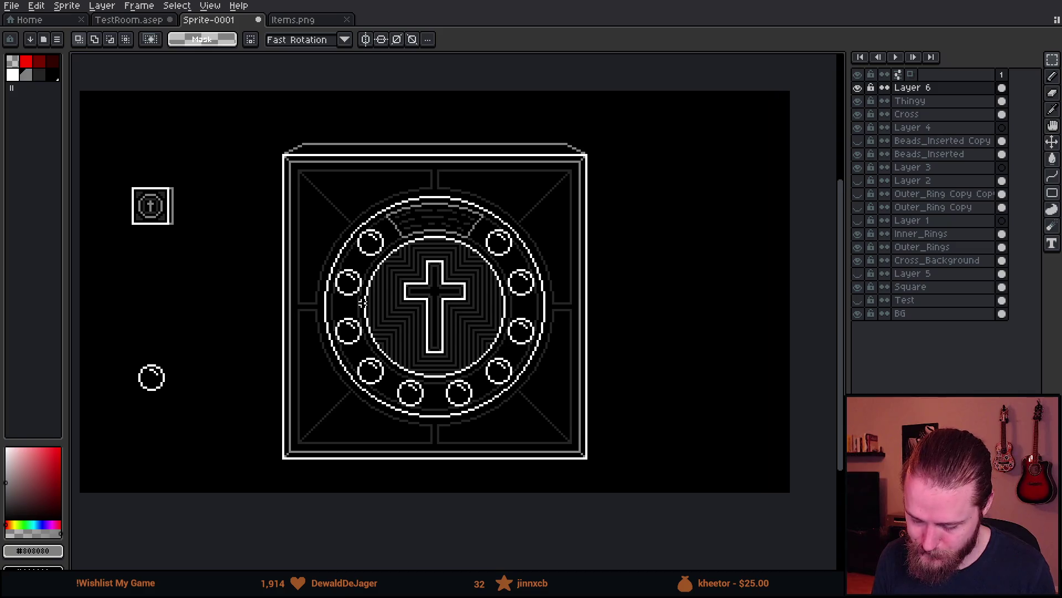
pyautogui.click(66, 6)
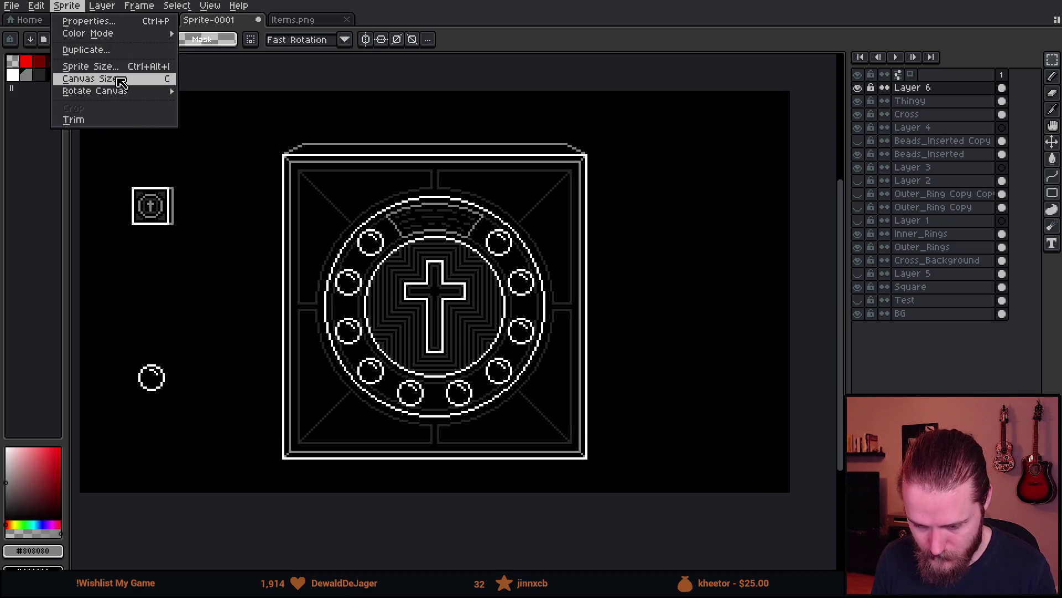
# - Add a bottom border via Canvas Size so Sprite-0001 becomes 360 px tall
pyautogui.click(119, 78)
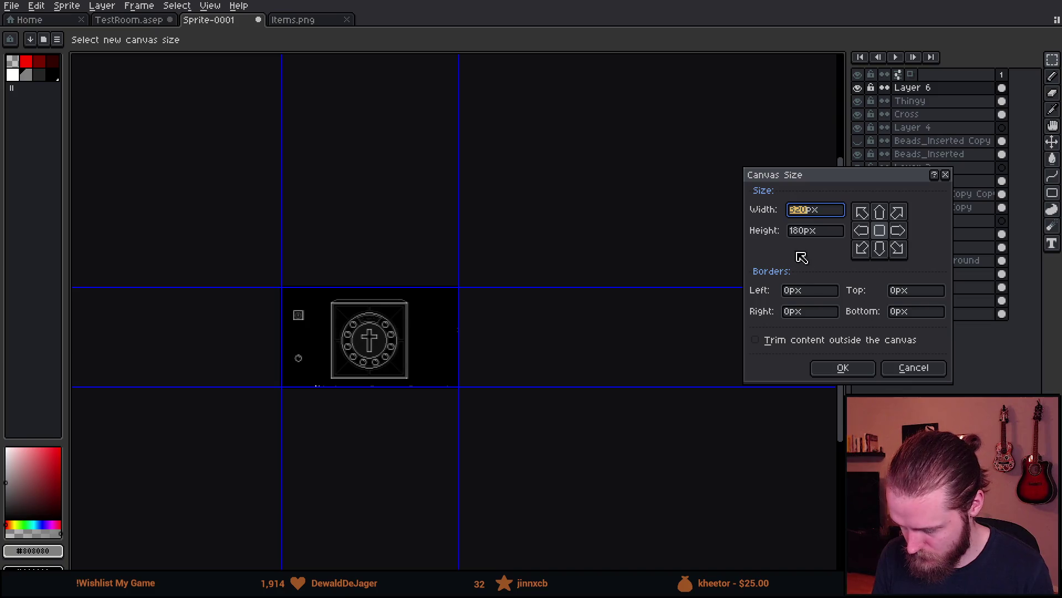
pyautogui.click(914, 312)
pyautogui.write('80')
pyautogui.press('Return')
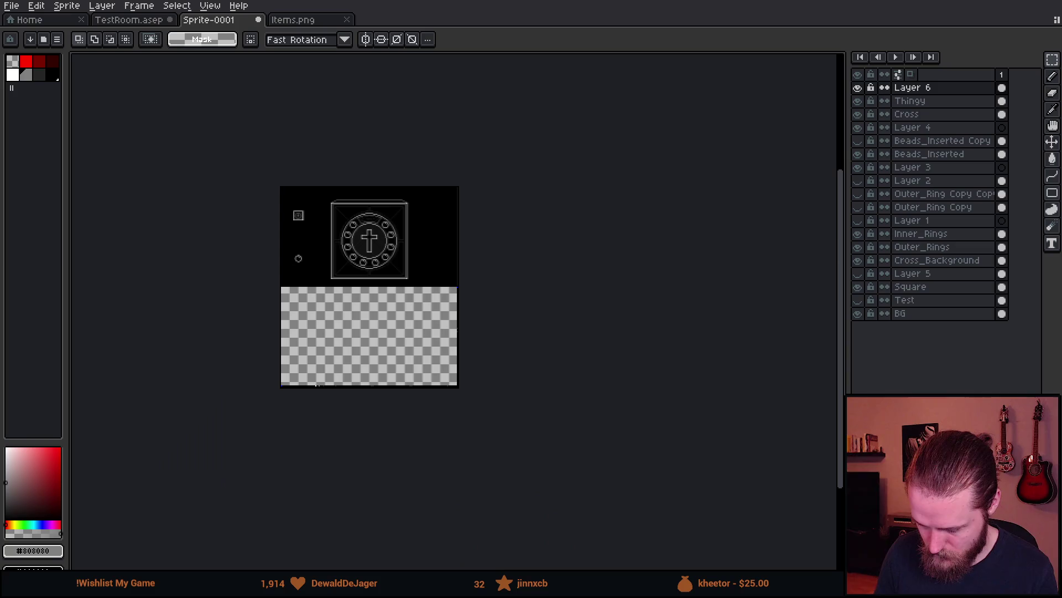
# - Select the small framed icon and move it down into the new bottom strip
pyautogui.scroll(2, 538, 284)
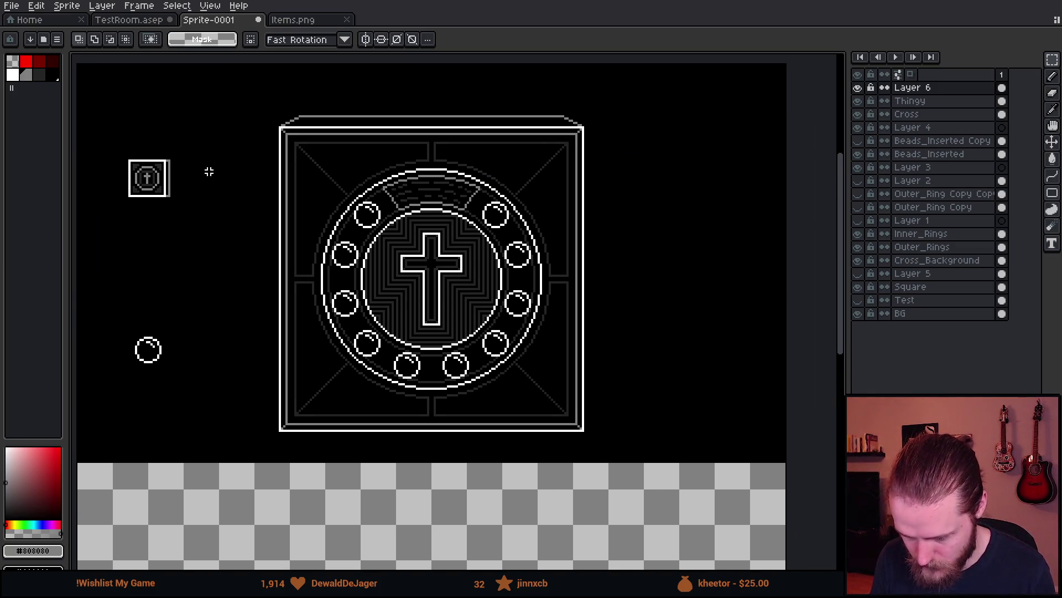
pyautogui.scroll(-2, 207, 214)
pyautogui.scroll(1, 224, 253)
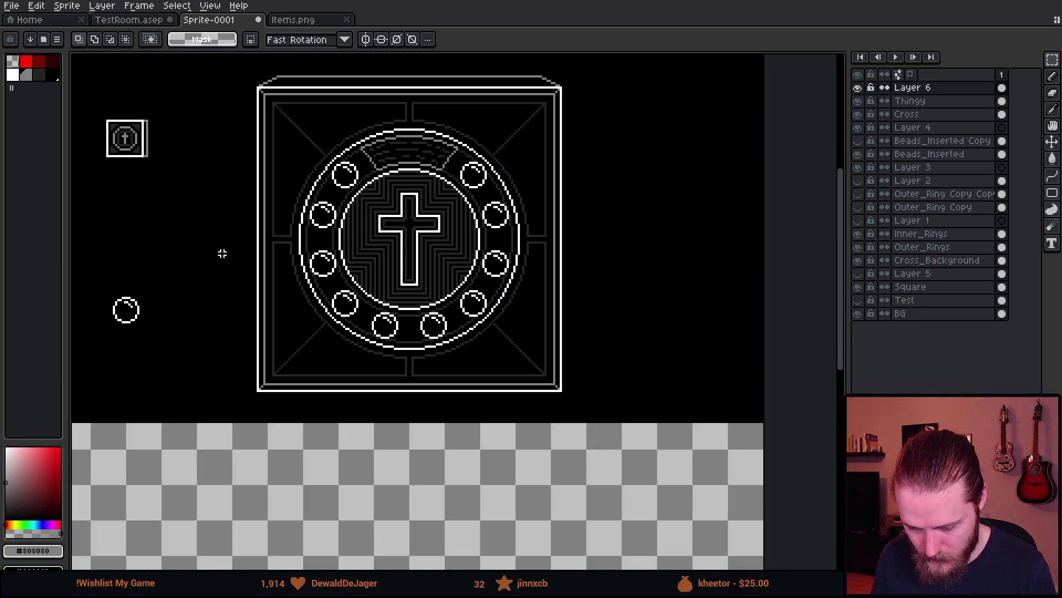
pyautogui.moveTo(252, 256)
pyautogui.mouseDown()
pyautogui.moveTo(368, 308)
pyautogui.moveTo(331, 298)
pyautogui.mouseUp()
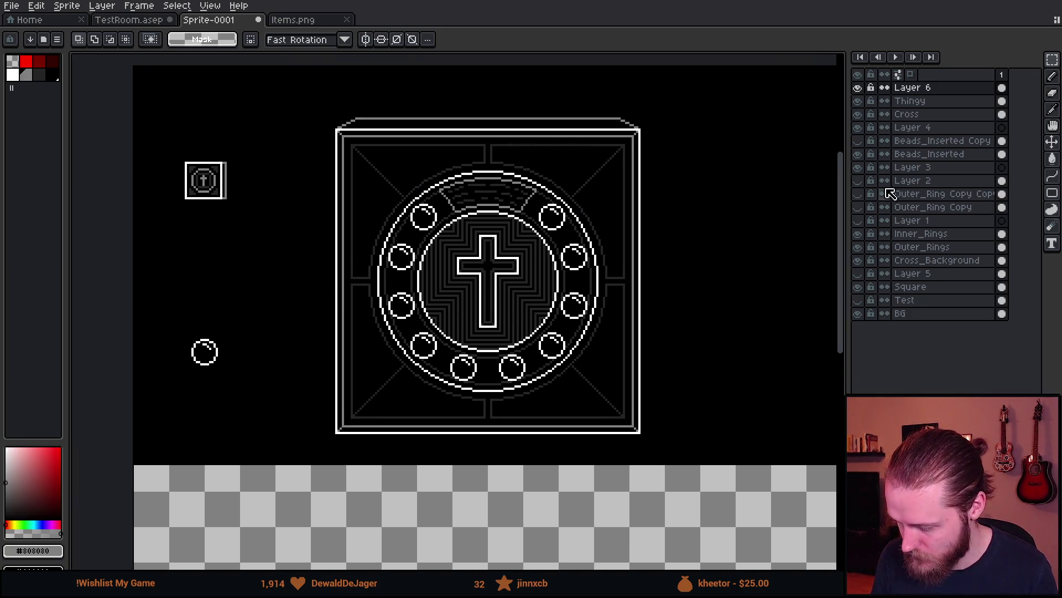
pyautogui.click(857, 87)
pyautogui.click(857, 88)
pyautogui.moveTo(168, 143); pyautogui.dragTo(330, 283)
pyautogui.moveTo(275, 256)
pyautogui.mouseDown()
pyautogui.moveTo(197, 541)
pyautogui.moveTo(237, 484)
pyautogui.moveTo(232, 441)
pyautogui.moveTo(242, 458)
pyautogui.mouseUp()
pyautogui.scroll(3, 221, 532)
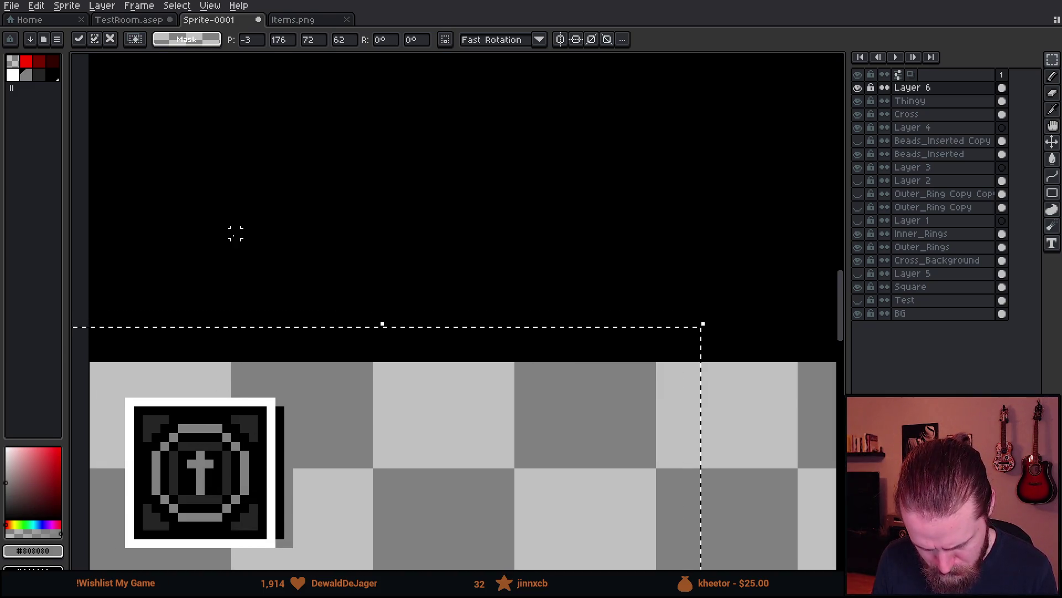
# - Move the lone black bead on Beads_Inserted down beside the emblem thumbnail
pyautogui.press('Return')
pyautogui.scroll(-2, 234, 236)
pyautogui.scroll(-1, 304, 225)
pyautogui.scroll(-1, 303, 226)
pyautogui.moveTo(303, 226); pyautogui.dragTo(246, 305)
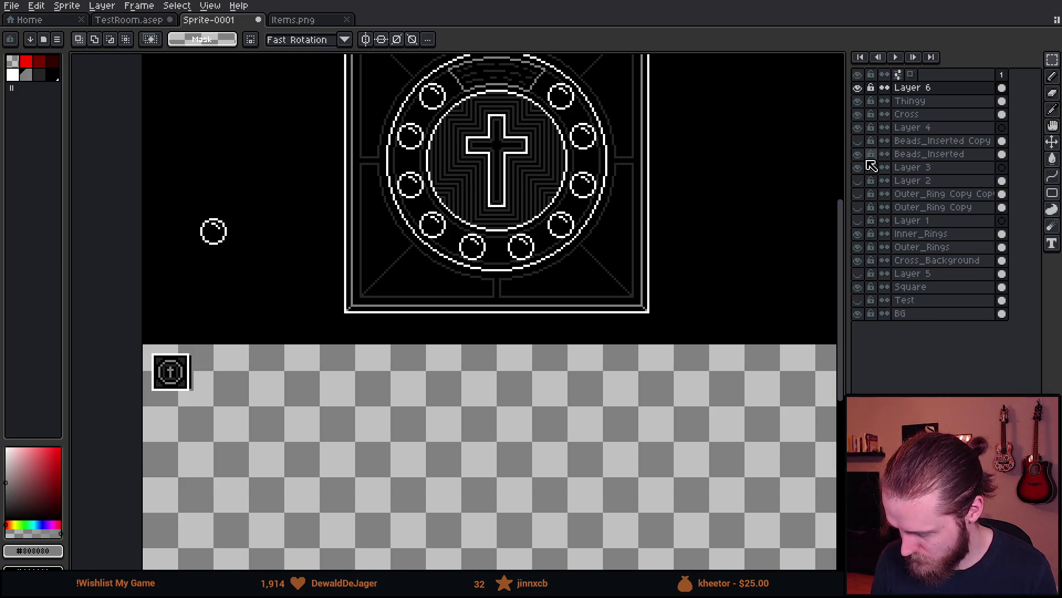
pyautogui.click(907, 155)
pyautogui.moveTo(183, 183)
pyautogui.mouseDown()
pyautogui.moveTo(293, 288)
pyautogui.moveTo(249, 408)
pyautogui.moveTo(218, 392)
pyautogui.moveTo(273, 384)
pyautogui.mouseUp()
pyautogui.scroll(2, 232, 399)
pyautogui.click(588, 396)
# - Undo the last bead move and bring the ring back into view
pyautogui.scroll(-2, 588, 396)
pyautogui.moveTo(774, 308); pyautogui.dragTo(489, 382)
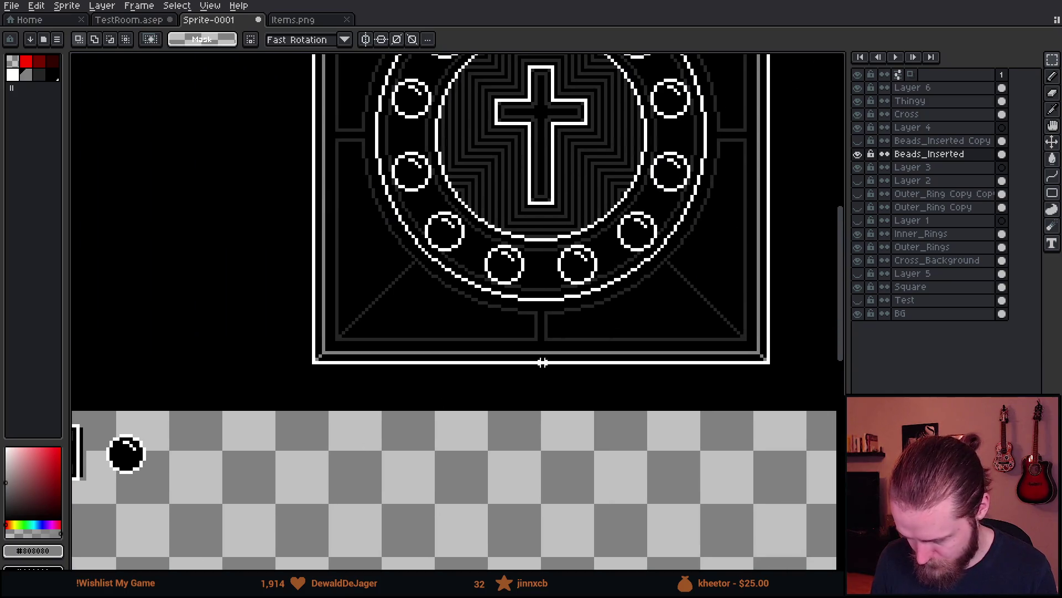
pyautogui.scroll(-1, 489, 382)
pyautogui.hotkey('ctrl', 'z')
pyautogui.scroll(2, 549, 61)
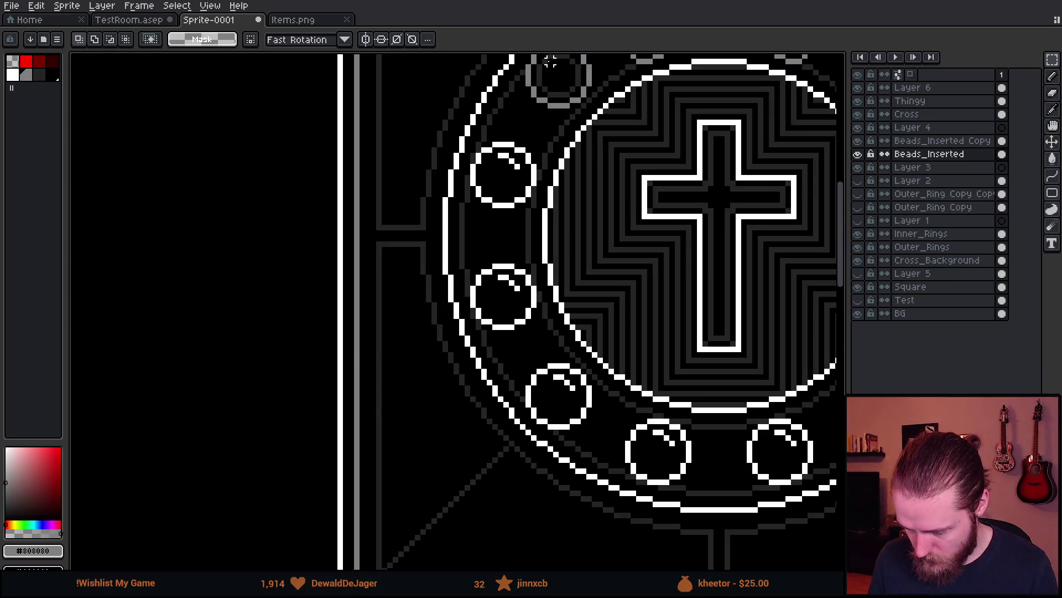
pyautogui.scroll(-1, 549, 61)
pyautogui.moveTo(549, 61); pyautogui.dragTo(472, 189)
# - Copy the grey bead from Beads_Inserted Copy and place it beside the black bead in the strip
pyautogui.hotkey('alt', 'Up')
pyautogui.moveTo(451, 166)
pyautogui.mouseDown()
pyautogui.moveTo(498, 225)
pyautogui.moveTo(535, 249)
pyautogui.mouseUp()
pyautogui.scroll(-2, 532, 257)
pyautogui.scroll(3, 417, 339)
pyautogui.hotkey('ctrl', 'v')
pyautogui.moveTo(470, 346)
pyautogui.mouseDown()
pyautogui.moveTo(439, 292)
pyautogui.moveTo(451, 287)
pyautogui.mouseUp()
pyautogui.press('Return')
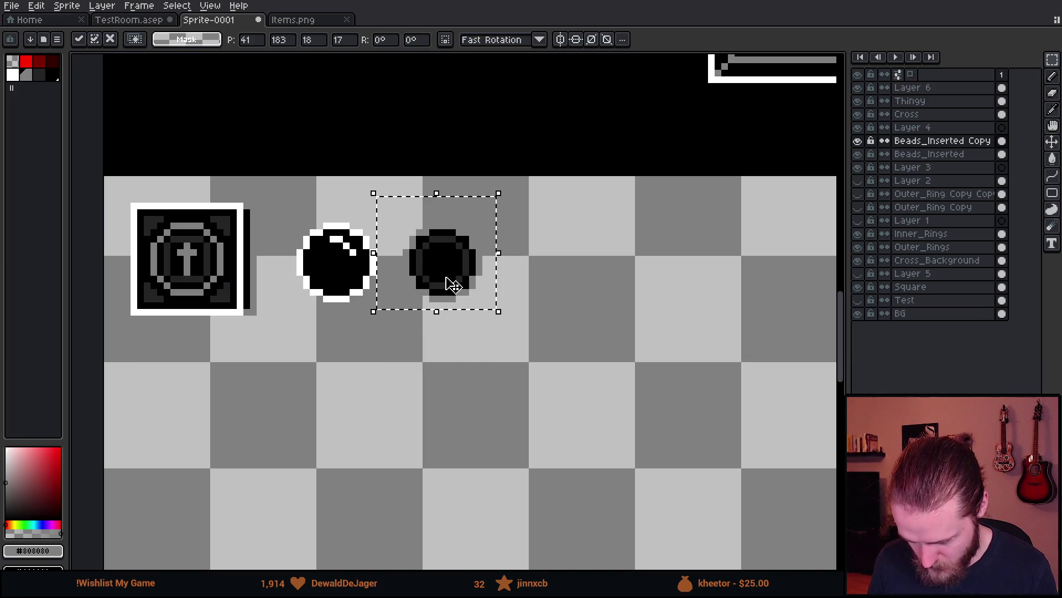
pyautogui.hotkey('ctrl', 'd')
pyautogui.scroll(-4, 344, 398)
pyautogui.scroll(1, 405, 383)
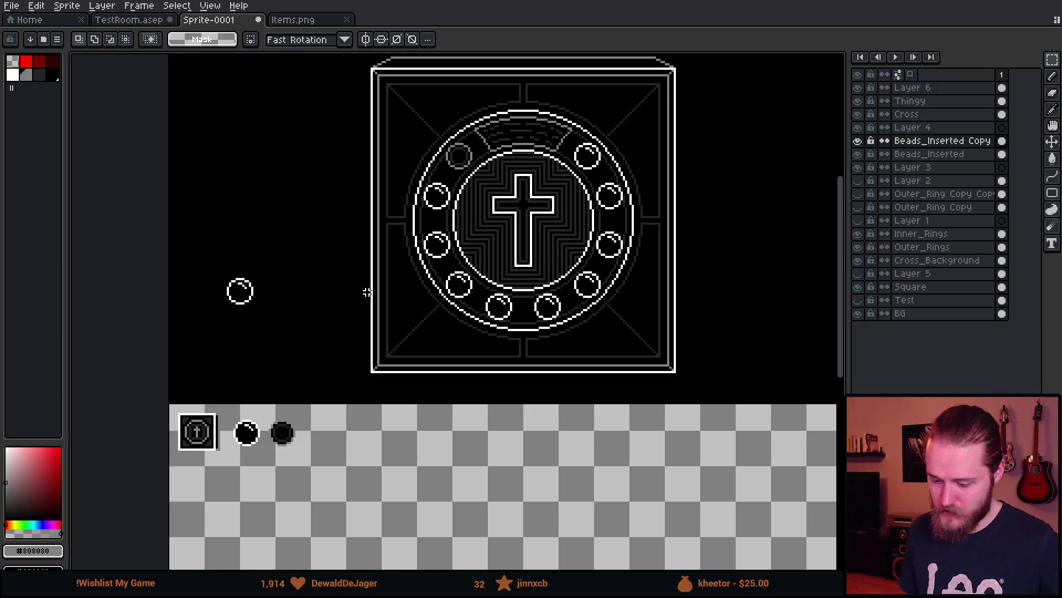
# - Check the Beads_Inserted layers and trial-select the lone bead left of the emblem
pyautogui.scroll(2, 500, 171)
pyautogui.scroll(-2, 522, 186)
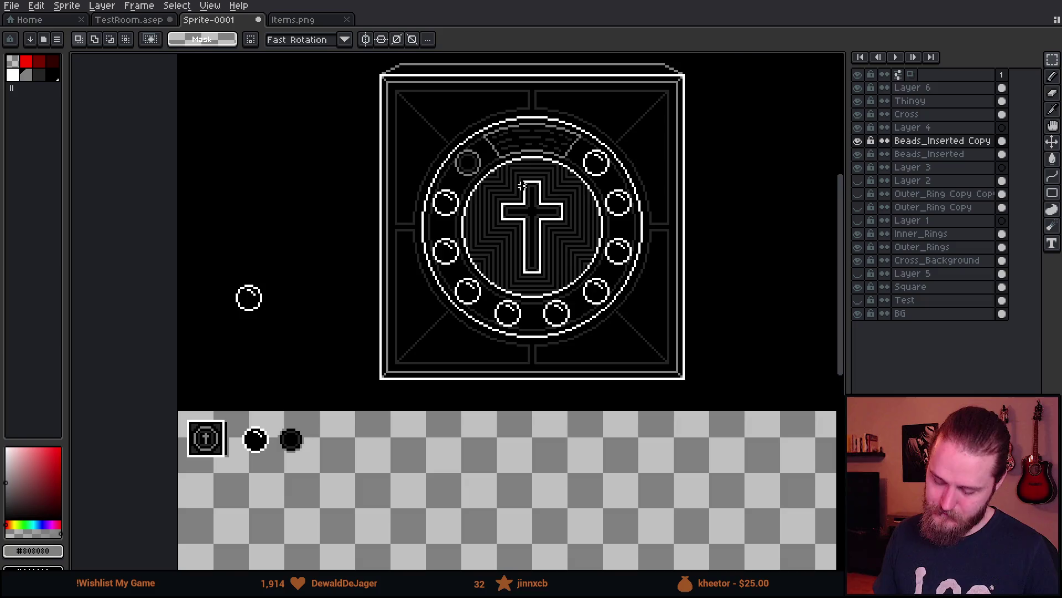
pyautogui.click(929, 154)
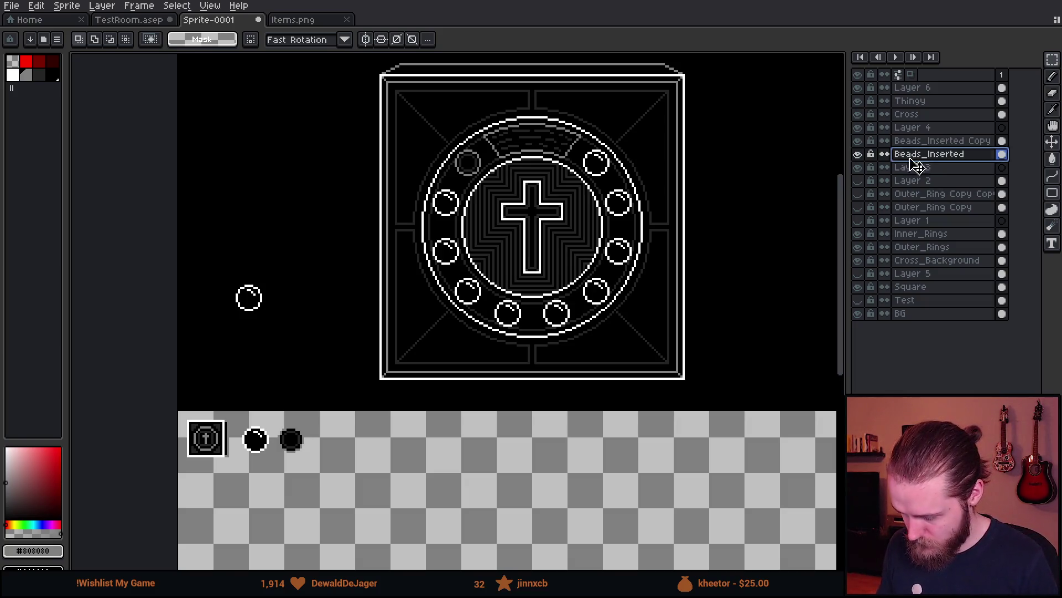
pyautogui.click(941, 155)
pyautogui.click(857, 140)
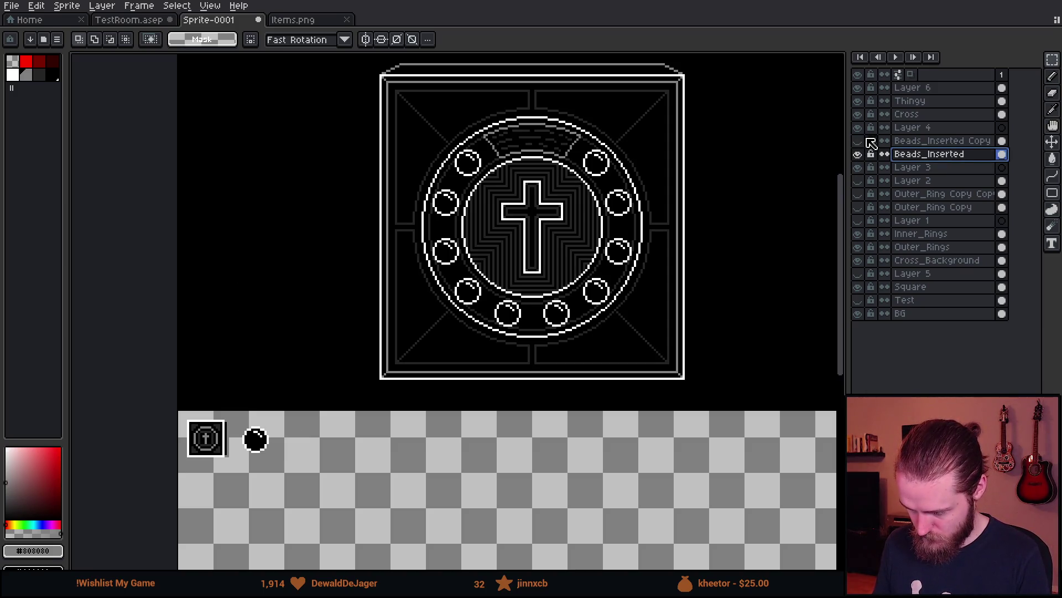
pyautogui.click(857, 140)
pyautogui.click(936, 141)
pyautogui.moveTo(195, 243); pyautogui.dragTo(276, 317)
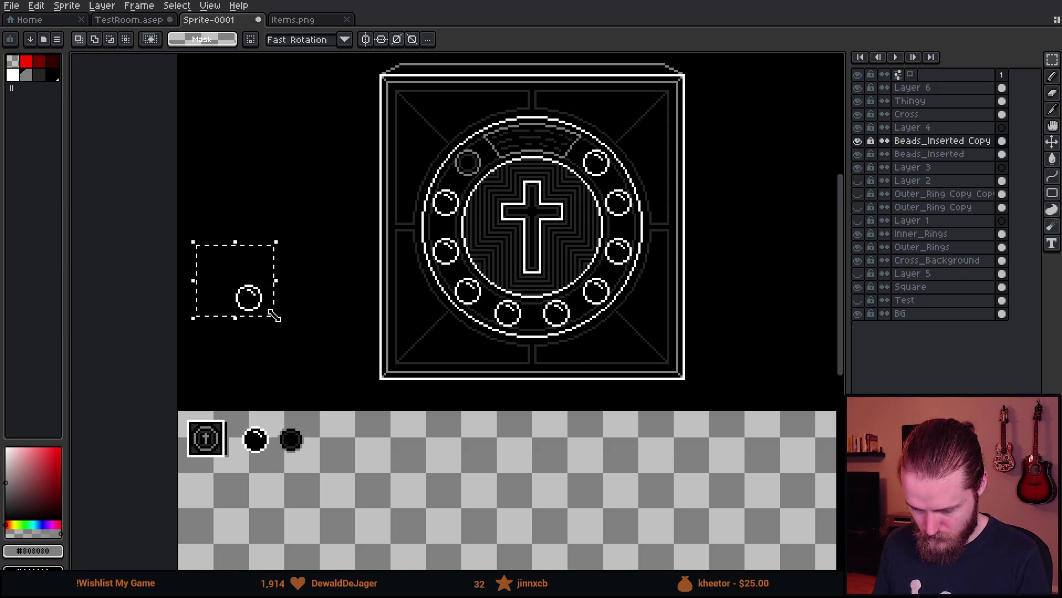
pyautogui.moveTo(218, 246); pyautogui.dragTo(264, 316)
pyautogui.click(942, 155)
pyautogui.hotkey('ctrl', 'd')
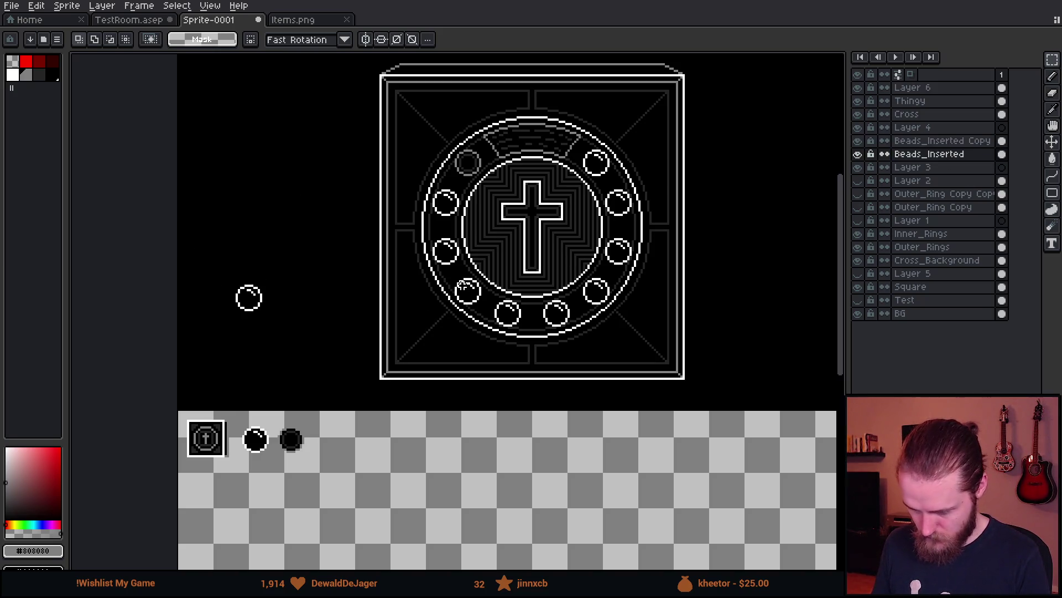
# - Remove the lone bead left of the emblem from Beads_Inserted Copy
pyautogui.click(918, 141)
pyautogui.click(857, 142)
pyautogui.click(857, 145)
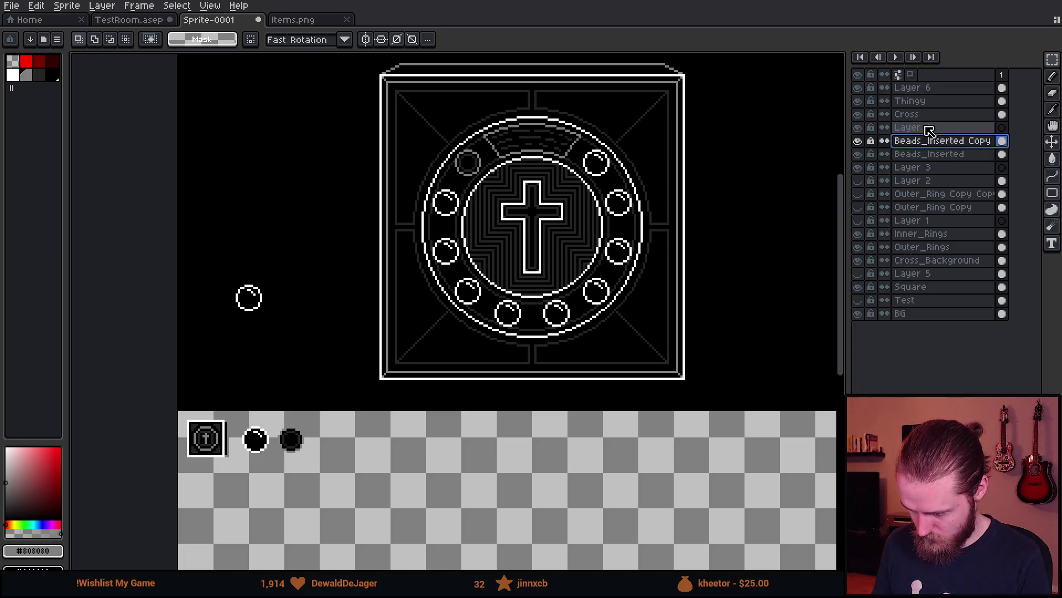
pyautogui.press('Return')
pyautogui.moveTo(216, 246); pyautogui.dragTo(284, 339)
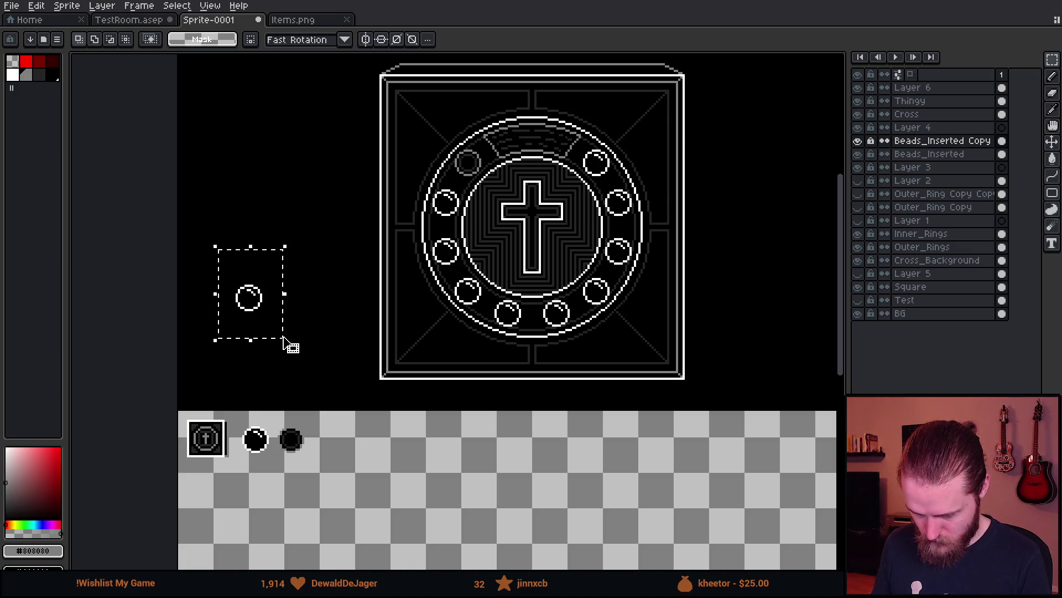
pyautogui.hotkey('ctrl', 'x')
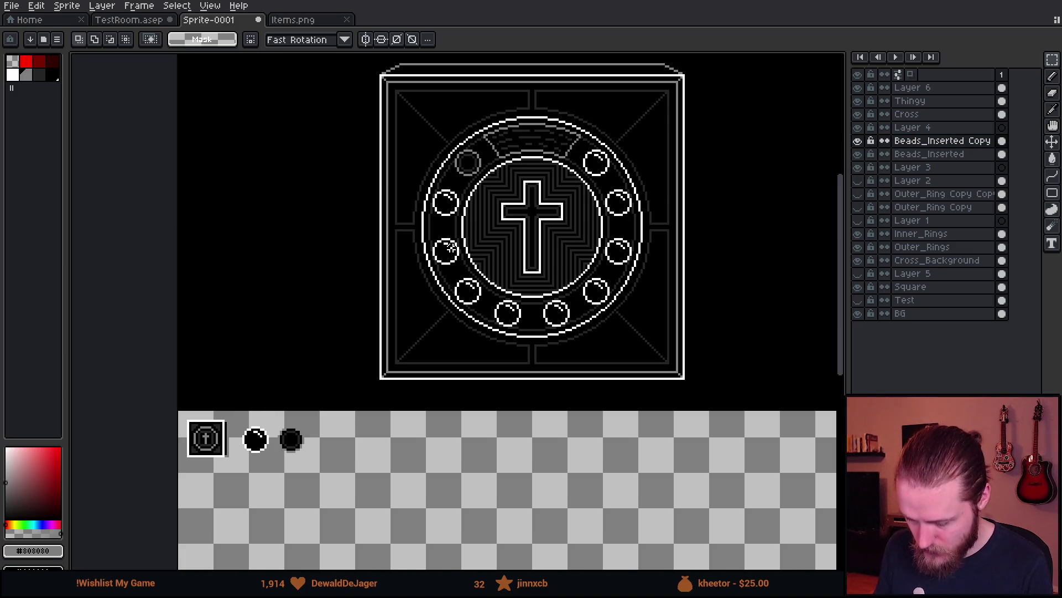
pyautogui.scroll(-2, 452, 247)
pyautogui.scroll(2, 541, 209)
# - Delete the Beads_Inserted Copy layer, leaving Beads_Inserted active
pyautogui.click(857, 142)
pyautogui.click(857, 142)
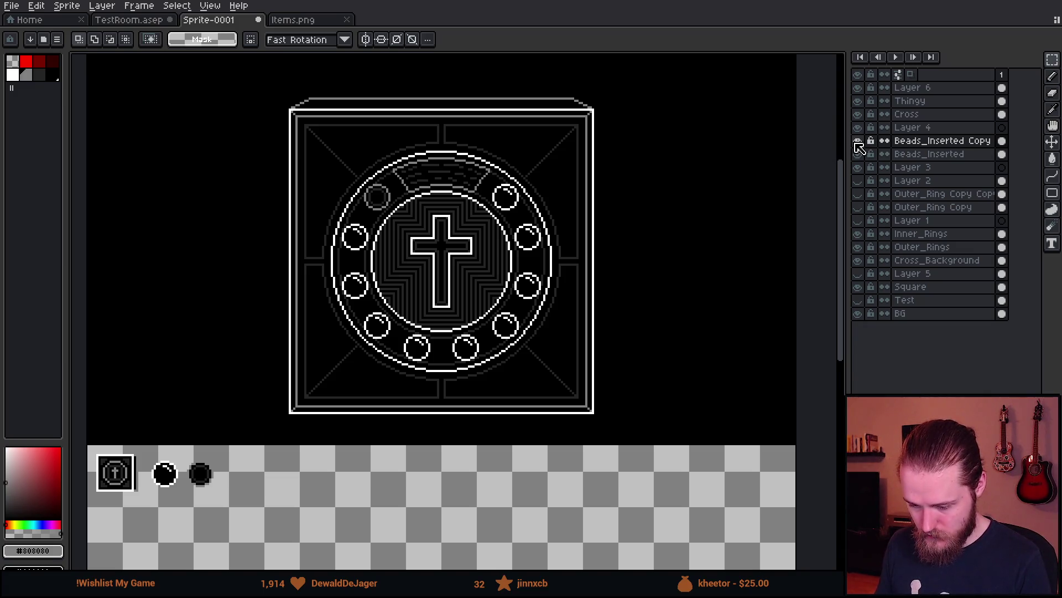
pyautogui.press('Delete')
pyautogui.click(941, 142)
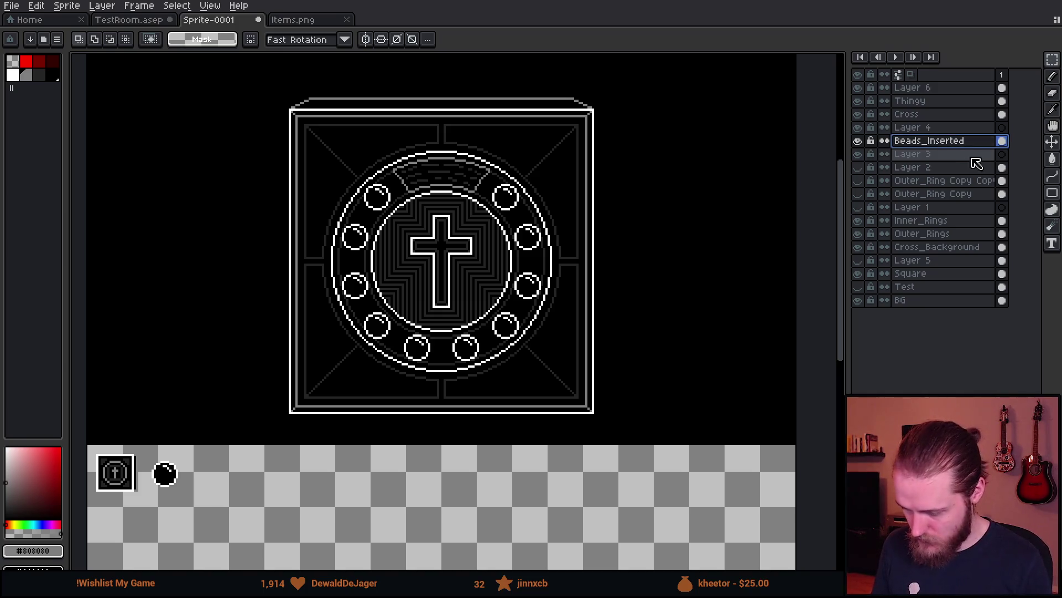
# - Select the emblem area, enable vertical, horizontal and 45° symmetry, and pick a black pencil
pyautogui.click(857, 142)
pyautogui.click(857, 142)
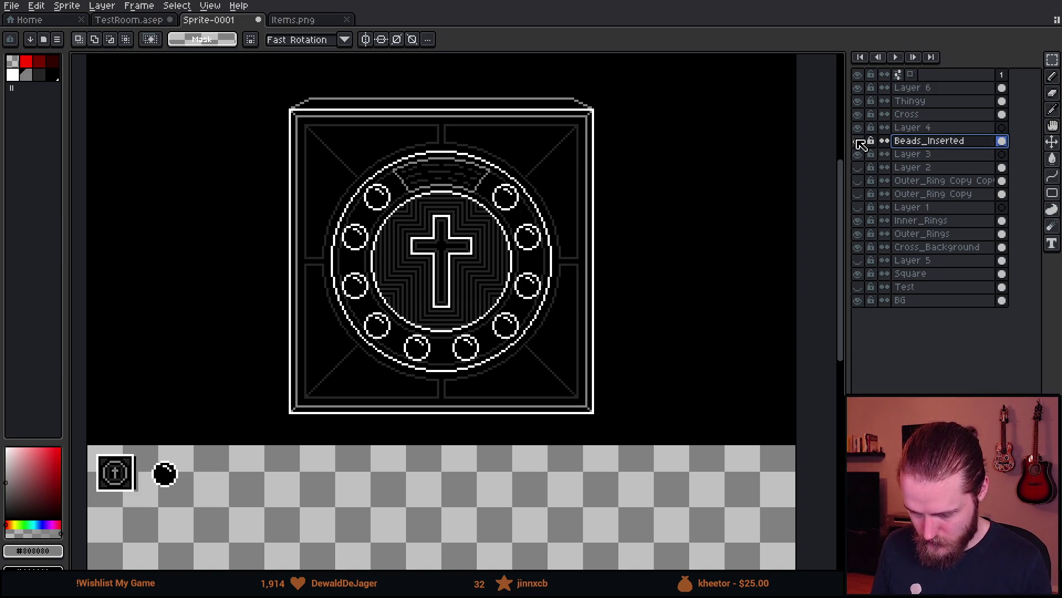
pyautogui.moveTo(281, 108)
pyautogui.mouseDown()
pyautogui.moveTo(626, 408)
pyautogui.moveTo(635, 430)
pyautogui.mouseUp()
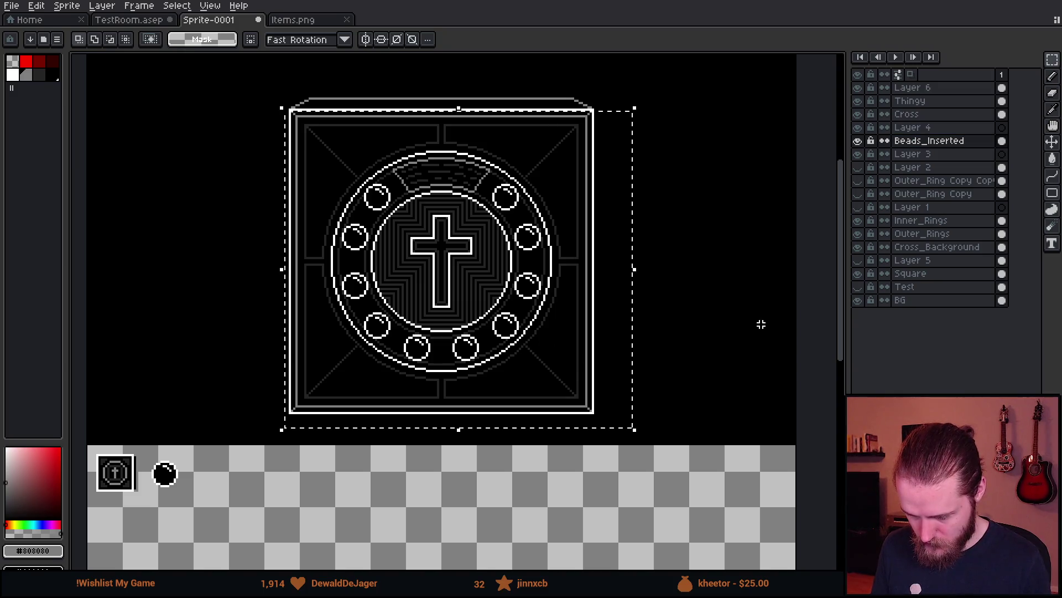
pyautogui.click(365, 39)
pyautogui.click(380, 39)
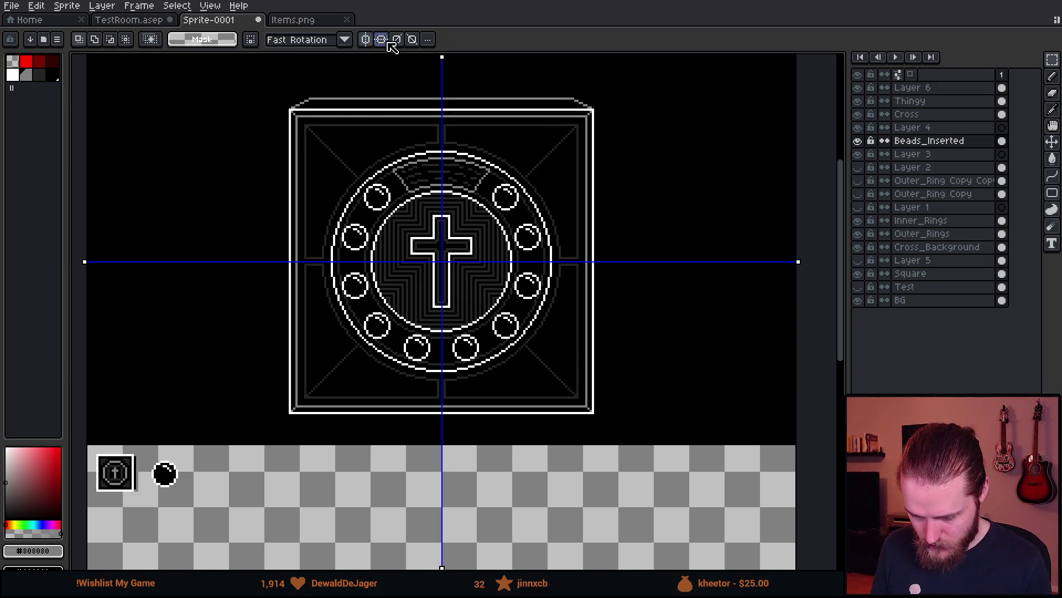
pyautogui.click(398, 39)
pyautogui.scroll(5, 441, 291)
pyautogui.press('b')
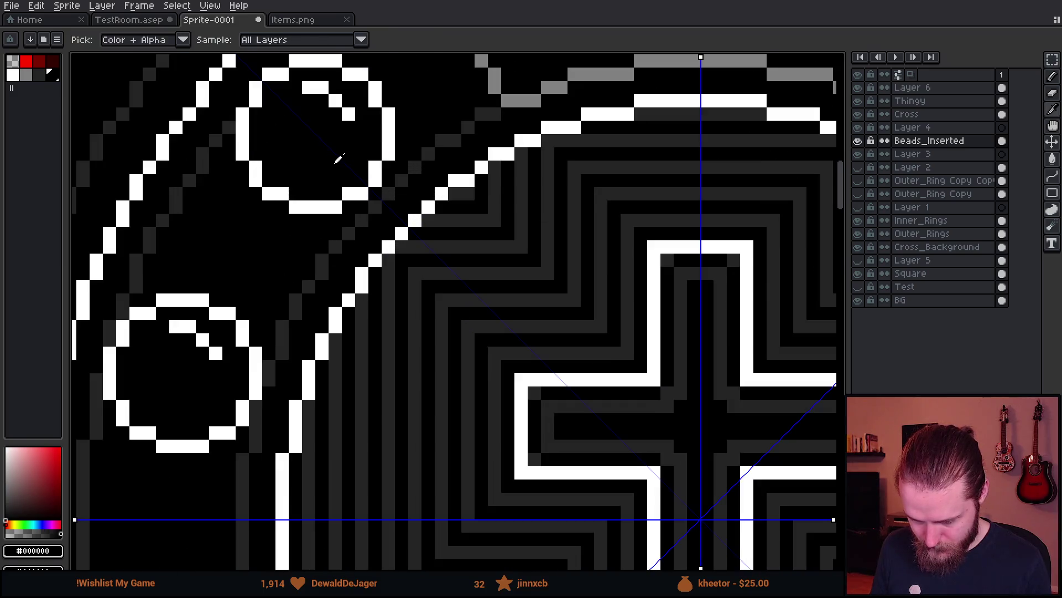
pyautogui.keyDown('alt'); pyautogui.click(441, 291); pyautogui.keyUp('alt')
pyautogui.scroll(2, 441, 290)
# - Paint out the white highlight pixels in the side and upper beads with black
pyautogui.moveTo(417, 231)
pyautogui.mouseDown()
pyautogui.moveTo(451, 230)
pyautogui.moveTo(503, 275)
pyautogui.mouseUp()
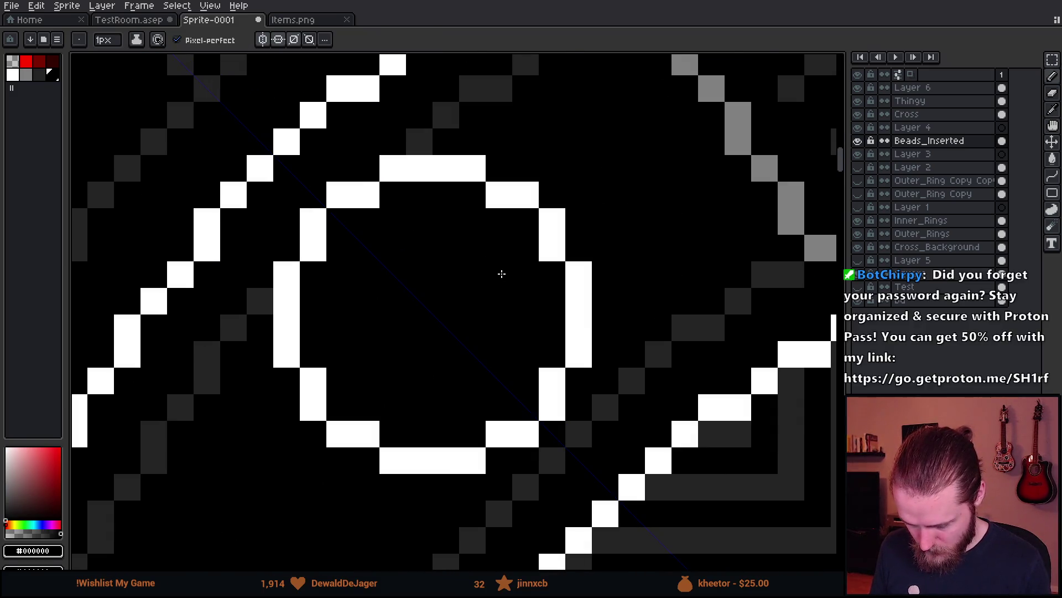
pyautogui.scroll(-4, 503, 277)
pyautogui.scroll(4, 503, 315)
pyautogui.click(469, 252)
pyautogui.click(499, 284)
pyautogui.click(490, 271)
pyautogui.scroll(-3, 487, 278)
pyautogui.scroll(4, 453, 175)
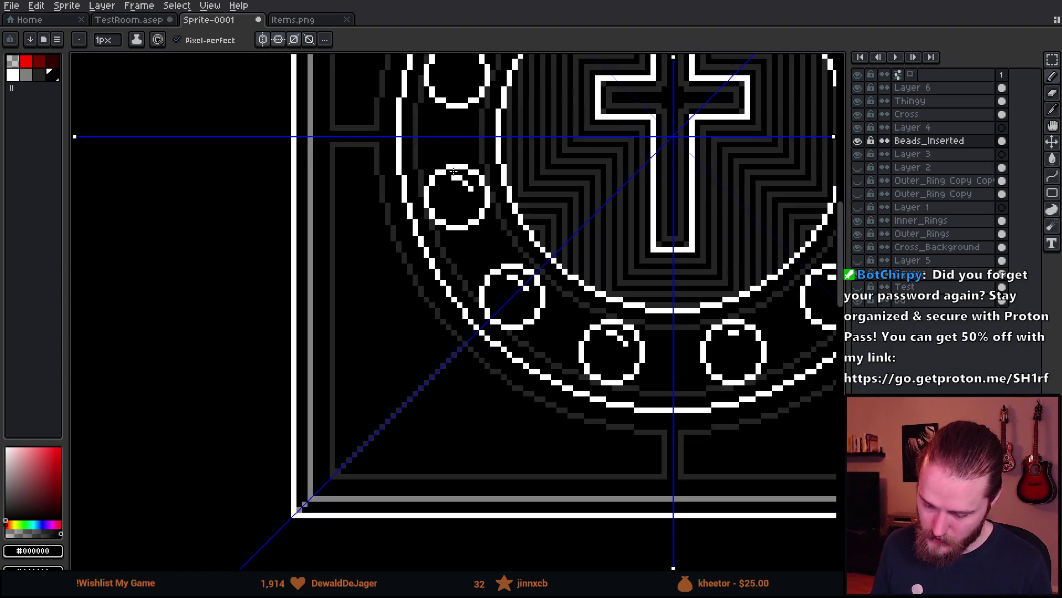
pyautogui.click(450, 173)
pyautogui.click(475, 185)
pyautogui.click(488, 199)
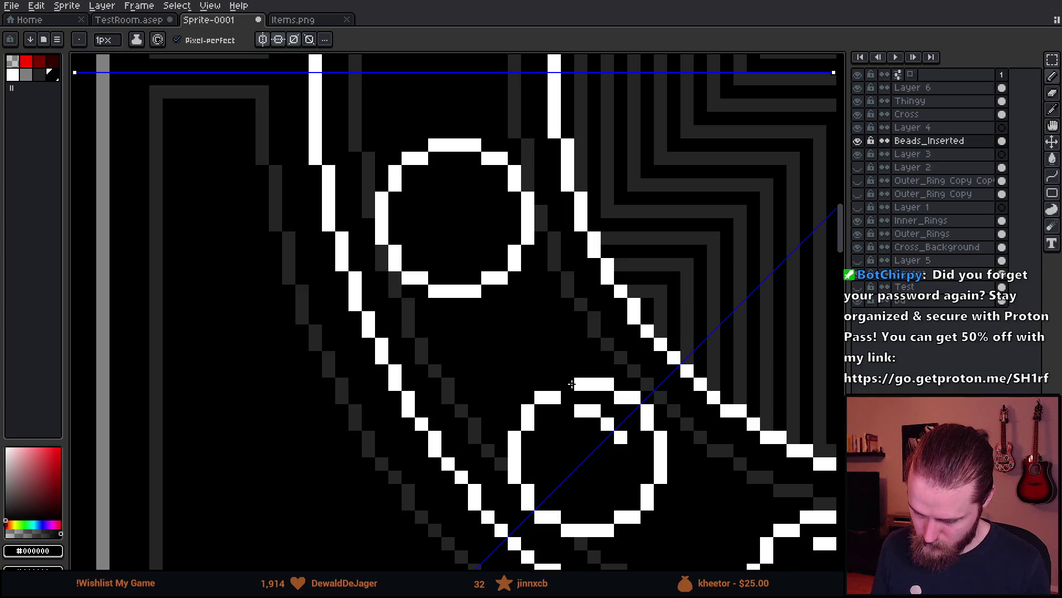
# - Blacken the remaining stray white pixels in the lower beads and one upper bead
pyautogui.click(575, 406)
pyautogui.click(613, 436)
pyautogui.moveTo(607, 424); pyautogui.dragTo(621, 437)
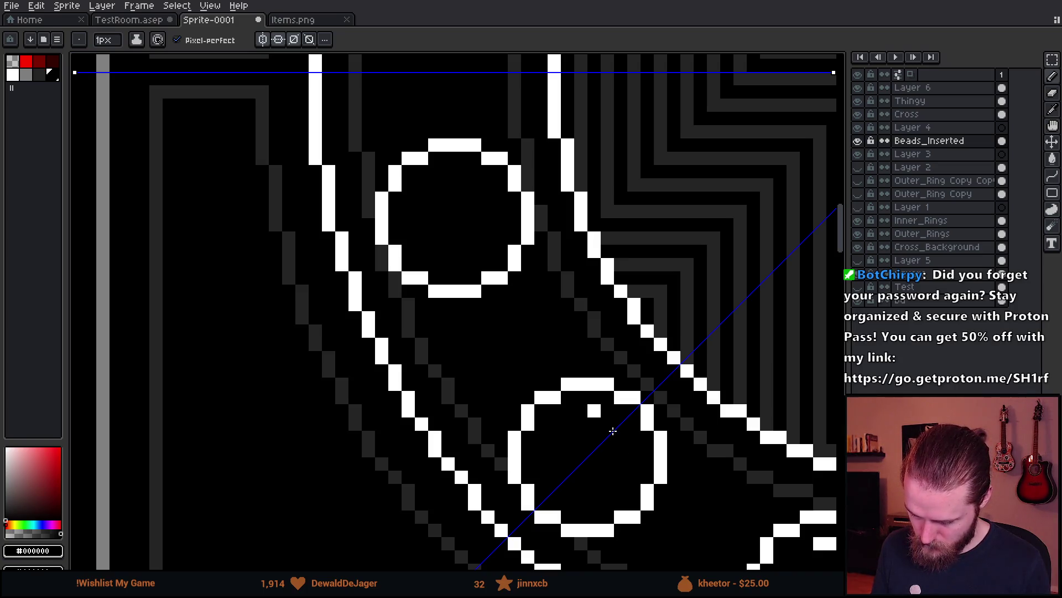
pyautogui.scroll(-3, 491, 447)
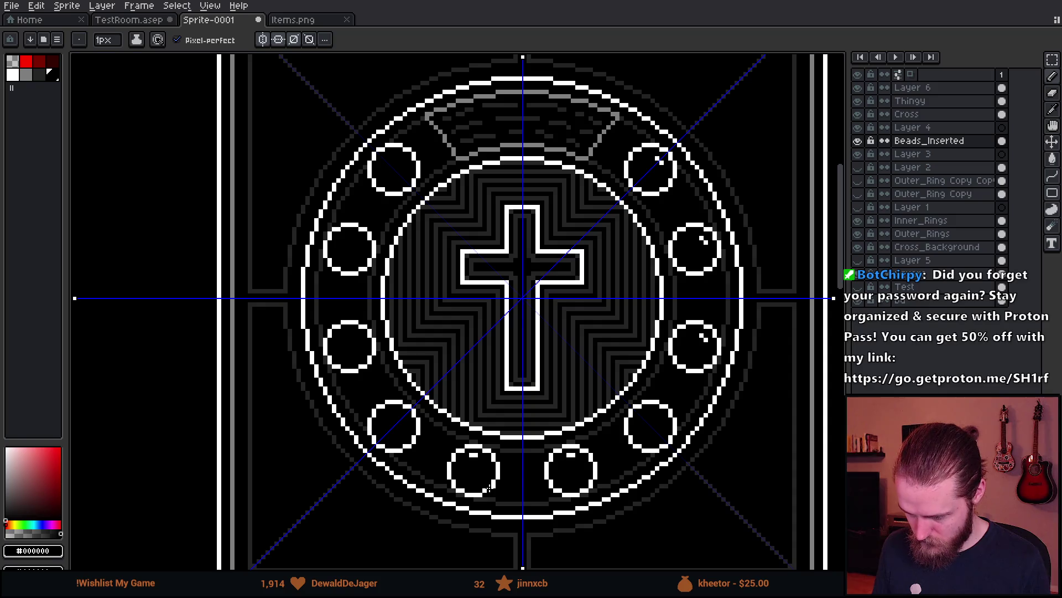
pyautogui.scroll(2, 490, 486)
pyautogui.click(452, 422)
pyautogui.click(462, 423)
pyautogui.scroll(2, 656, 387)
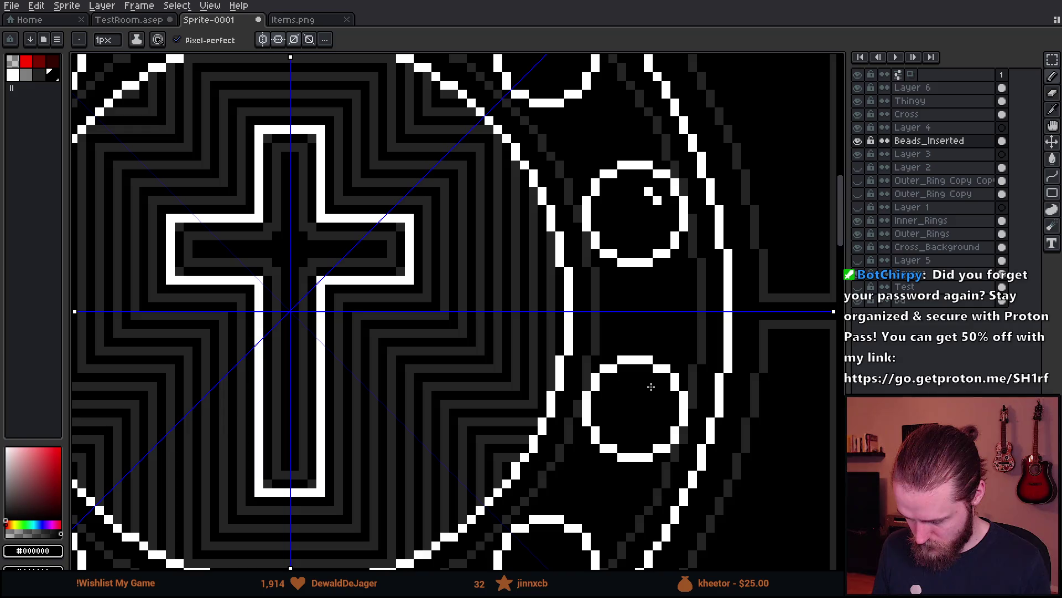
pyautogui.click(650, 192)
pyautogui.scroll(-2, 650, 193)
pyautogui.scroll(2, 600, 162)
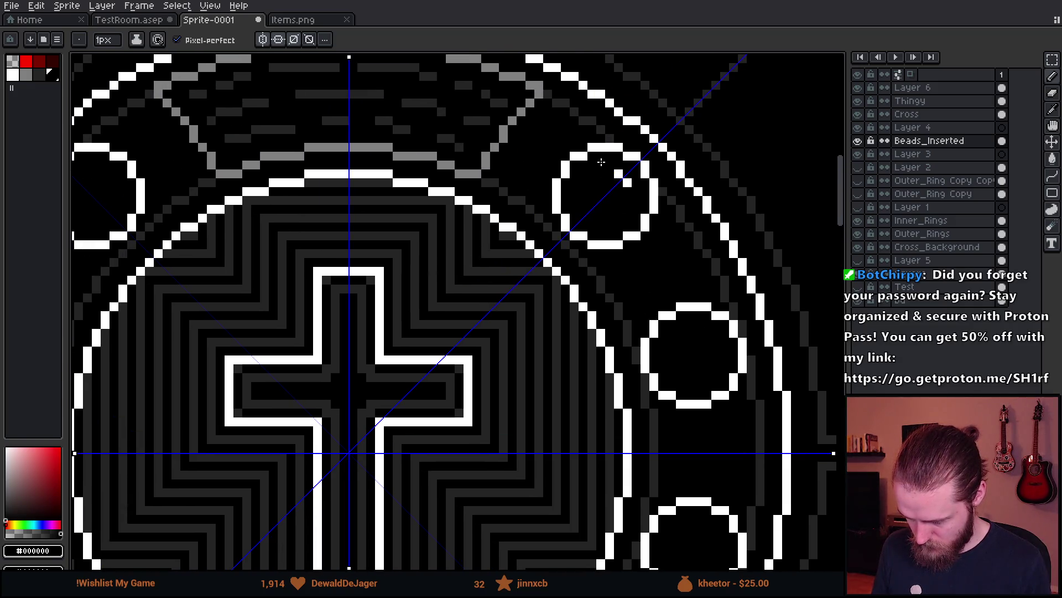
pyautogui.scroll(-3, 633, 184)
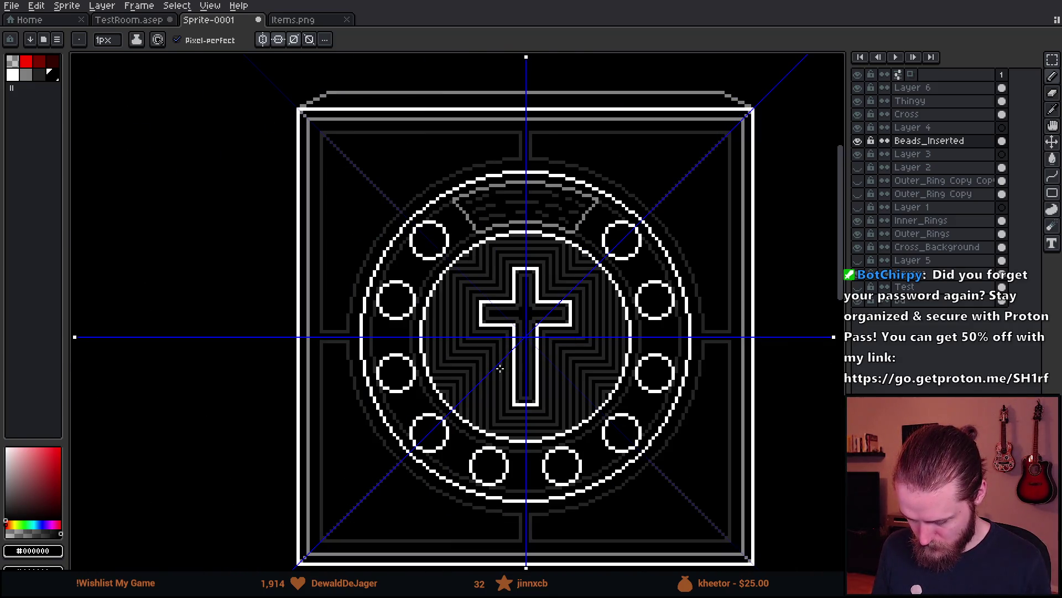
pyautogui.scroll(1, 499, 367)
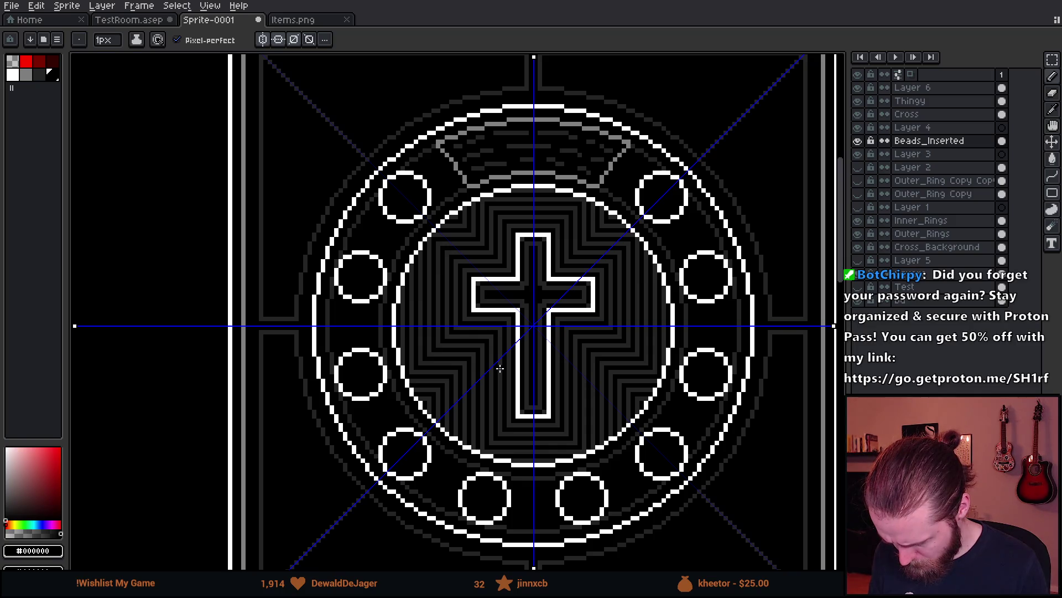
pyautogui.scroll(-1, 499, 368)
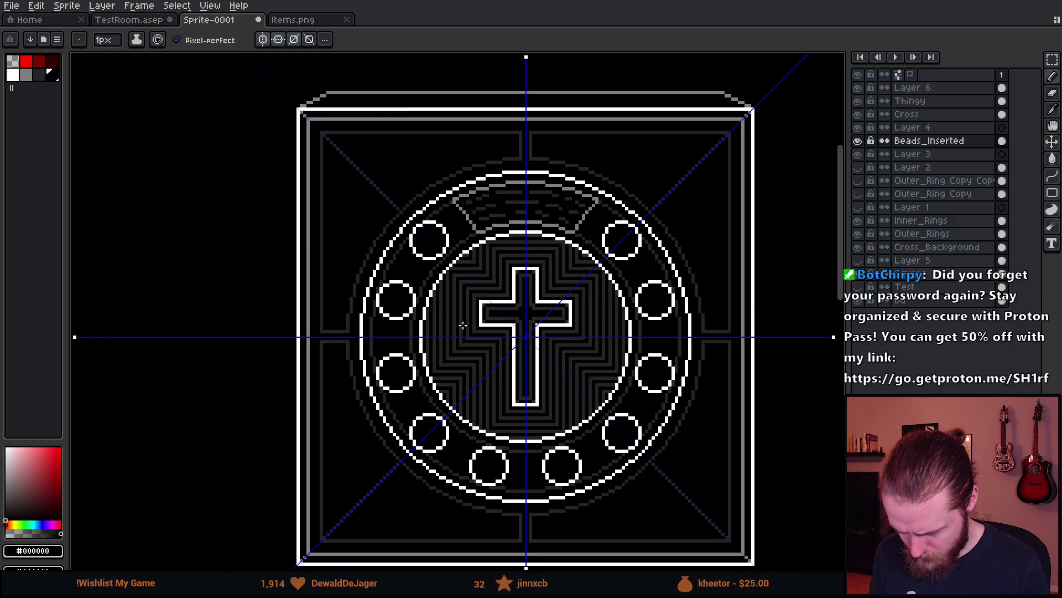
pyautogui.click(39, 74)
# - Bucket-fill the white bead rings dark grey with Contiguous turned off
pyautogui.press('g')
pyautogui.click(188, 40)
pyautogui.scroll(1, 452, 295)
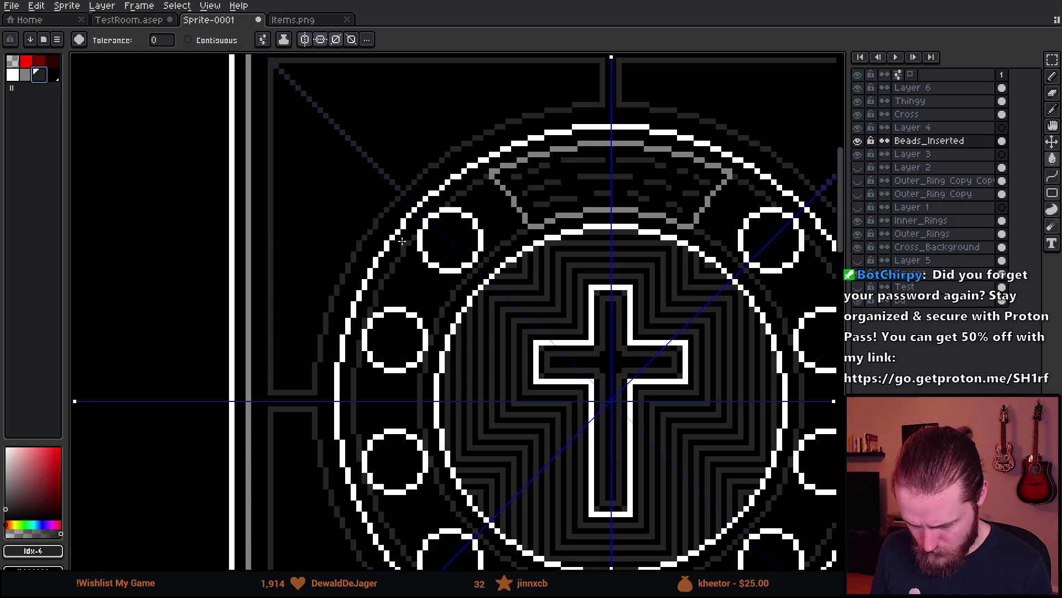
pyautogui.scroll(-4, 372, 243)
pyautogui.scroll(6, 373, 242)
pyautogui.scroll(-2, 396, 321)
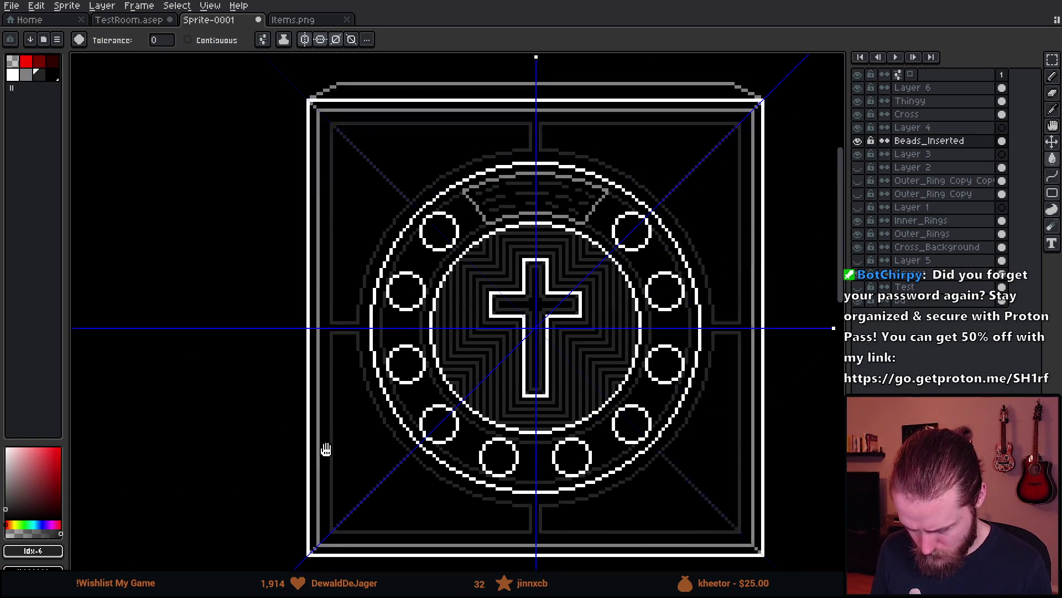
pyautogui.press('m')
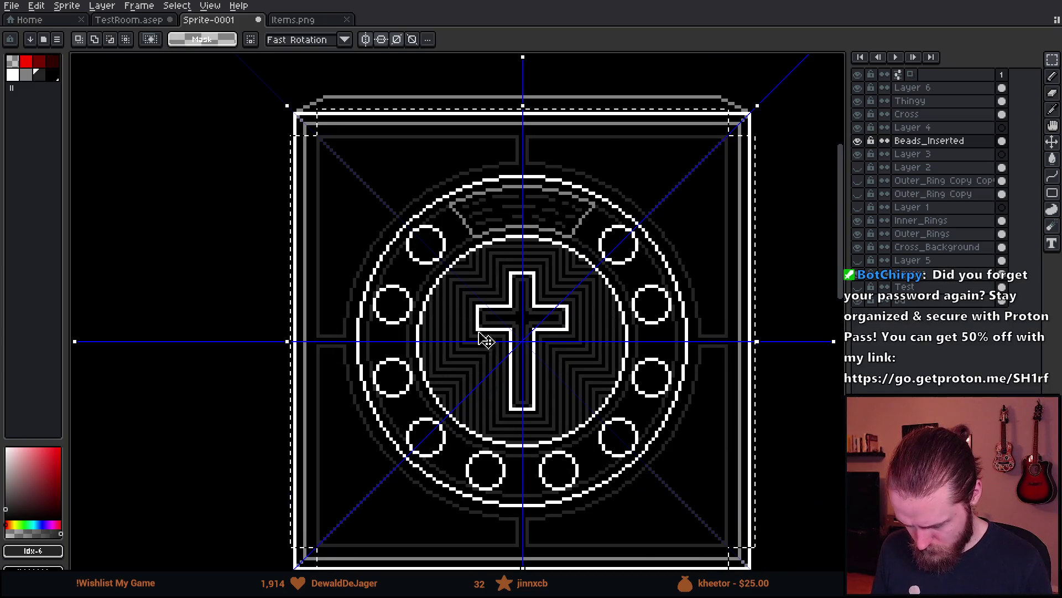
pyautogui.scroll(3, 438, 244)
pyautogui.press('g')
pyautogui.click(438, 243)
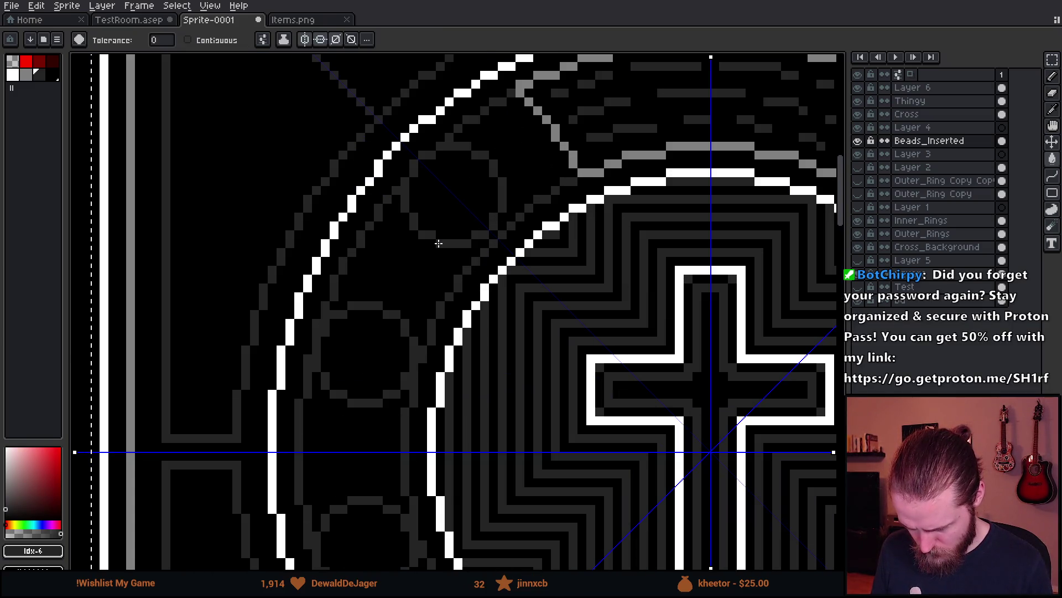
pyautogui.scroll(-4, 439, 243)
# - Deselect, toggle the Beads_Inserted layer's visibility to compare, and make it the active layer
pyautogui.press('m')
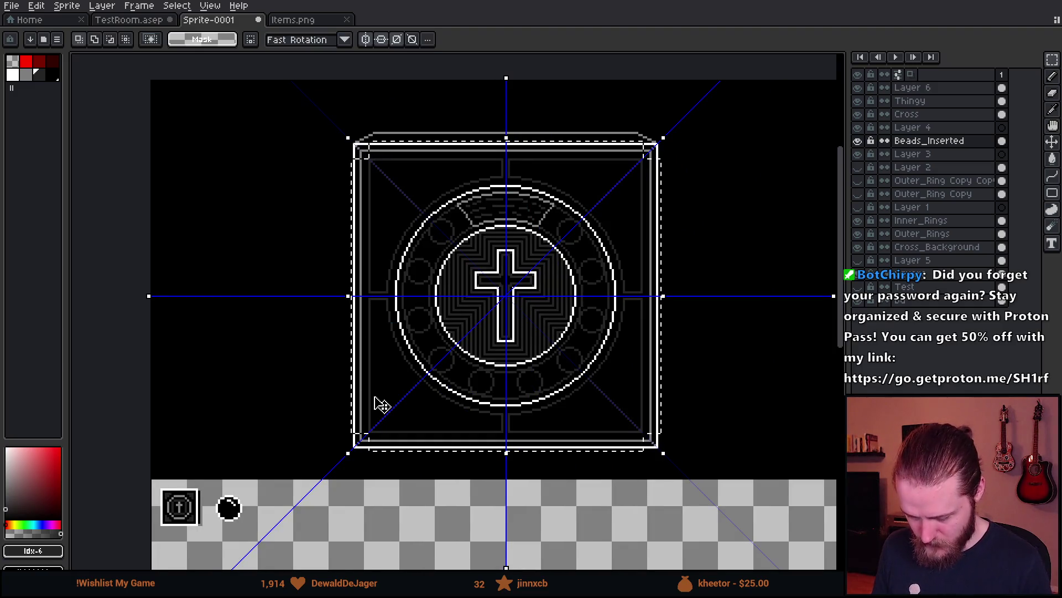
pyautogui.hotkey('ctrl', 'd')
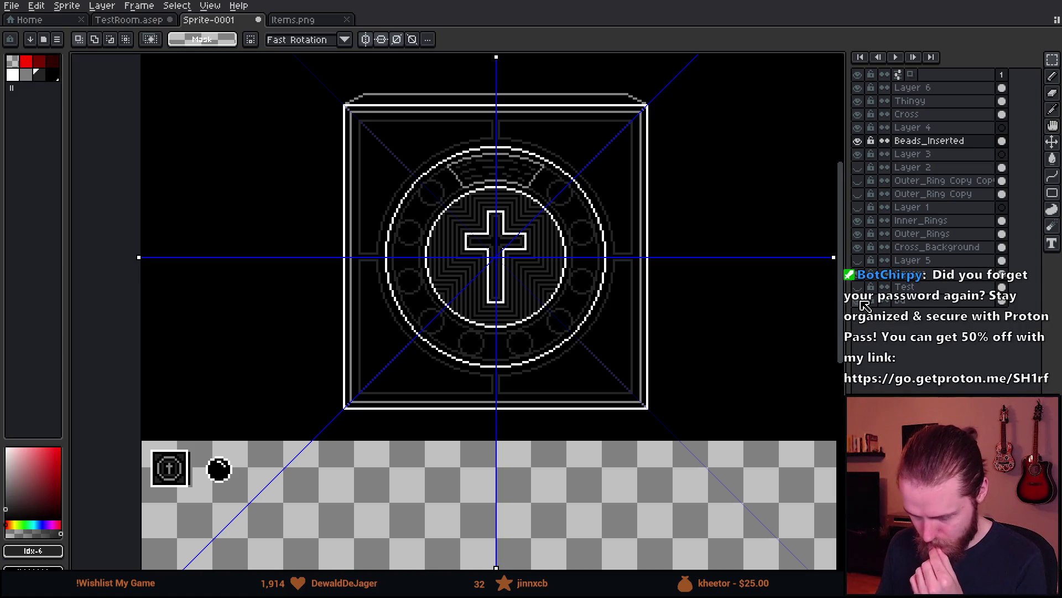
pyautogui.click(858, 142)
pyautogui.click(858, 142)
pyautogui.click(857, 142)
pyautogui.click(857, 141)
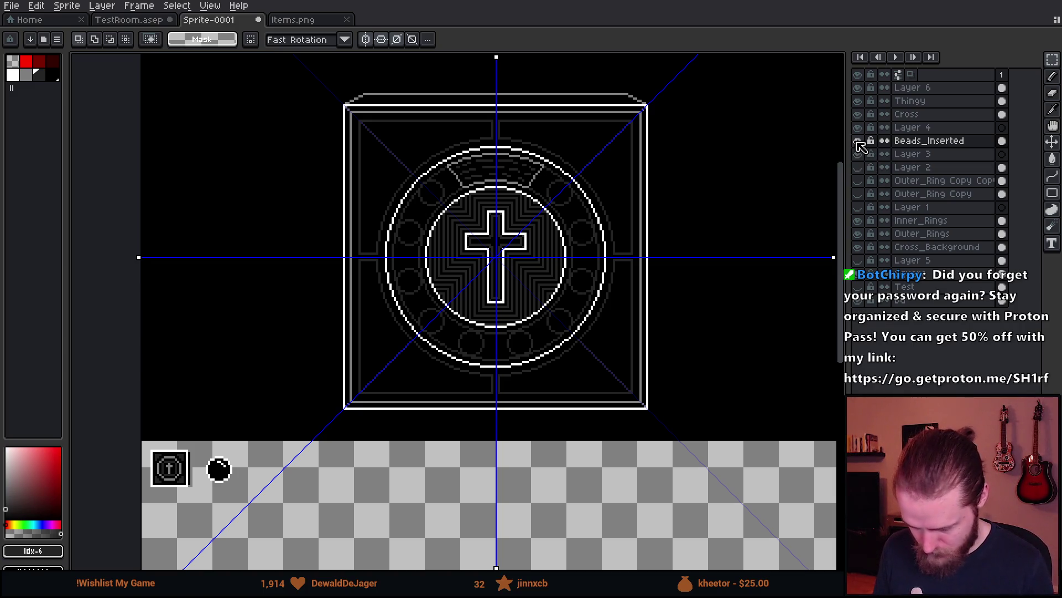
pyautogui.click(935, 142)
pyautogui.scroll(2, 190, 441)
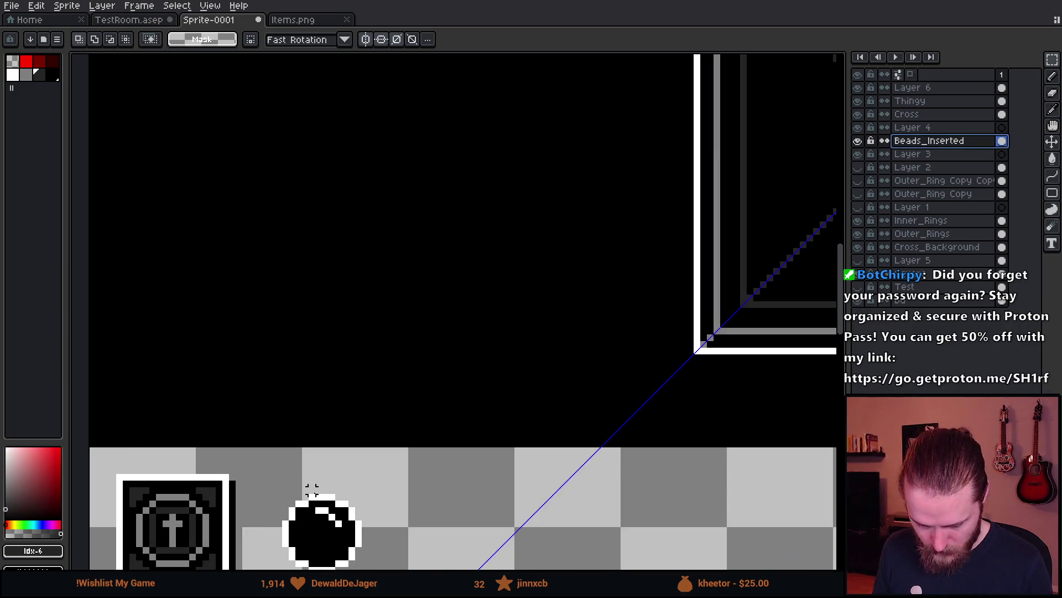
# - Select the bead in the lower strip and switch off the mirror symmetry
pyautogui.moveTo(298, 495); pyautogui.dragTo(329, 268)
pyautogui.scroll(2, 332, 277)
pyautogui.click(314, 390)
pyautogui.press('Return')
pyautogui.scroll(-4, 587, 324)
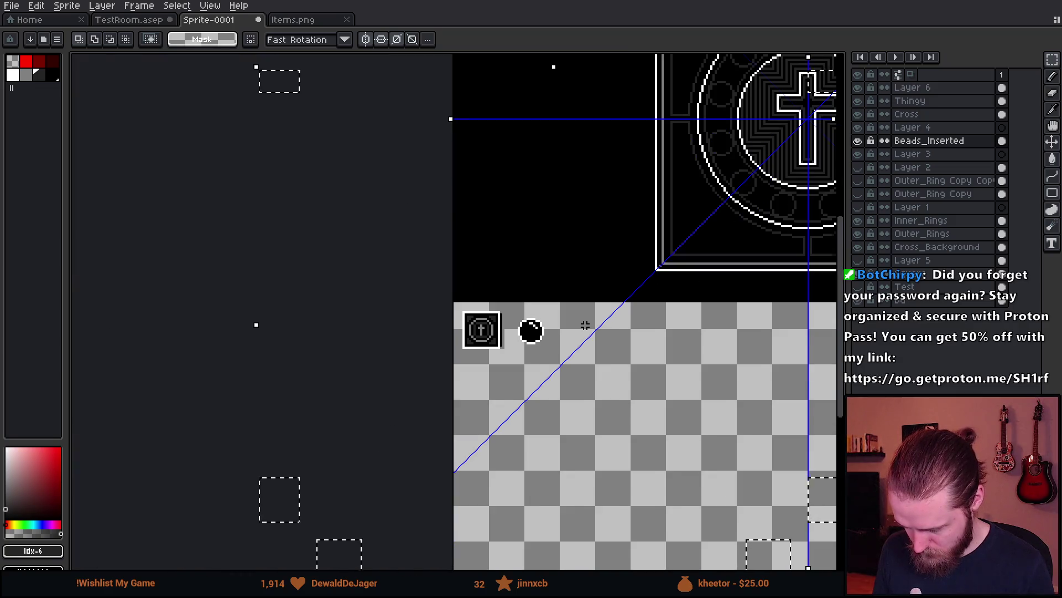
pyautogui.scroll(-2, 585, 325)
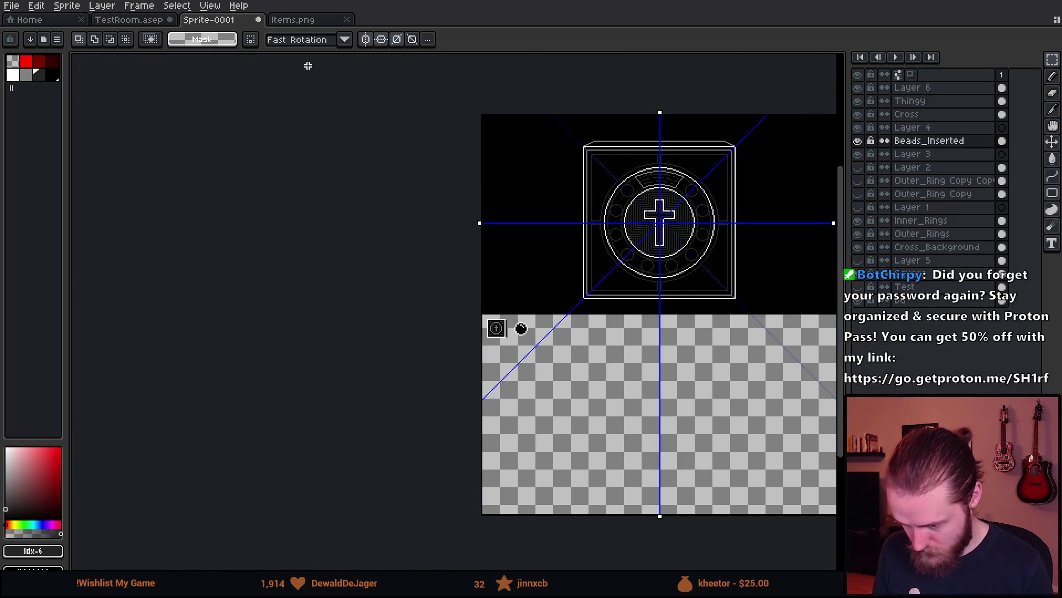
pyautogui.click(381, 39)
pyautogui.click(397, 40)
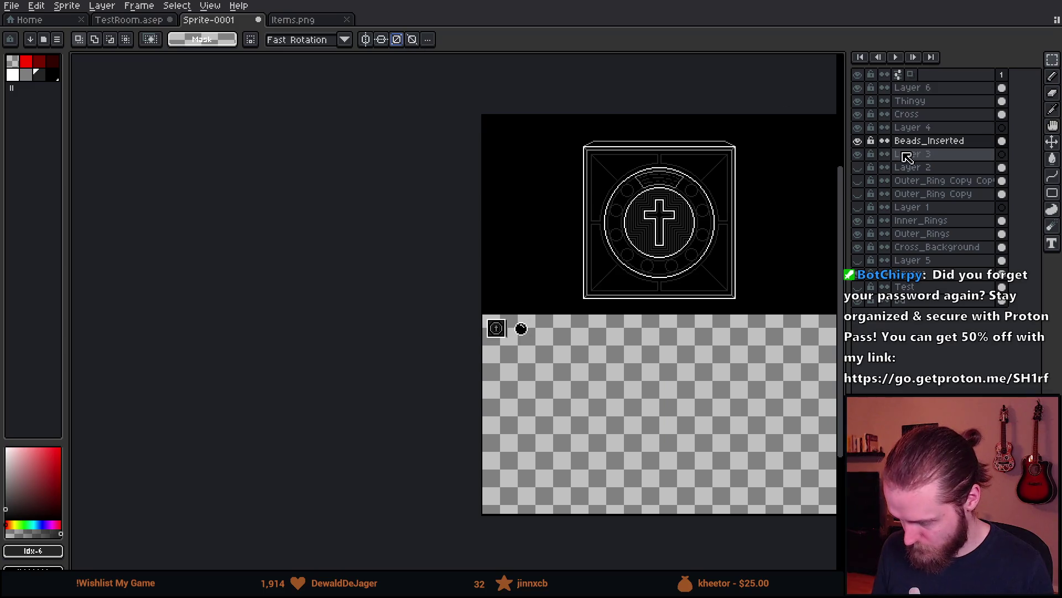
pyautogui.scroll(4, 575, 356)
# - Duplicate the bead to the right of the original and blacken the copy's highlight pixels
pyautogui.moveTo(155, 111); pyautogui.dragTo(351, 268)
pyautogui.moveTo(261, 209)
pyautogui.mouseDown()
pyautogui.moveTo(363, 230)
pyautogui.moveTo(351, 218)
pyautogui.moveTo(364, 216)
pyautogui.mouseUp()
pyautogui.hotkey('ctrl', 'd')
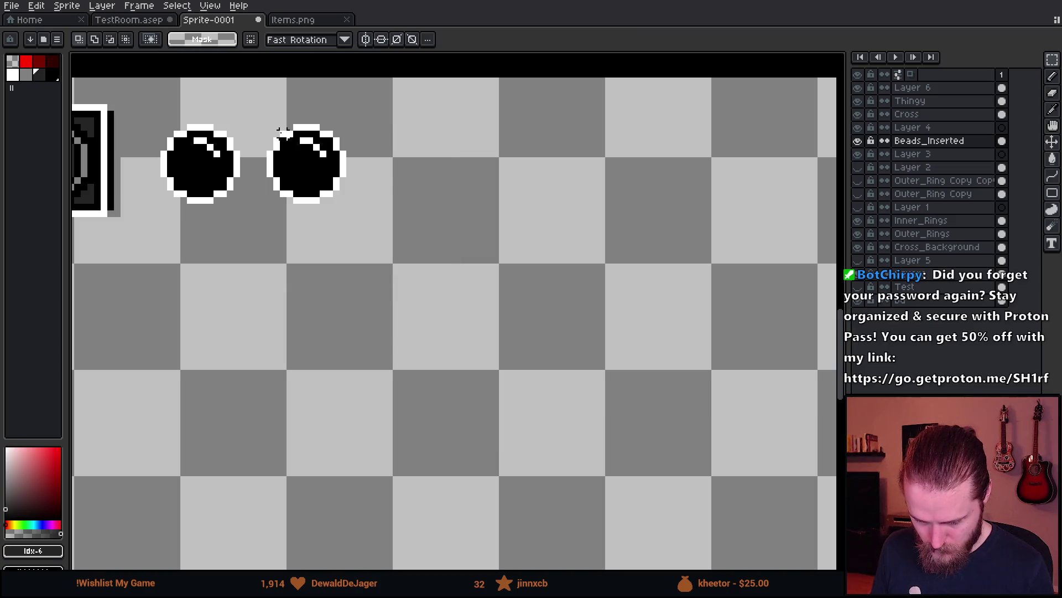
pyautogui.scroll(4, 296, 142)
pyautogui.press('b')
pyautogui.click(381, 177)
pyautogui.click(358, 156)
# - Non-contiguously fill the copy's white pixels dark grey and its dark grey pixels mid grey
pyautogui.click(39, 75)
pyautogui.press('g')
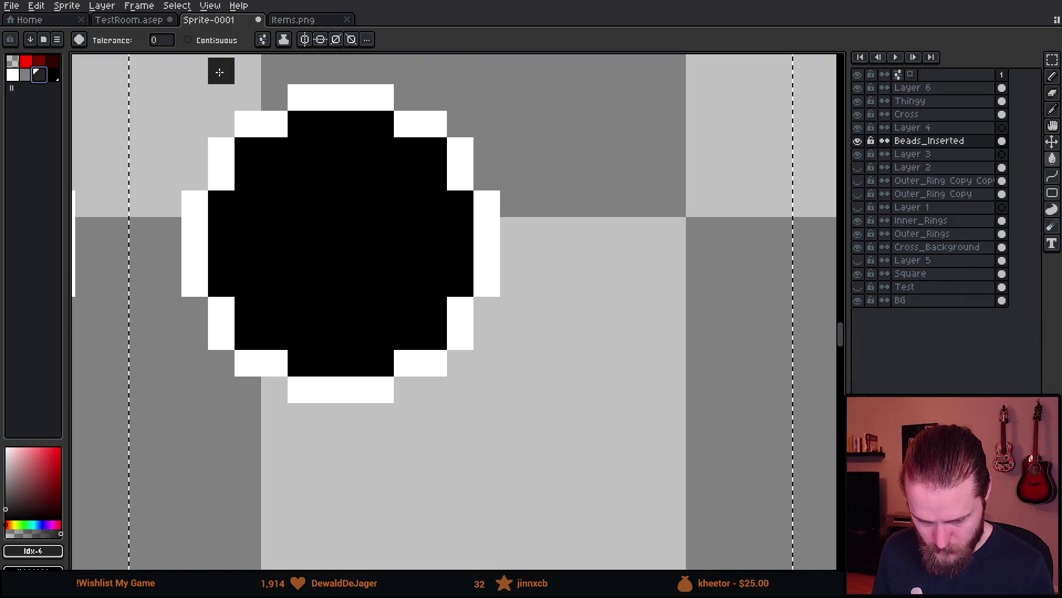
pyautogui.click(188, 40)
pyautogui.click(333, 104)
pyautogui.click(26, 75)
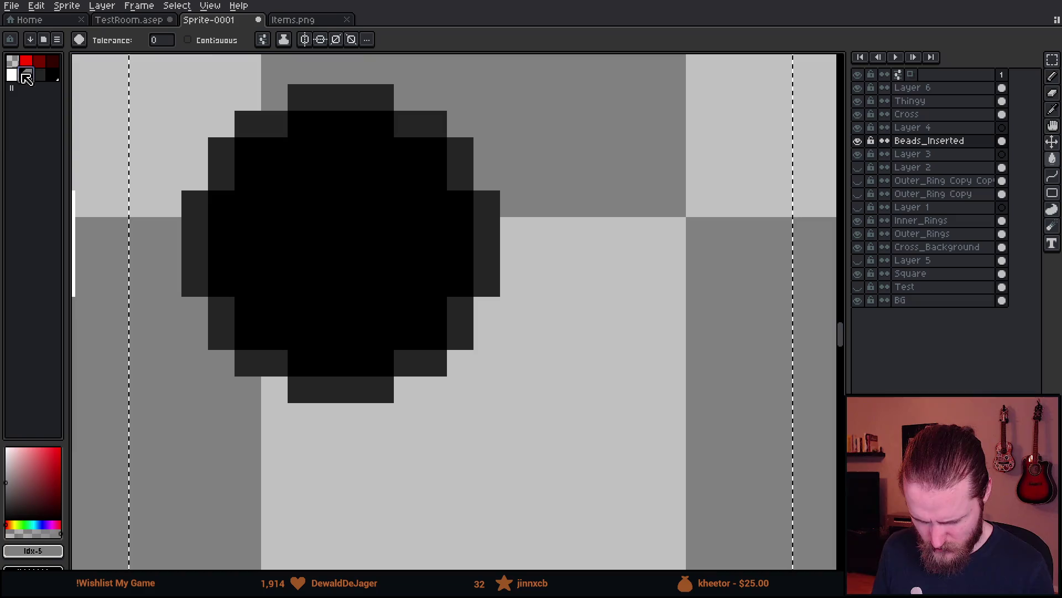
pyautogui.click(294, 97)
pyautogui.click(39, 74)
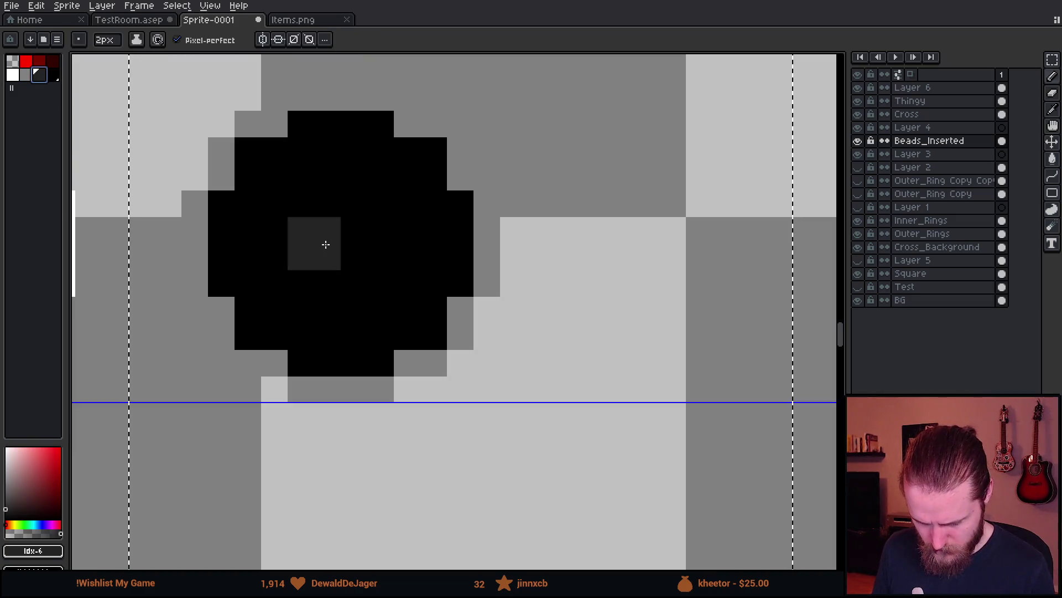
# - Try painting the copy's inner ring black with a 5px pencil, then undo it
pyautogui.press('b')
pyautogui.press('x')
pyautogui.press('-')
pyautogui.press('-')
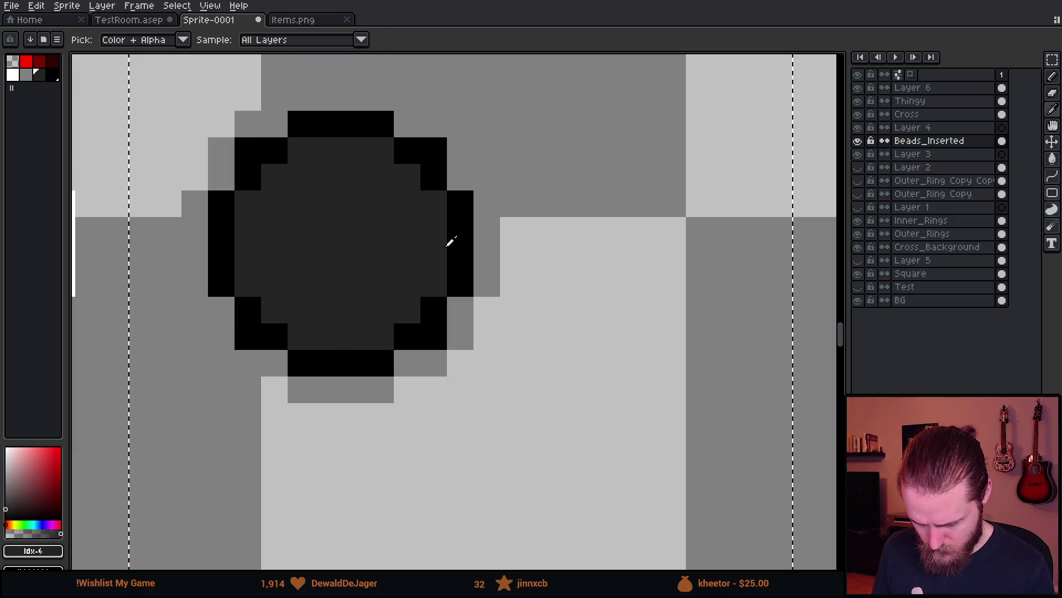
pyautogui.press('-')
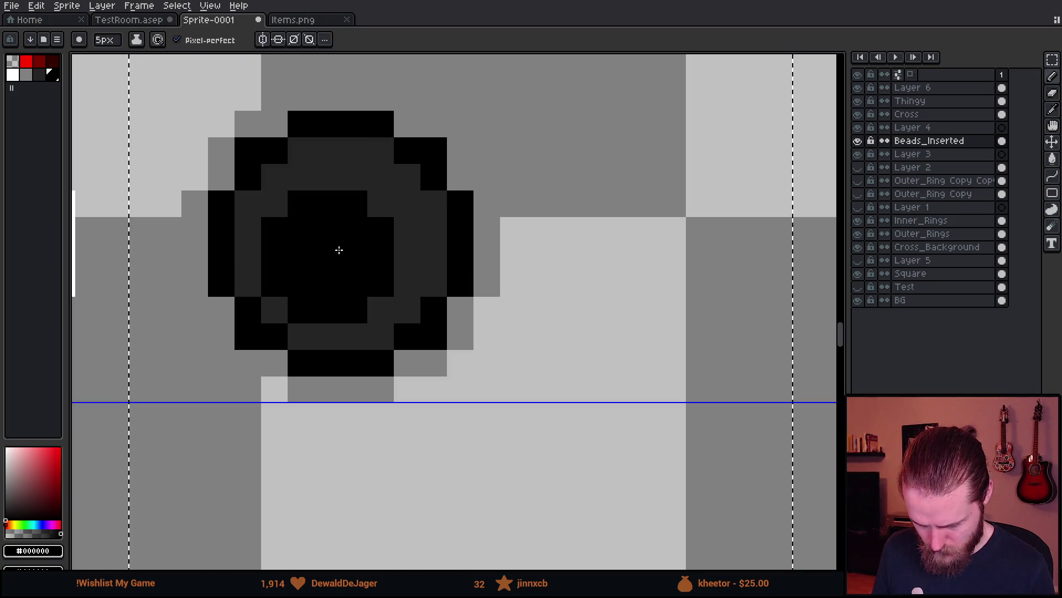
pyautogui.moveTo(335, 235); pyautogui.dragTo(368, 247)
pyautogui.hotkey('ctrl', 'z')
pyautogui.hotkey('ctrl', 'z')
pyautogui.hotkey('ctrl', 'z')
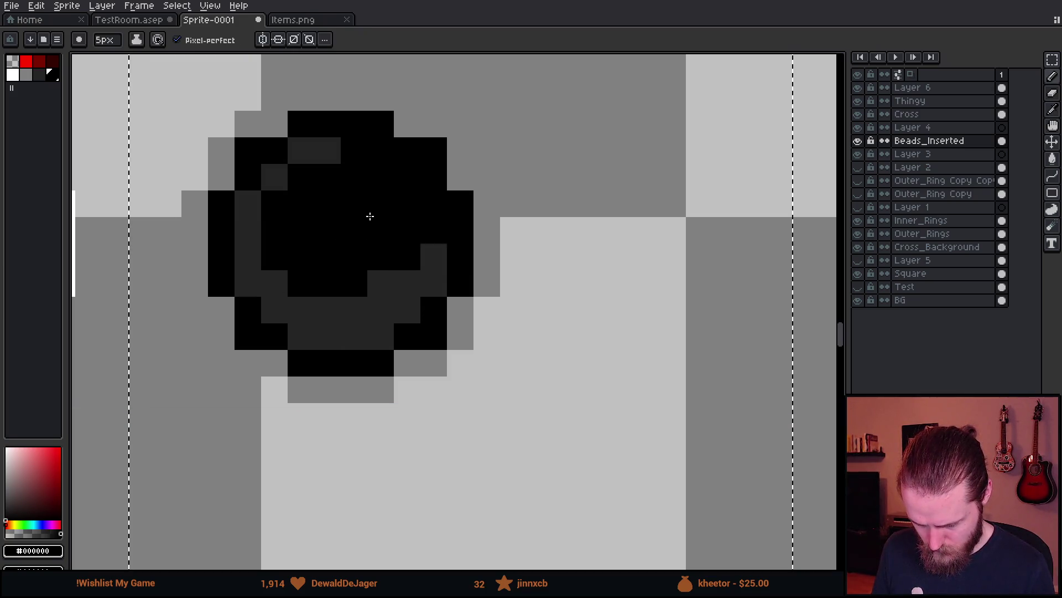
pyautogui.scroll(-3, 344, 260)
pyautogui.press('m')
pyautogui.scroll(-5, 344, 260)
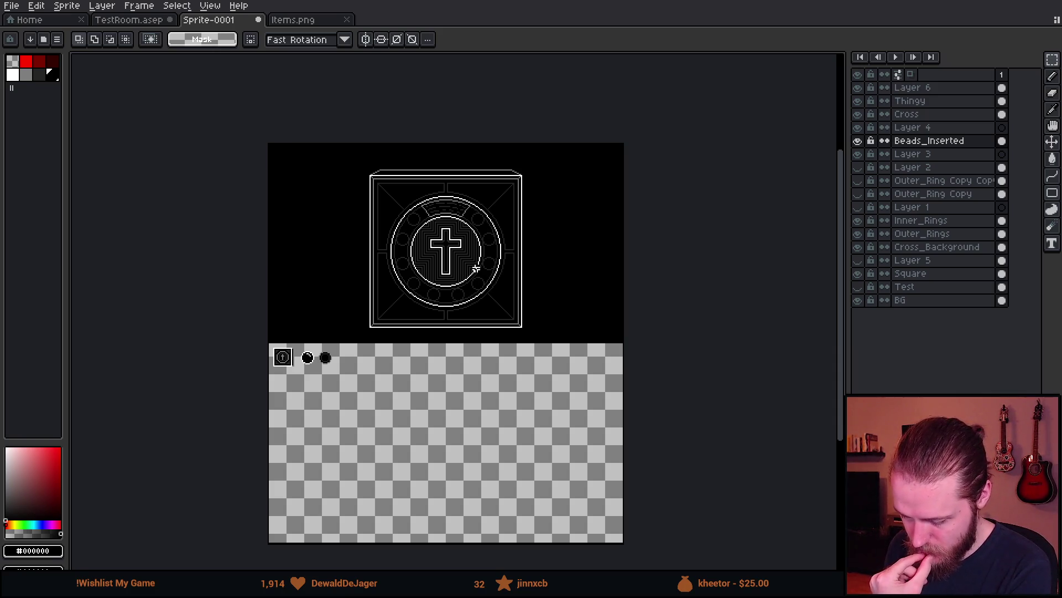
pyautogui.scroll(1, 479, 261)
pyautogui.scroll(-1, 480, 259)
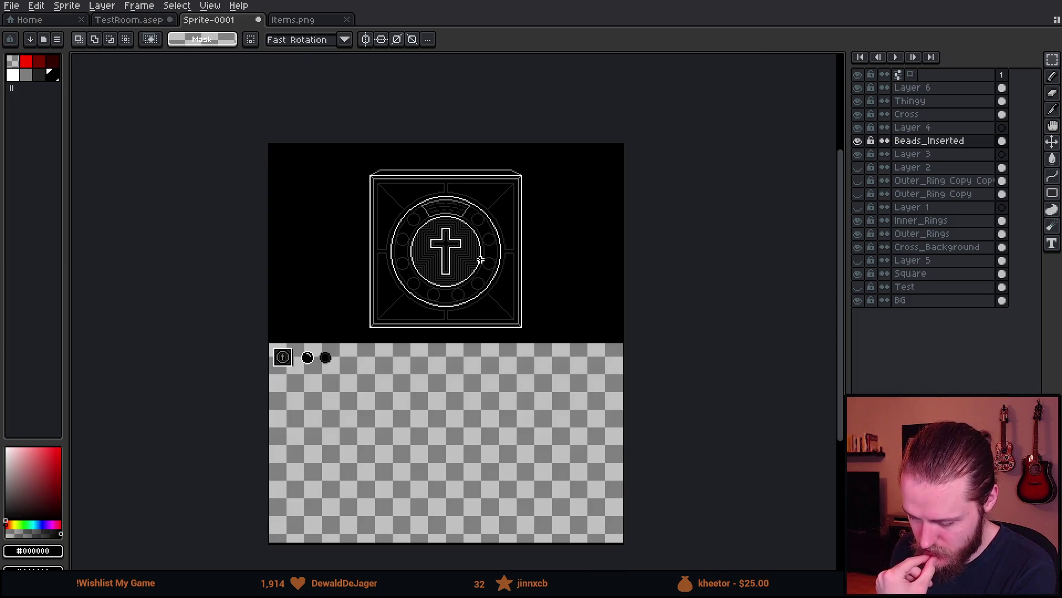
pyautogui.scroll(1, 468, 263)
pyautogui.scroll(-1, 468, 262)
pyautogui.scroll(1, 468, 262)
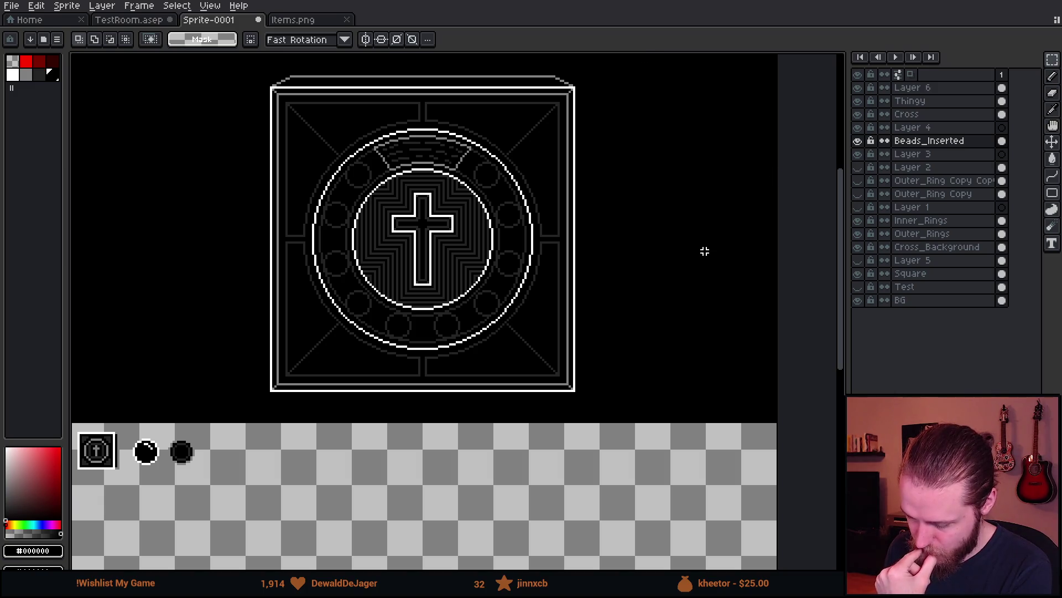
pyautogui.click(858, 141)
pyautogui.click(858, 141)
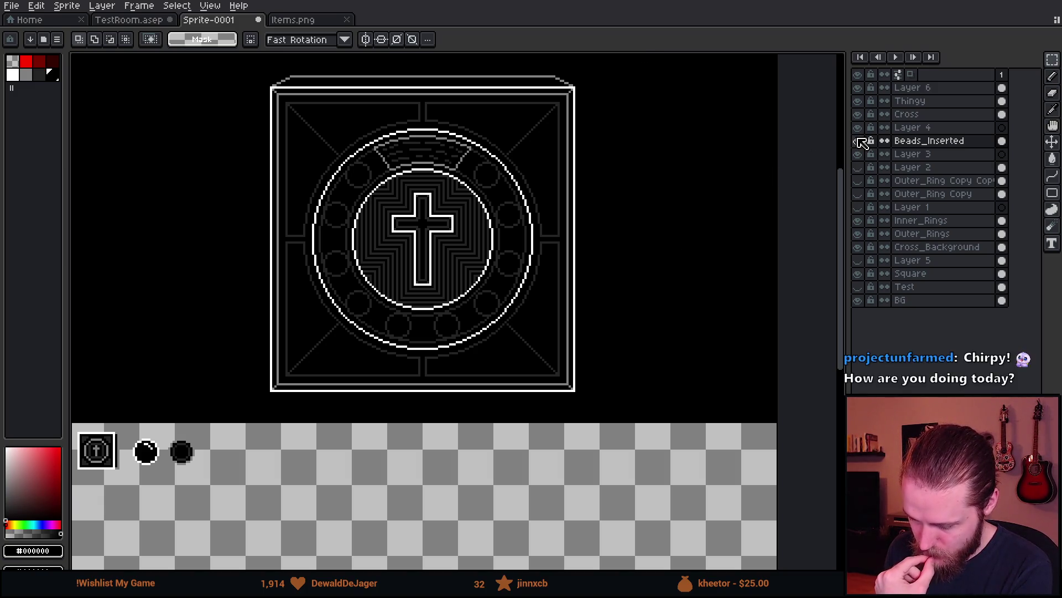
pyautogui.scroll(-1, 470, 289)
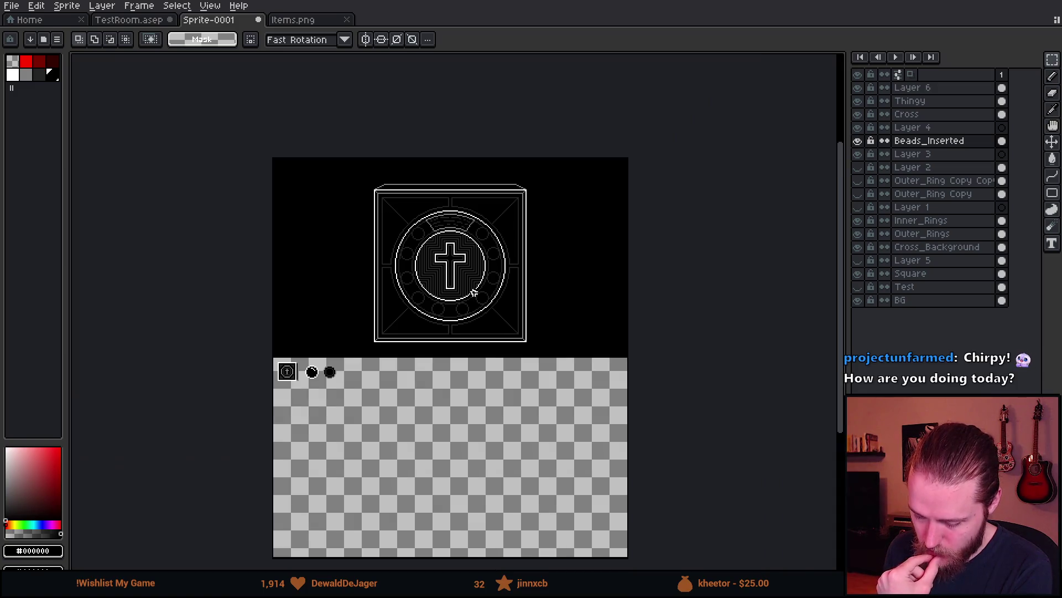
pyautogui.scroll(1, 447, 260)
pyautogui.moveTo(386, 206); pyautogui.dragTo(509, 344)
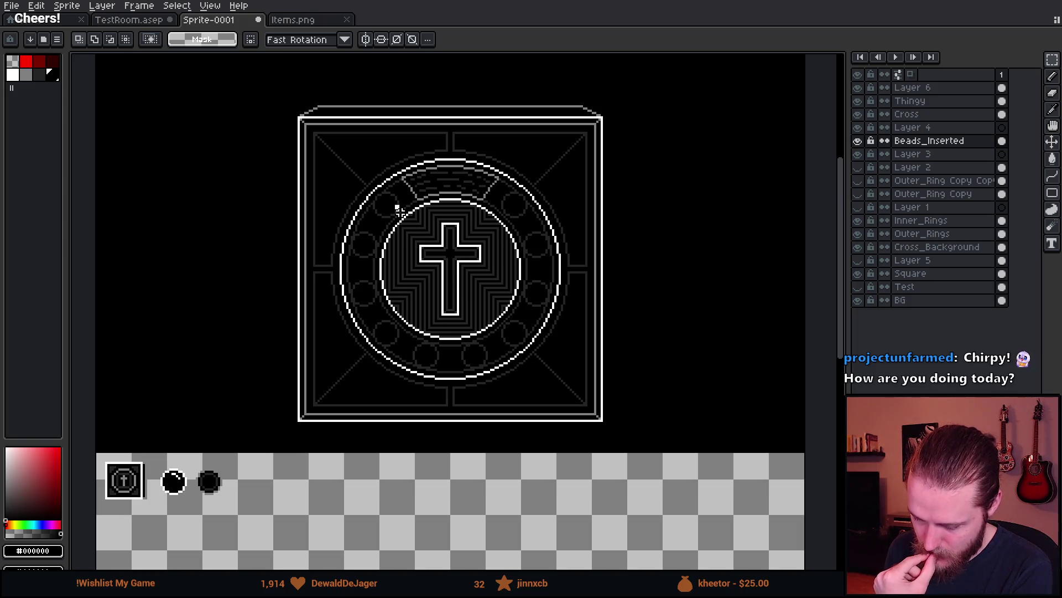
pyautogui.moveTo(398, 207); pyautogui.dragTo(526, 349)
pyautogui.click(391, 331)
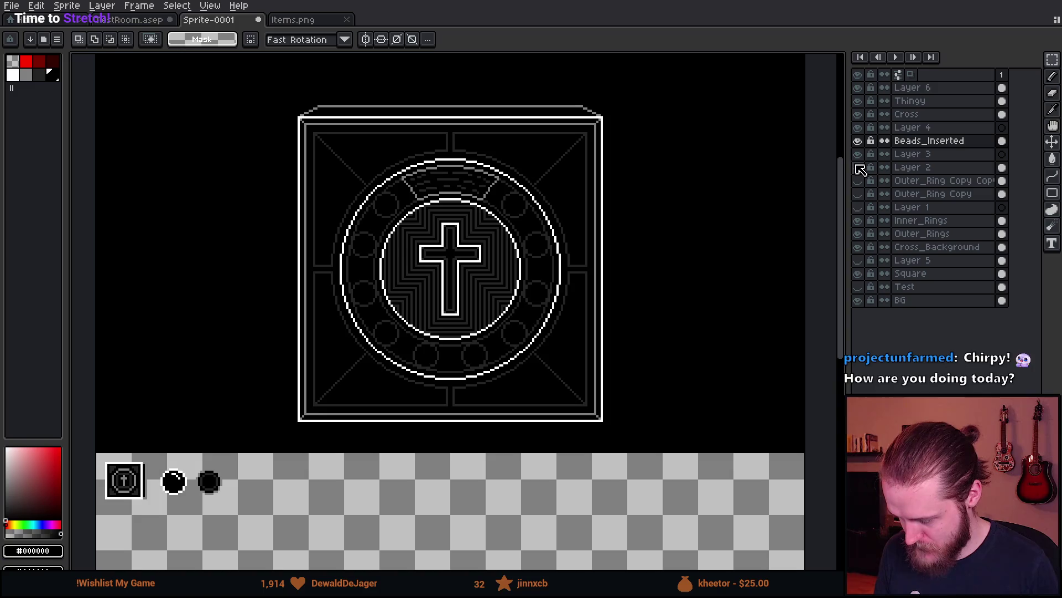
pyautogui.click(1052, 60)
pyautogui.click(984, 59)
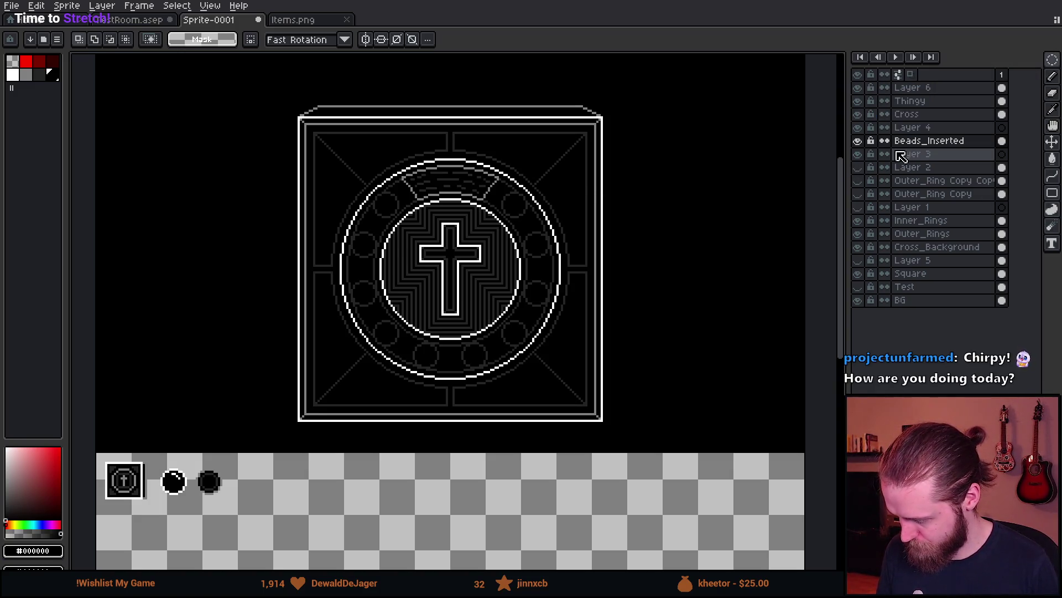
pyautogui.click(860, 248)
pyautogui.click(859, 249)
pyautogui.click(862, 238)
pyautogui.click(862, 238)
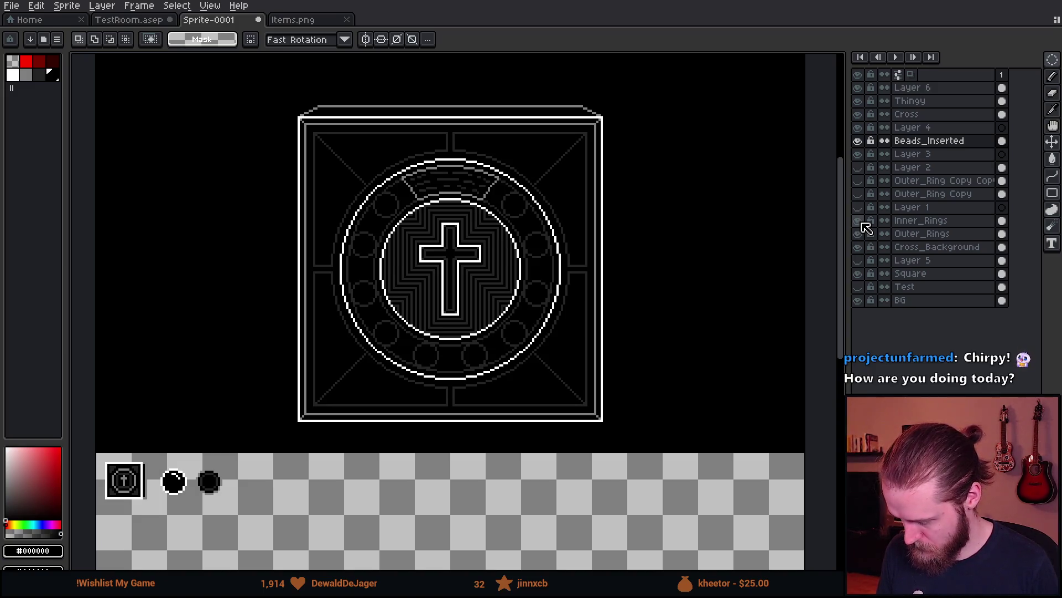
pyautogui.click(957, 248)
pyautogui.click(935, 114)
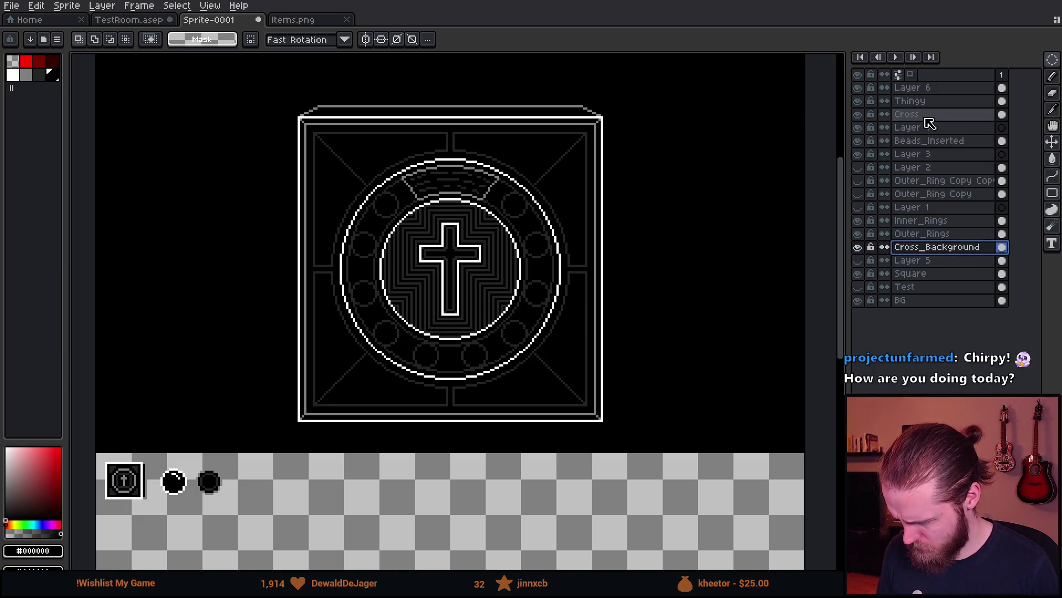
# - Move the Cross layer above Cross_Background, Merge Down, and toggle the merged layer's visibility
pyautogui.moveTo(959, 116); pyautogui.dragTo(952, 243)
pyautogui.rightClick(943, 239)
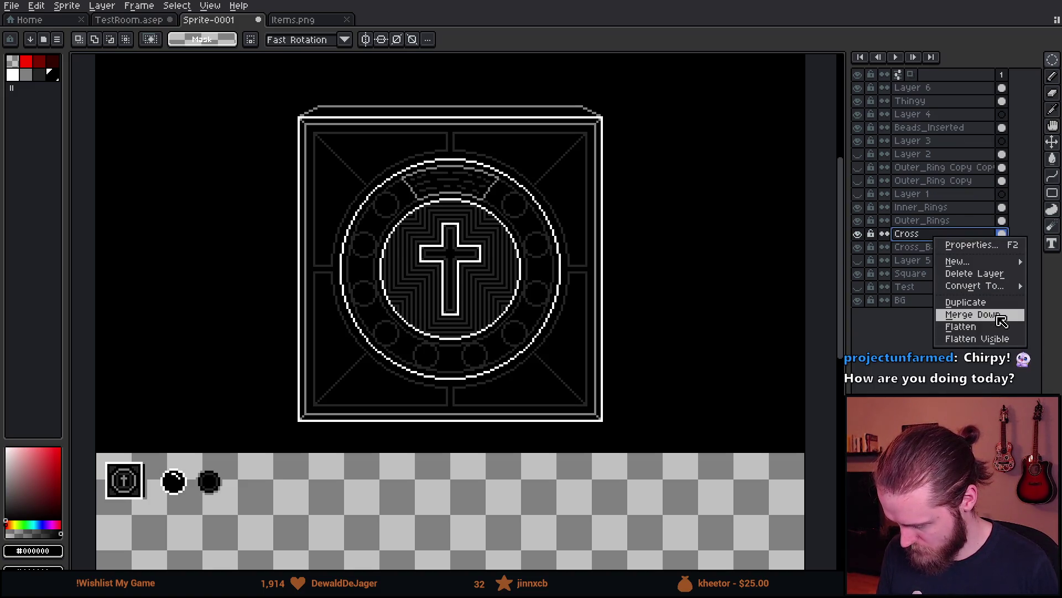
pyautogui.click(972, 314)
pyautogui.click(858, 234)
pyautogui.click(858, 234)
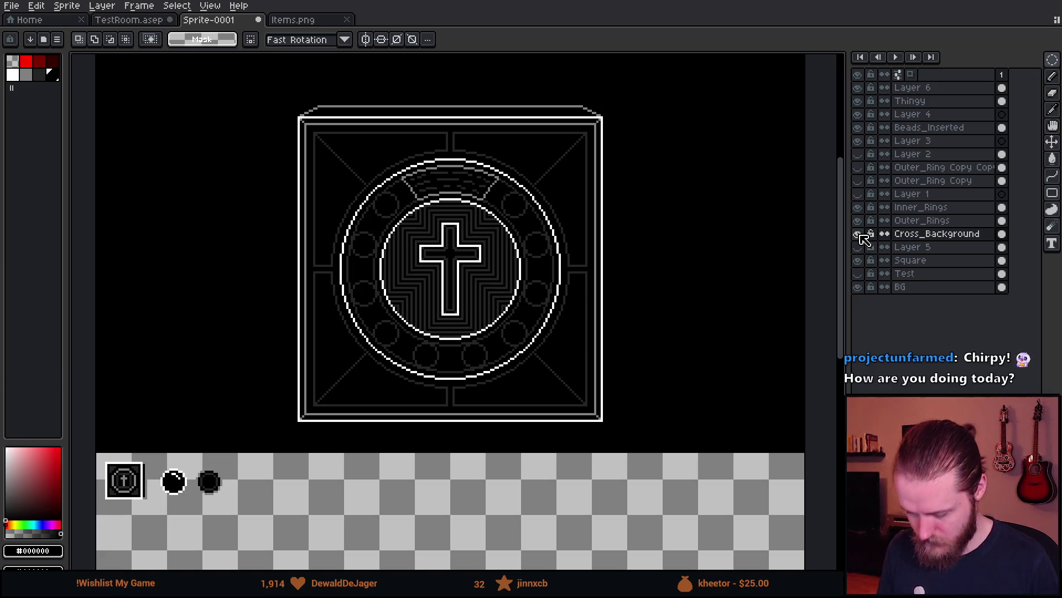
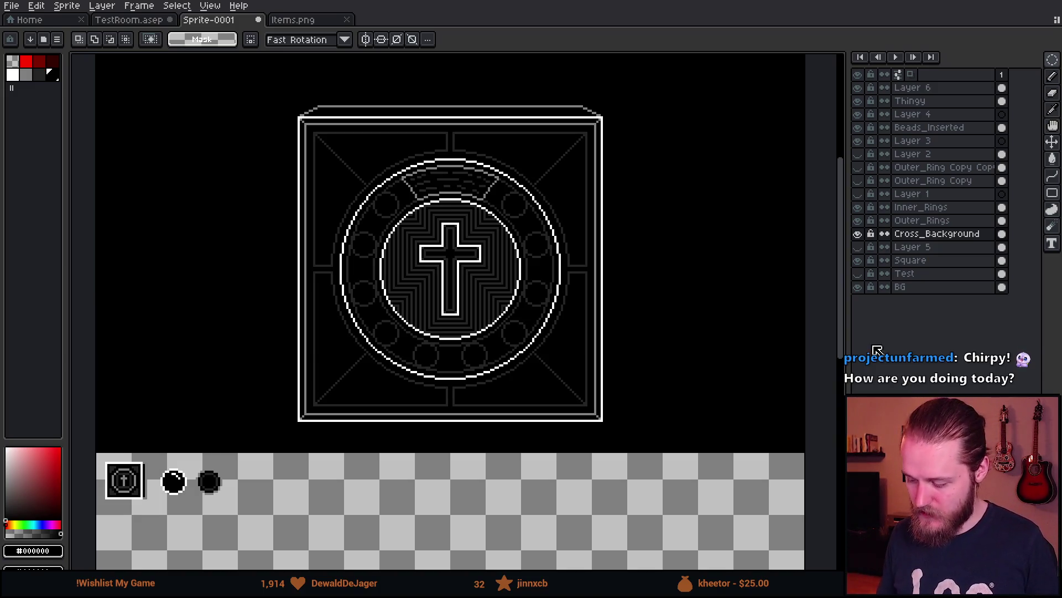
# - Make Cross_Background the active layer and elliptically select the cross disc inside the inner ring
pyautogui.click(857, 234)
pyautogui.click(857, 233)
pyautogui.click(906, 237)
pyautogui.scroll(2, 406, 230)
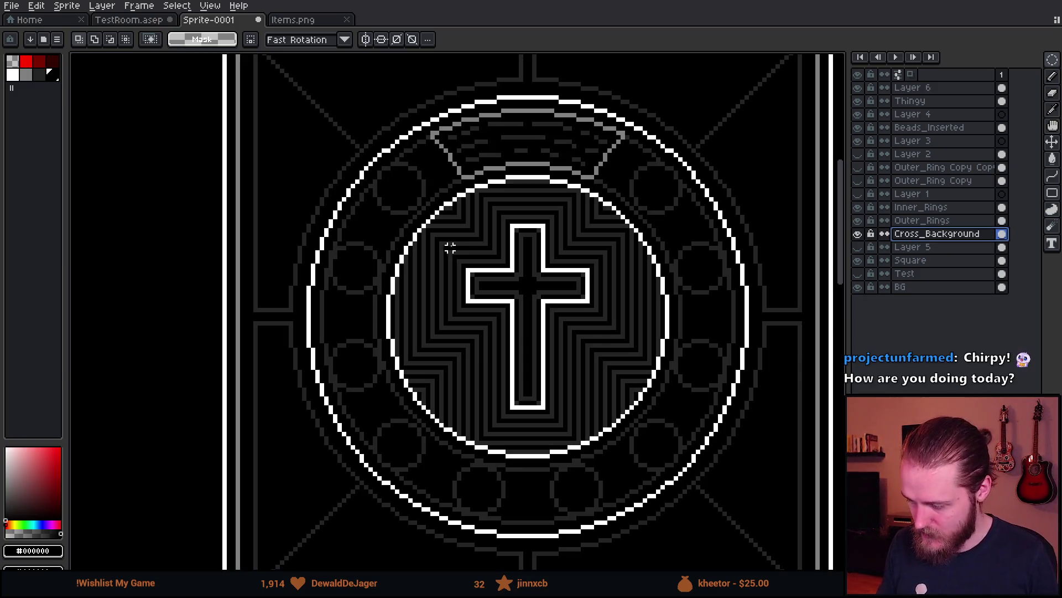
pyautogui.moveTo(565, 310); pyautogui.dragTo(493, 319)
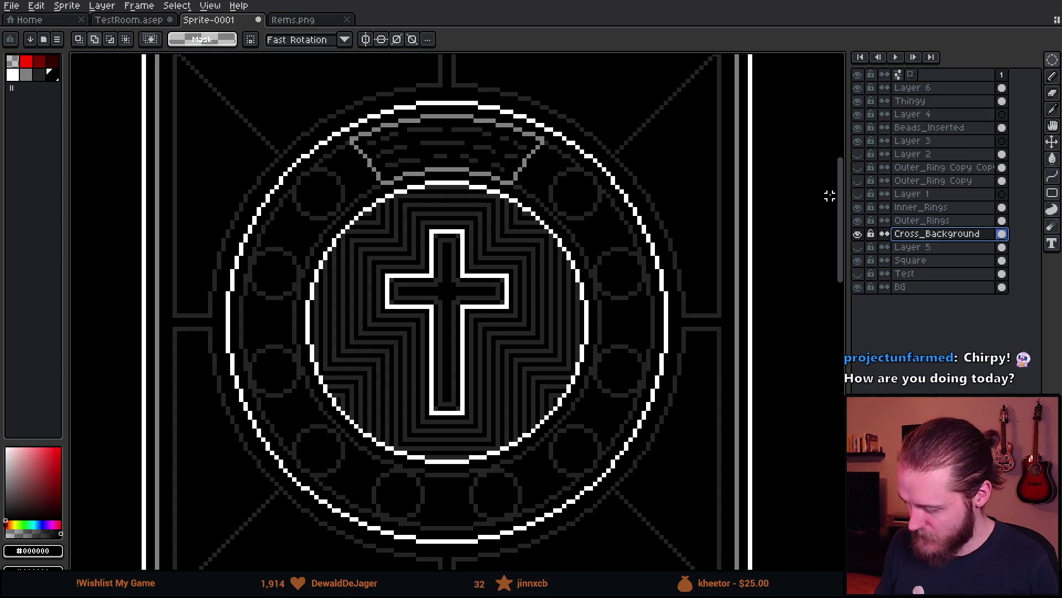
pyautogui.click(1052, 60)
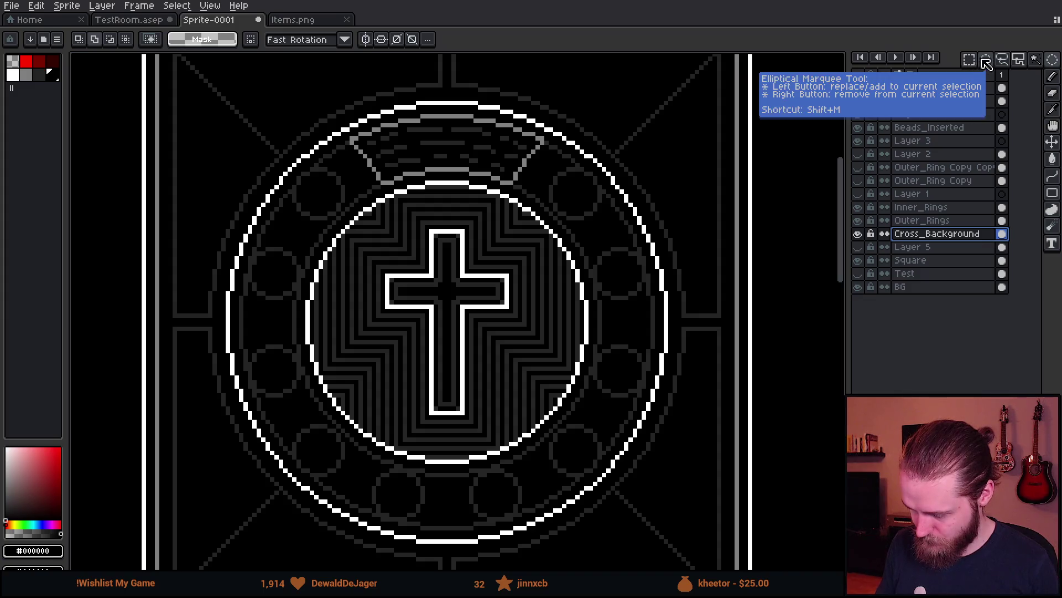
pyautogui.scroll(1, 270, 316)
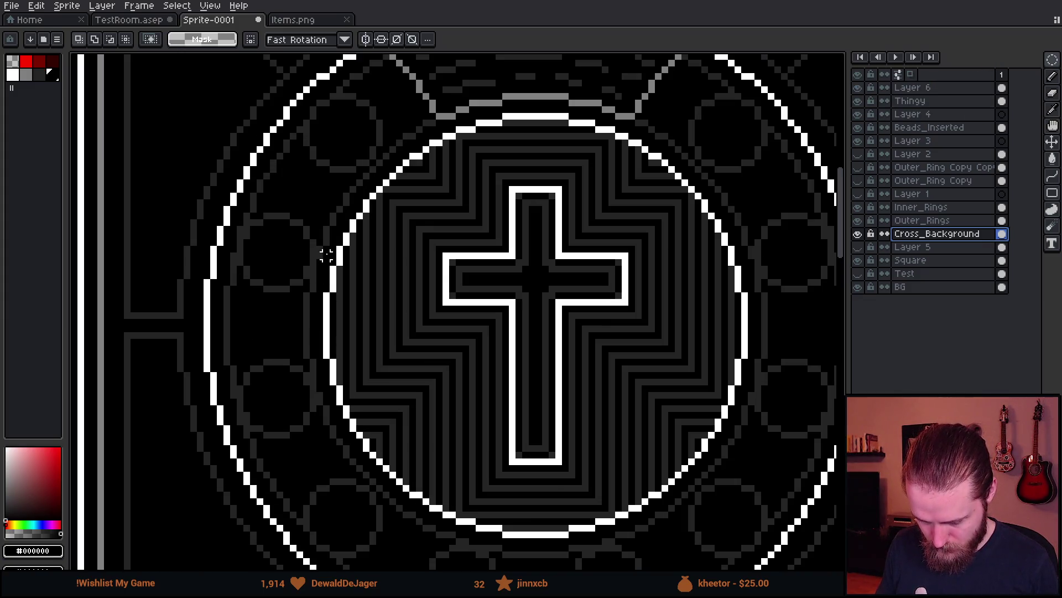
pyautogui.moveTo(326, 129)
pyautogui.mouseDown()
pyautogui.moveTo(531, 422)
pyautogui.moveTo(702, 559)
pyautogui.moveTo(733, 567)
pyautogui.moveTo(751, 542)
pyautogui.mouseUp()
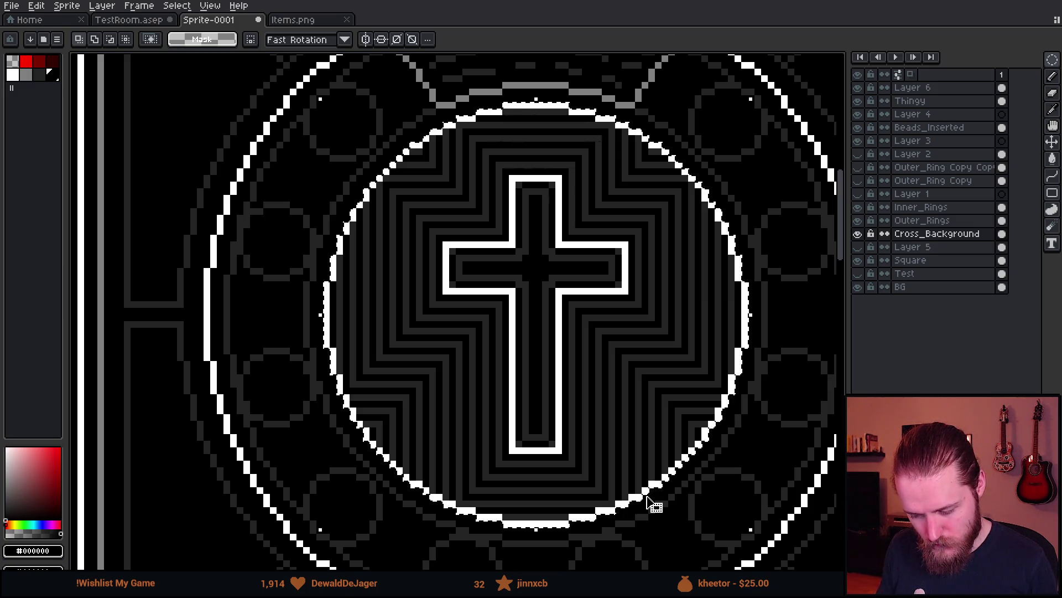
pyautogui.scroll(-1, 702, 319)
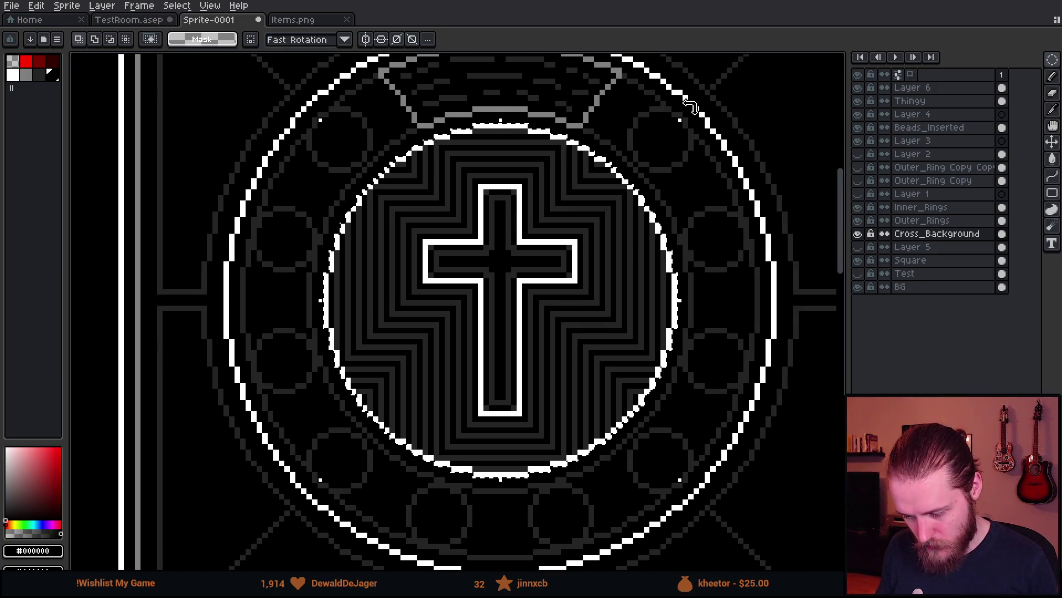
# - Test rotating and nudging the selected disc with Ctrl+T, then cancel so the cross stays upright
pyautogui.hotkey('ctrl', 't')
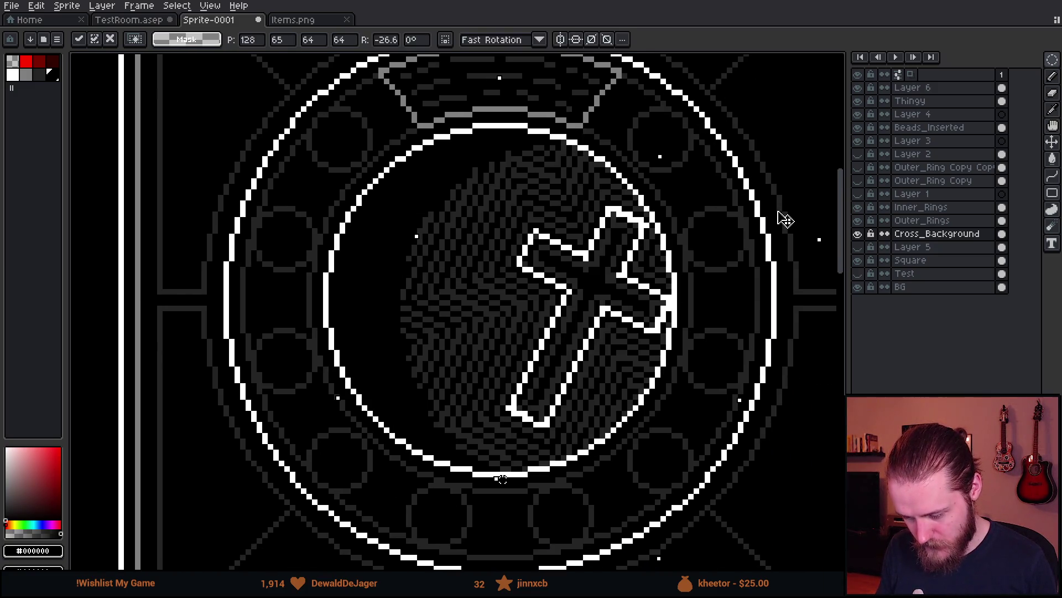
pyautogui.moveTo(576, 380); pyautogui.dragTo(501, 376)
pyautogui.scroll(-3, 502, 376)
pyautogui.scroll(2, 504, 382)
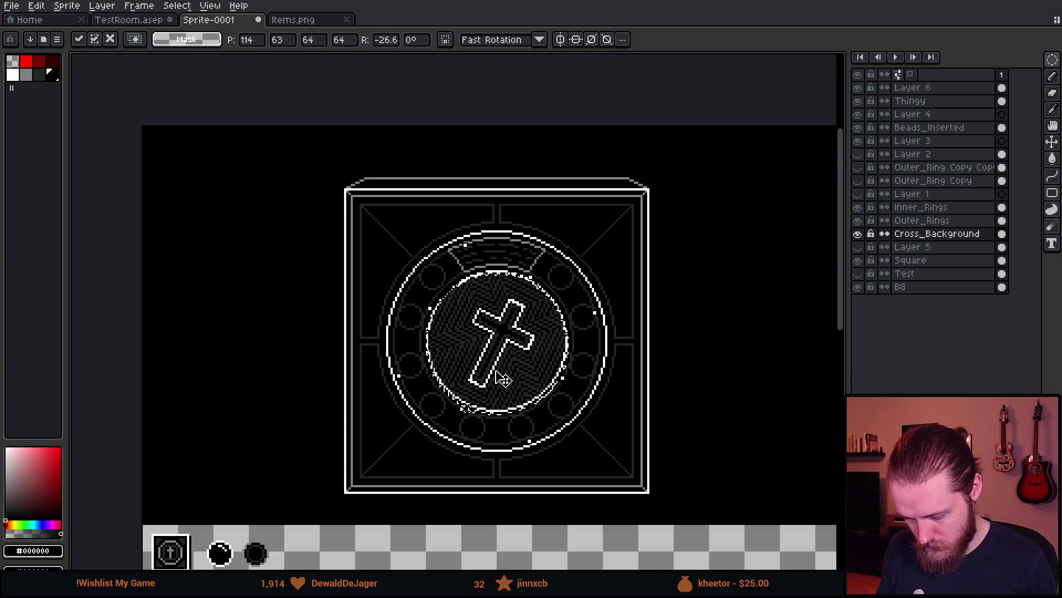
pyautogui.scroll(1, 514, 377)
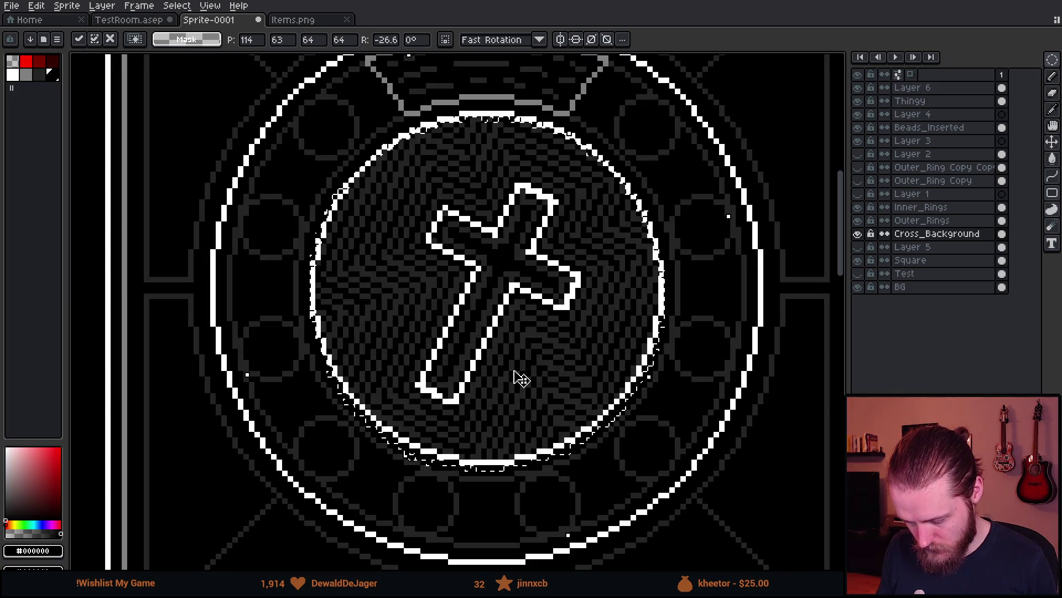
pyautogui.moveTo(514, 376); pyautogui.dragTo(519, 372)
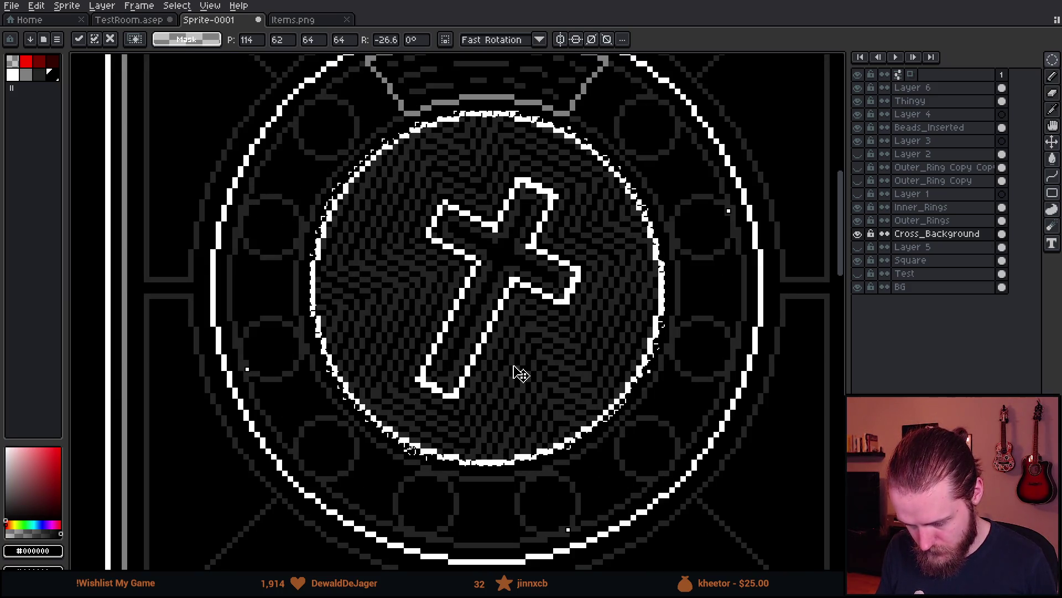
pyautogui.scroll(-3, 521, 374)
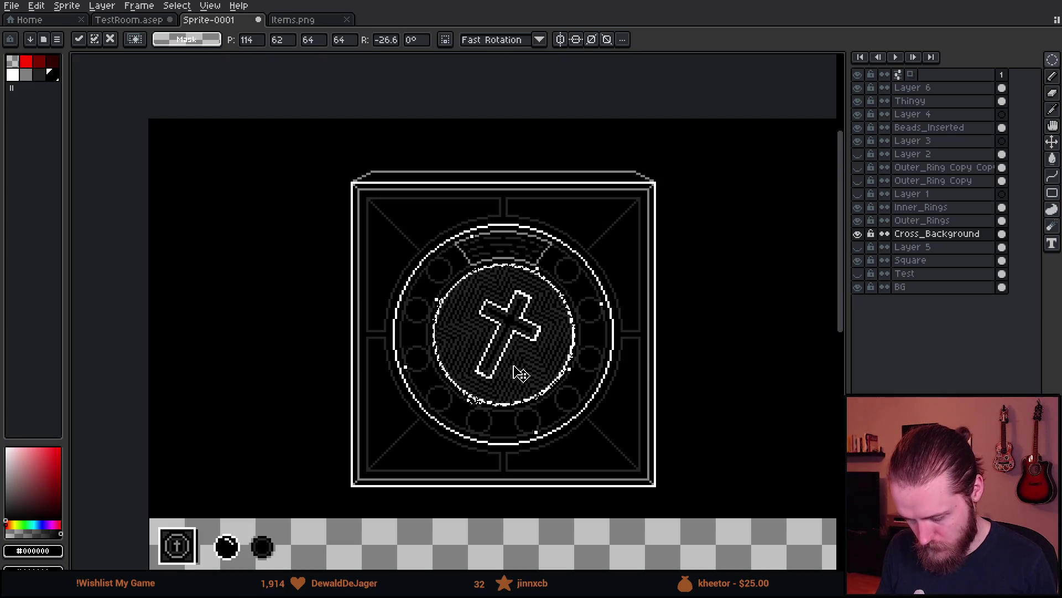
pyautogui.scroll(-2, 520, 375)
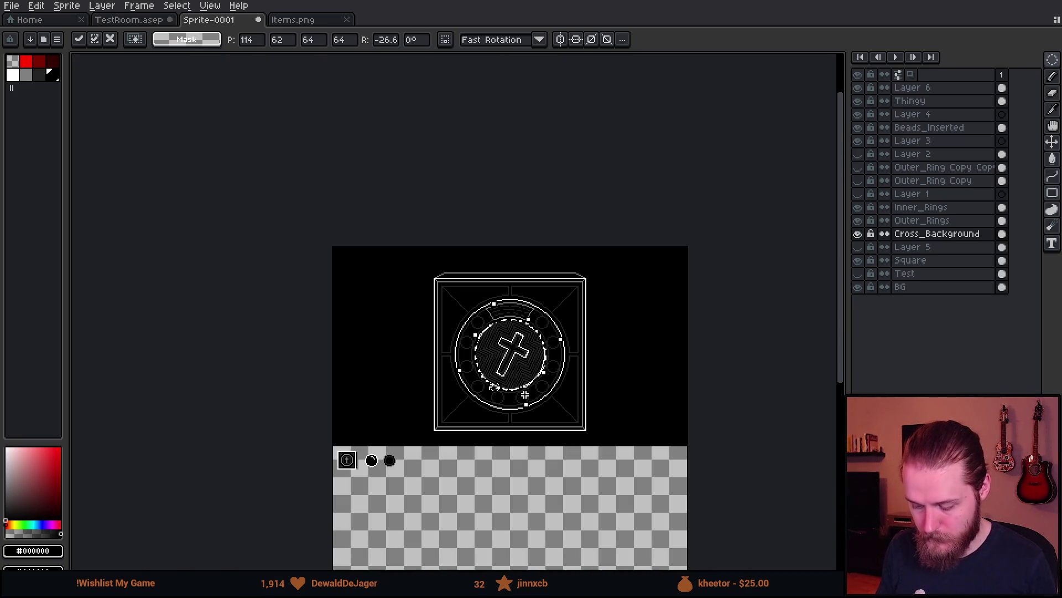
pyautogui.scroll(2, 547, 382)
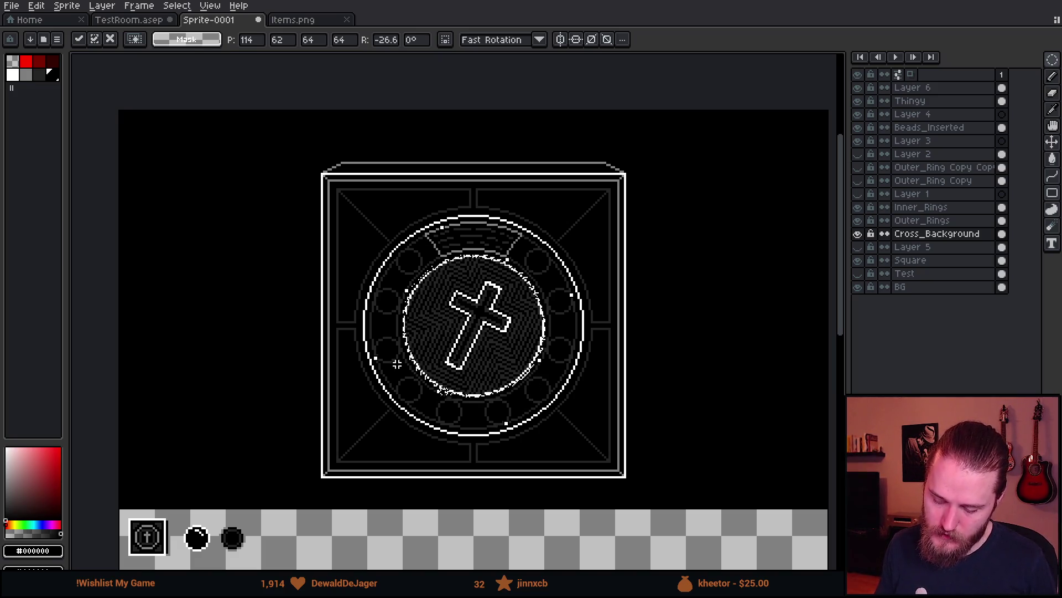
pyautogui.press('Escape')
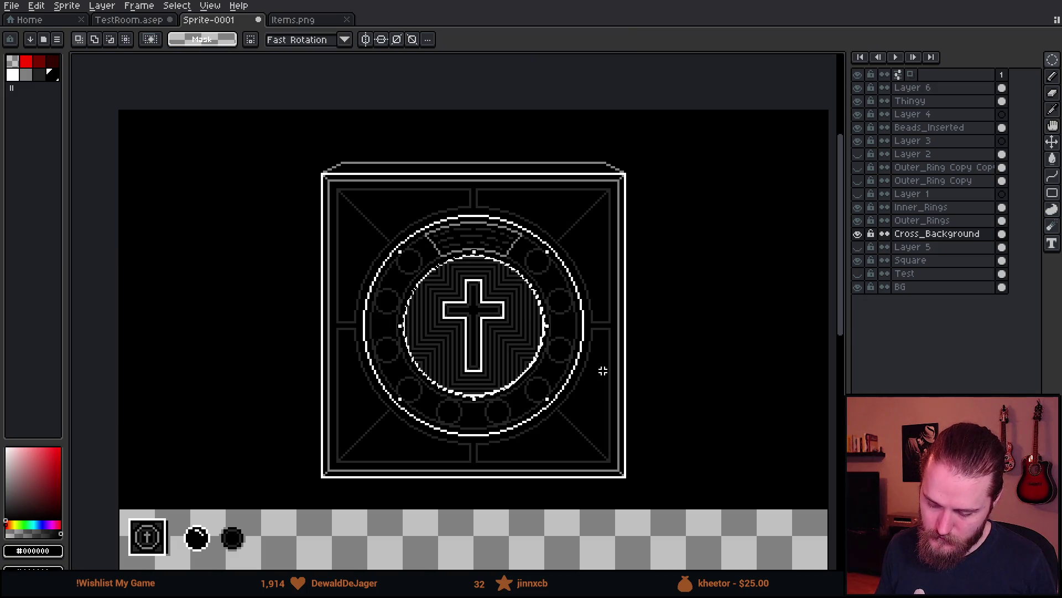
# - Move the disc to centre it vertically in the ring, commit, then delete it from the ring
pyautogui.moveTo(513, 324)
pyautogui.mouseDown()
pyautogui.moveTo(513, 370)
pyautogui.moveTo(506, 277)
pyautogui.moveTo(514, 333)
pyautogui.mouseUp()
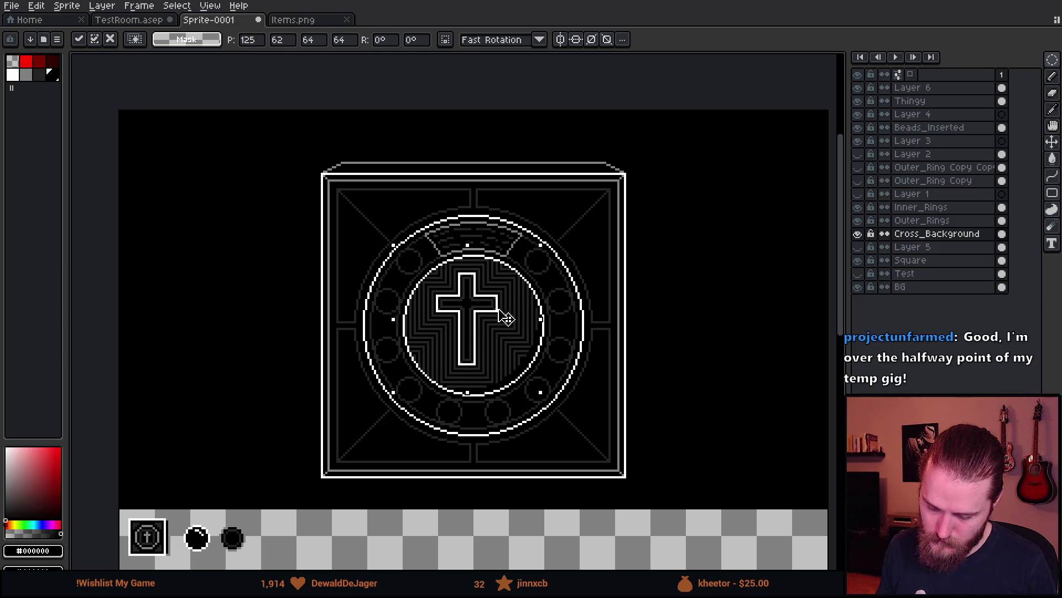
pyautogui.moveTo(512, 320)
pyautogui.mouseDown()
pyautogui.moveTo(514, 381)
pyautogui.moveTo(511, 332)
pyautogui.mouseUp()
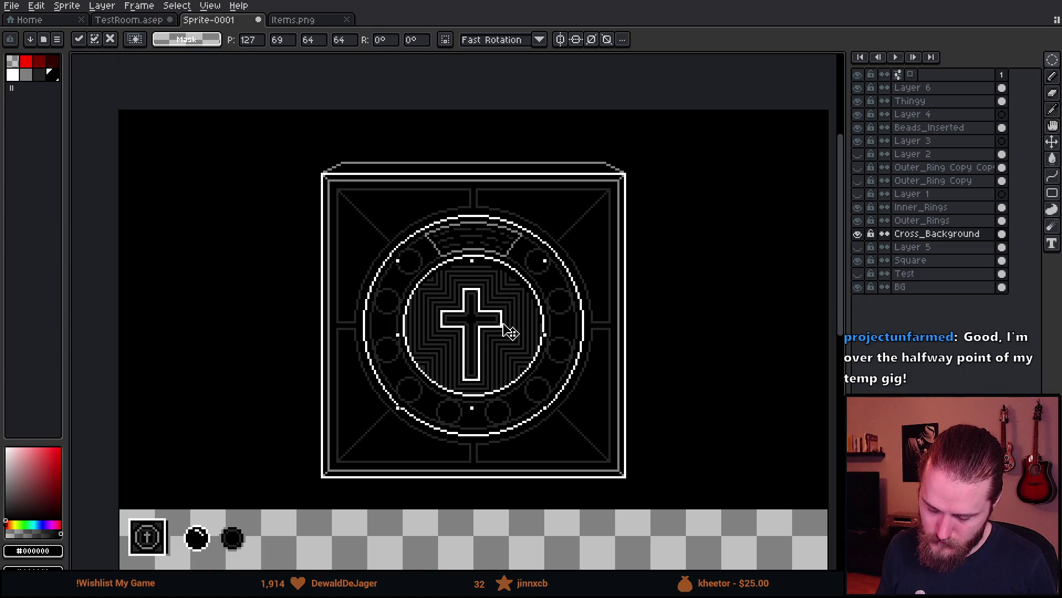
pyautogui.press('Return')
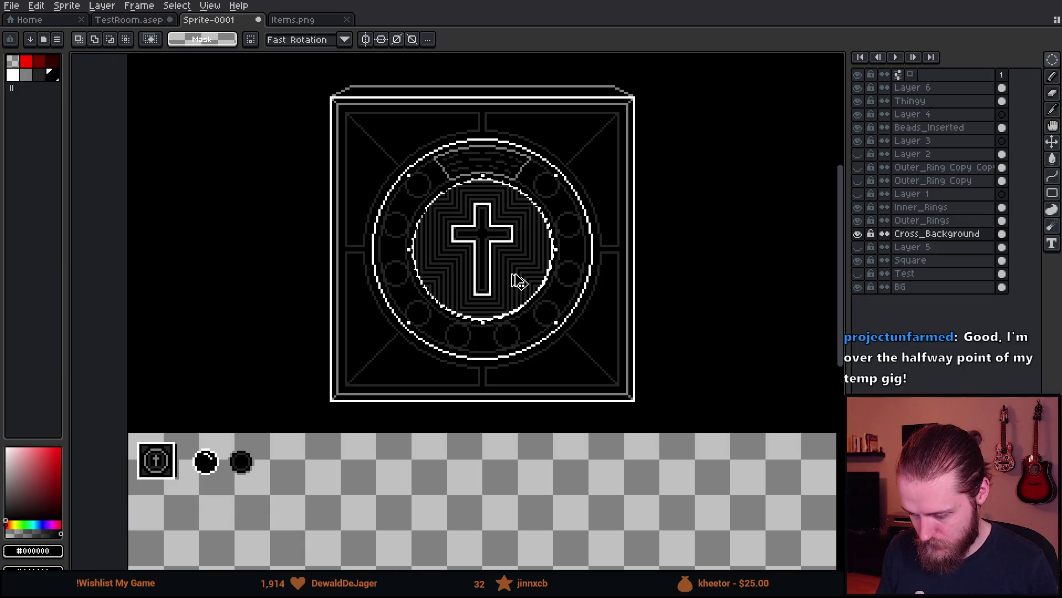
pyautogui.press('Delete')
# - Paste the cross disc and place it below the sprite frame
pyautogui.scroll(-5, 394, 343)
pyautogui.scroll(2, 391, 415)
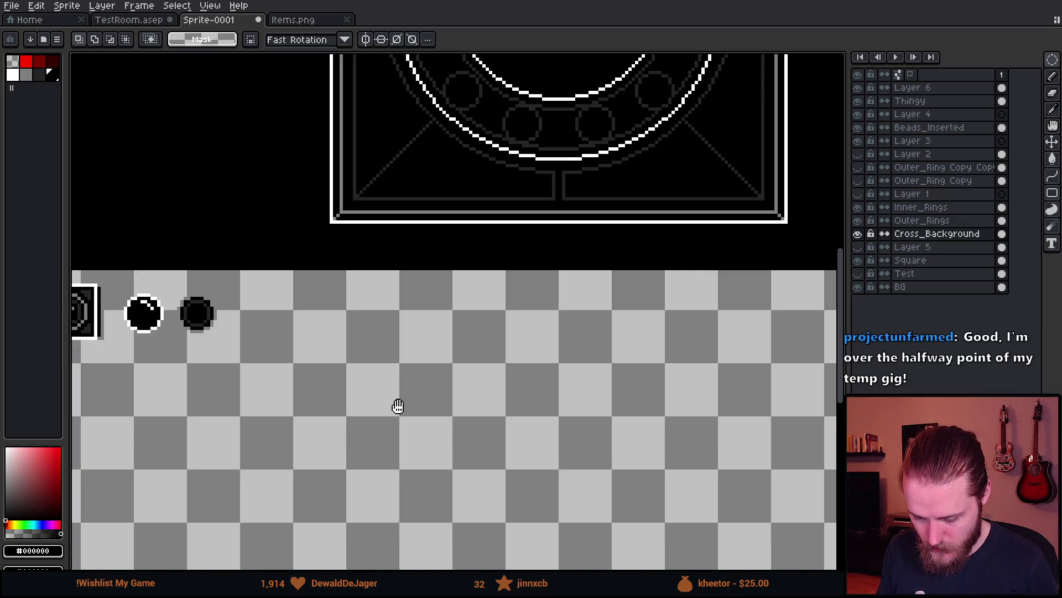
pyautogui.hotkey('ctrl', 'v')
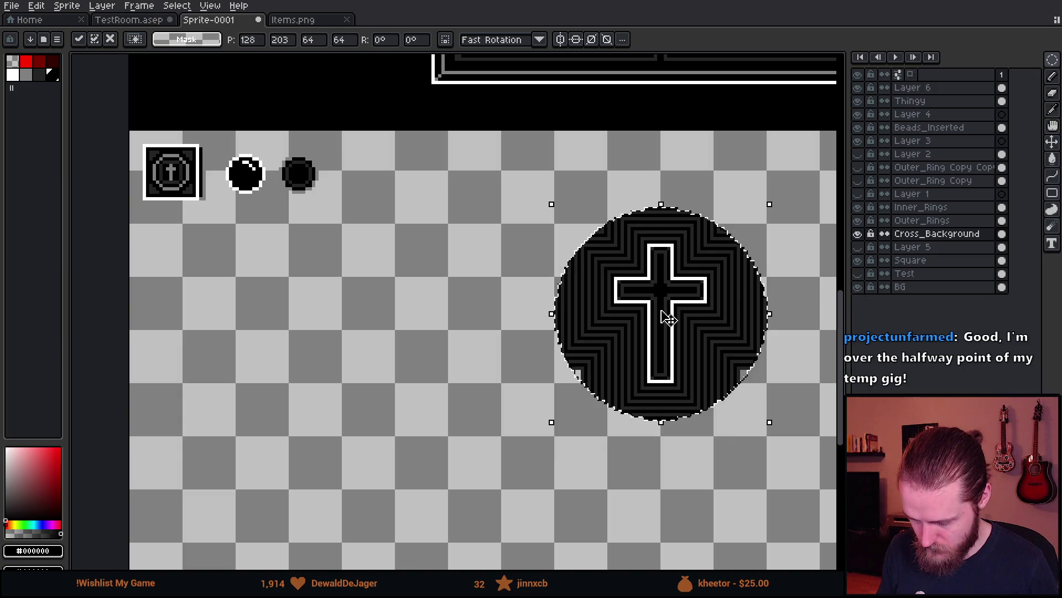
pyautogui.moveTo(671, 315); pyautogui.dragTo(581, 358)
pyautogui.scroll(3, 503, 294)
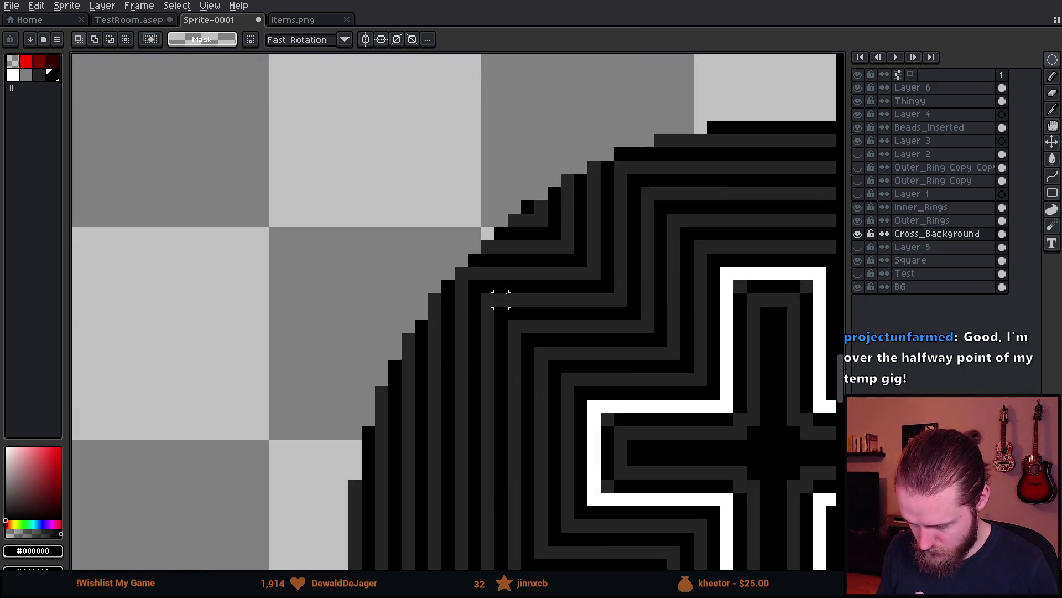
pyautogui.scroll(-5, 505, 292)
pyautogui.scroll(1, 591, 321)
pyautogui.scroll(3, 505, 432)
pyautogui.scroll(-2, 363, 293)
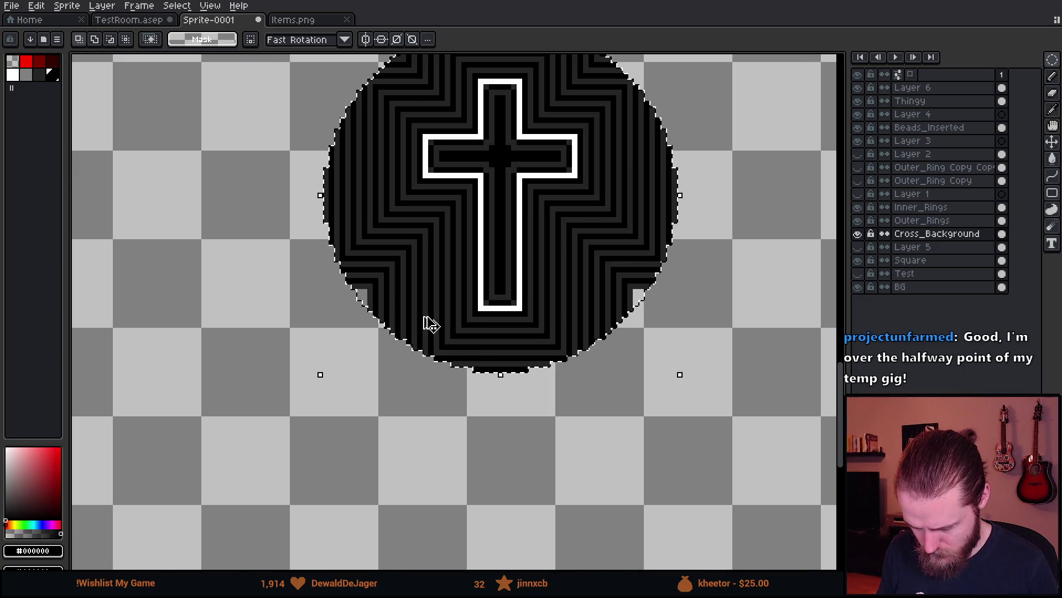
pyautogui.scroll(-3, 467, 225)
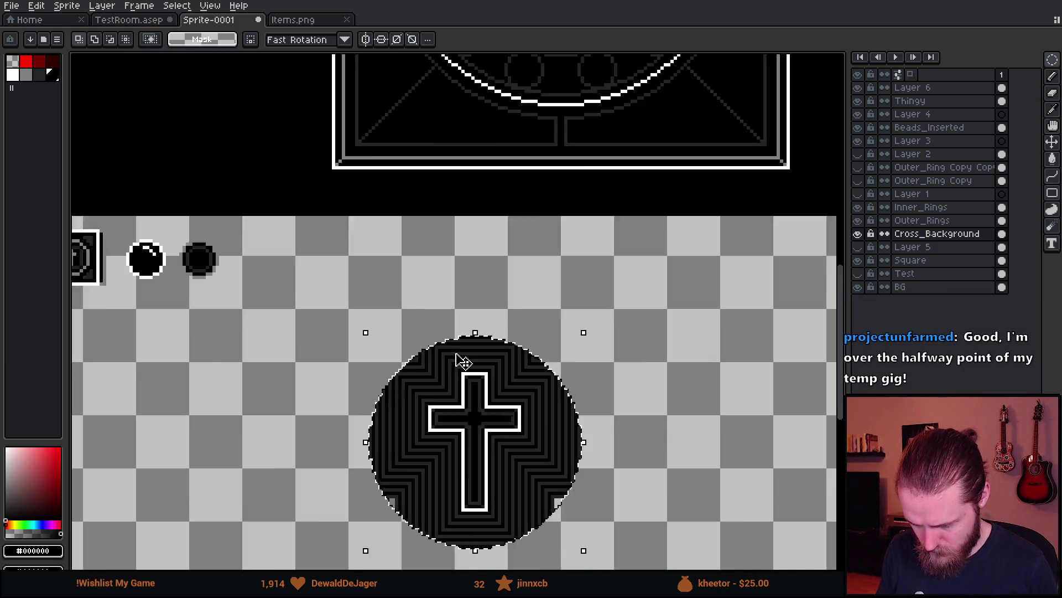
# - Undo to compare, then cut and paste the disc below the frame again, commit it, and hide the BG layer
pyautogui.hotkey('ctrl', 'z')
pyautogui.scroll(4, 470, 309)
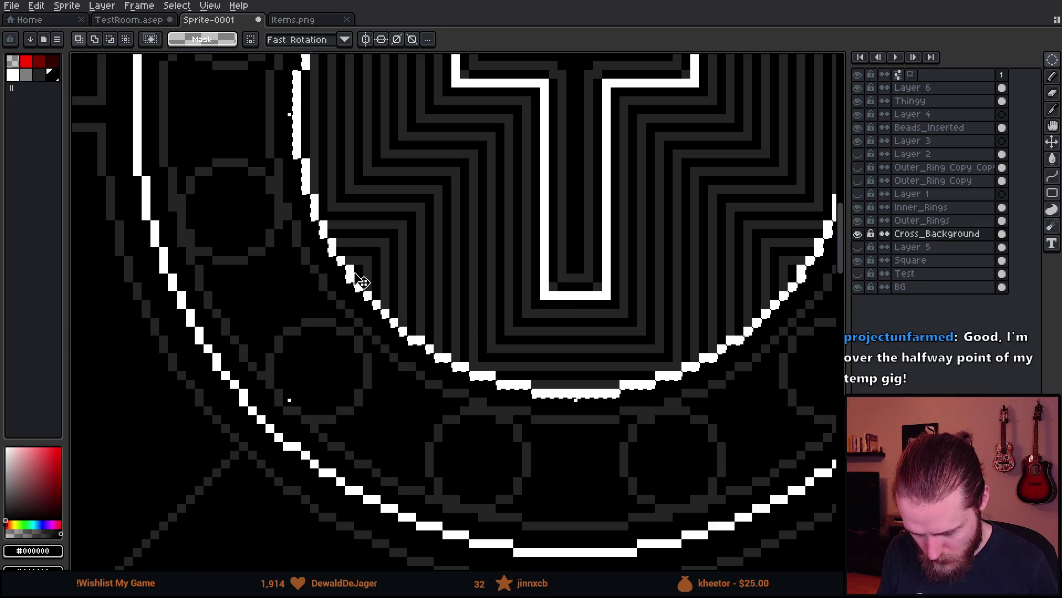
pyautogui.scroll(-2, 366, 280)
pyautogui.hotkey('ctrl', 'x')
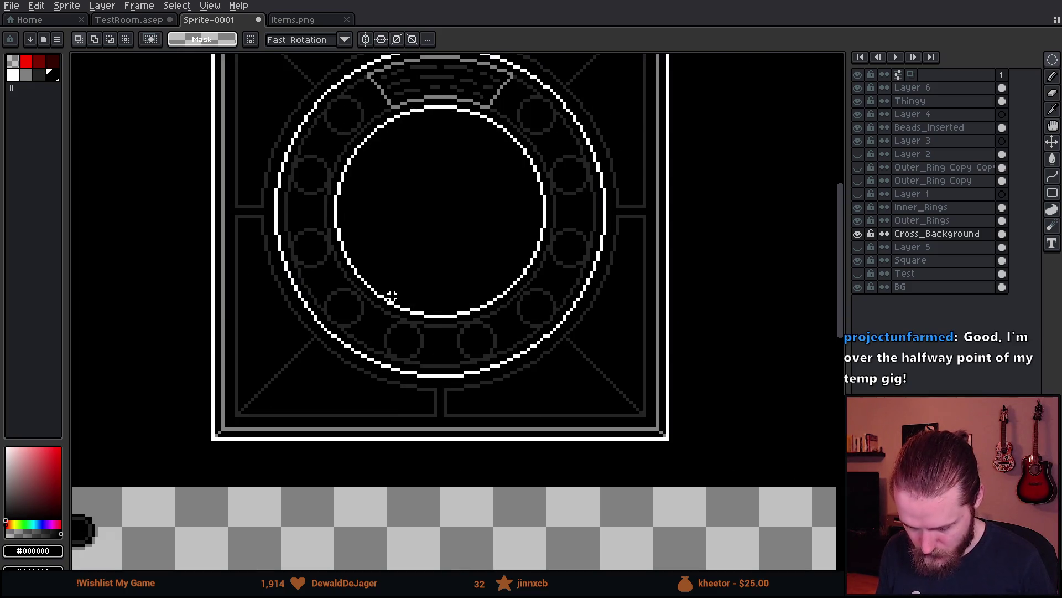
pyautogui.hotkey('ctrl', 'v')
pyautogui.click(520, 339)
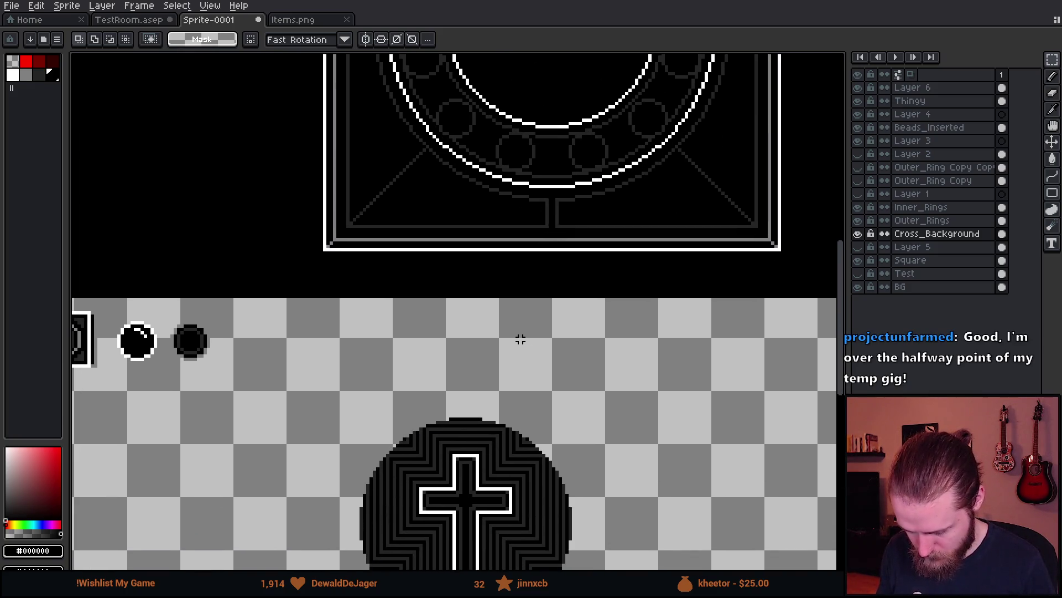
pyautogui.scroll(-3, 589, 251)
pyautogui.scroll(2, 595, 275)
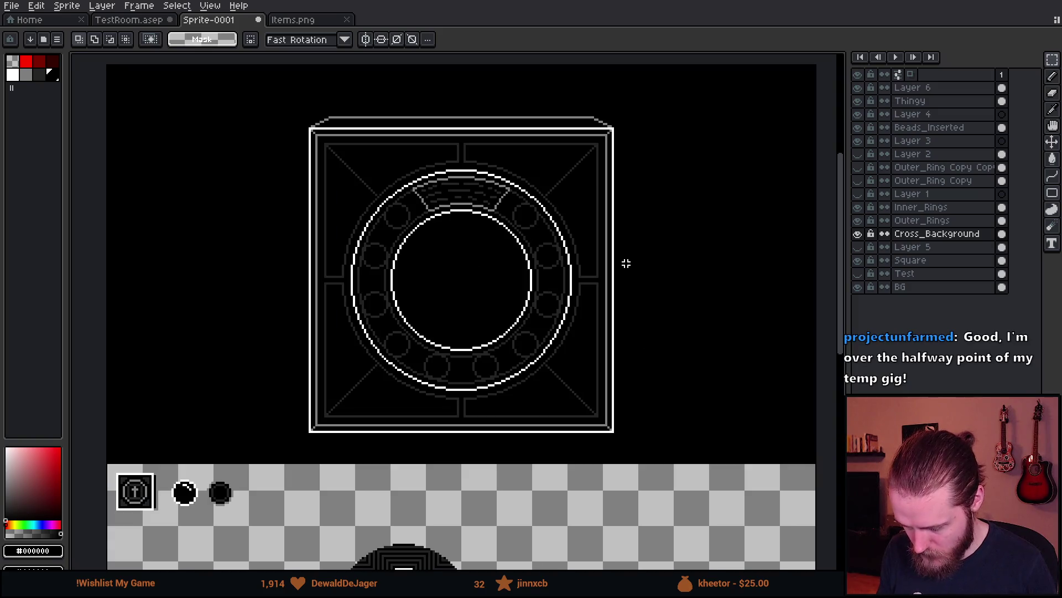
pyautogui.click(859, 287)
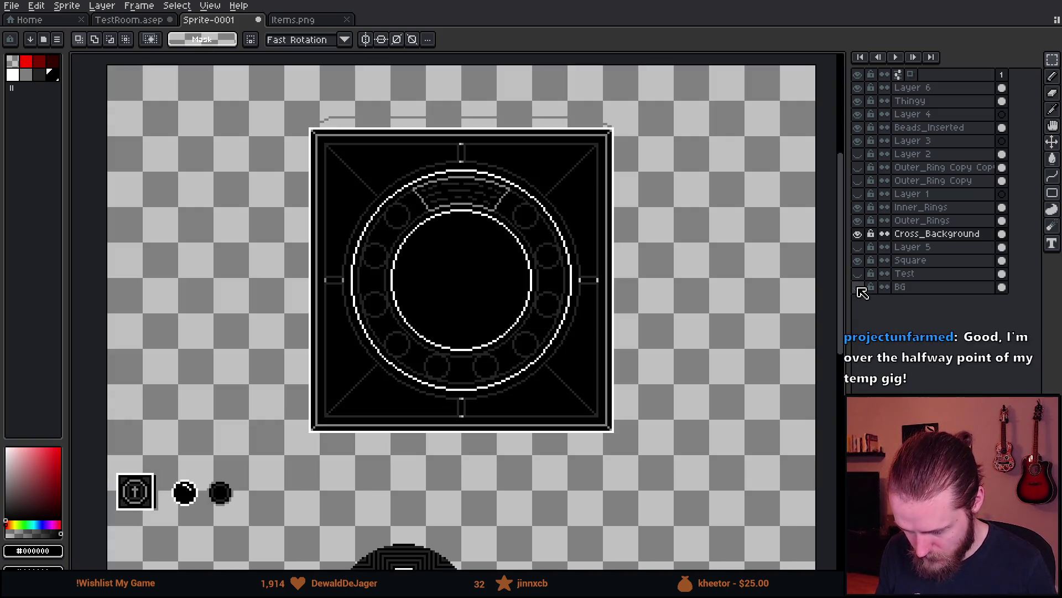
# - On the Square layer, magic-wand select the small grey bar near the ring using contiguous mode
pyautogui.click(921, 260)
pyautogui.scroll(2, 392, 263)
pyautogui.press('i')
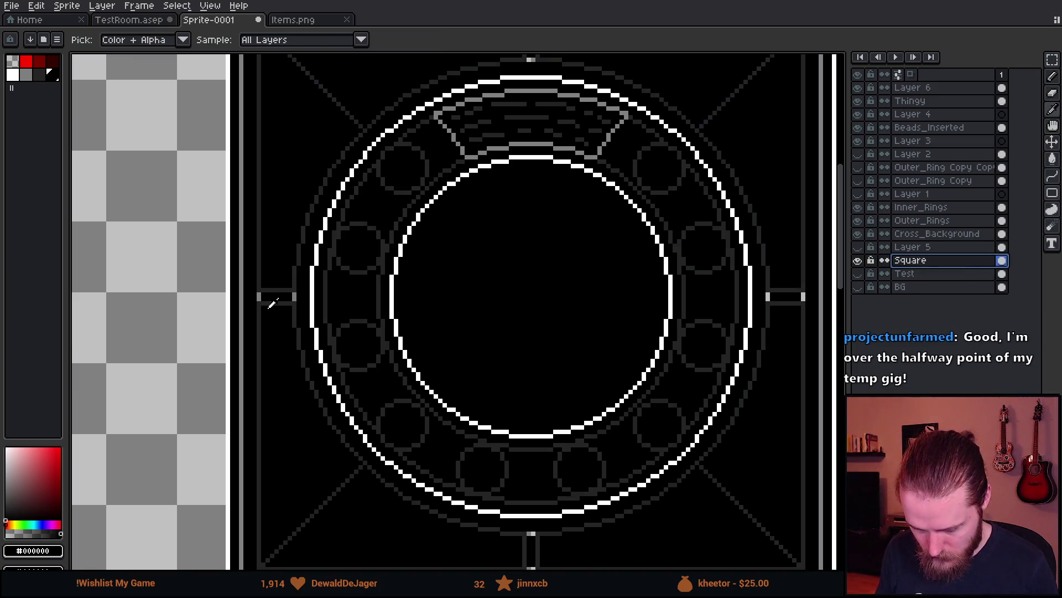
pyautogui.scroll(1, 268, 302)
pyautogui.press('w')
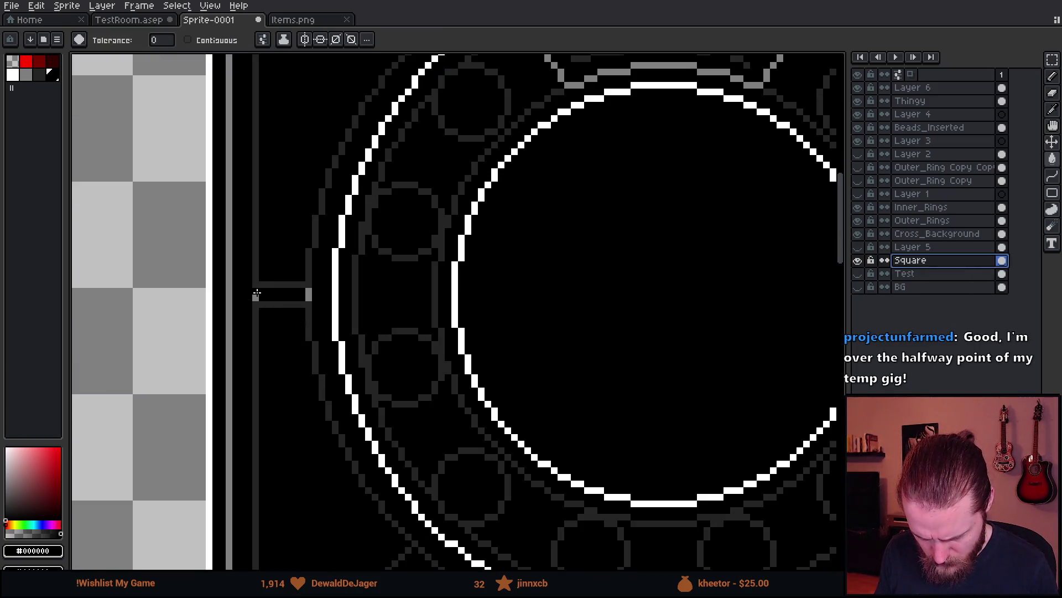
pyautogui.click(188, 39)
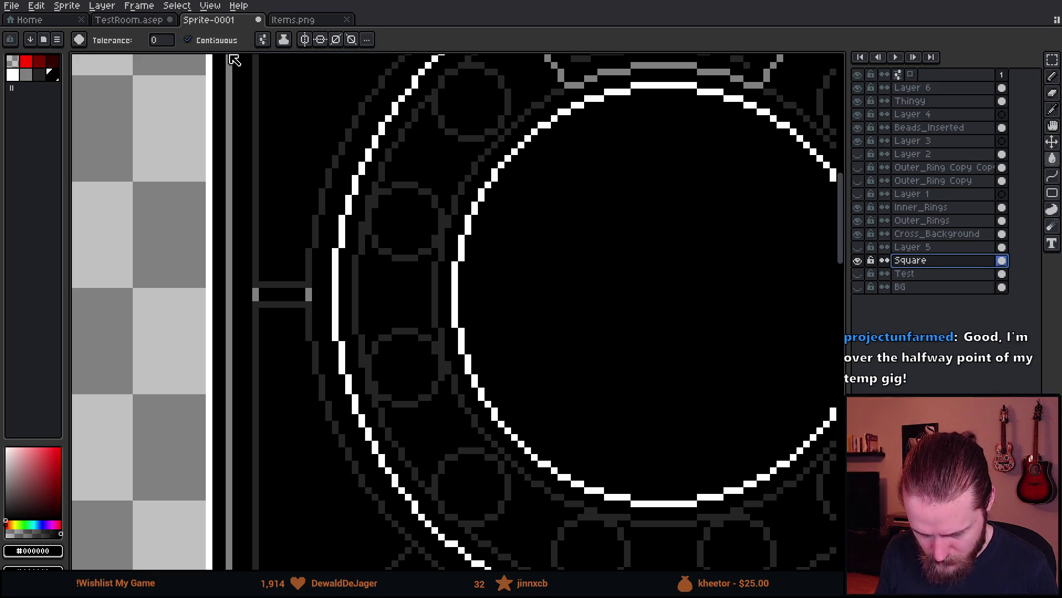
pyautogui.click(260, 299)
pyautogui.scroll(-2, 435, 239)
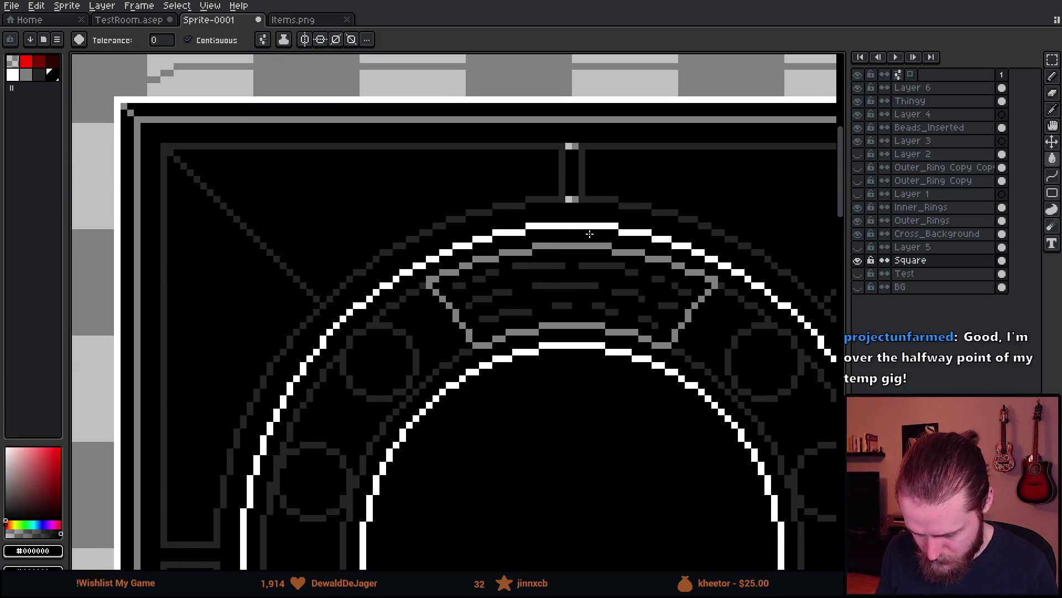
pyautogui.scroll(2, 553, 144)
pyautogui.scroll(3, 354, 318)
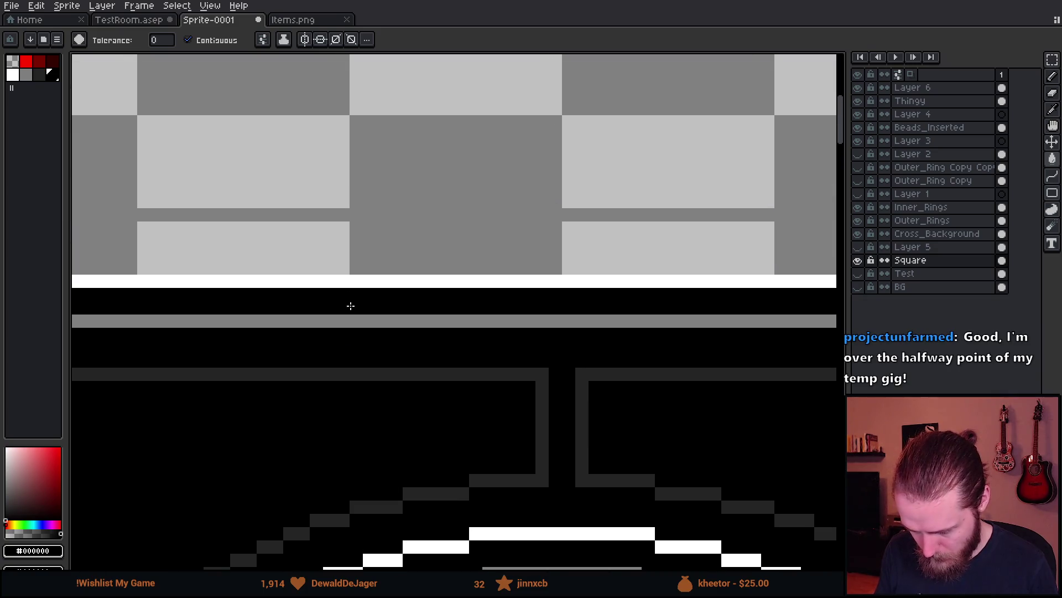
pyautogui.scroll(-2, 332, 242)
pyautogui.scroll(1, 277, 183)
# - Change the pixel connectivity and fill the two stray grey pixels near the top with black
pyautogui.press('v')
pyautogui.press('w')
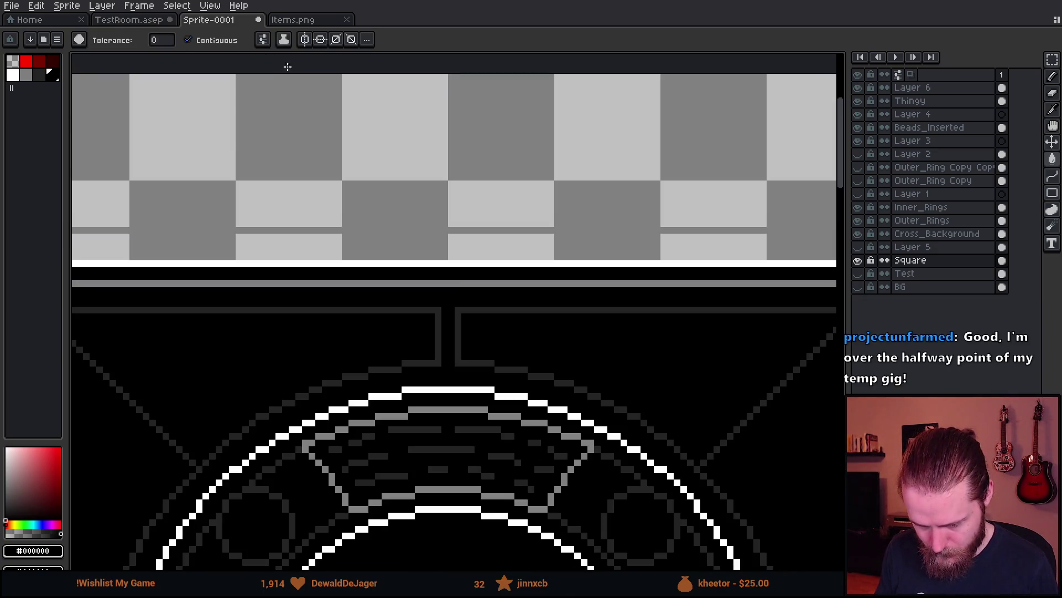
pyautogui.click(263, 39)
pyautogui.click(297, 119)
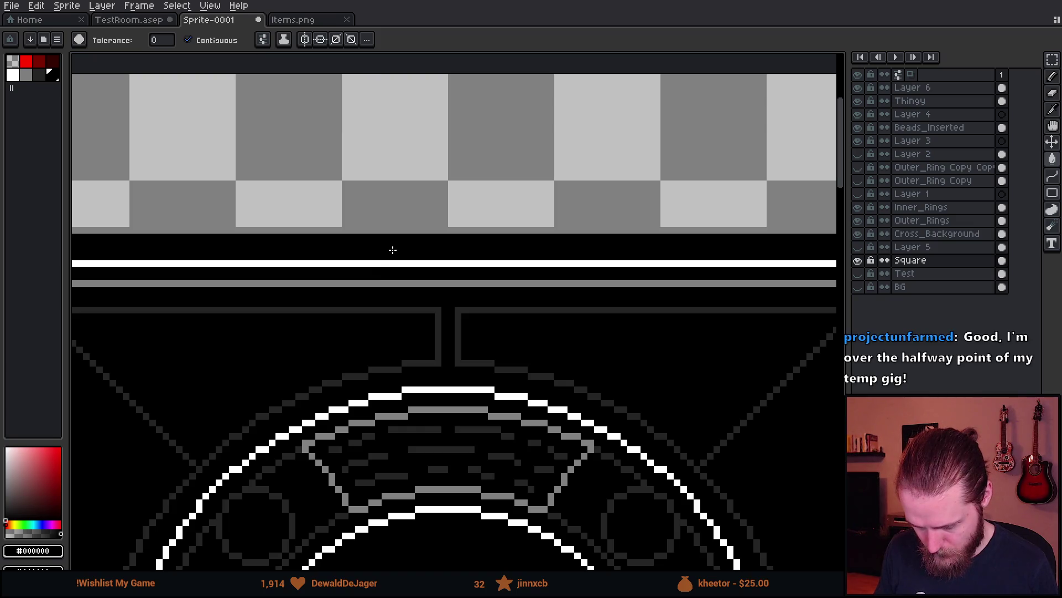
pyautogui.scroll(-3, 390, 252)
pyautogui.scroll(4, 583, 182)
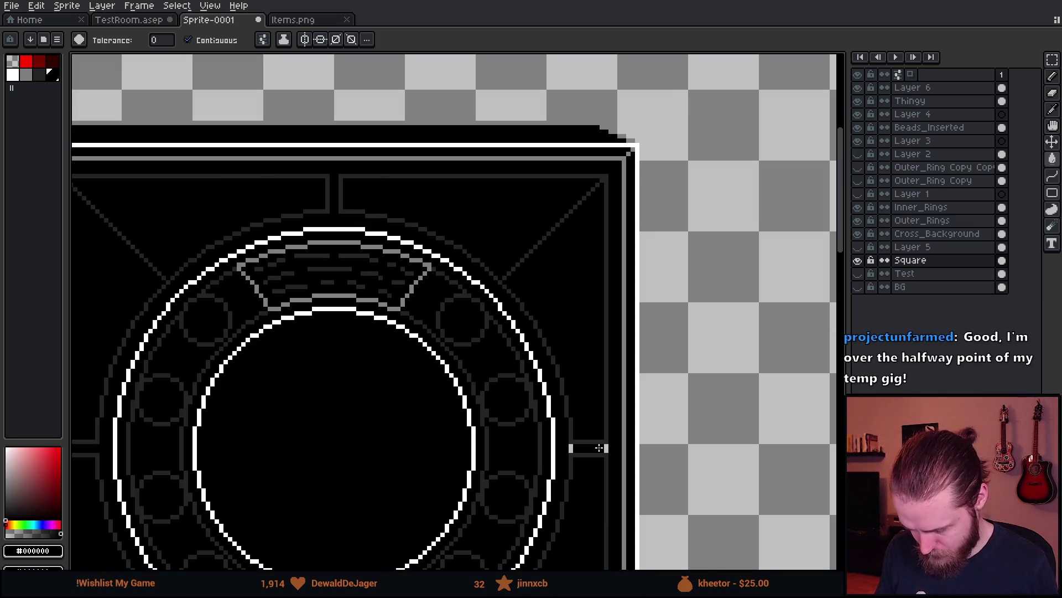
pyautogui.scroll(2, 600, 446)
pyautogui.scroll(-3, 491, 415)
pyautogui.scroll(1, 527, 310)
pyautogui.scroll(4, 325, 351)
pyautogui.click(354, 86)
pyautogui.click(389, 86)
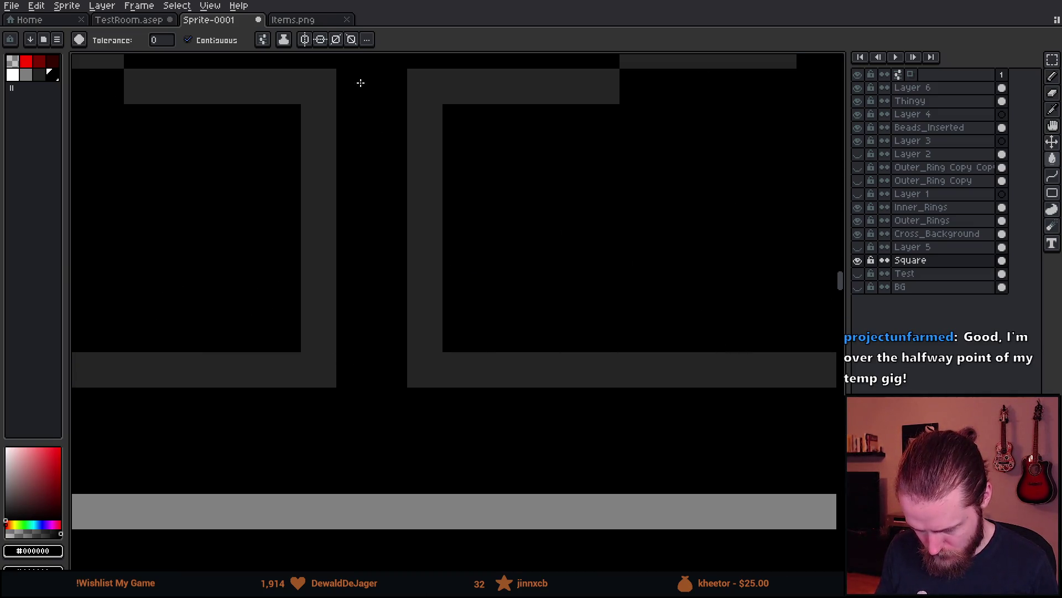
pyautogui.scroll(-5, 361, 83)
pyautogui.scroll(3, 467, 206)
pyautogui.scroll(-4, 472, 372)
pyautogui.scroll(1, 472, 372)
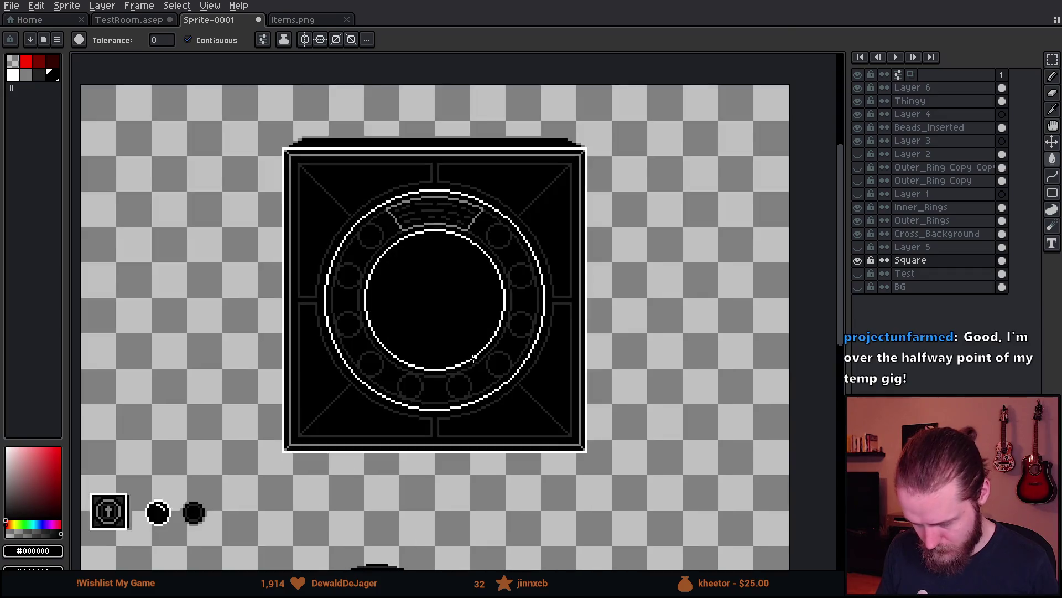
# - Try clearing and selecting the inner circle's black area, then undo and deselect
pyautogui.press('m')
pyautogui.moveTo(525, 272)
pyautogui.mouseDown()
pyautogui.moveTo(549, 242)
pyautogui.moveTo(523, 241)
pyautogui.mouseUp()
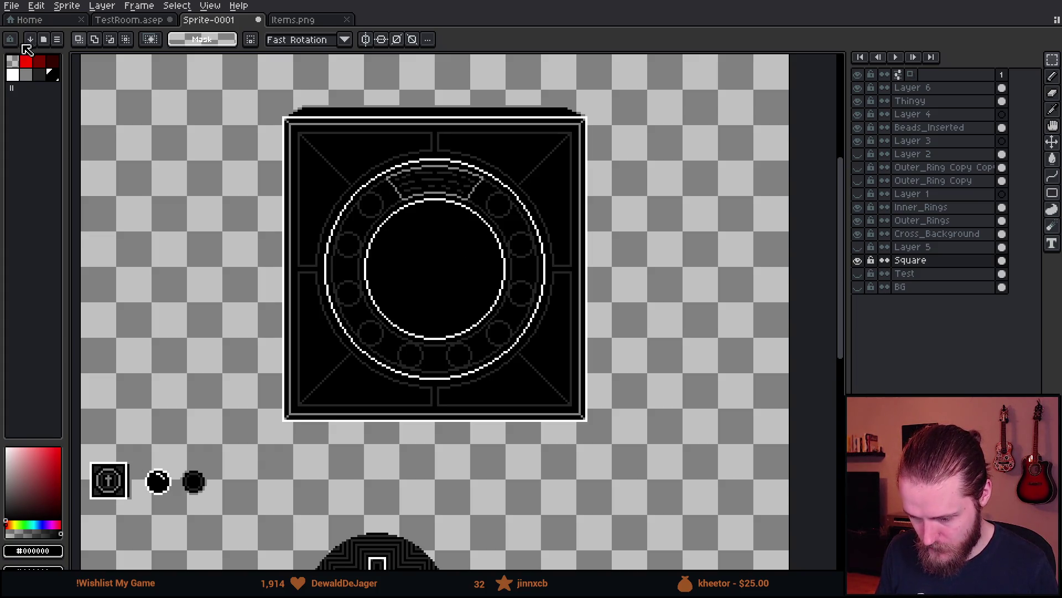
pyautogui.press('w')
pyautogui.click(418, 264)
pyautogui.hotkey('ctrl', 'z')
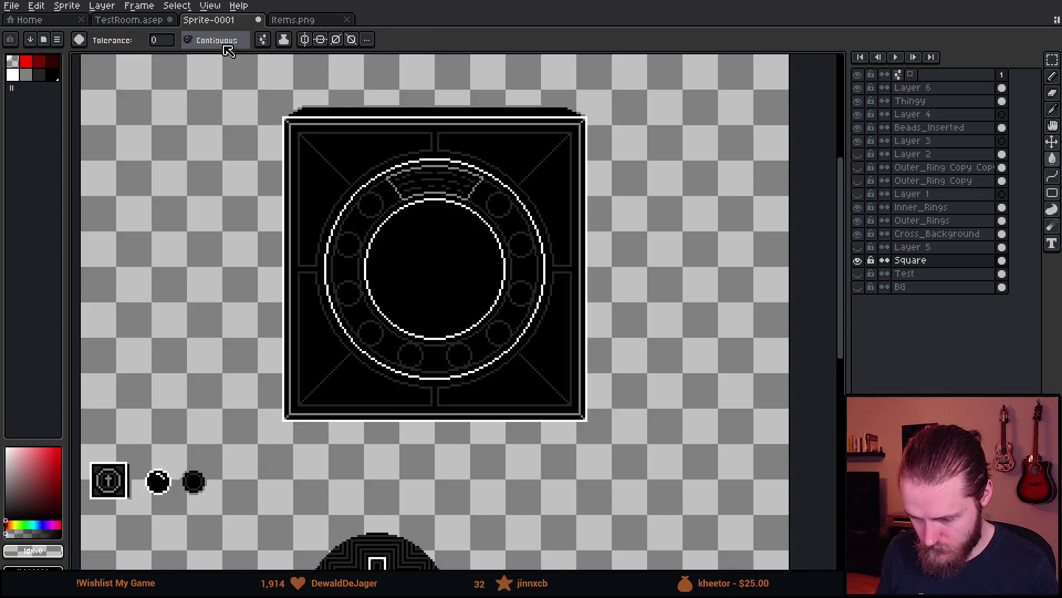
pyautogui.click(265, 39)
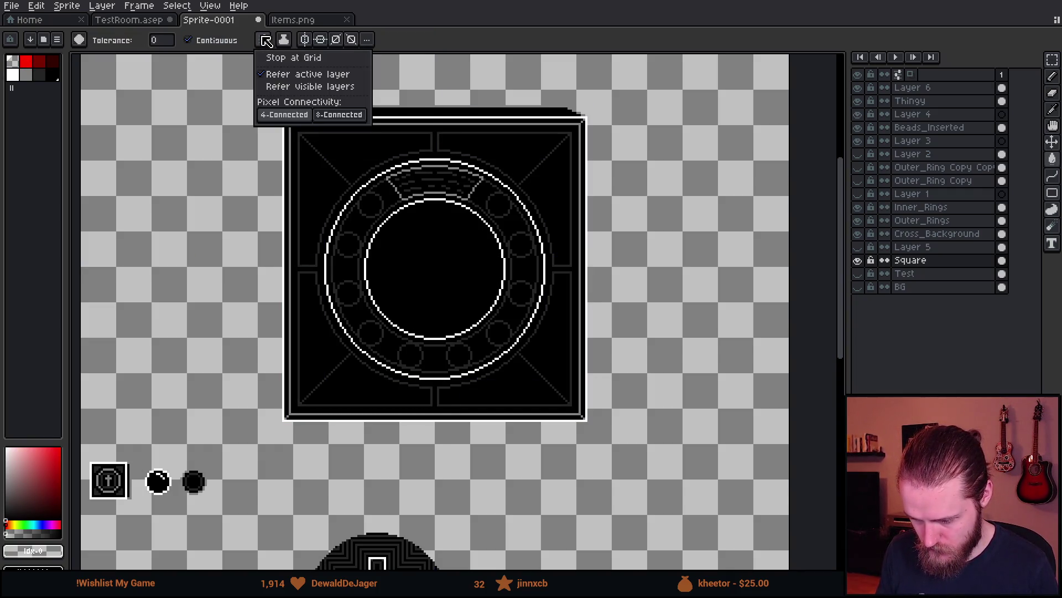
pyautogui.click(423, 250)
pyautogui.hotkey('ctrl', 'd')
# - Erase the inner circle to transparency with a ~62px round eraser brush, undoing off-centre stamps
pyautogui.press('b')
pyautogui.scroll(3, 442, 261)
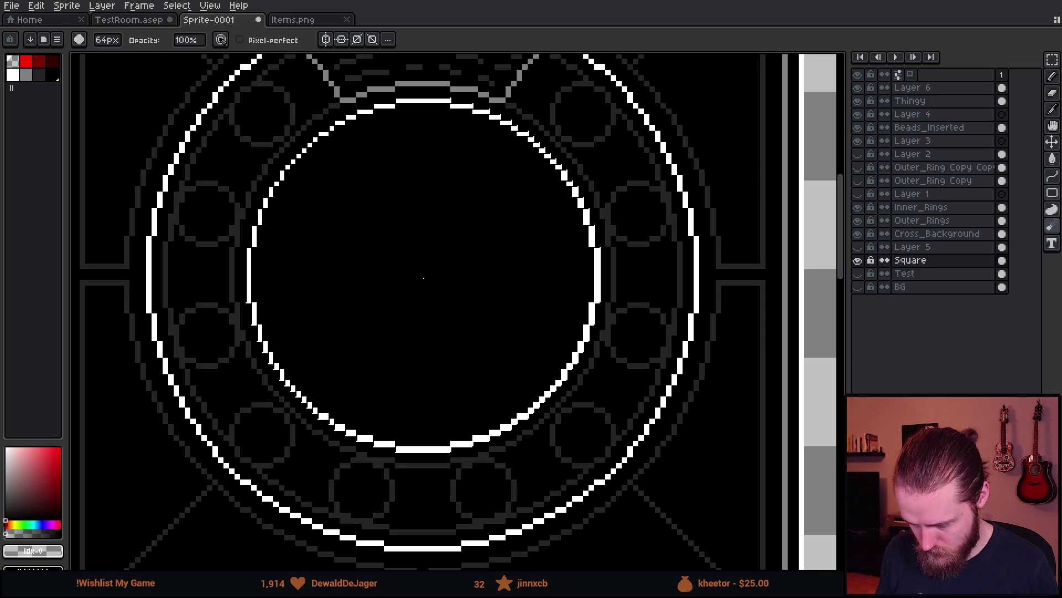
pyautogui.scroll(-10, 424, 278)
pyautogui.scroll(10, 426, 278)
pyautogui.scroll(7, 410, 277)
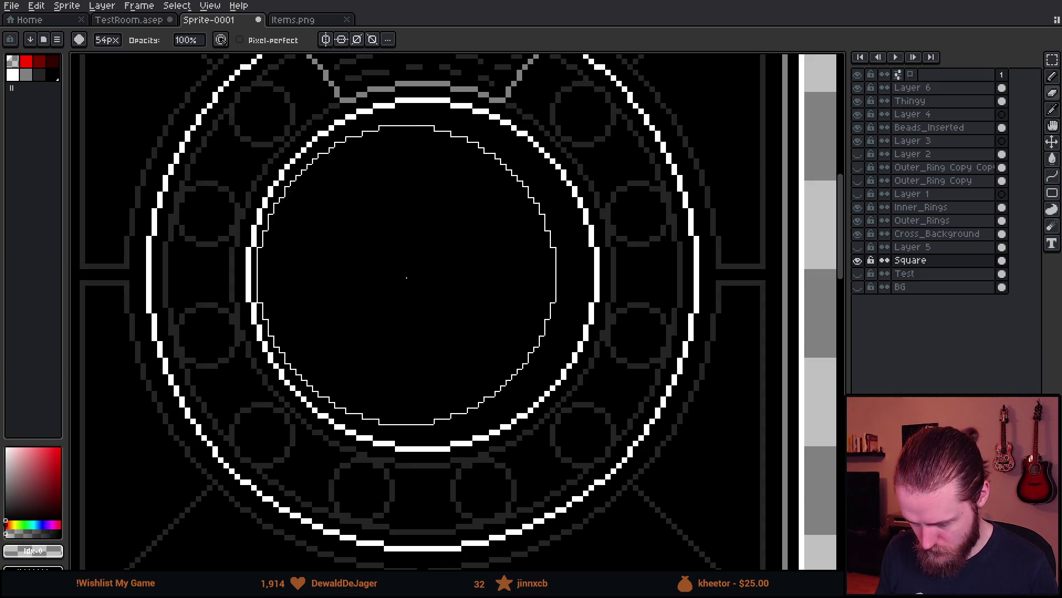
pyautogui.click(424, 272)
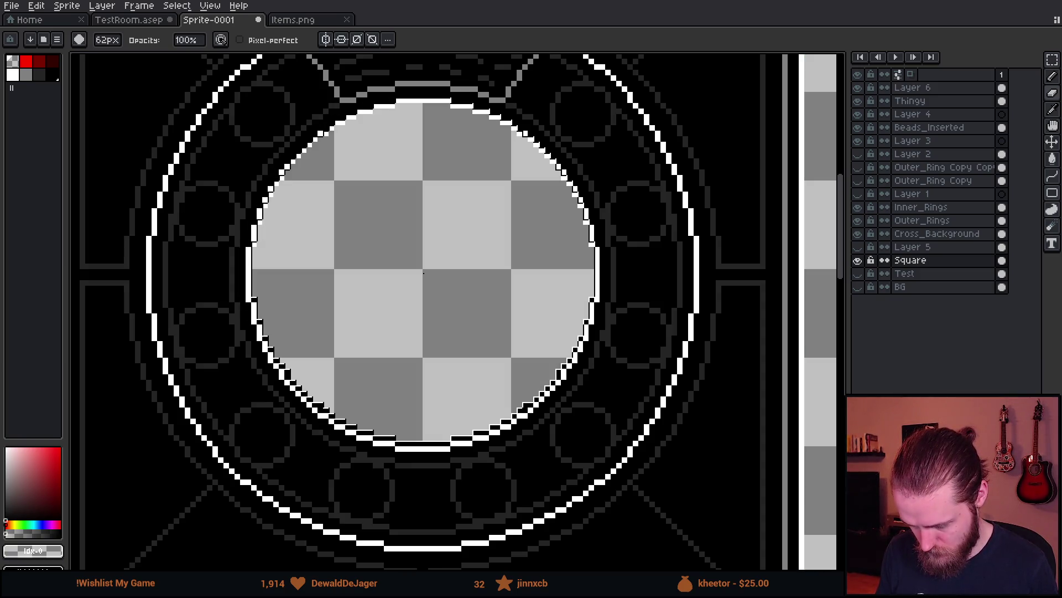
pyautogui.scroll(1, 423, 273)
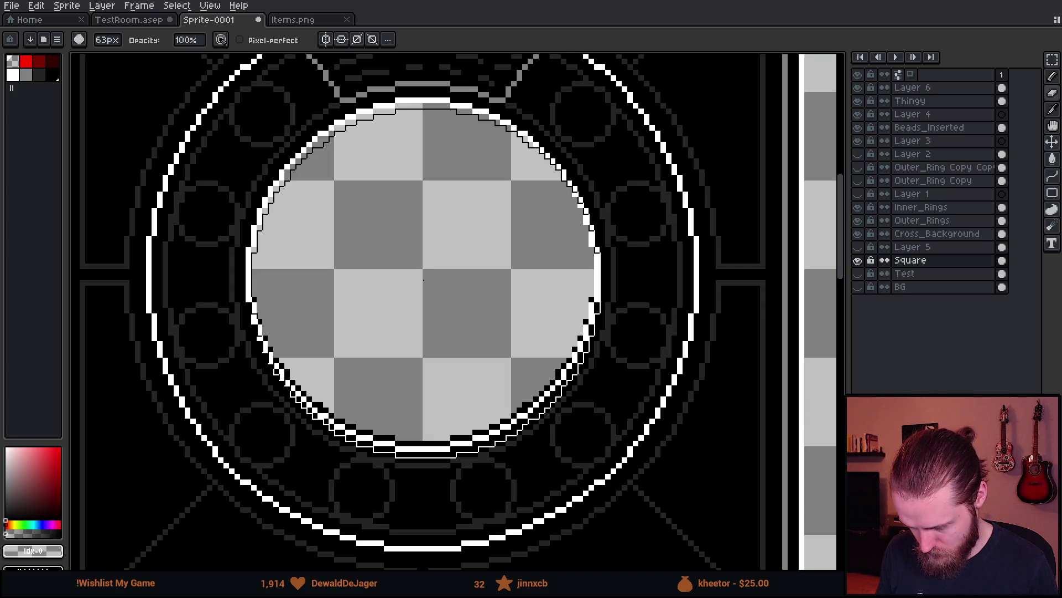
pyautogui.scroll(-1, 424, 277)
pyautogui.hotkey('ctrl', 'z')
pyautogui.click(430, 277)
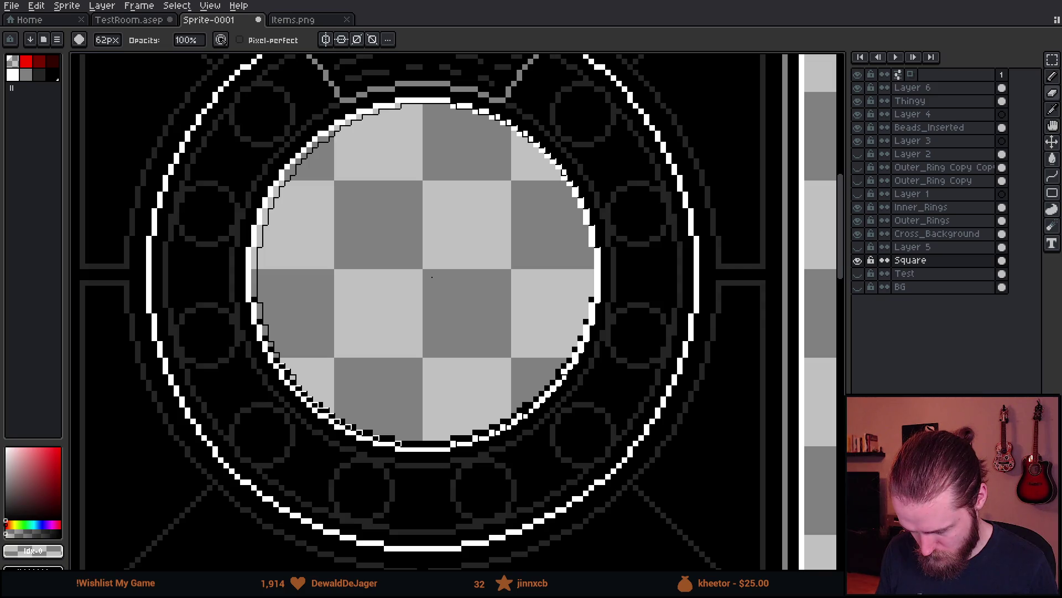
pyautogui.hotkey('ctrl', 'z')
# - Re-stamp the erase at slightly shifted positions until centred, then reduce the brush size
pyautogui.click(427, 277)
pyautogui.hotkey('ctrl', 'z')
pyautogui.click(424, 277)
pyautogui.hotkey('ctrl', 'z')
pyautogui.click(424, 286)
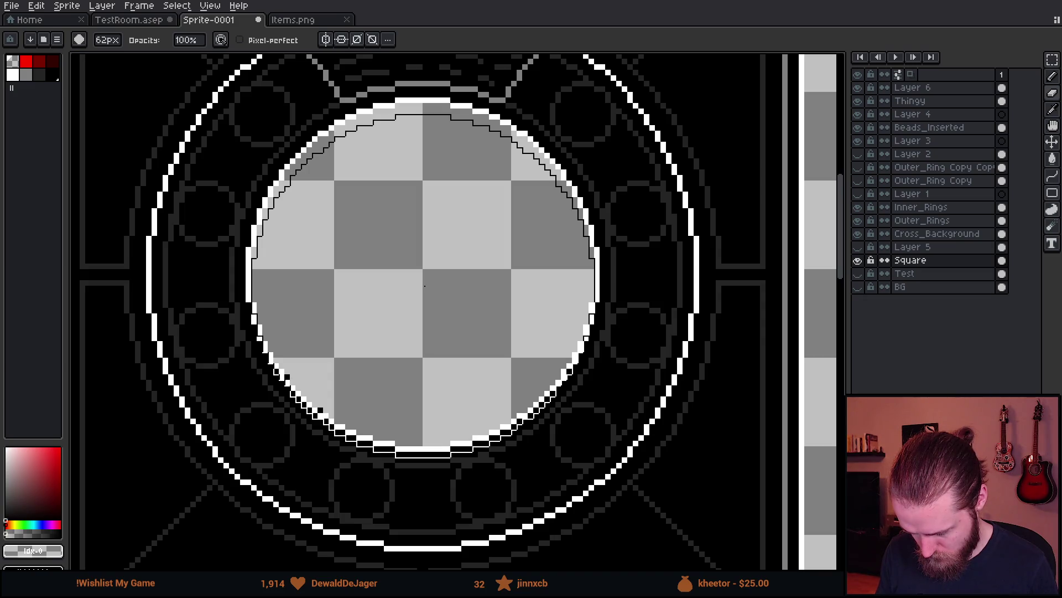
pyautogui.hotkey('ctrl', 'z')
pyautogui.click(424, 282)
pyautogui.press('-')
pyautogui.press('-')
pyautogui.press('-')
pyautogui.scroll(-4, 704, 358)
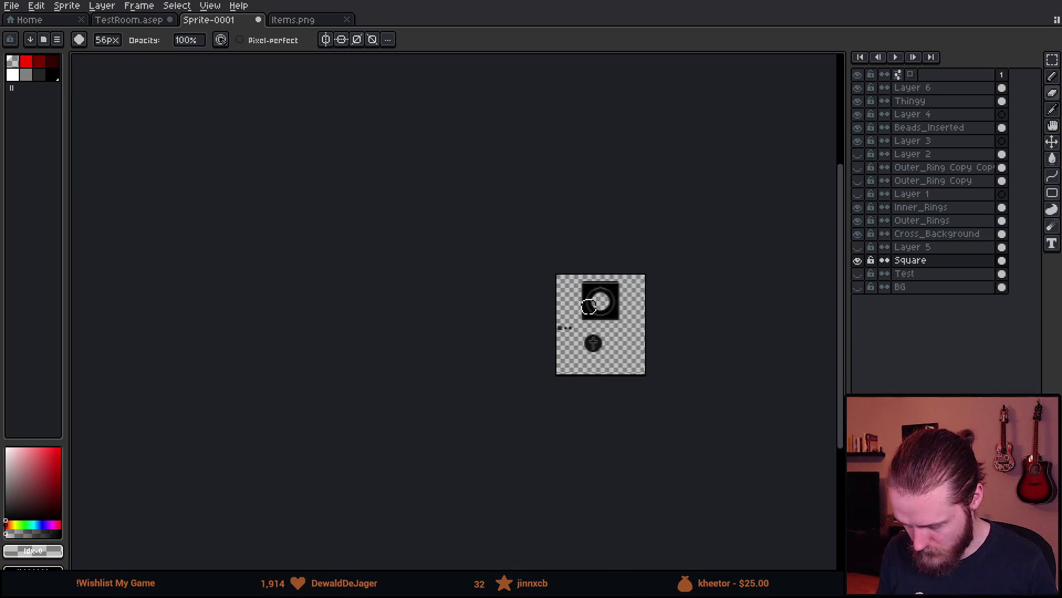
# - Pan the view across the ring on the Square layer and switch to the rectangular marquee
pyautogui.scroll(6, 589, 306)
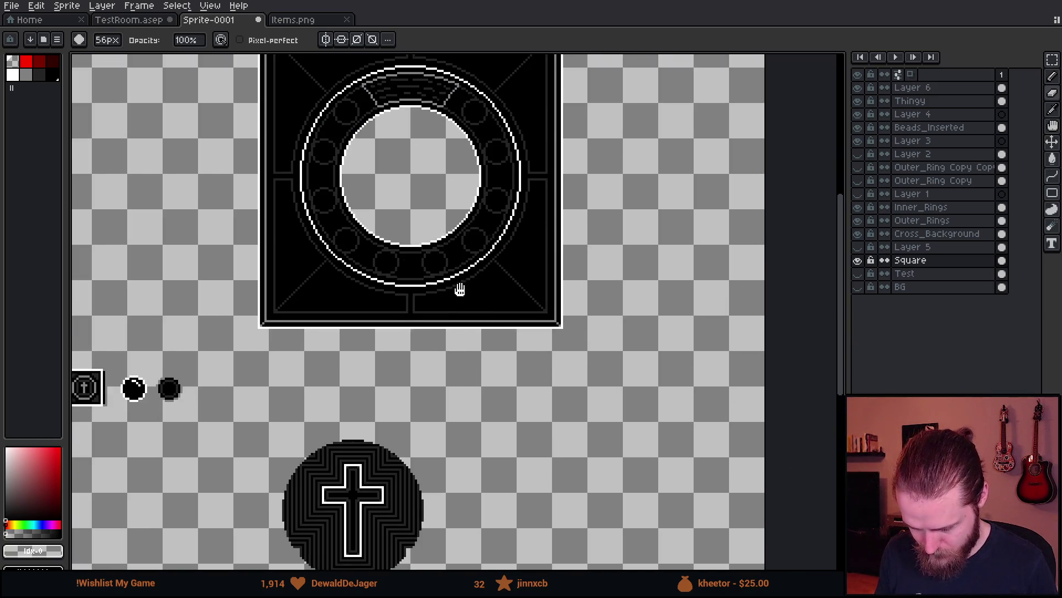
pyautogui.moveTo(460, 289); pyautogui.dragTo(542, 335)
pyautogui.click(910, 260)
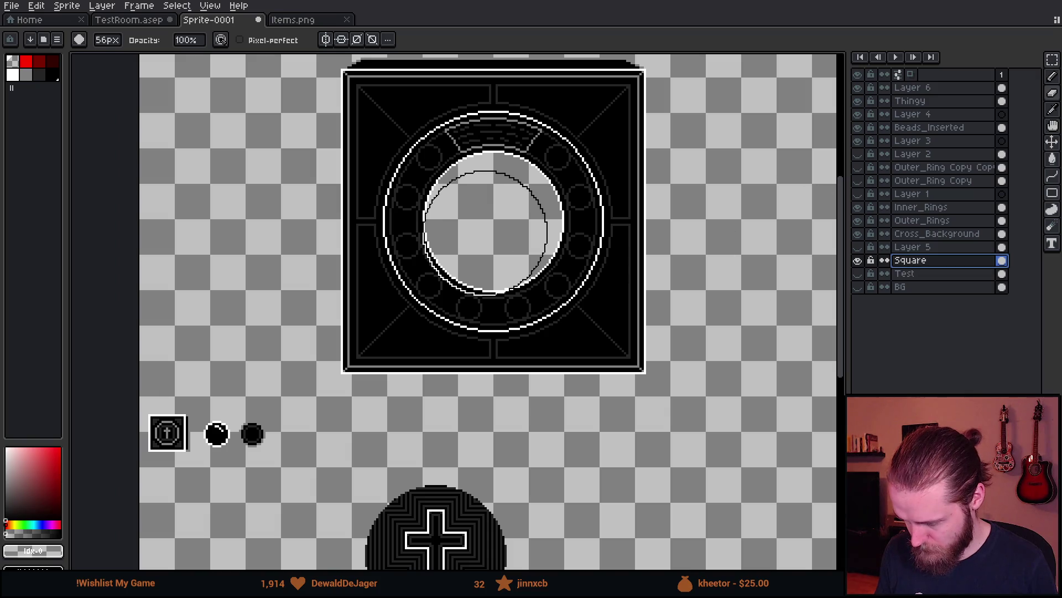
pyautogui.scroll(-1, 636, 256)
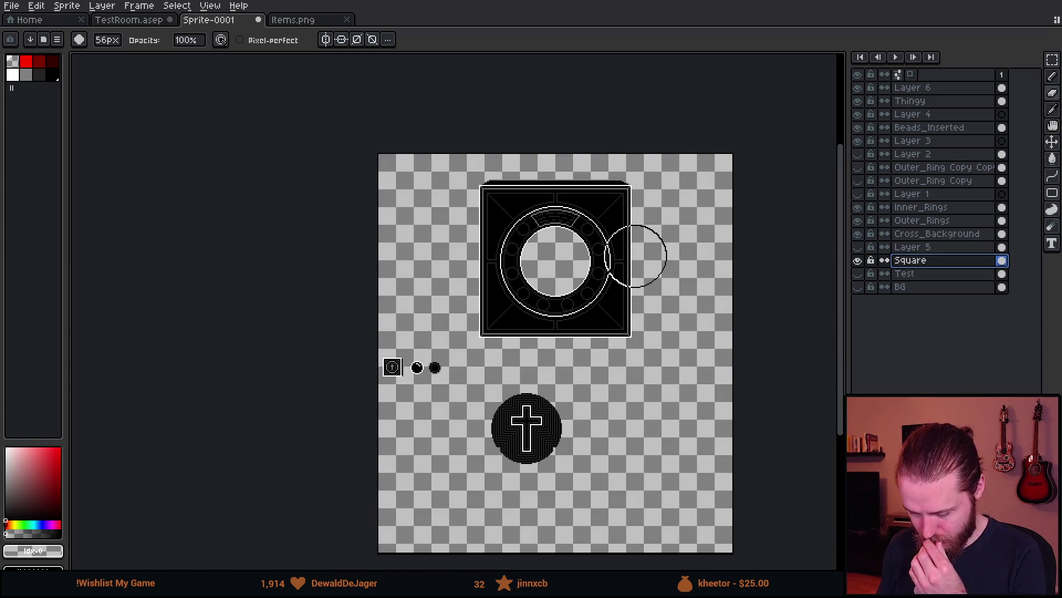
pyautogui.scroll(1, 636, 256)
pyautogui.scroll(-1, 635, 255)
pyautogui.moveTo(636, 255); pyautogui.dragTo(573, 257)
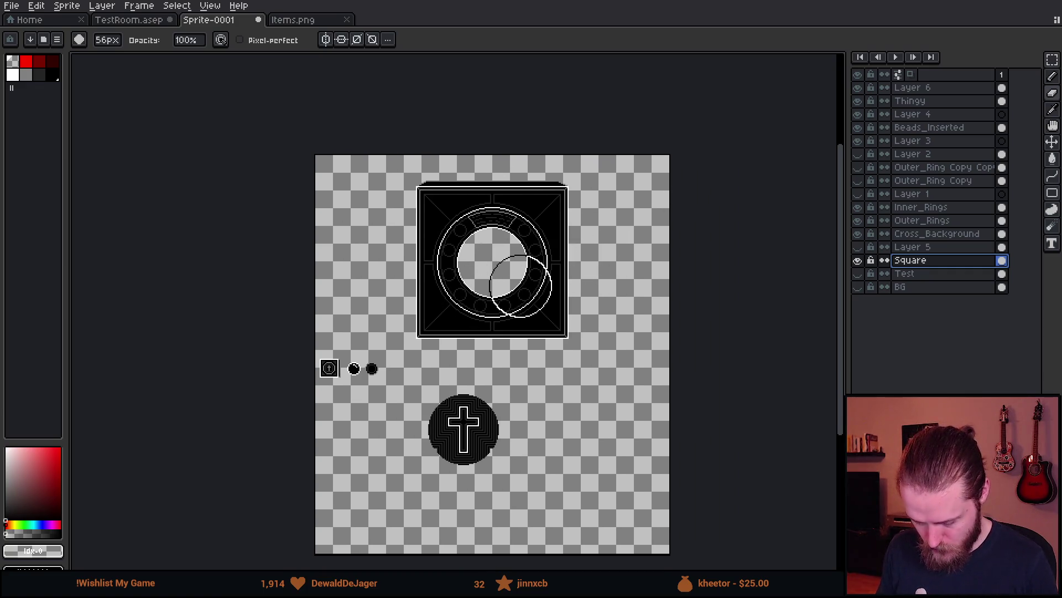
pyautogui.press('m')
pyautogui.scroll(1, 396, 361)
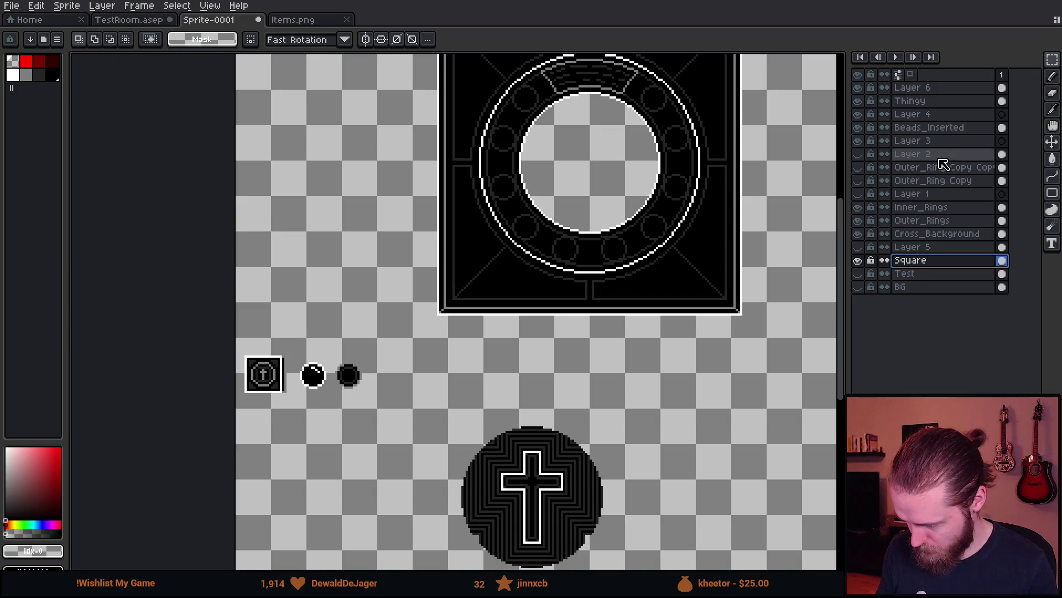
# - On Layer 6, select the small cross icon and drop it to the right of the square
pyautogui.click(939, 88)
pyautogui.scroll(-1, 594, 288)
pyautogui.moveTo(595, 288); pyautogui.dragTo(430, 341)
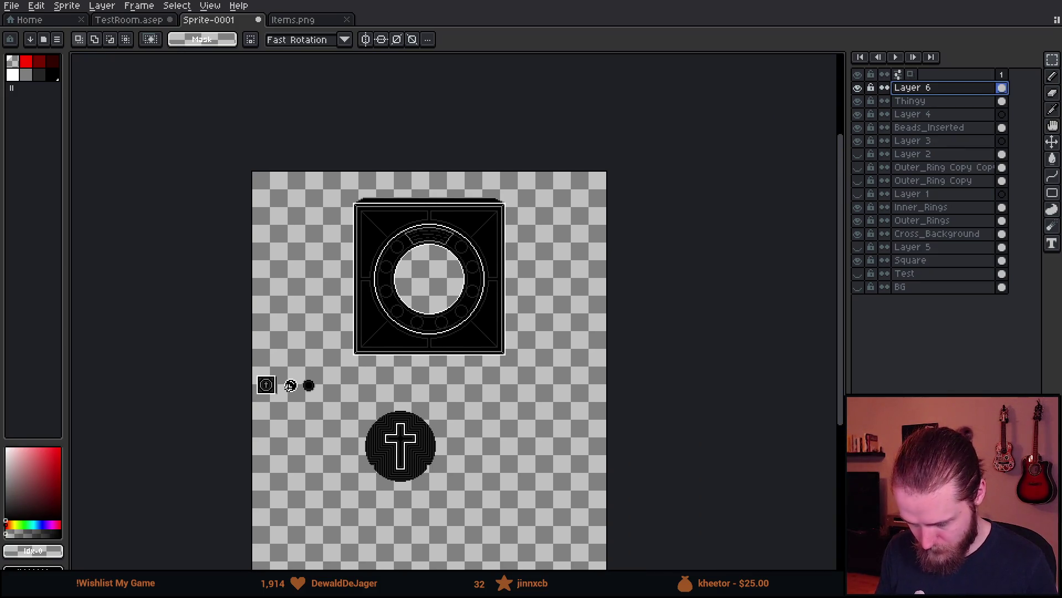
pyautogui.moveTo(247, 364); pyautogui.dragTo(314, 432)
pyautogui.moveTo(287, 410)
pyautogui.mouseDown()
pyautogui.moveTo(351, 384)
pyautogui.moveTo(556, 239)
pyautogui.moveTo(470, 220)
pyautogui.moveTo(519, 216)
pyautogui.mouseUp()
pyautogui.scroll(5, 555, 239)
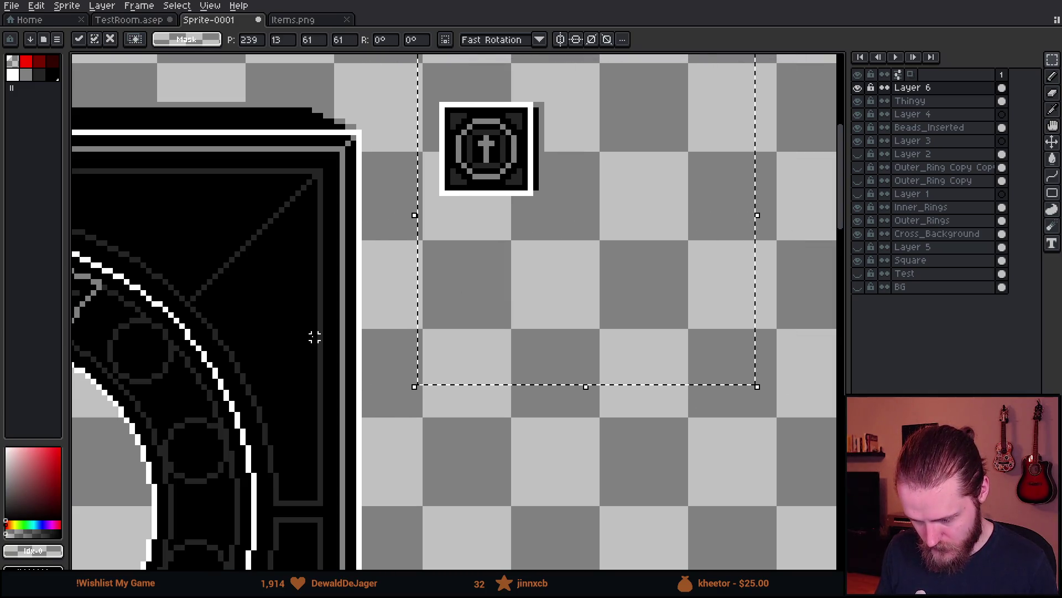
pyautogui.click(325, 332)
pyautogui.scroll(-3, 312, 336)
# - On Beads_Inserted, select the two beads and move them beside the square
pyautogui.moveTo(275, 395); pyautogui.dragTo(501, 154)
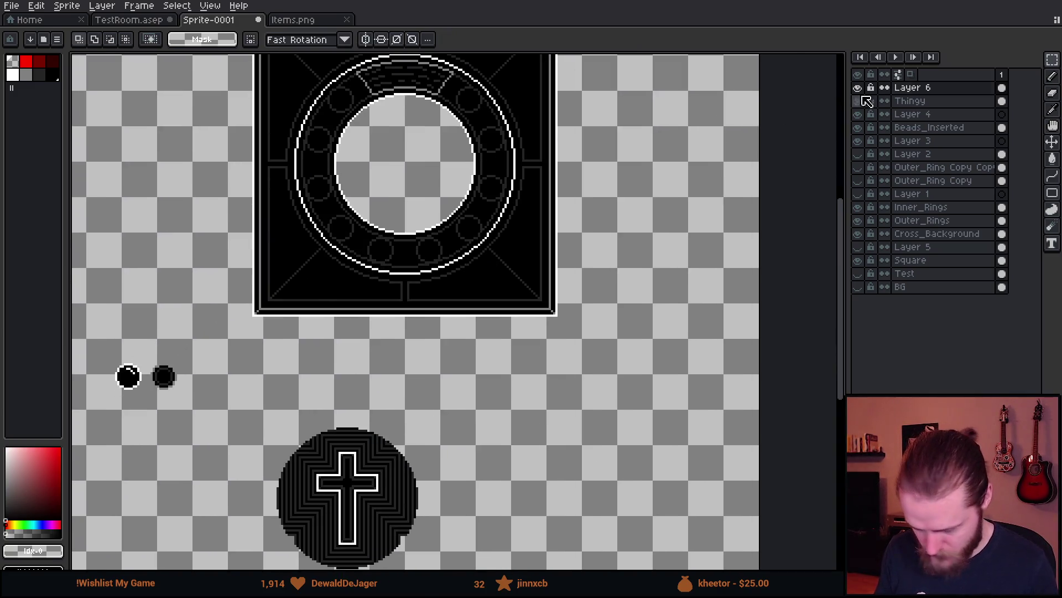
pyautogui.click(944, 167)
pyautogui.click(953, 129)
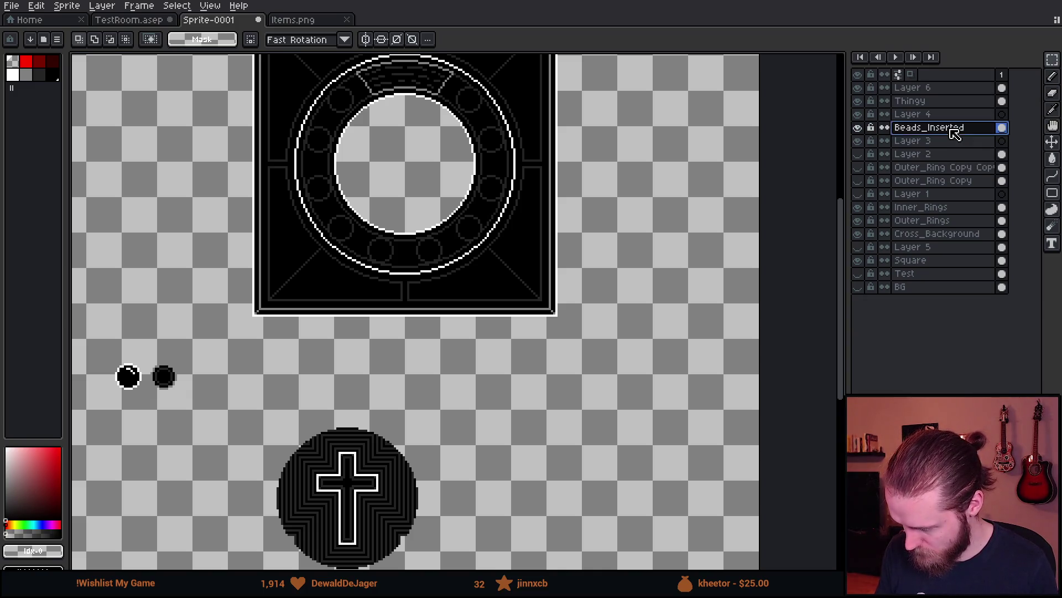
pyautogui.moveTo(100, 344); pyautogui.dragTo(230, 436)
pyautogui.moveTo(216, 393)
pyautogui.mouseDown()
pyautogui.moveTo(685, 163)
pyautogui.moveTo(675, 112)
pyautogui.moveTo(647, 218)
pyautogui.moveTo(664, 220)
pyautogui.mouseUp()
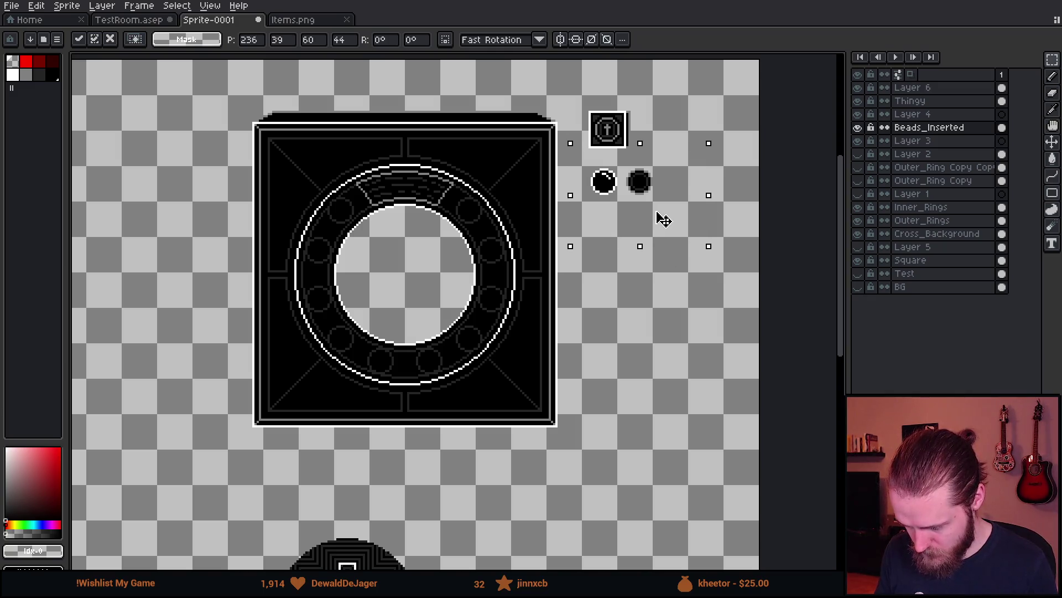
pyautogui.hotkey('ctrl', 'd')
# - Move the cross medallion on Cross_Background beside the square, then select layers Layer 6 through BG
pyautogui.moveTo(457, 473)
pyautogui.mouseDown()
pyautogui.moveTo(456, 441)
pyautogui.moveTo(626, 192)
pyautogui.mouseUp()
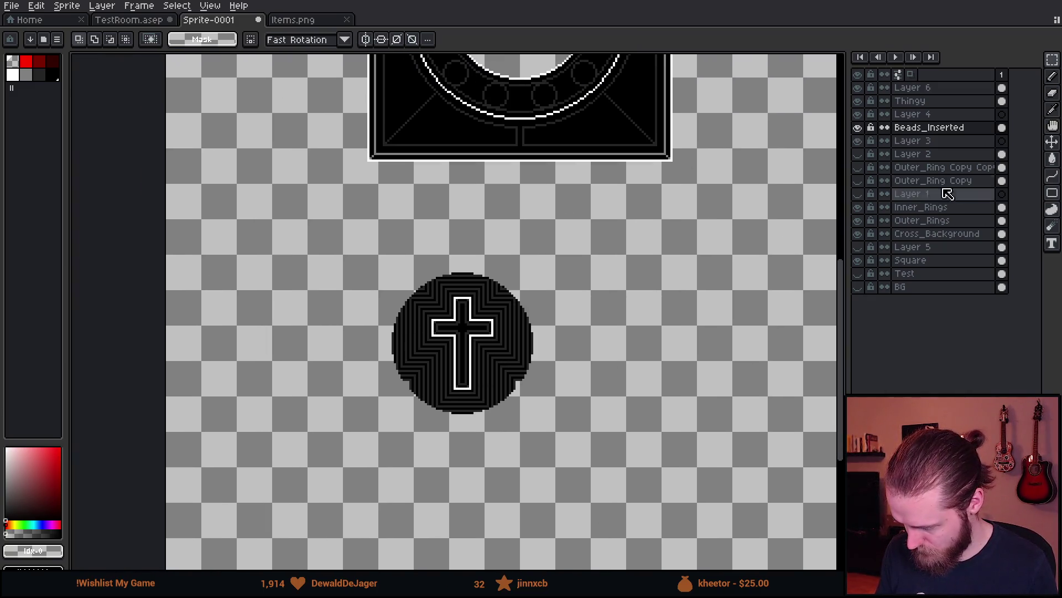
pyautogui.click(937, 234)
pyautogui.moveTo(339, 255); pyautogui.dragTo(455, 374)
pyautogui.moveTo(398, 315)
pyautogui.mouseDown()
pyautogui.moveTo(842, 65)
pyautogui.moveTo(729, 400)
pyautogui.moveTo(722, 330)
pyautogui.moveTo(710, 334)
pyautogui.mouseUp()
pyautogui.hotkey('ctrl', 'd')
pyautogui.moveTo(942, 88); pyautogui.dragTo(947, 299)
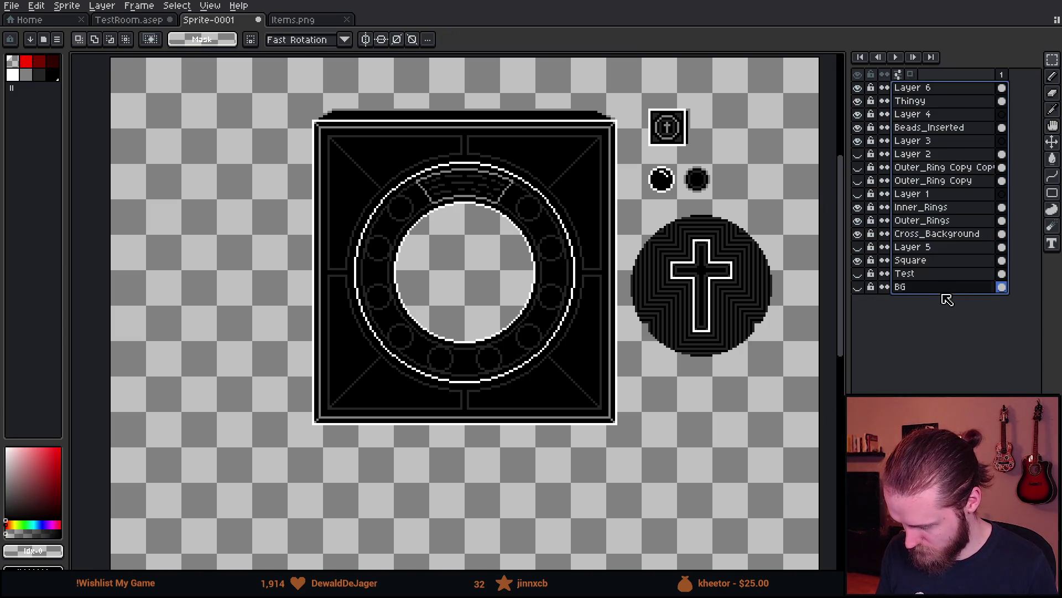
pyautogui.press('v')
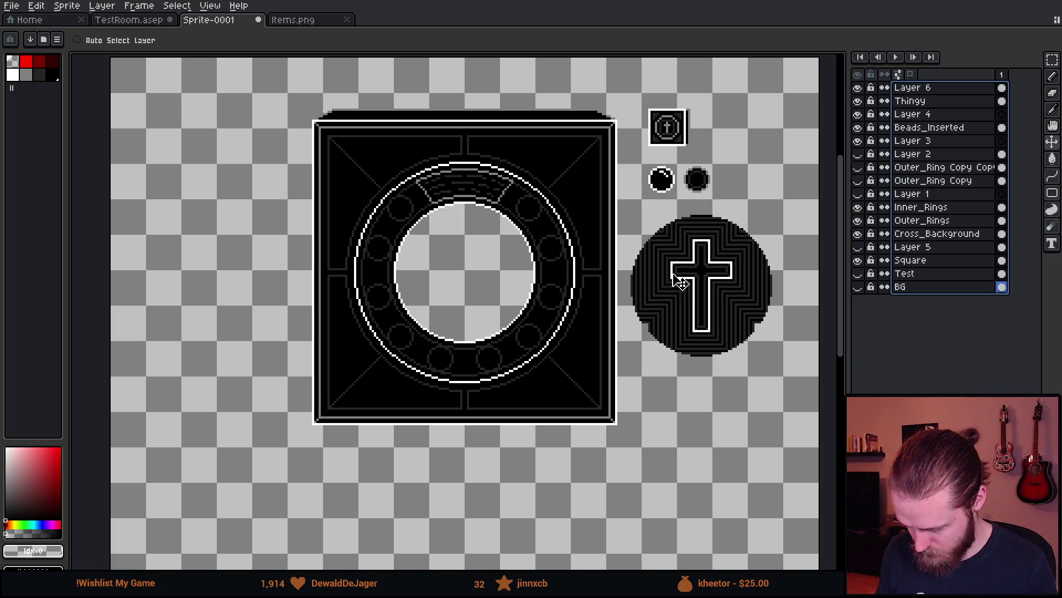
# - Toggle all layers' visibility and bring the board artwork into view
pyautogui.click(857, 74)
pyautogui.click(857, 74)
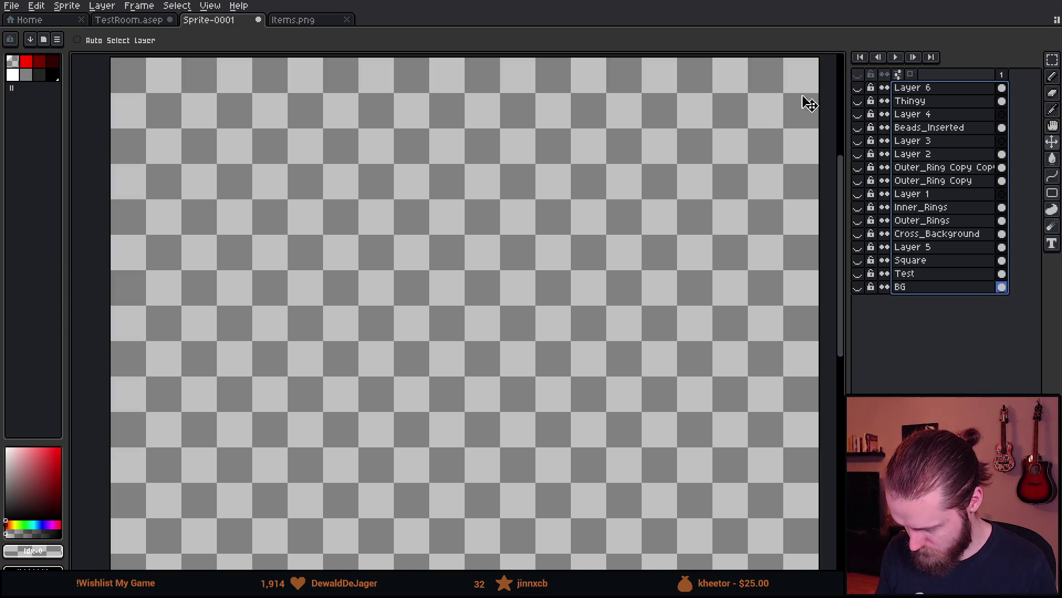
pyautogui.click(863, 88)
pyautogui.click(857, 74)
pyautogui.click(857, 75)
pyautogui.click(857, 74)
pyautogui.moveTo(450, 220); pyautogui.dragTo(515, 281)
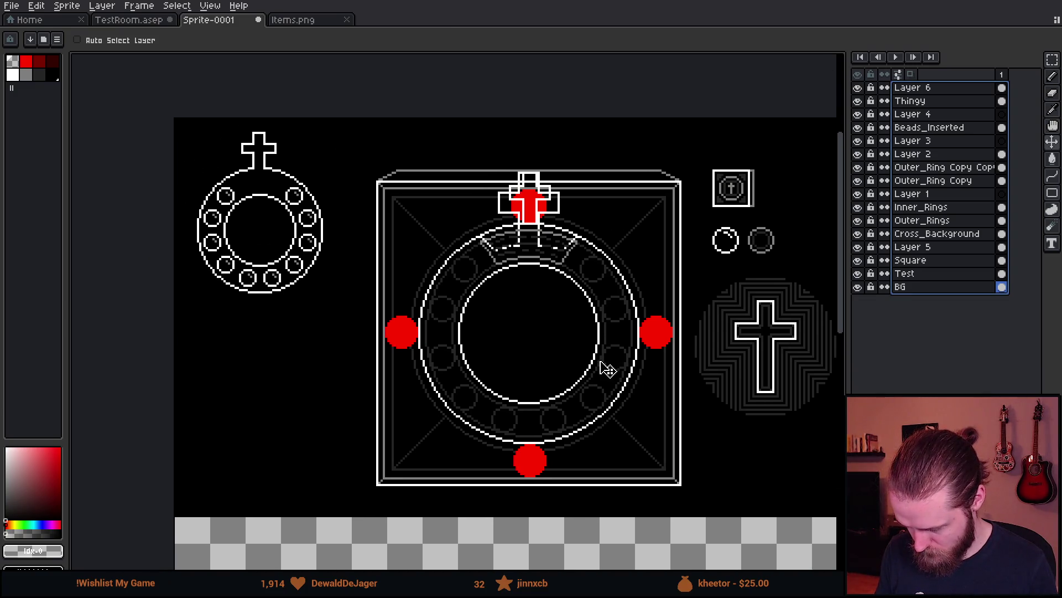
pyautogui.hscroll(5, 606, 368)
pyautogui.moveTo(478, 389); pyautogui.dragTo(474, 386)
pyautogui.scroll(-1, 474, 386)
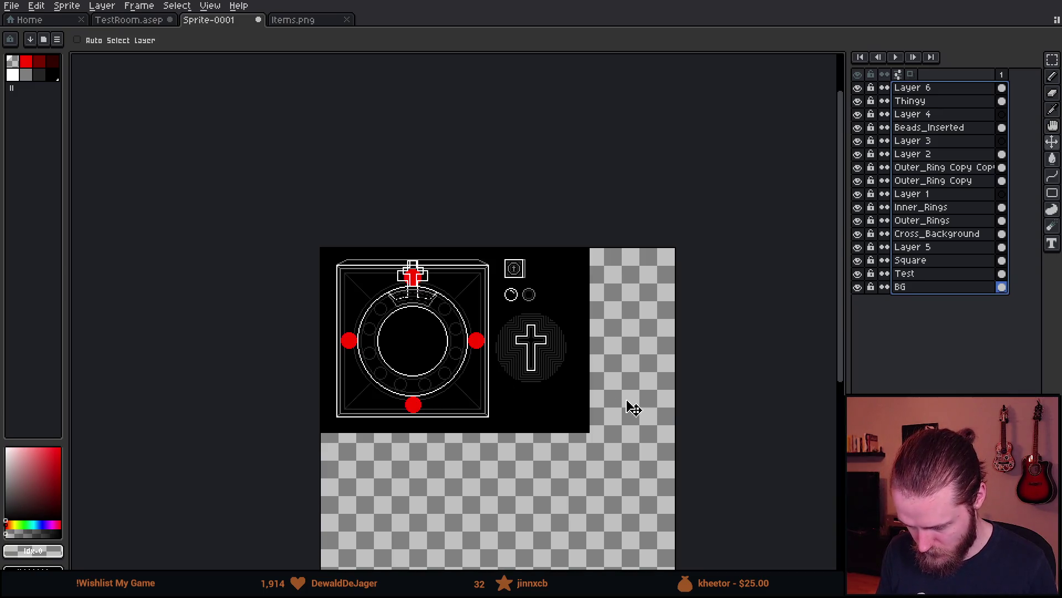
# - Show only the Square and Cross_Background layers, with Cross_Background as the active layer
pyautogui.click(657, 353)
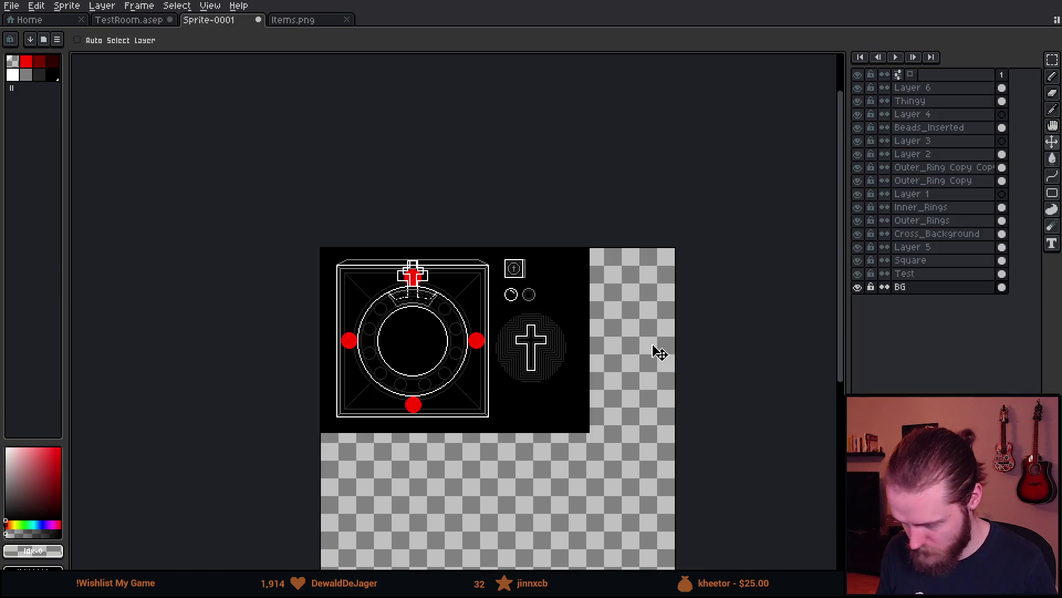
pyautogui.click(858, 74)
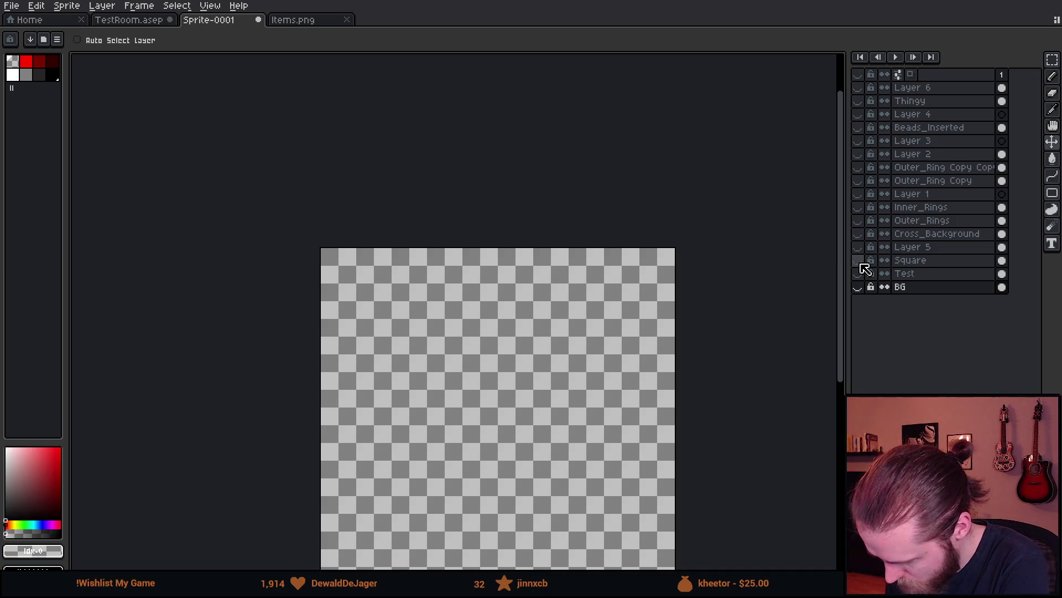
pyautogui.click(859, 261)
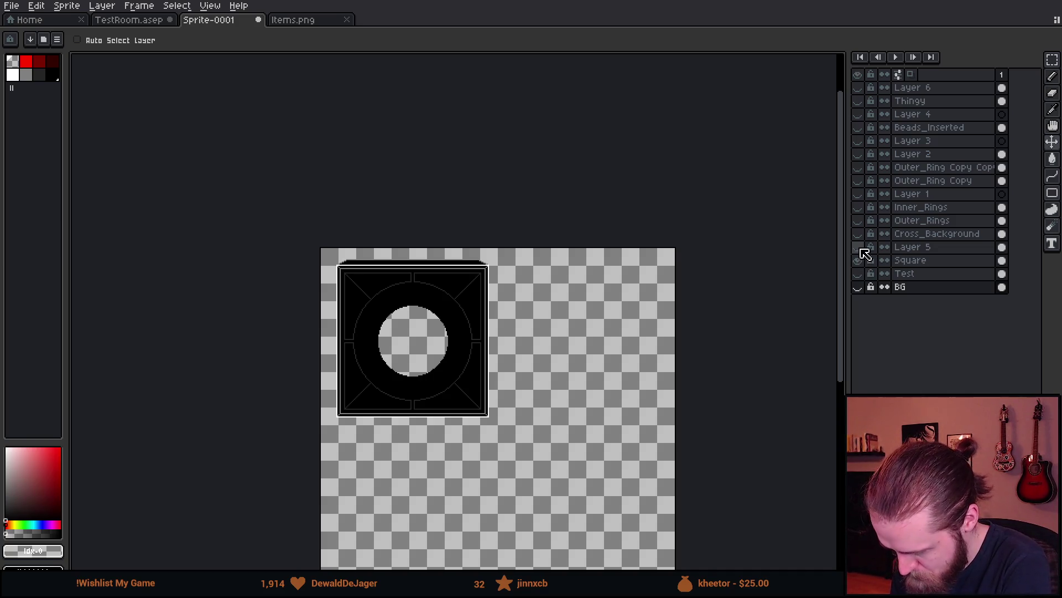
pyautogui.click(862, 249)
pyautogui.click(862, 249)
pyautogui.click(862, 235)
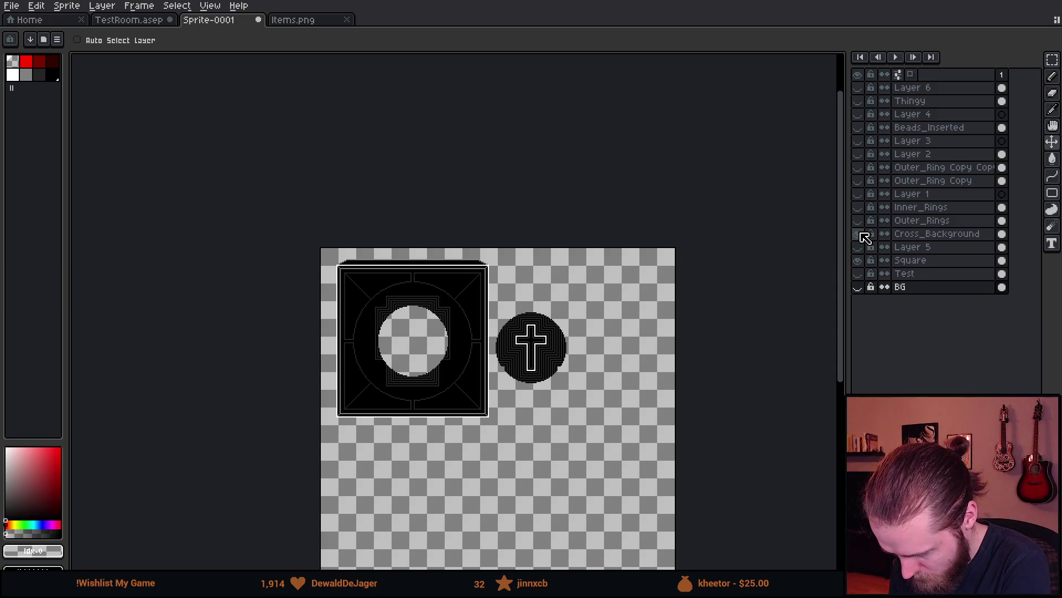
pyautogui.click(861, 234)
pyautogui.click(861, 234)
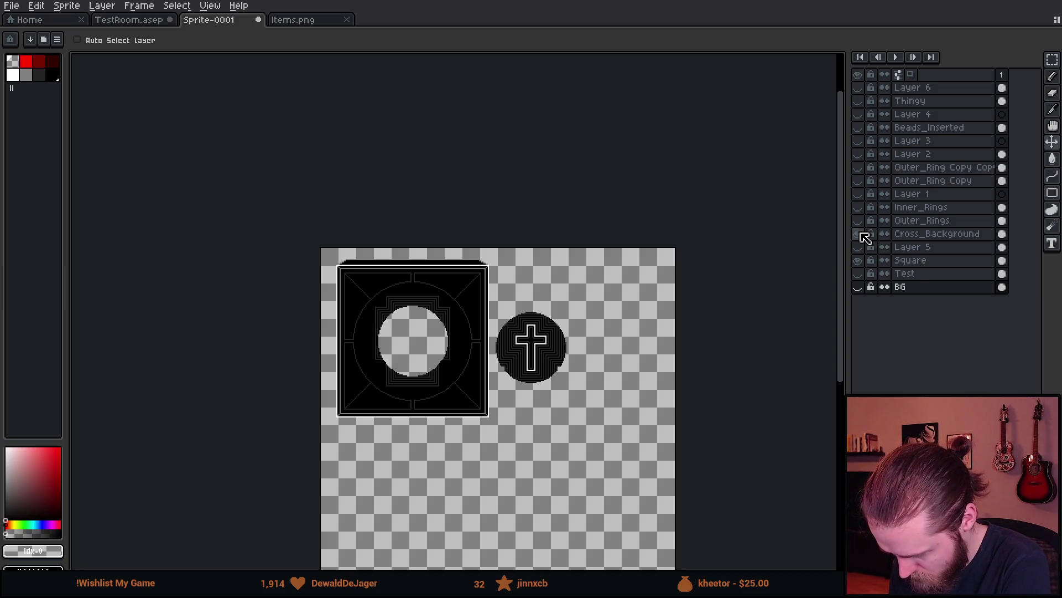
pyautogui.click(930, 235)
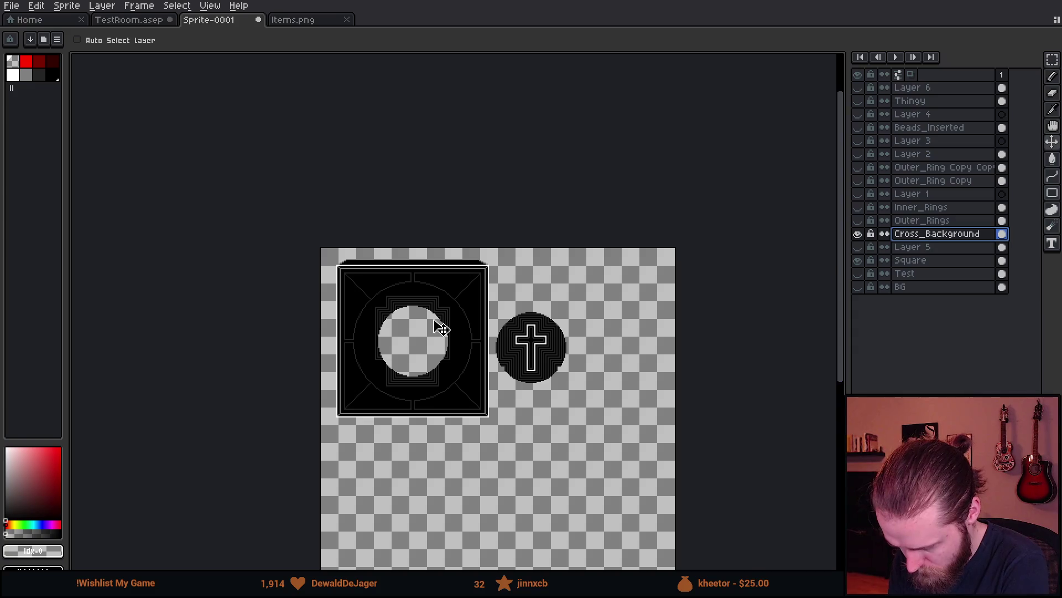
pyautogui.scroll(2, 437, 330)
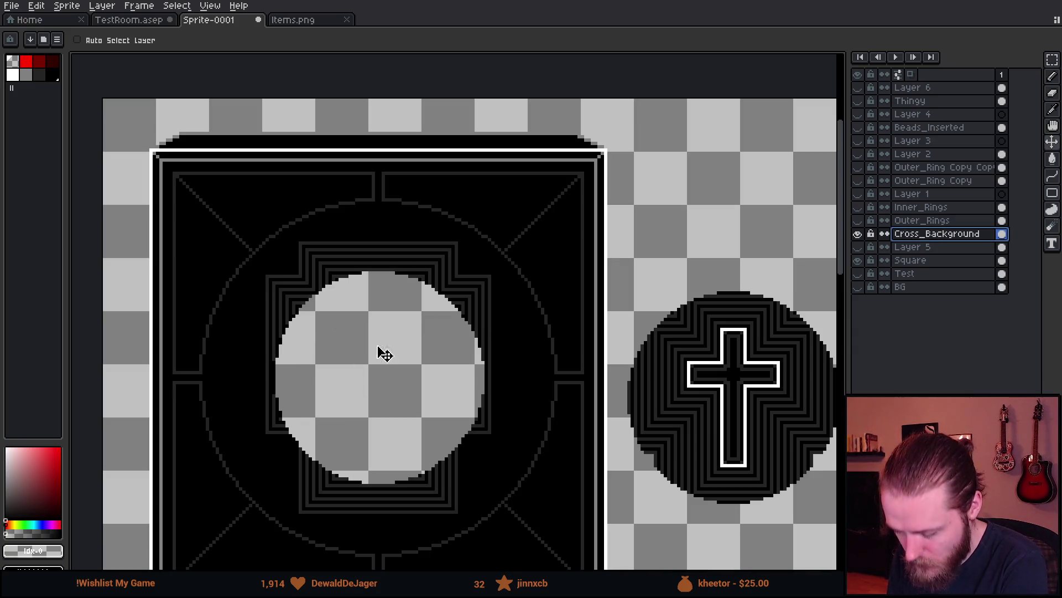
# - Marquee-select and delete the lines around the board's centre hole in Cross_Background
pyautogui.press('m')
pyautogui.moveTo(217, 196)
pyautogui.mouseDown()
pyautogui.moveTo(527, 505)
pyautogui.moveTo(536, 558)
pyautogui.mouseUp()
pyautogui.press('Delete')
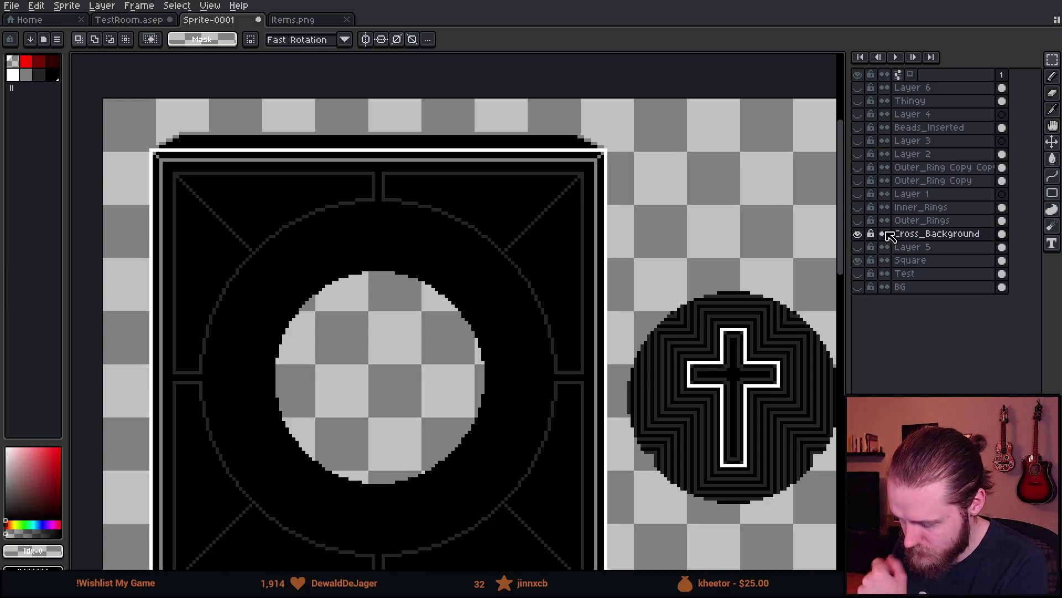
# - Show the Outer_Rings and Inner_Rings layers, briefly previewing the ring copies and Layer 2
pyautogui.click(863, 221)
pyautogui.click(863, 208)
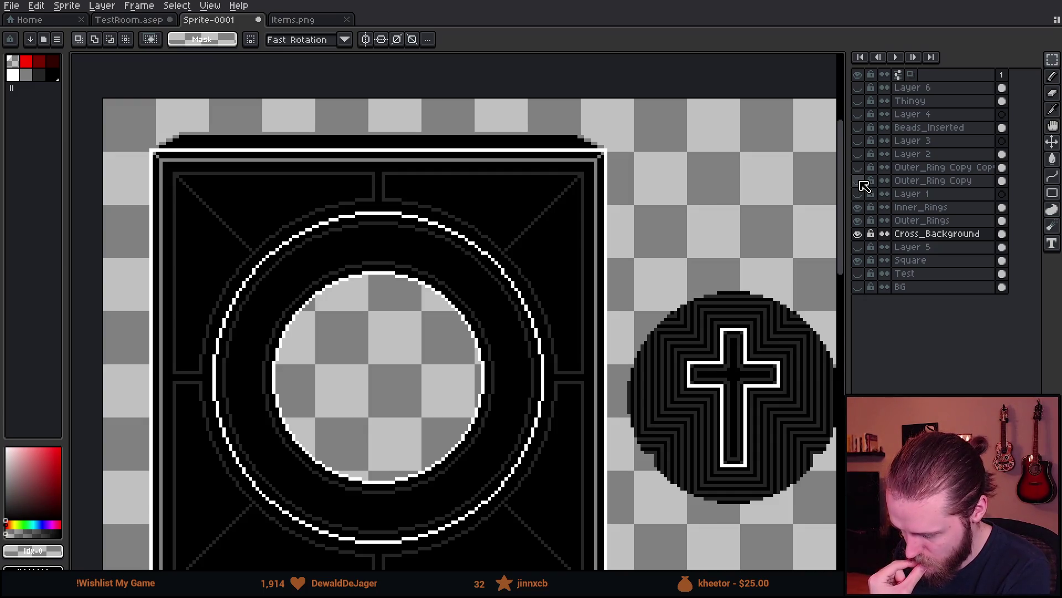
pyautogui.click(859, 180)
pyautogui.click(859, 181)
pyautogui.click(859, 167)
pyautogui.click(858, 167)
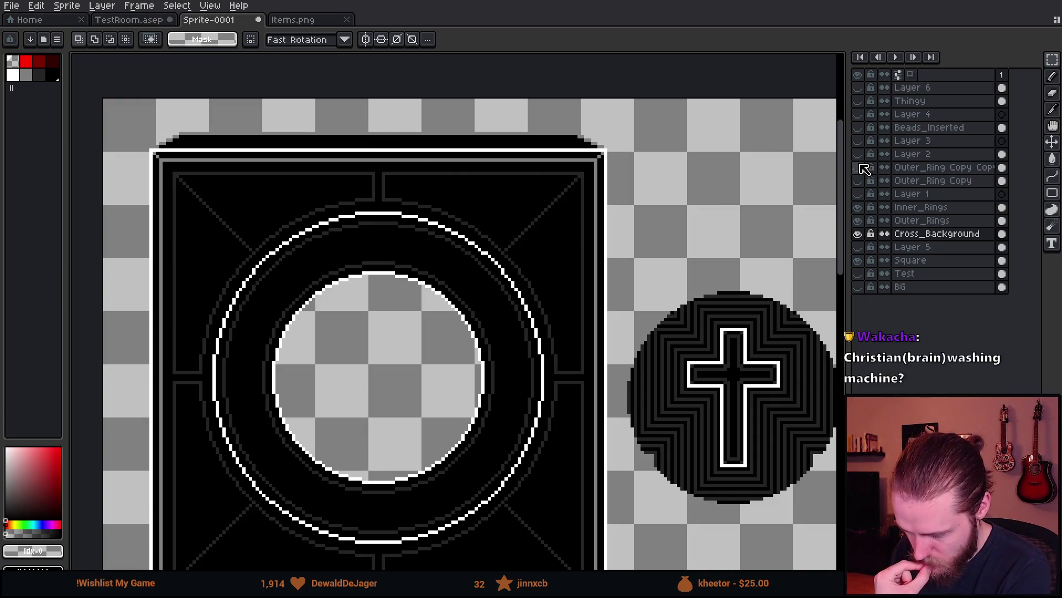
pyautogui.click(859, 153)
pyautogui.click(859, 153)
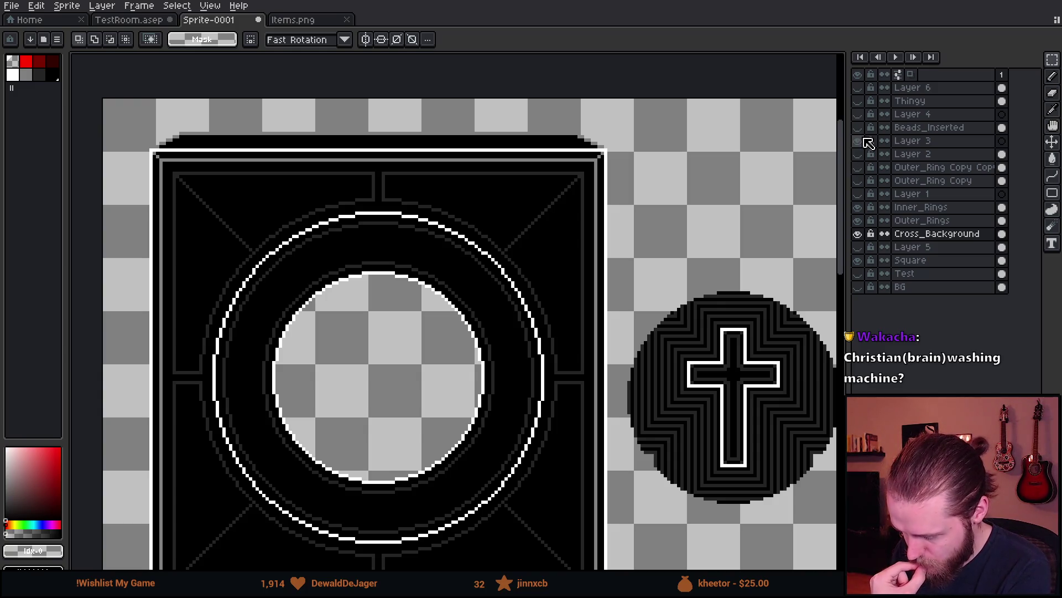
# - Show the Beads_Inserted, Thingy and Layer 6 layers, then bring up Sprite > Canvas Size
pyautogui.click(861, 128)
pyautogui.click(861, 128)
pyautogui.click(861, 128)
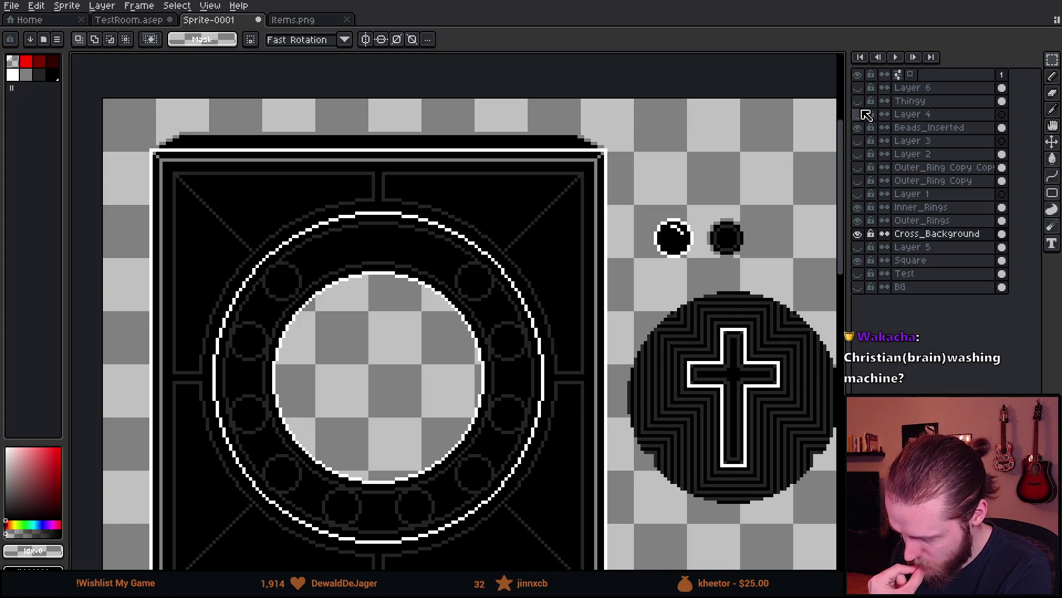
pyautogui.click(858, 102)
pyautogui.click(858, 100)
pyautogui.click(858, 87)
pyautogui.scroll(-2, 510, 303)
pyautogui.click(66, 6)
pyautogui.click(91, 74)
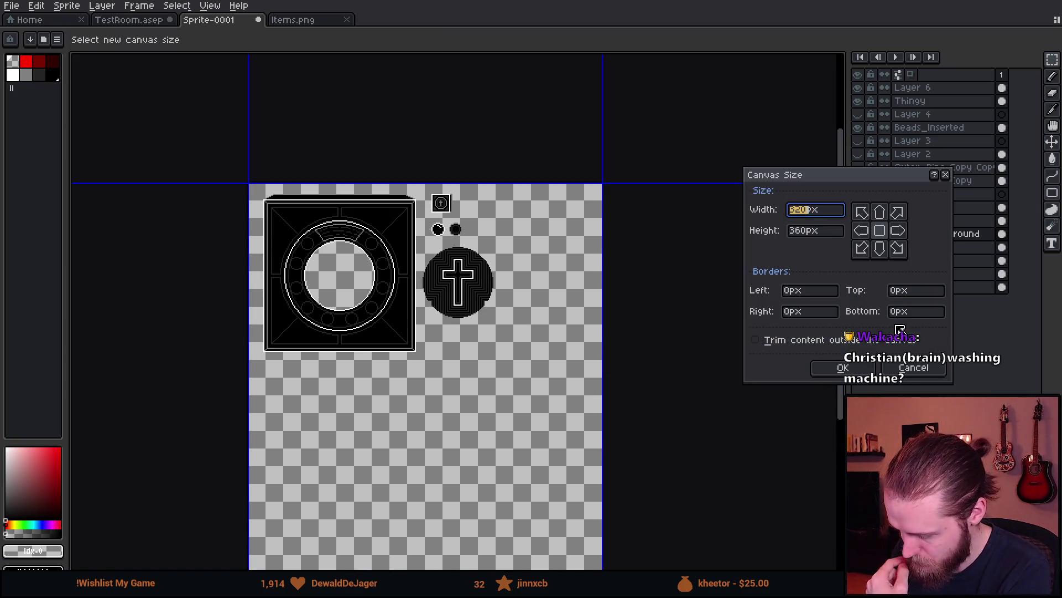
# - Set the canvas height to 180 px anchored to the top and apply the 320×180 size
pyautogui.press('Tab')
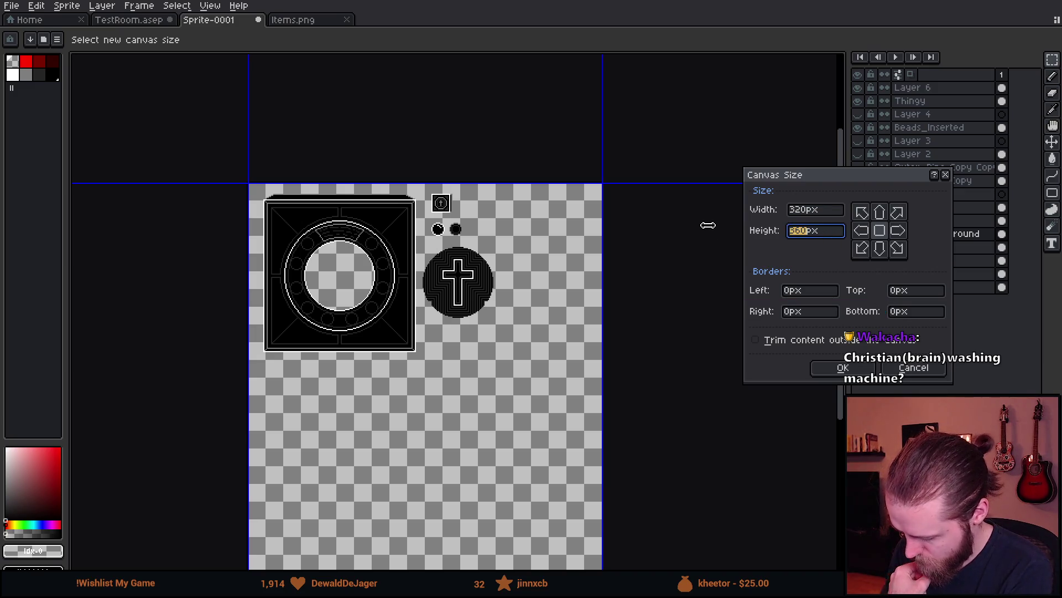
pyautogui.write('180')
pyautogui.moveTo(479, 372)
pyautogui.mouseDown()
pyautogui.moveTo(450, 491)
pyautogui.moveTo(455, 257)
pyautogui.moveTo(474, 271)
pyautogui.mouseUp()
pyautogui.scroll(5, 254, 185)
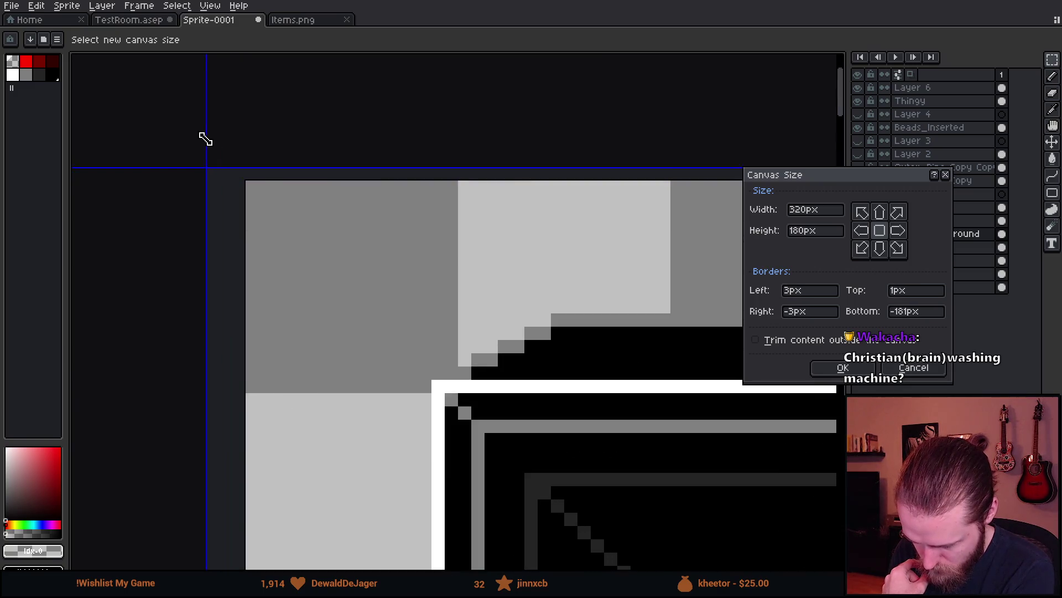
pyautogui.moveTo(284, 251); pyautogui.dragTo(398, 299)
pyautogui.scroll(-2, 592, 375)
pyautogui.press('Return')
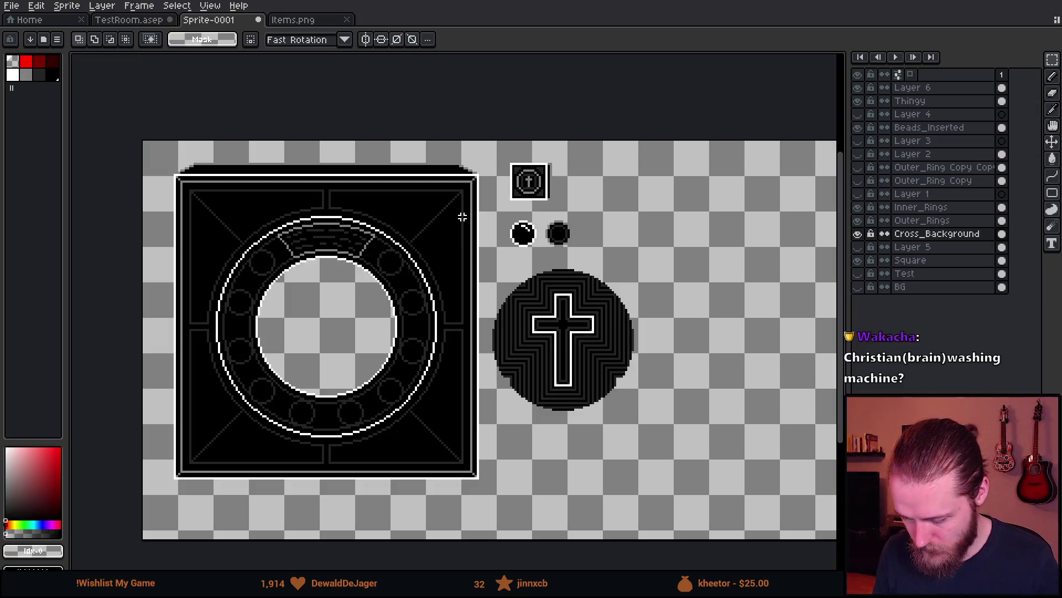
pyautogui.scroll(6, 595, 414)
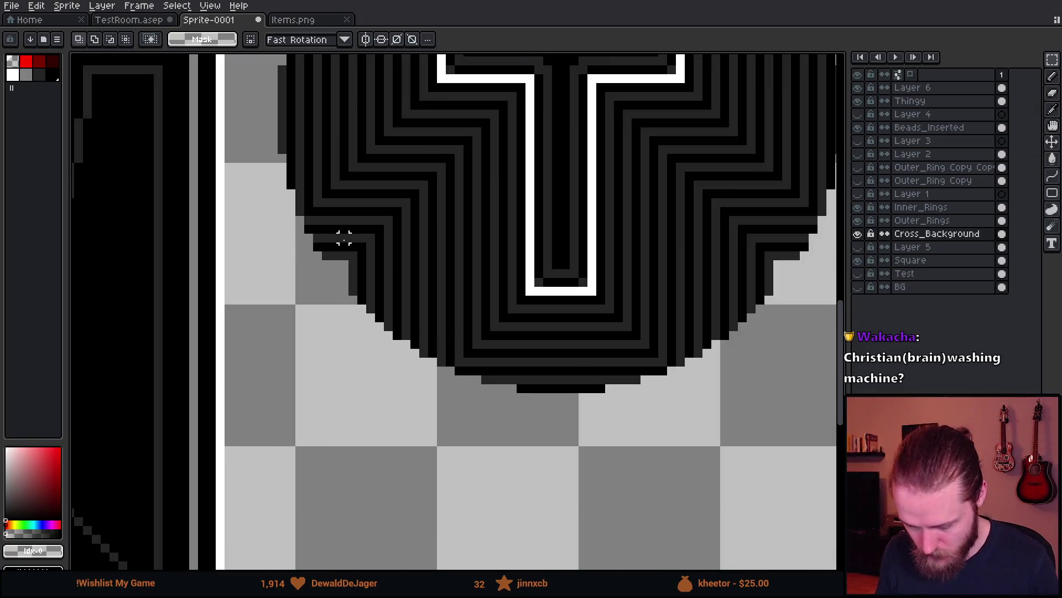
pyautogui.keyDown('alt'); pyautogui.click(372, 254); pyautogui.keyUp('alt')
pyautogui.click(352, 304)
pyautogui.hotkey('ctrl', 'z')
pyautogui.press('-')
pyautogui.press('-')
pyautogui.press('-')
pyautogui.scroll(-4, 573, 363)
pyautogui.scroll(3, 573, 362)
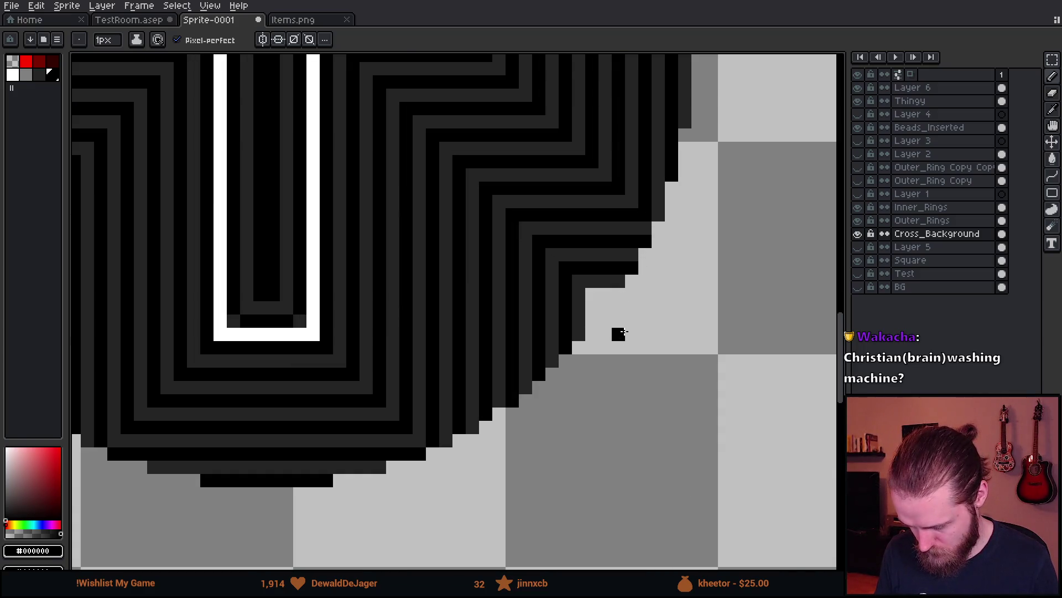
pyautogui.scroll(-3, 575, 336)
pyautogui.scroll(-3, 574, 336)
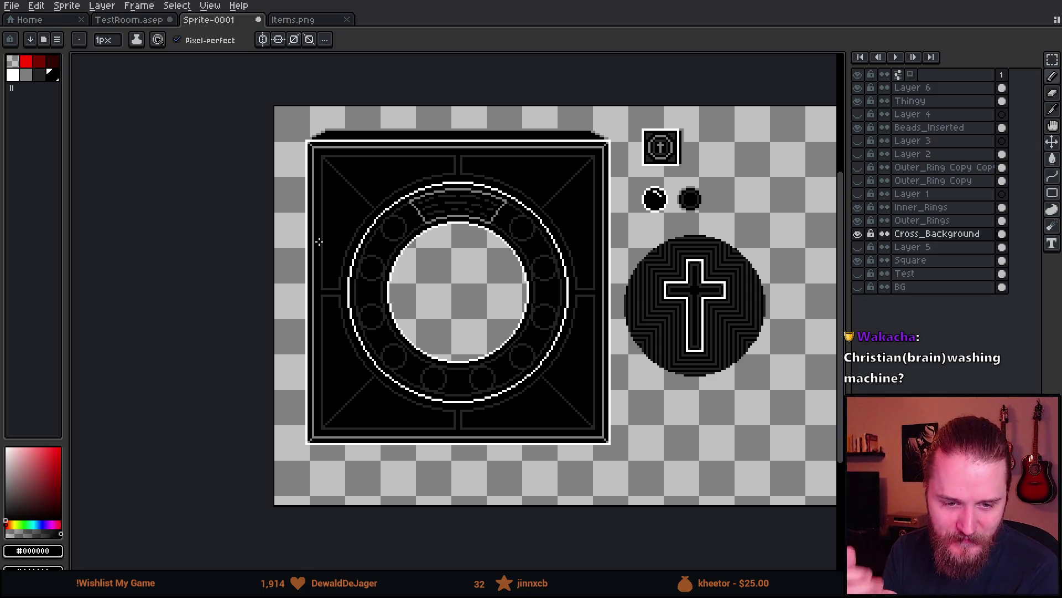
pyautogui.scroll(-1, 505, 249)
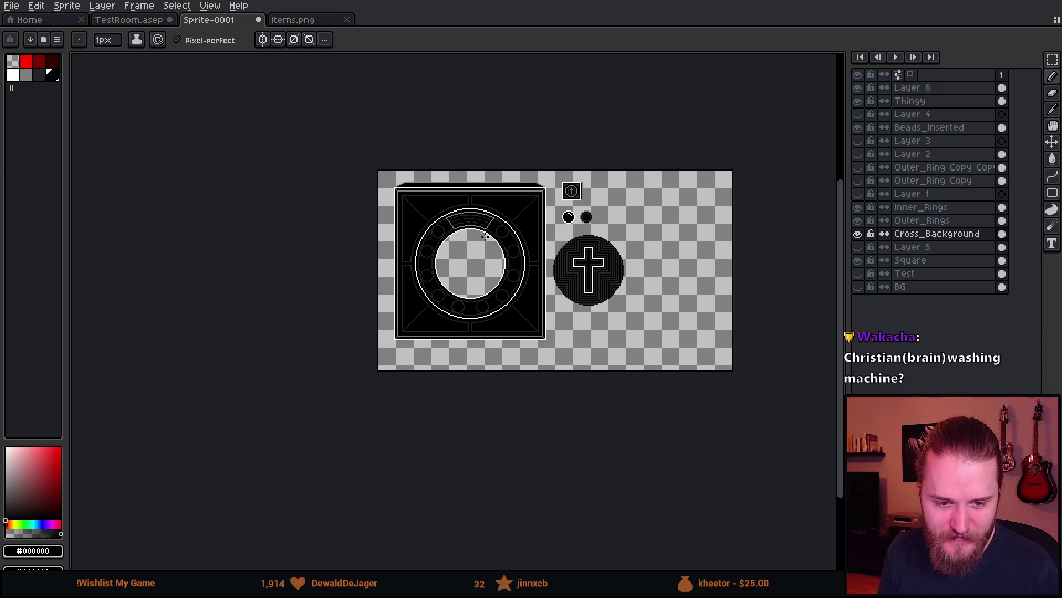
pyautogui.scroll(1, 584, 213)
pyautogui.press('v')
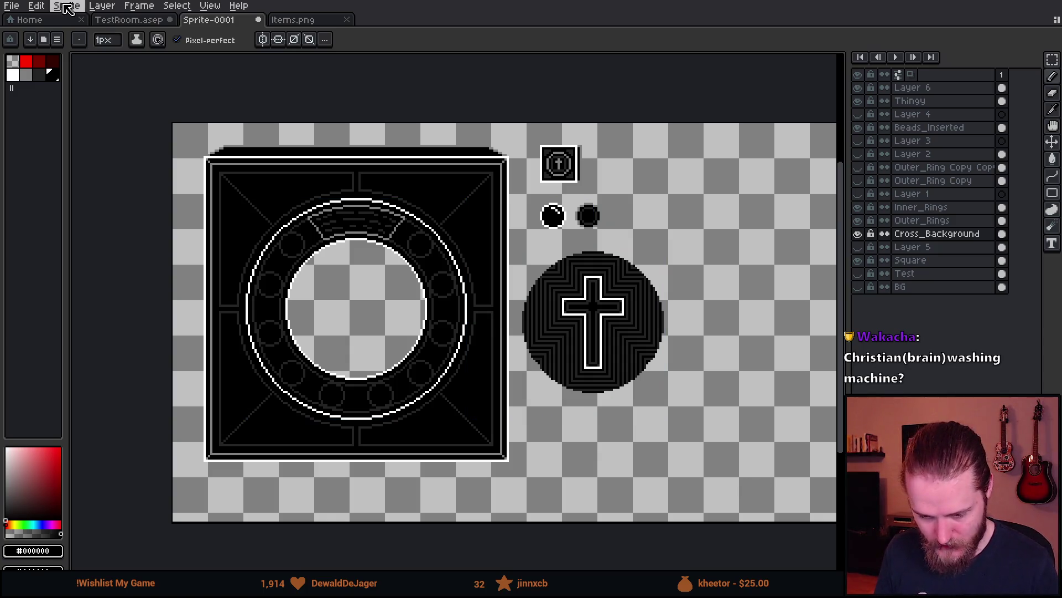
pyautogui.click(12, 5)
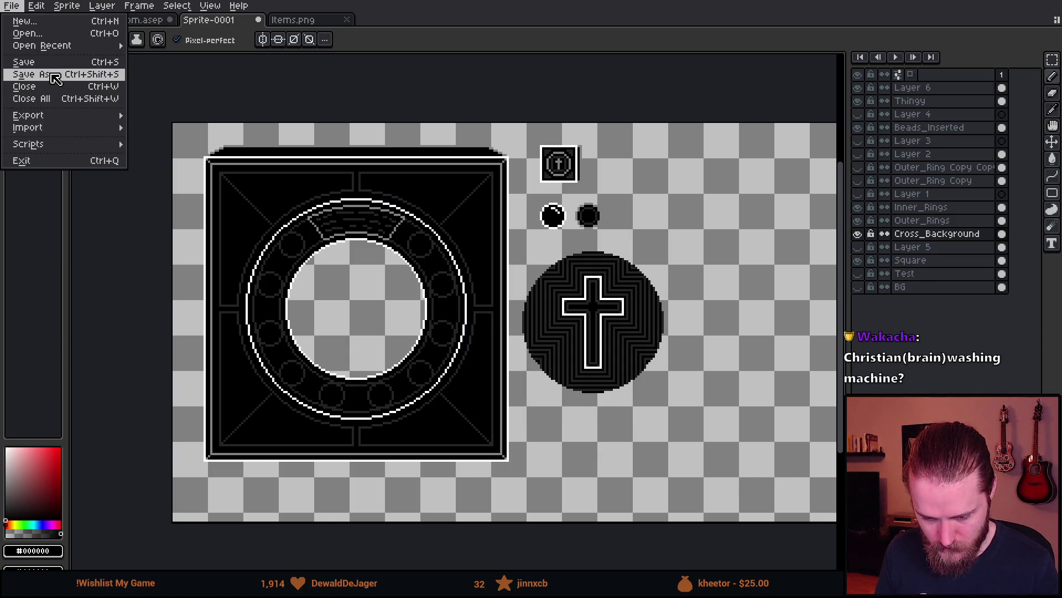
# - Export the sprite at 100% as Puzzle_Rosary_Board.png and return to Unity
pyautogui.moveTo(55, 115)
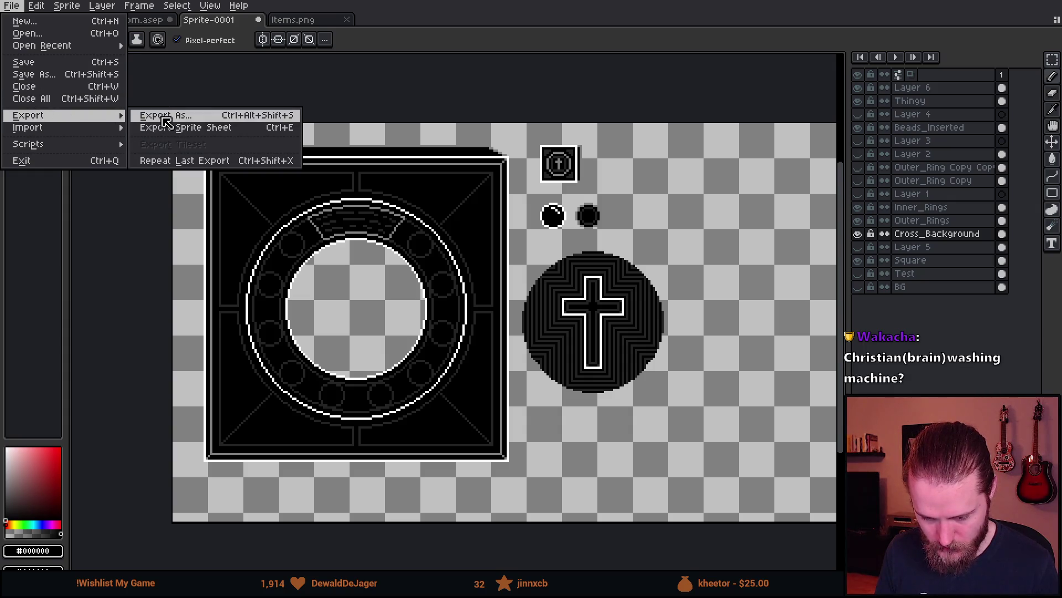
pyautogui.click(158, 115)
pyautogui.click(380, 133)
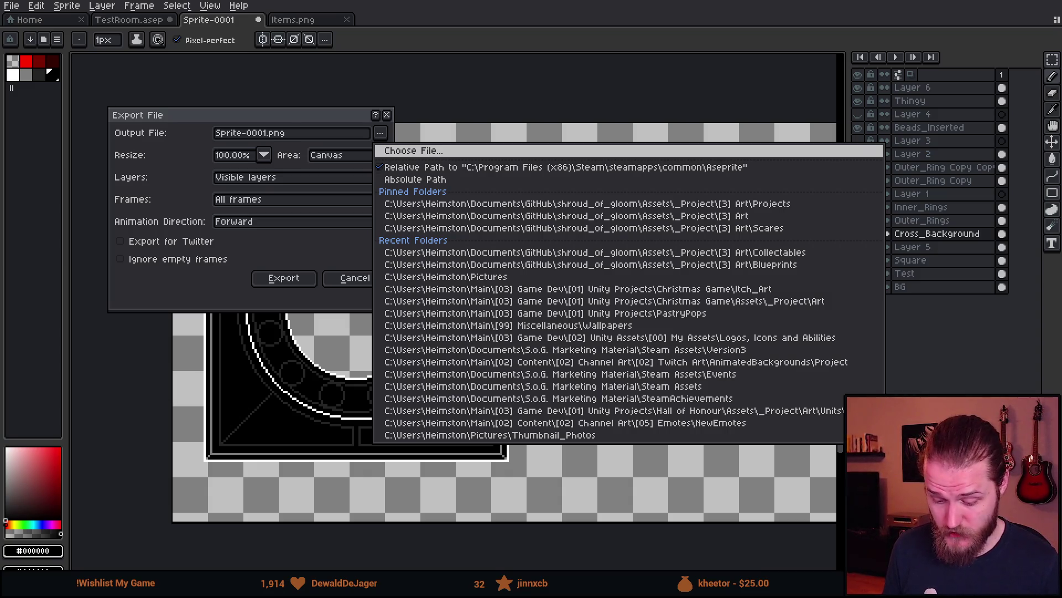
pyautogui.click(171, 391)
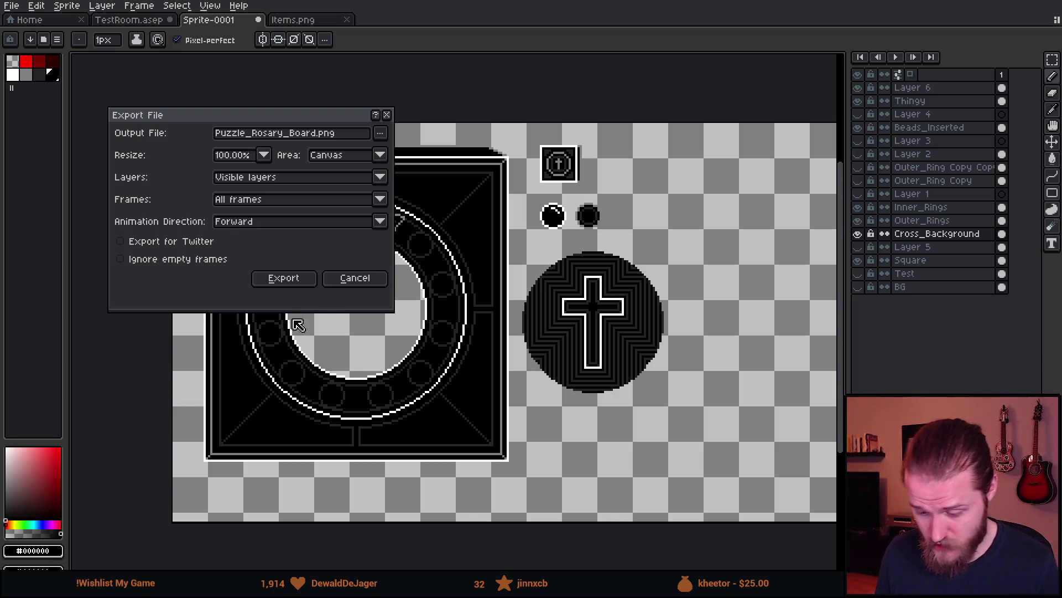
pyautogui.click(284, 277)
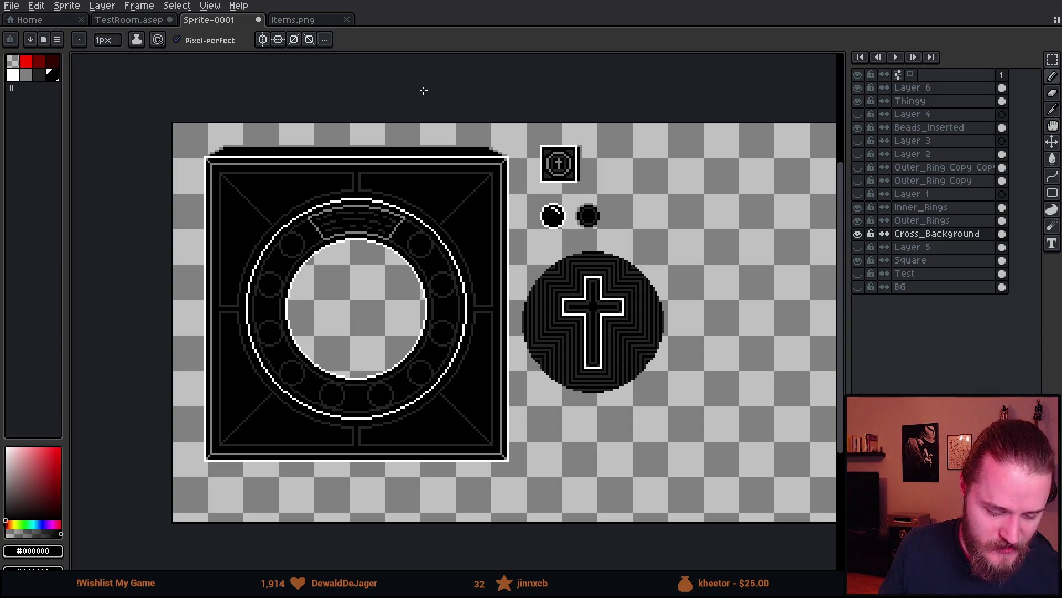
pyautogui.hotkey('alt', 'Tab')
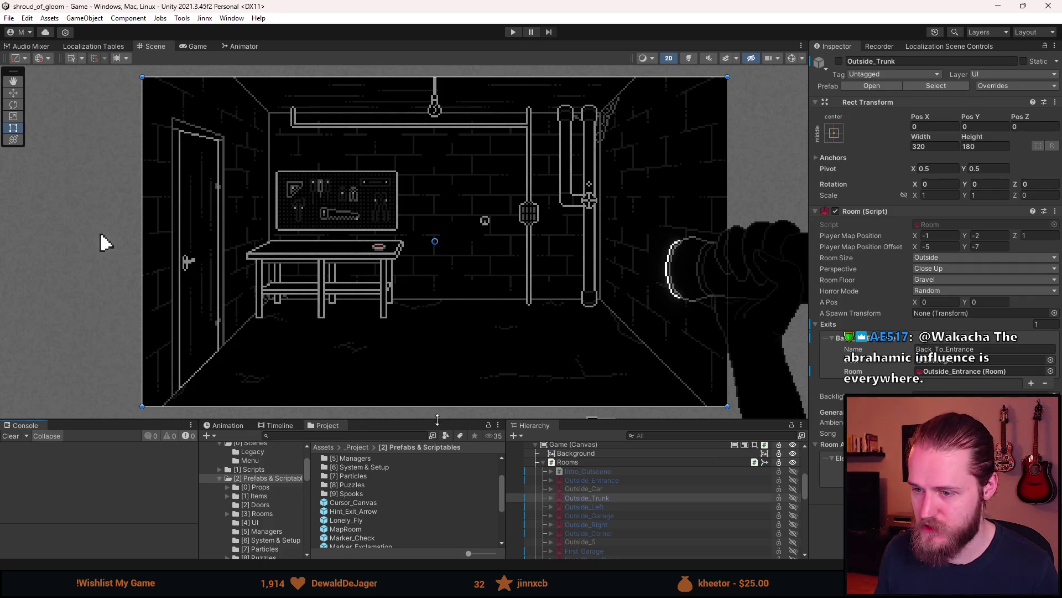
# - Expand Basement_Workshop and duplicate Valve_Close_Up with Ctrl+D
pyautogui.moveTo(438, 419); pyautogui.dragTo(438, 354)
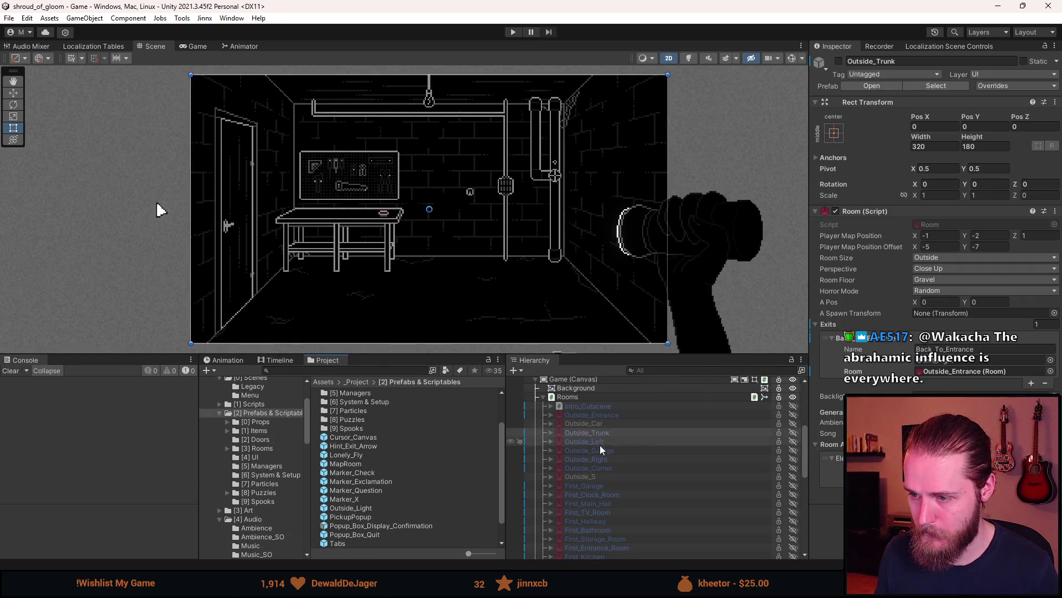
pyautogui.scroll(-5, 604, 451)
pyautogui.scroll(-4, 604, 451)
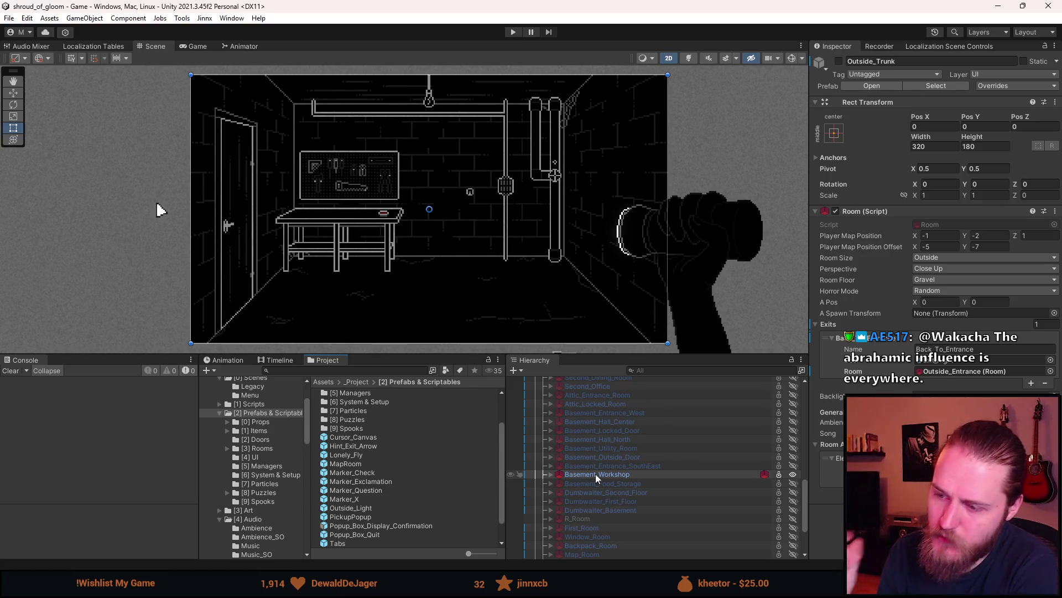
pyautogui.click(550, 474)
pyautogui.scroll(-3, 588, 492)
pyautogui.scroll(-2, 587, 493)
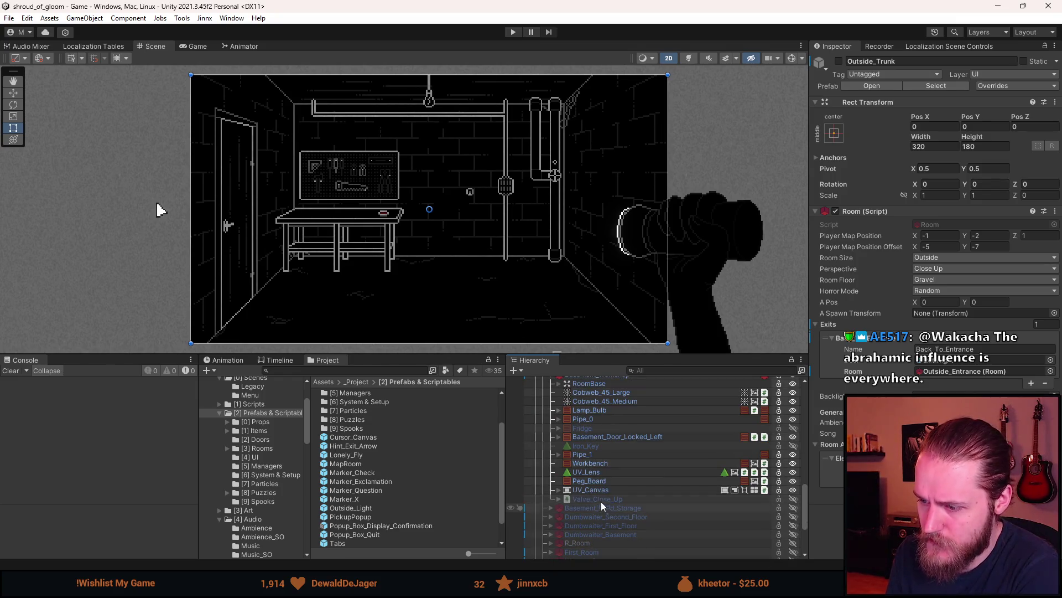
pyautogui.click(597, 500)
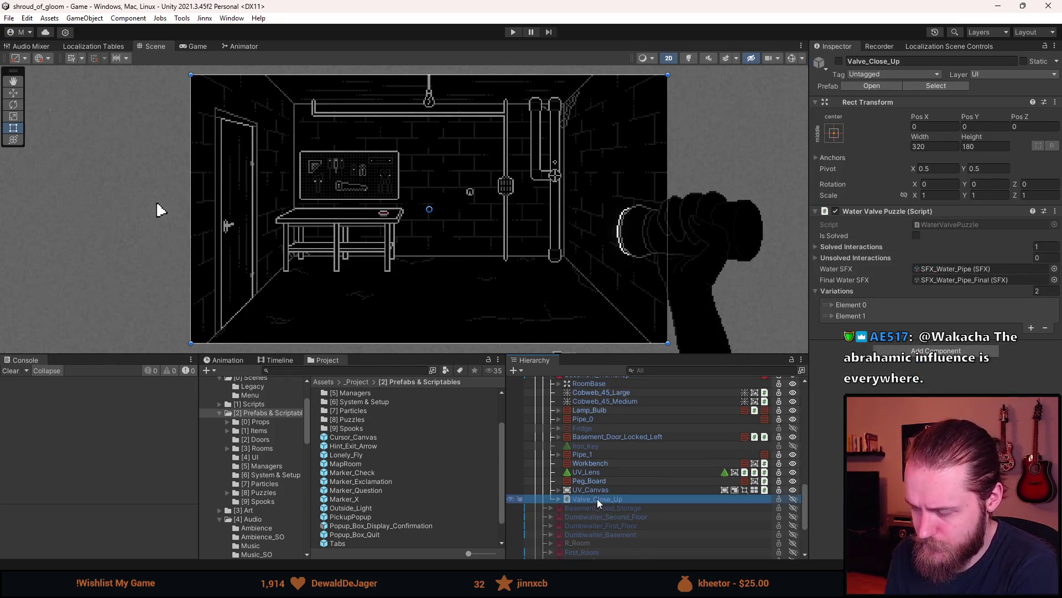
pyautogui.hotkey('ctrl', 'd')
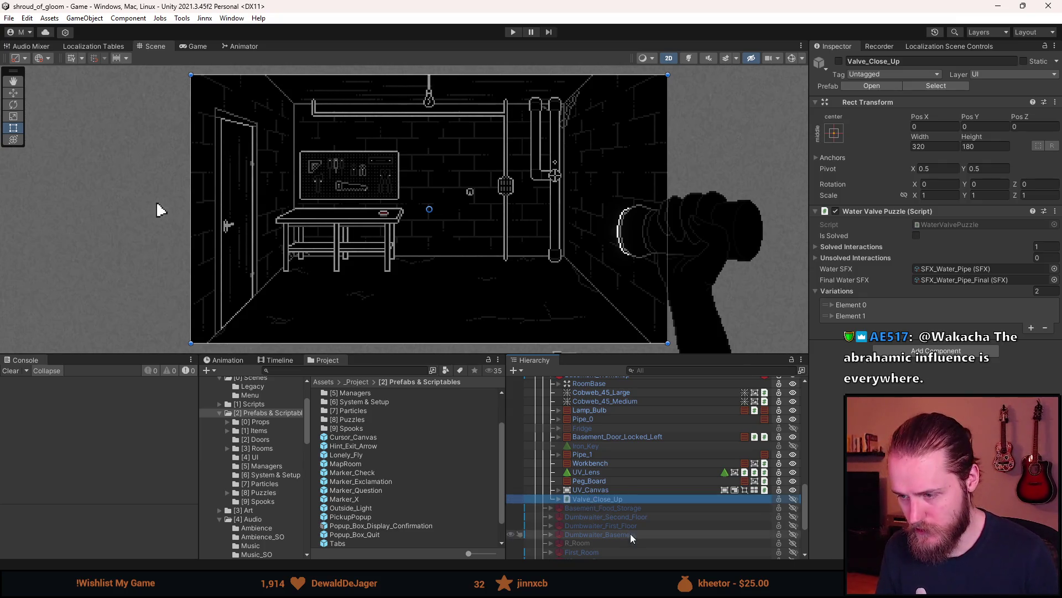
# - Select Basement_Workshop and open the Basement_Hall_East prefab in Prefab Mode
pyautogui.scroll(2, 601, 506)
pyautogui.scroll(-2, 601, 505)
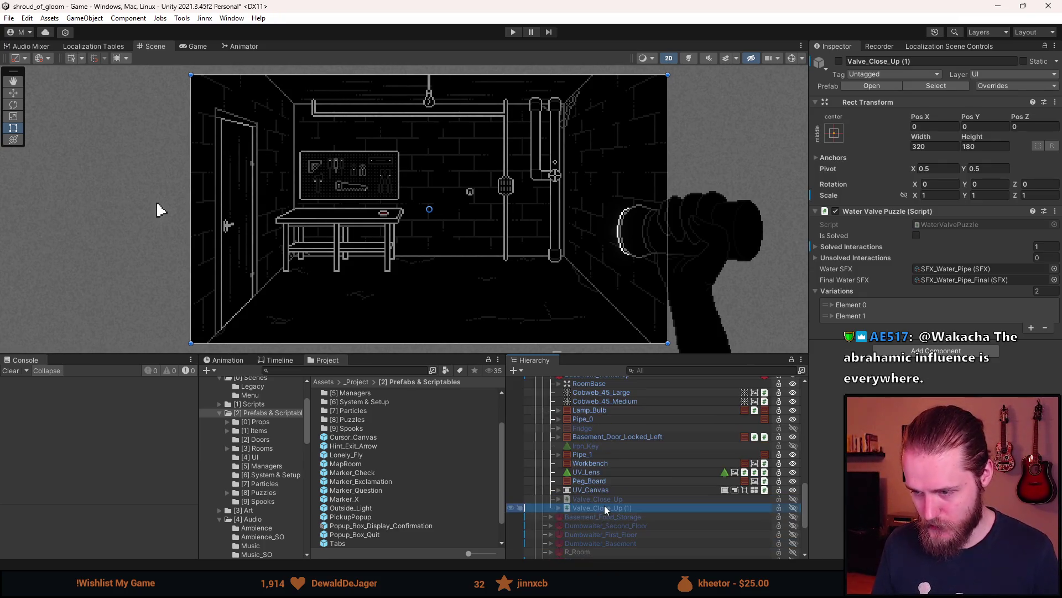
pyautogui.click(561, 508)
pyautogui.scroll(4, 570, 498)
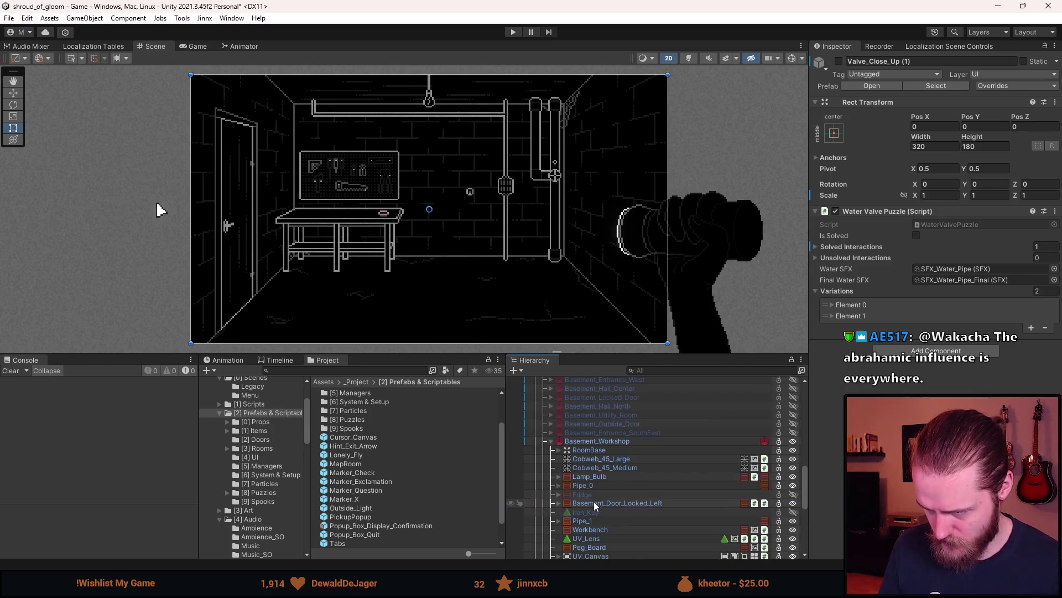
pyautogui.click(598, 441)
pyautogui.click(1011, 89)
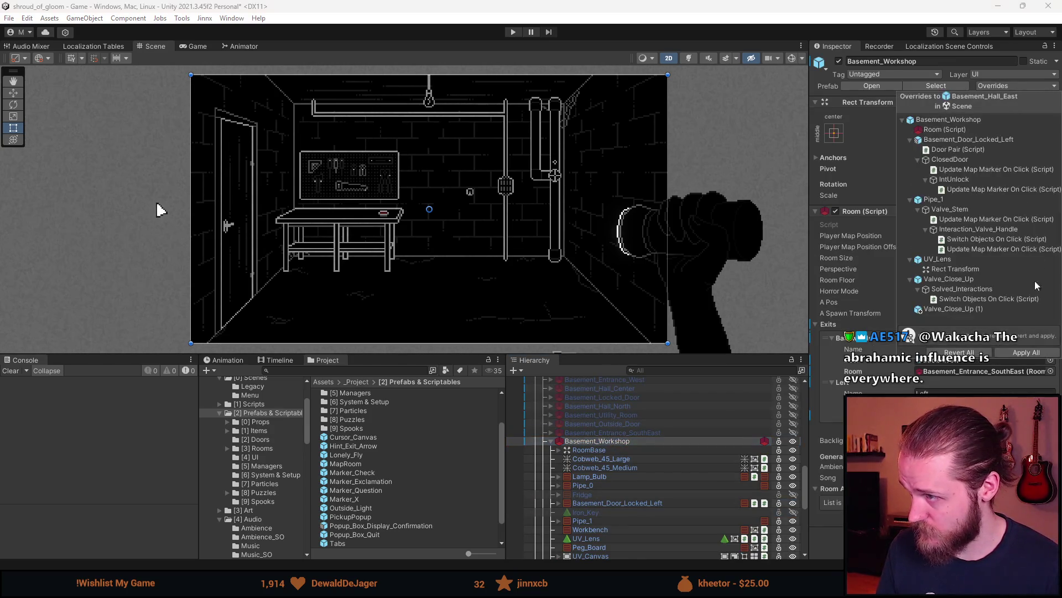
pyautogui.click(799, 450)
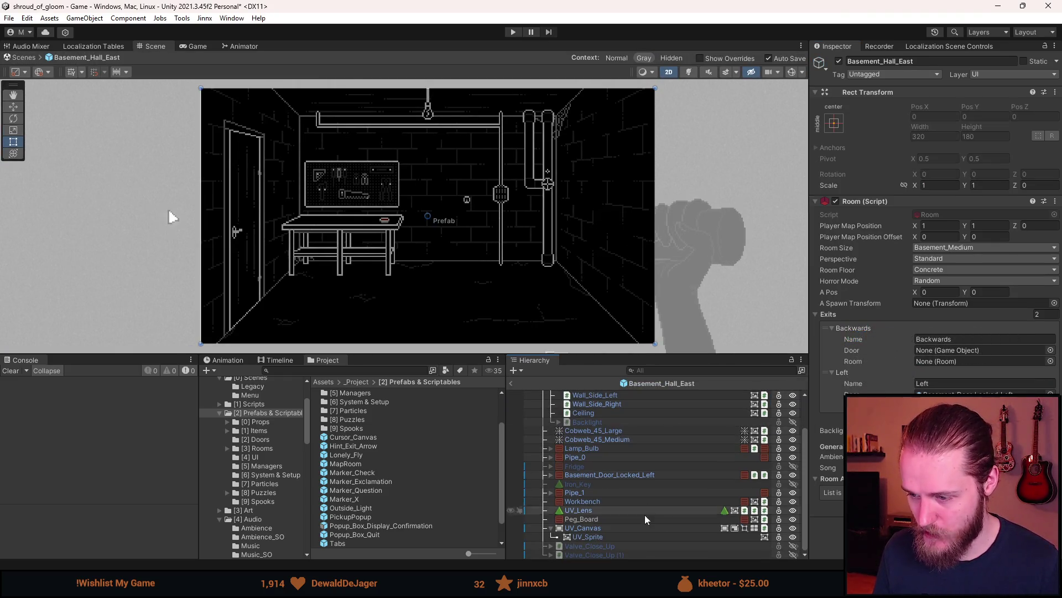
# - Unpack Valve_Close_Up (1) completely from its prefab
pyautogui.click(551, 554)
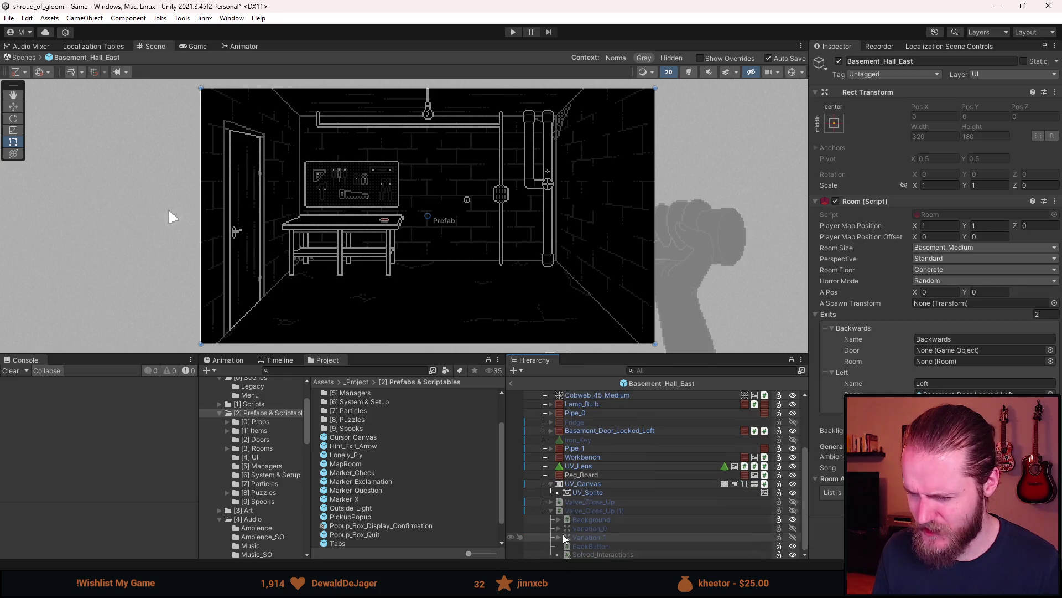
pyautogui.click(601, 511)
pyautogui.rightClick(601, 510)
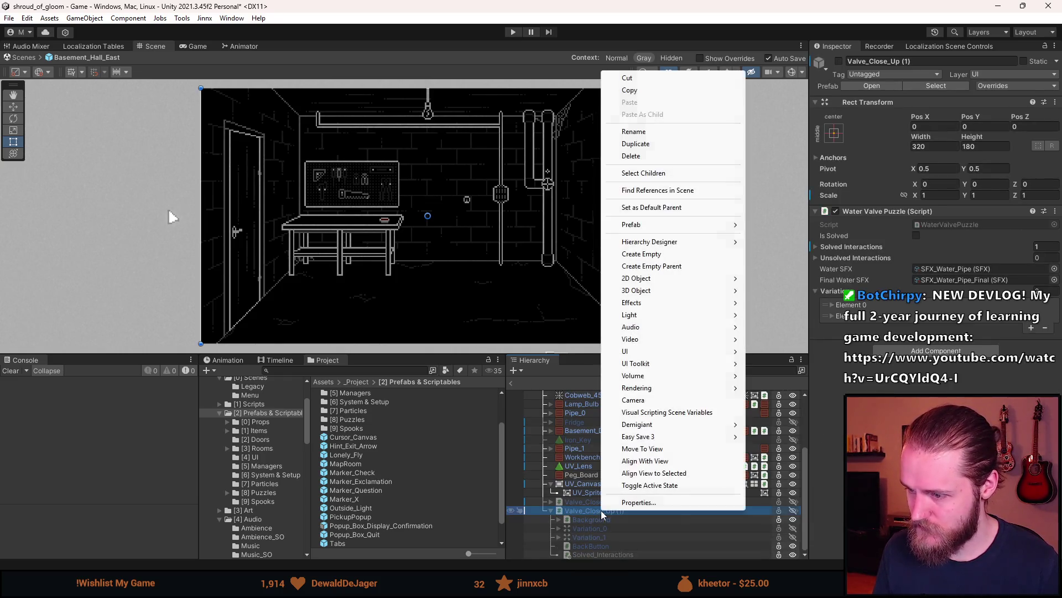
pyautogui.moveTo(695, 230)
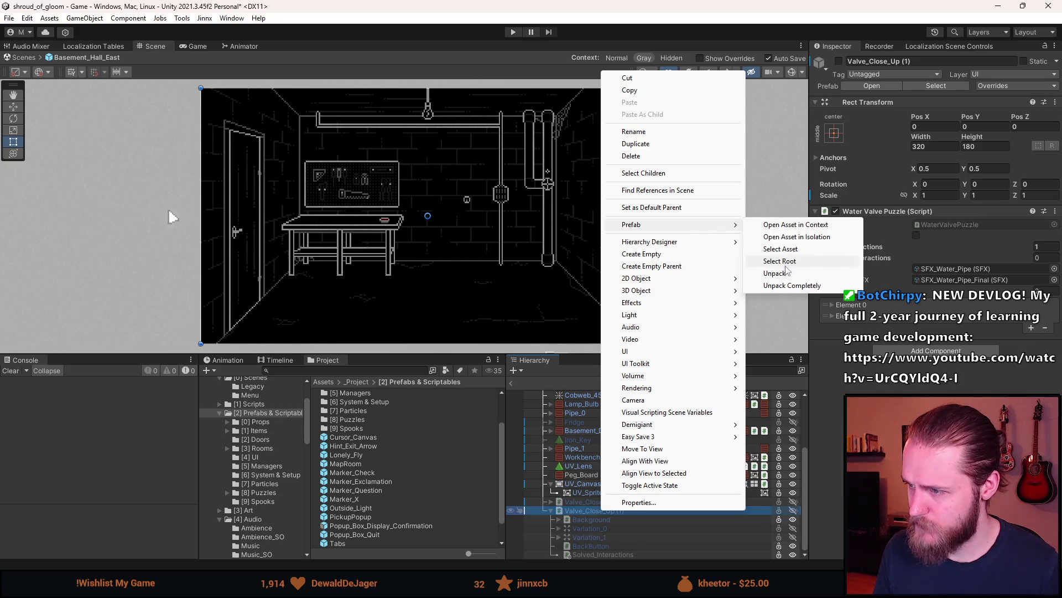
pyautogui.click(787, 285)
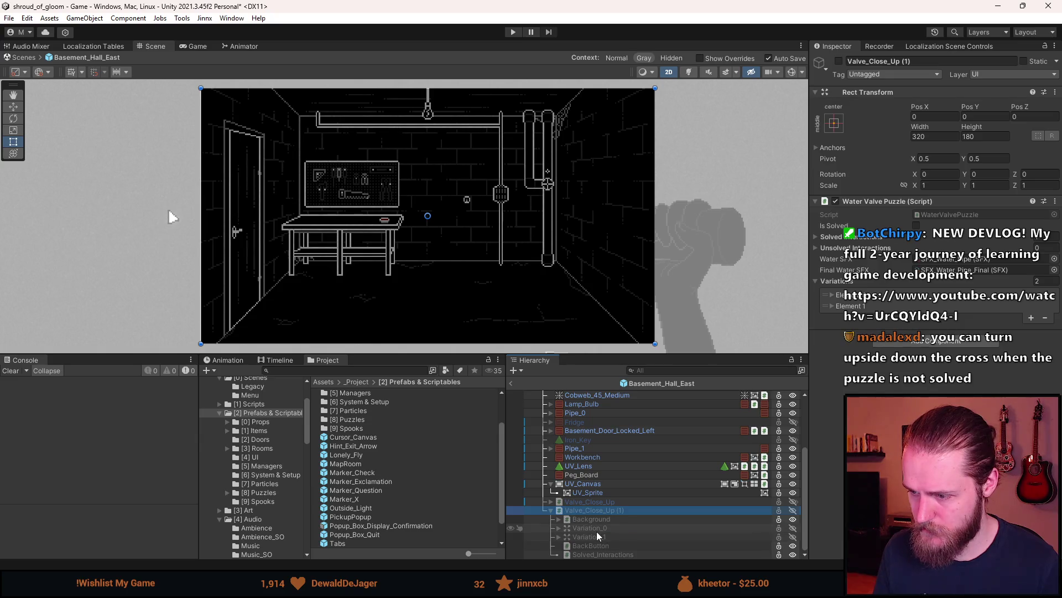
# - Delete the Variation_0, Variation_1 and Solved_Interactions children
pyautogui.click(596, 530)
pyautogui.press('Delete')
pyautogui.click(599, 539)
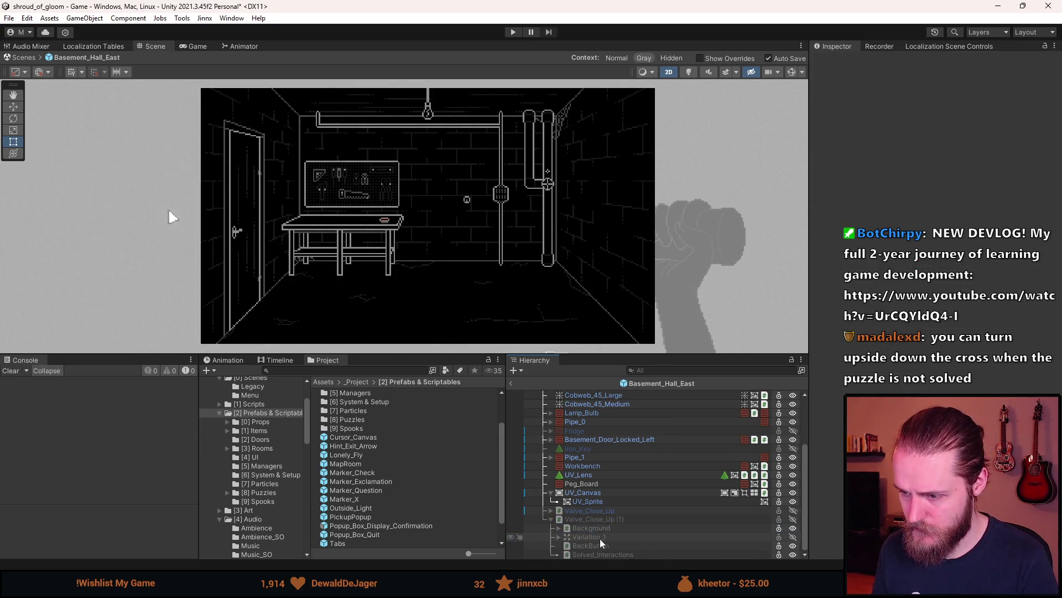
pyautogui.press('Delete')
pyautogui.click(603, 554)
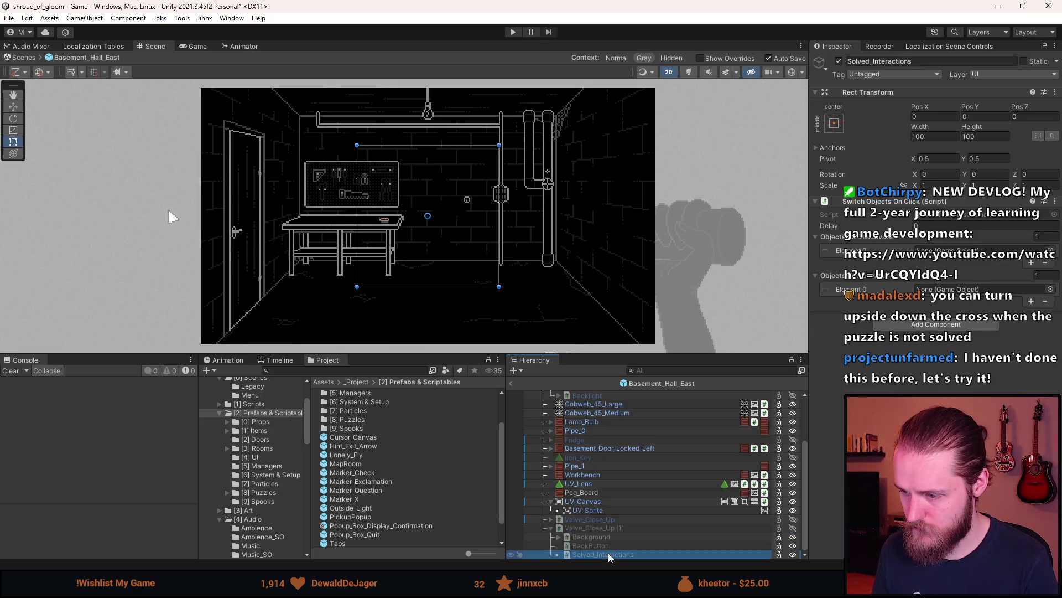
pyautogui.press('Delete')
# - Rename the copied close-up to Rosary_Board_Close_Up in the Inspector
pyautogui.click(602, 537)
pyautogui.click(891, 62)
pyautogui.write('Ros')
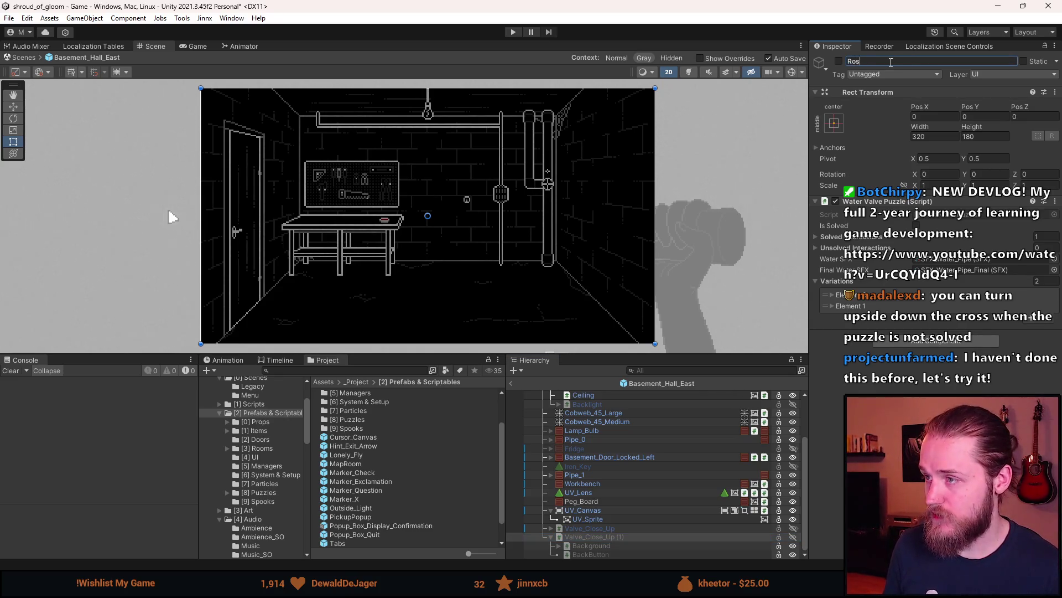
pyautogui.write('ary_Board')
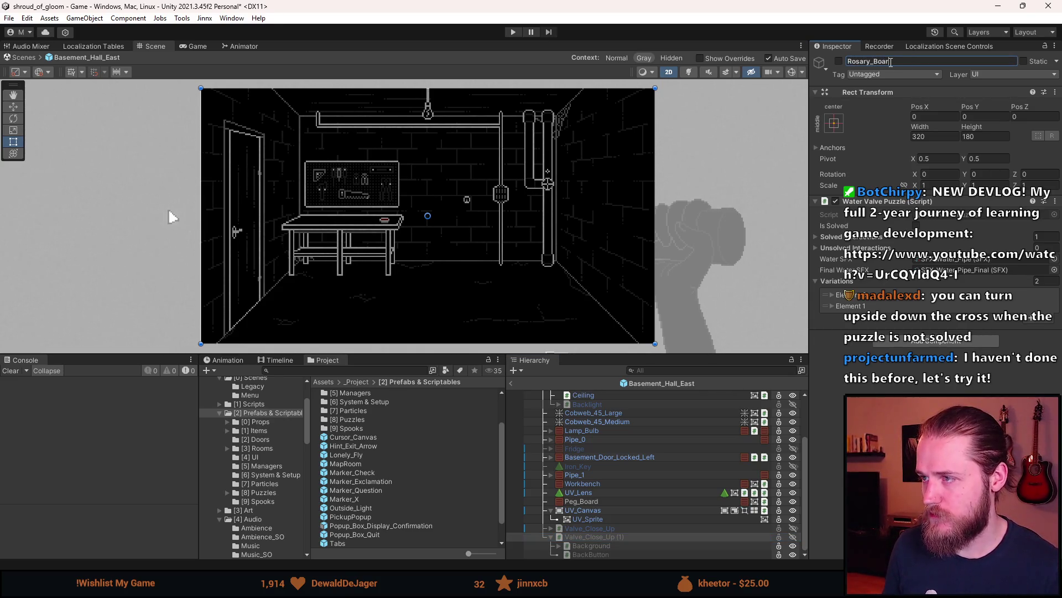
pyautogui.write('_Close_Up')
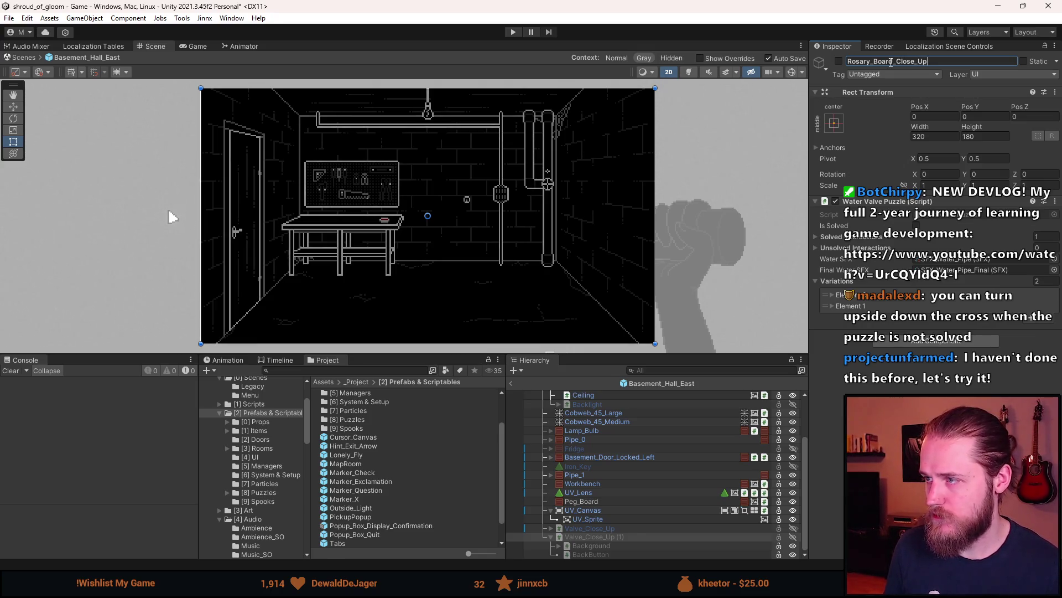
pyautogui.press('Return')
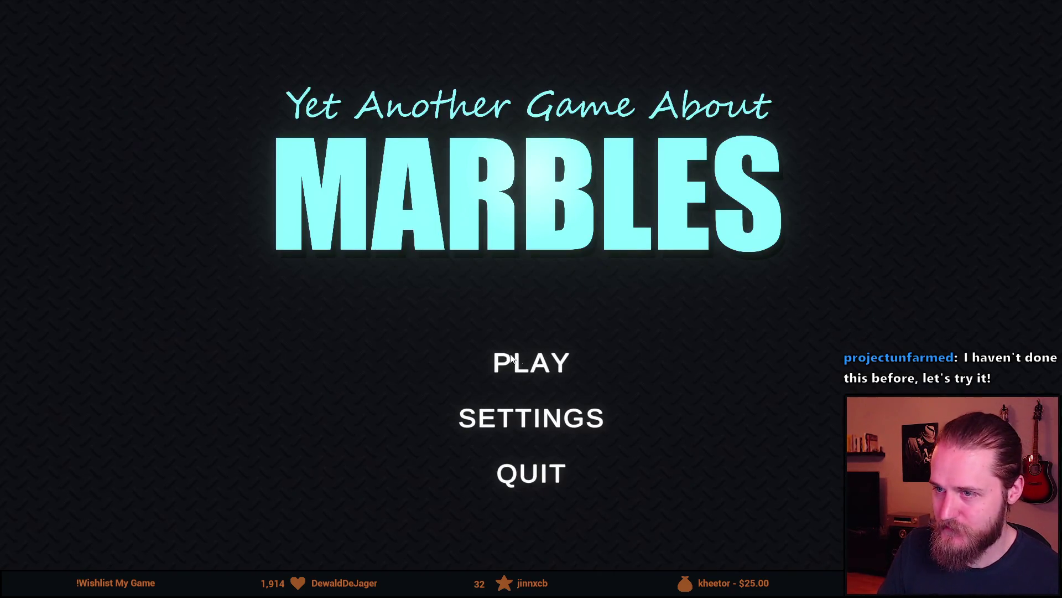
# - Choose PLAY on the main menu to reach map selection
pyautogui.click(535, 360)
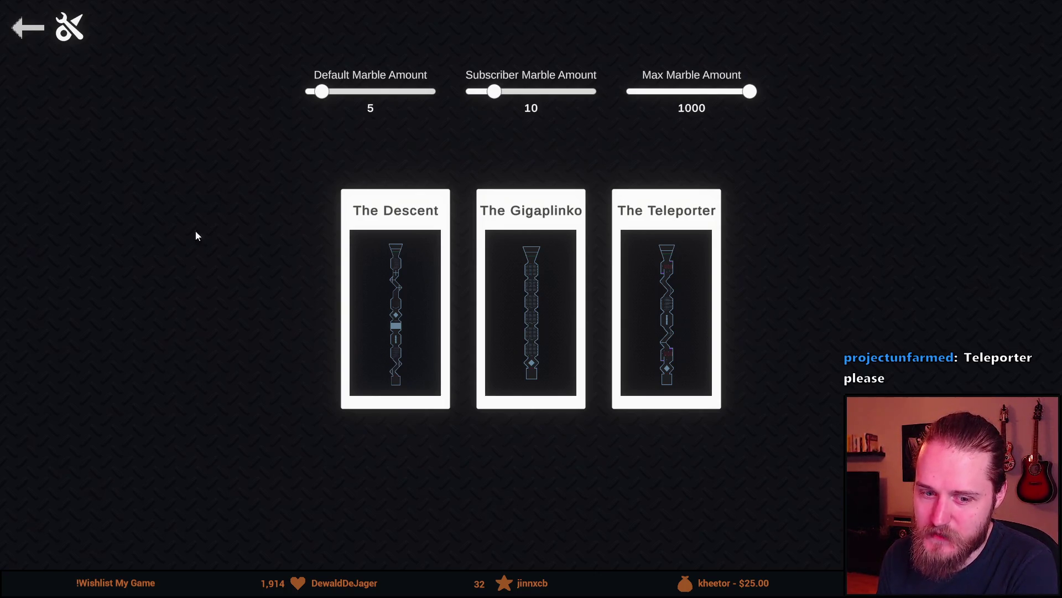
# - Load The Teleporter map and run the marble race
pyautogui.click(648, 261)
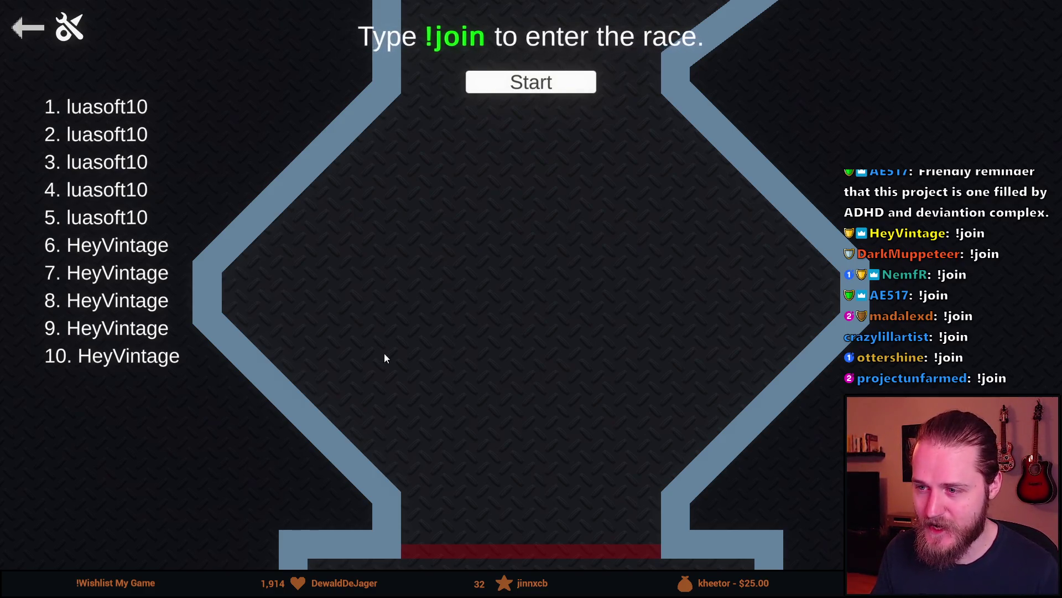
pyautogui.scroll(-5, 537, 296)
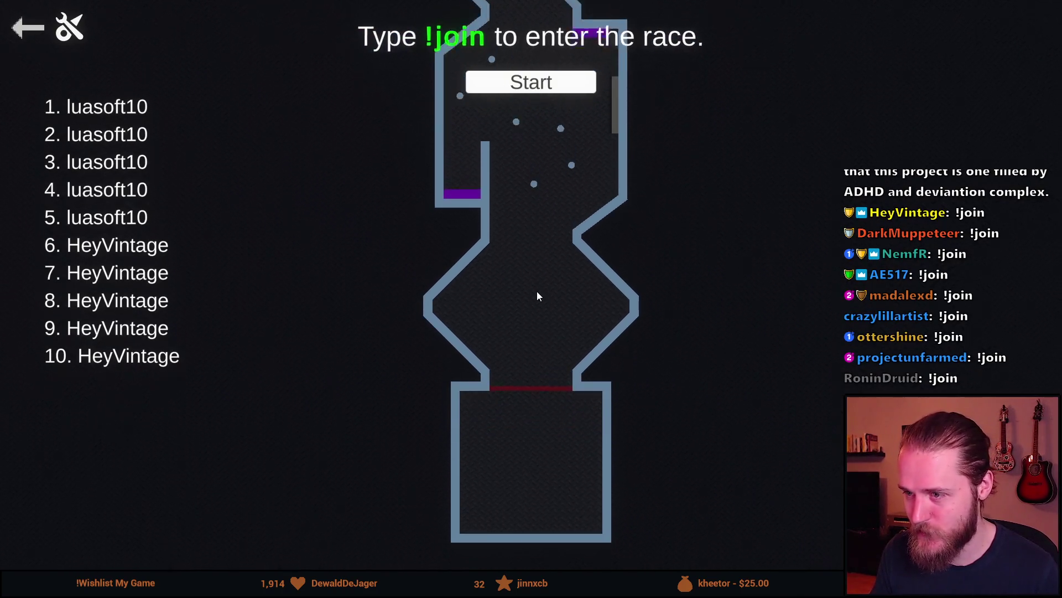
pyautogui.scroll(3, 556, 420)
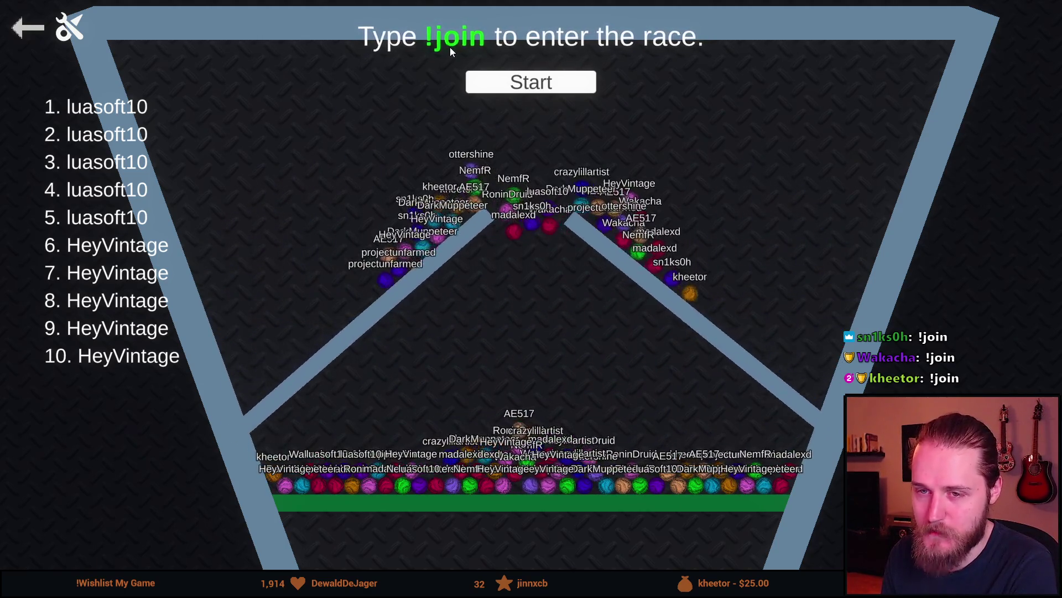
pyautogui.click(547, 90)
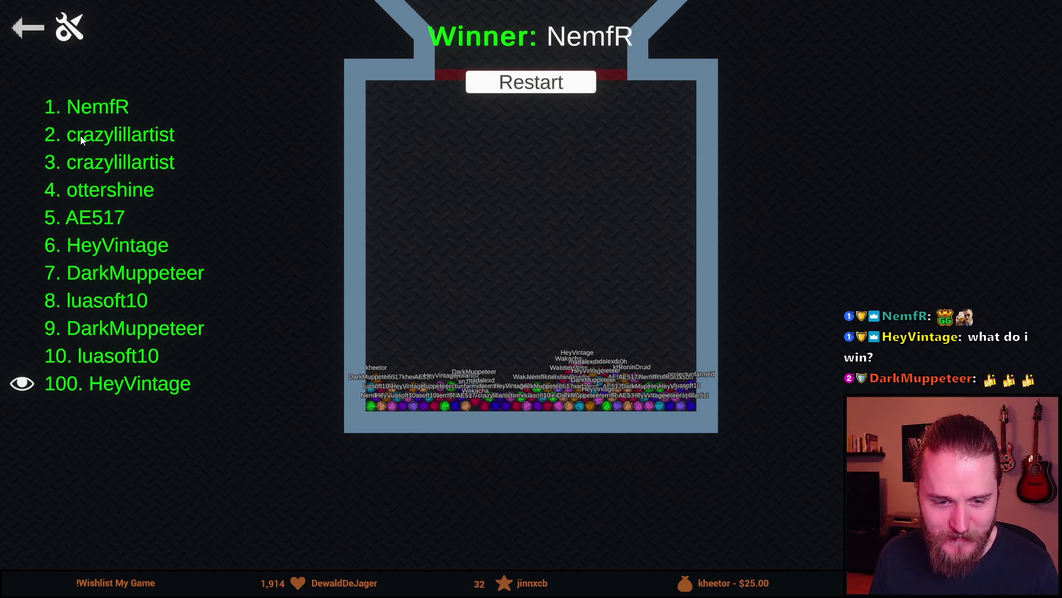
# - Leave the winner screen, return to the main menu and quit the game
pyautogui.click(26, 33)
pyautogui.click(29, 33)
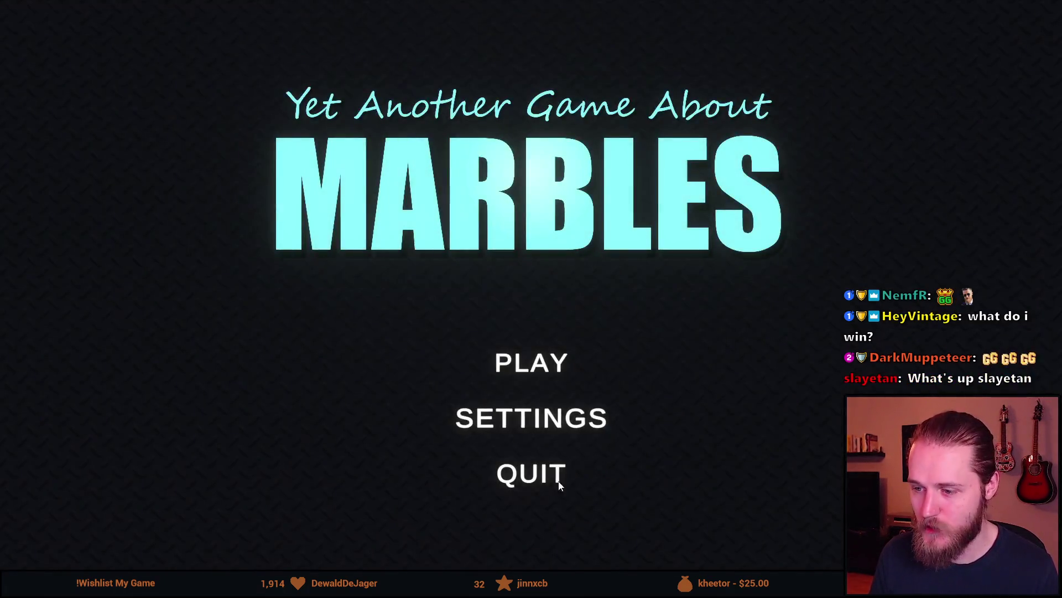
pyautogui.click(518, 465)
pyautogui.click(463, 354)
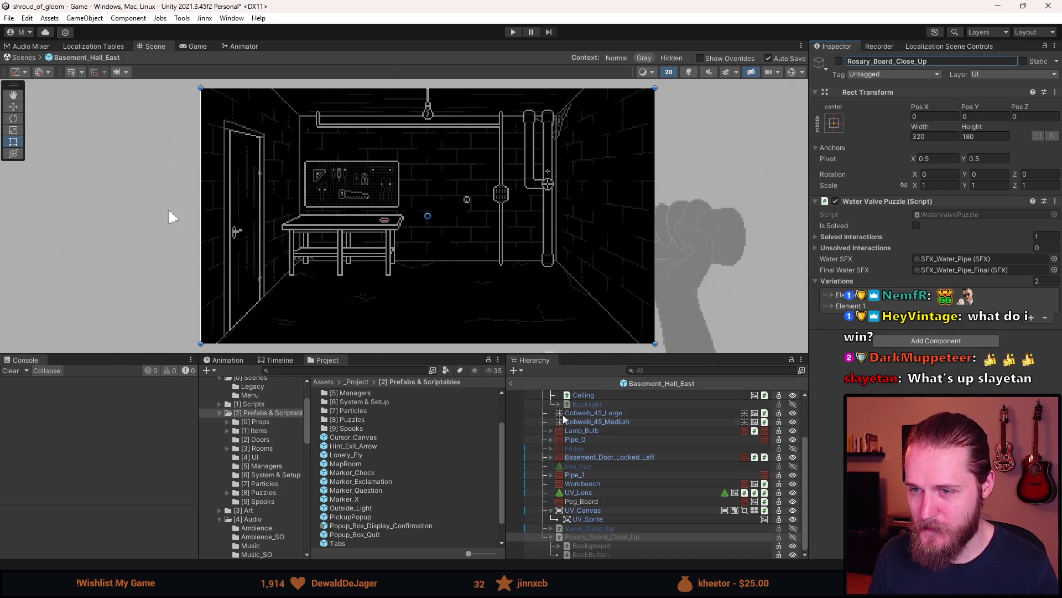
# - Find the Puzzle_Rosary_Board texture and set its Sprite Mode to Multiple
pyautogui.click(622, 536)
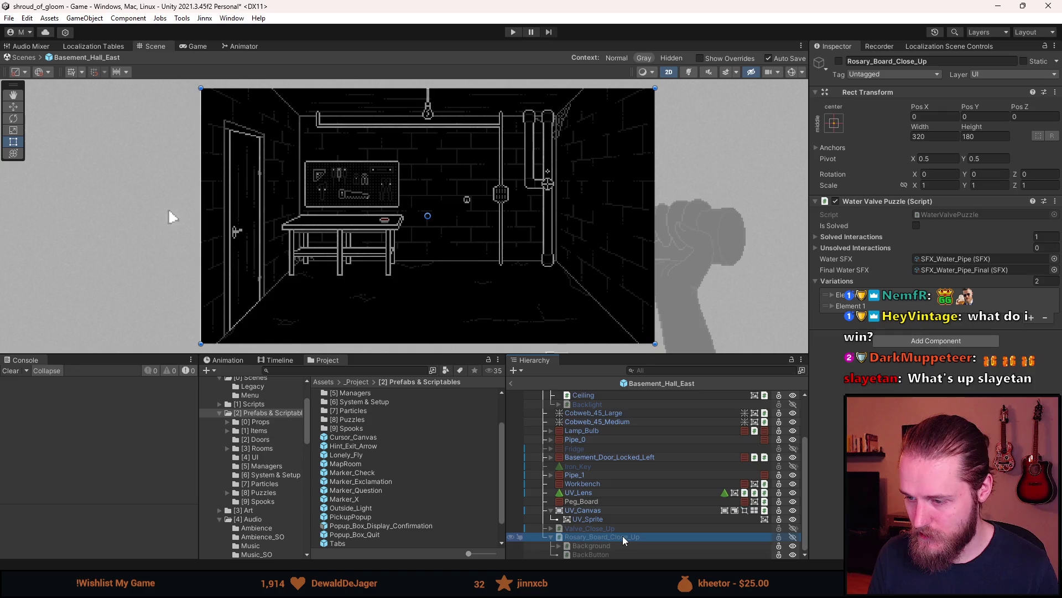
pyautogui.click(376, 370)
pyautogui.write('rosary')
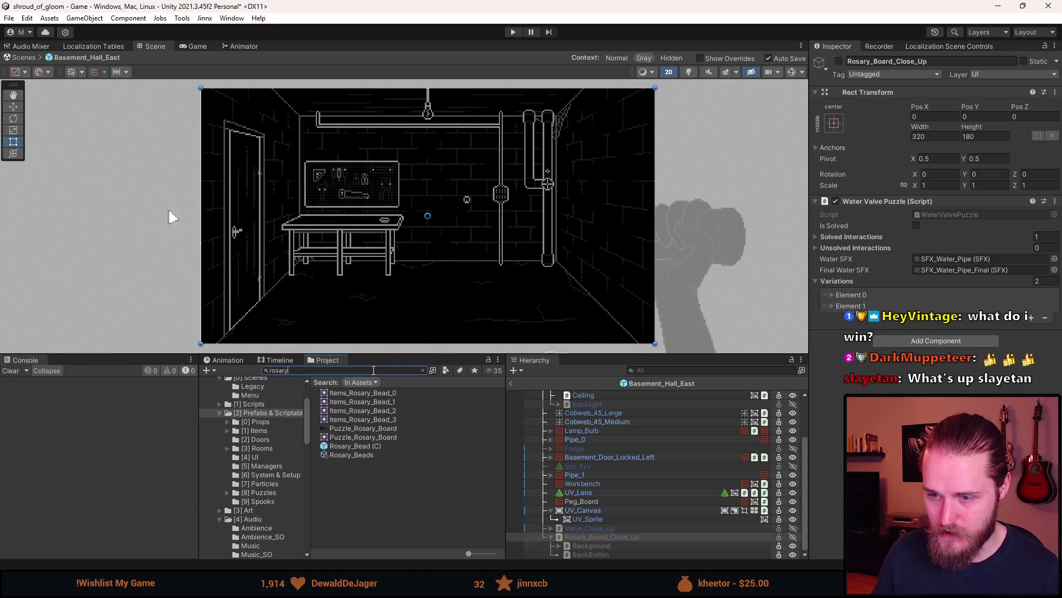
pyautogui.click(358, 430)
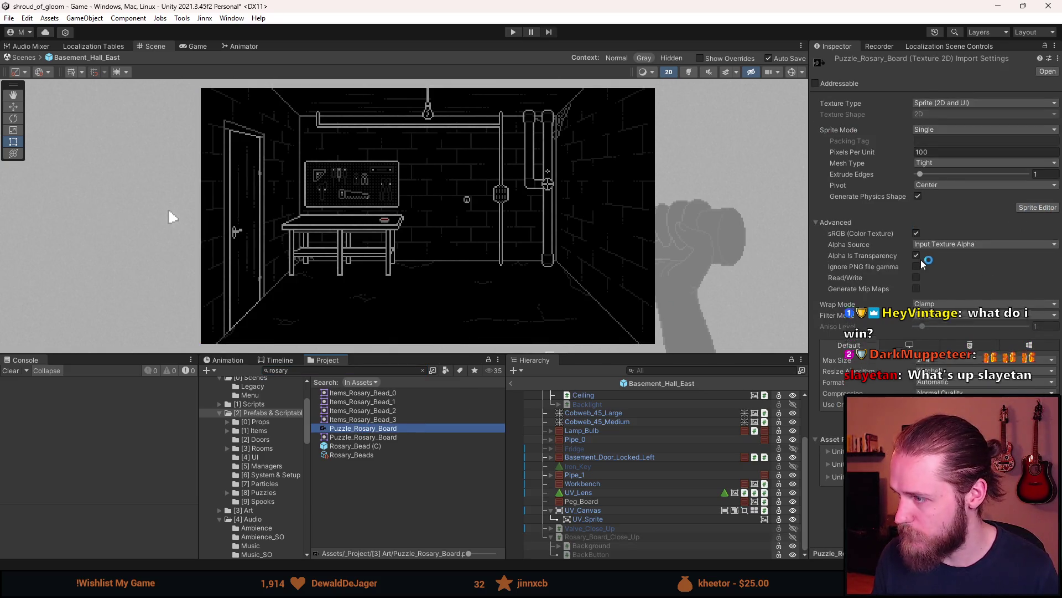
pyautogui.click(936, 131)
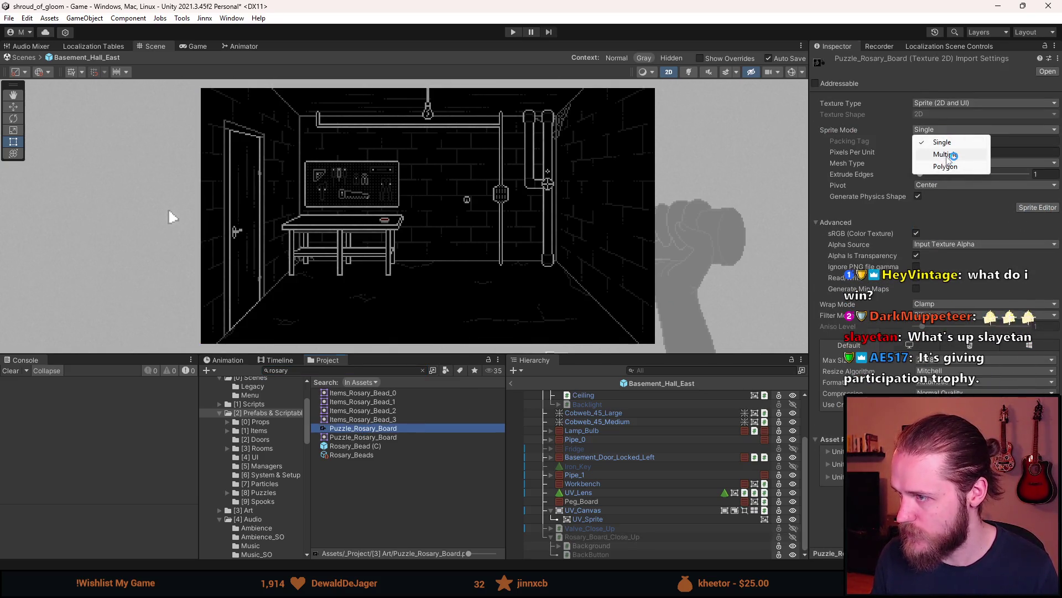
pyautogui.click(945, 154)
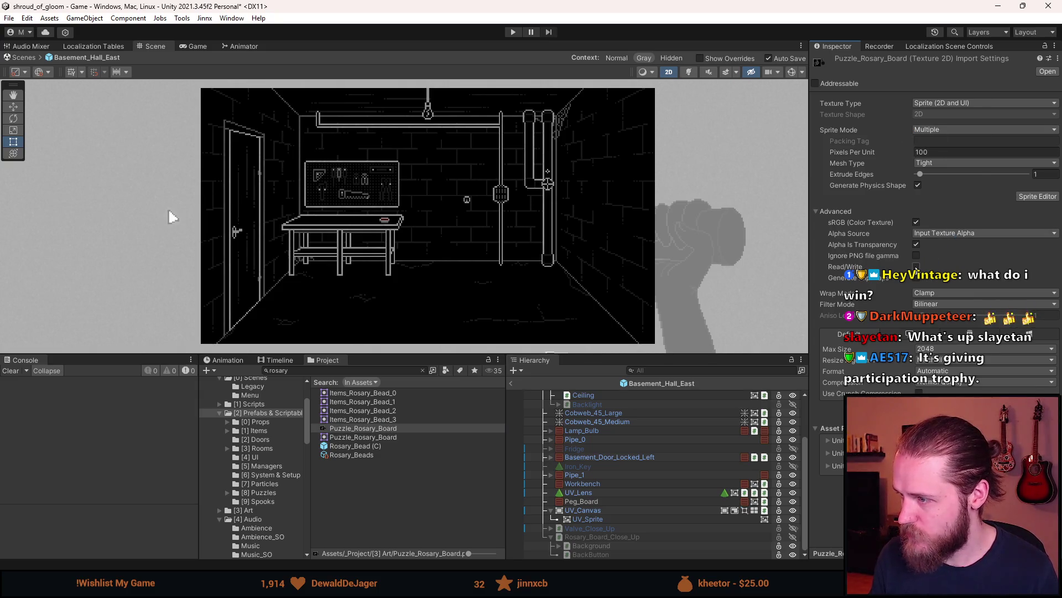
# - Set Filter Mode to Point (no filter) and Compression to None
pyautogui.click(938, 303)
pyautogui.click(941, 314)
pyautogui.click(950, 390)
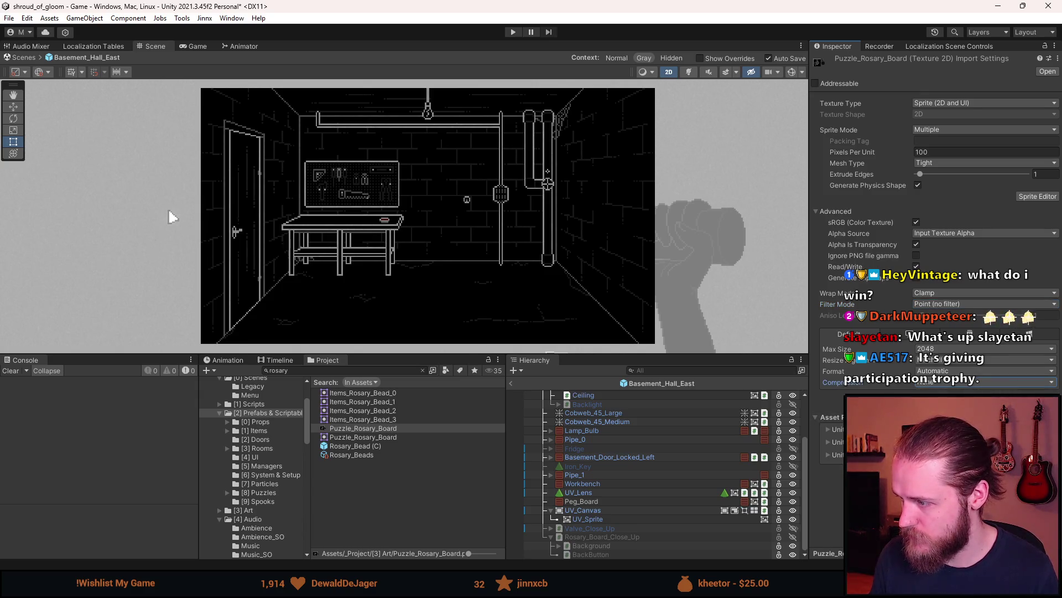
pyautogui.click(1037, 196)
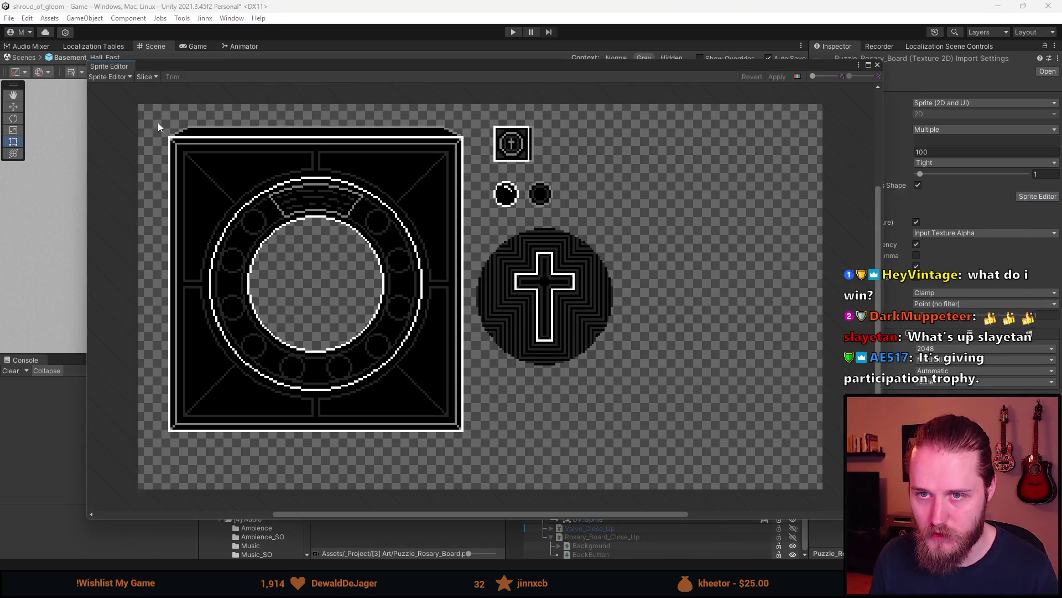
# - Outline the large rosary board as a sprite, extended to its outer border
pyautogui.scroll(3, 152, 130)
pyautogui.moveTo(168, 131)
pyautogui.mouseDown()
pyautogui.moveTo(367, 356)
pyautogui.moveTo(594, 515)
pyautogui.moveTo(620, 553)
pyautogui.mouseUp()
pyautogui.press('f')
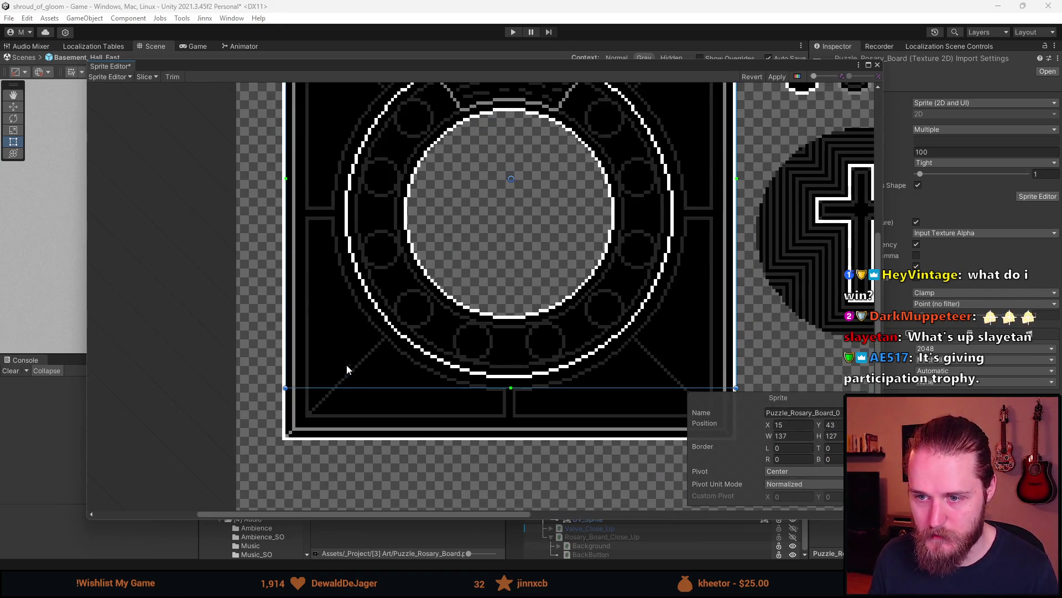
pyautogui.moveTo(273, 378); pyautogui.dragTo(266, 475)
# - Mark the small cross icon, white bead and dark bead as sprites
pyautogui.hscroll(5, 399, 359)
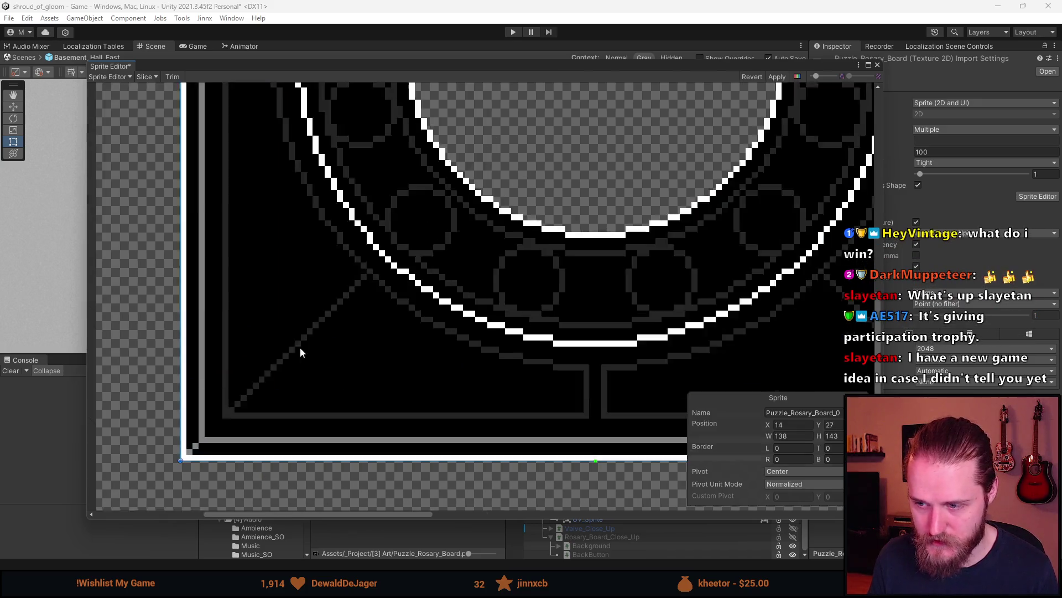
pyautogui.scroll(-5, 479, 382)
pyautogui.scroll(3, 490, 323)
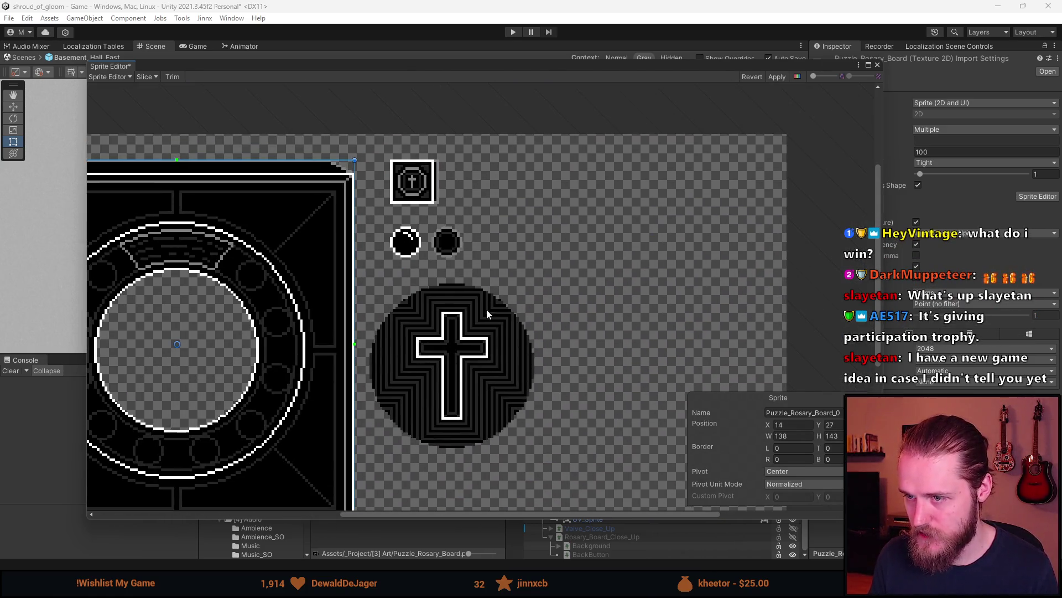
pyautogui.scroll(4, 358, 133)
pyautogui.moveTo(364, 130)
pyautogui.mouseDown()
pyautogui.moveTo(502, 266)
pyautogui.moveTo(531, 281)
pyautogui.mouseUp()
pyautogui.moveTo(372, 327); pyautogui.dragTo(476, 426)
pyautogui.moveTo(486, 323); pyautogui.dragTo(589, 424)
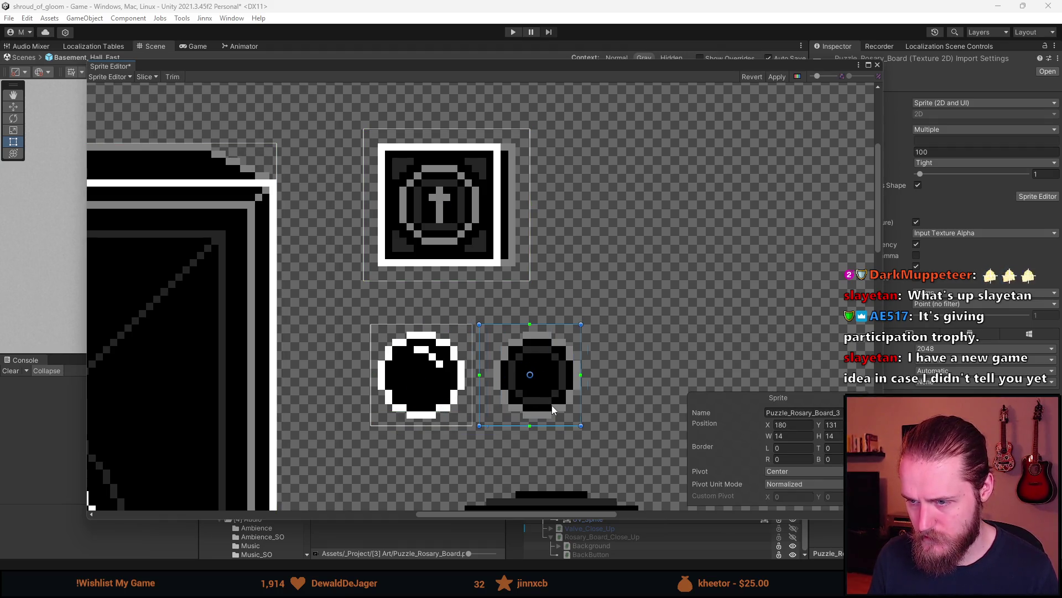
# - Outline the large cross disc as a sprite, then close the Sprite Editor
pyautogui.scroll(-2, 549, 404)
pyautogui.moveTo(521, 357); pyautogui.dragTo(451, 224)
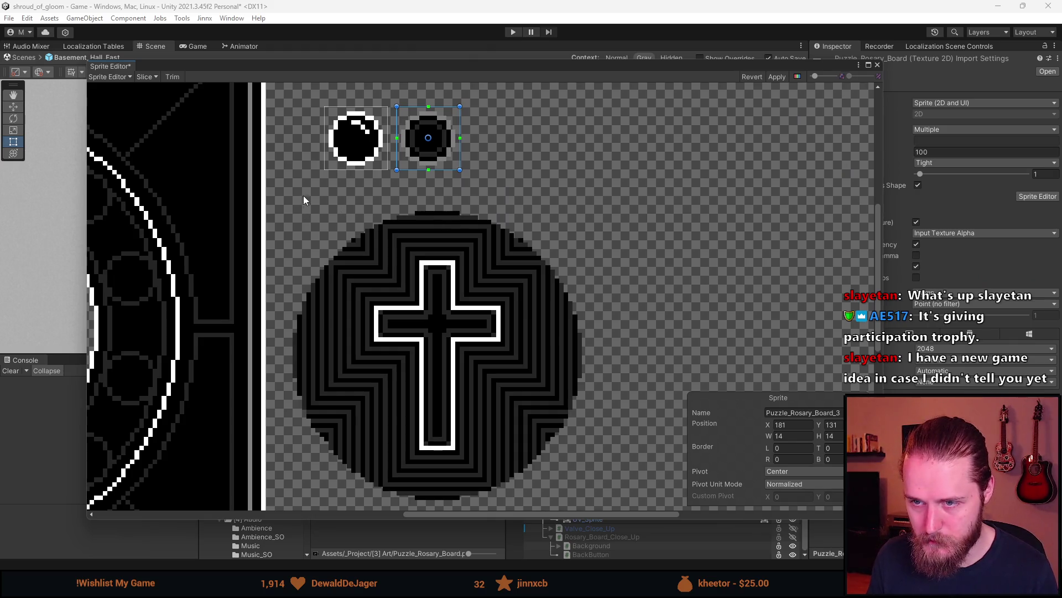
pyautogui.moveTo(288, 202)
pyautogui.mouseDown()
pyautogui.moveTo(592, 495)
pyautogui.moveTo(593, 370)
pyautogui.mouseUp()
pyautogui.scroll(2, 271, 389)
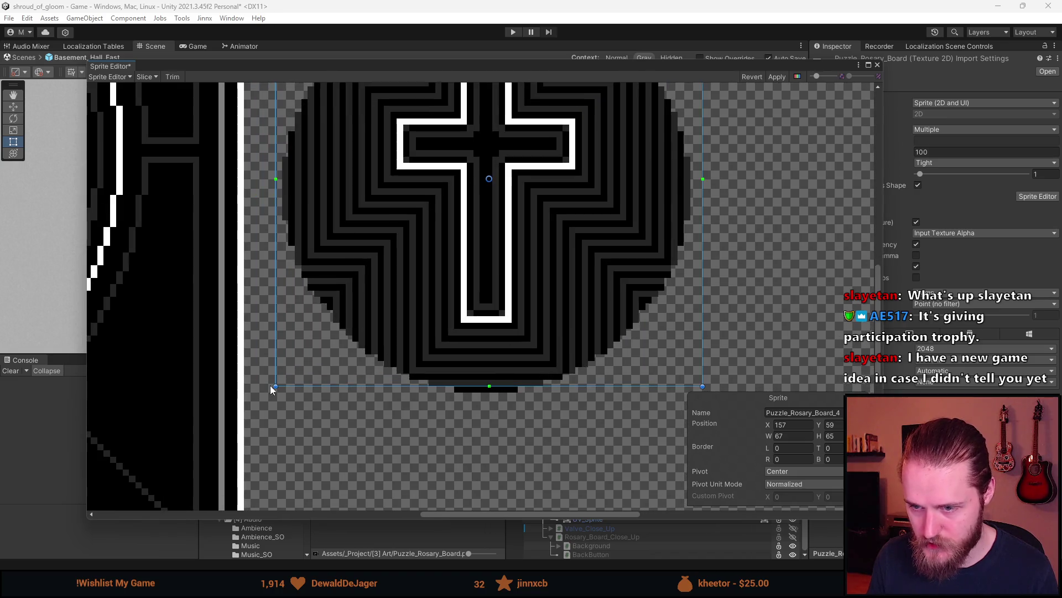
pyautogui.moveTo(273, 393); pyautogui.dragTo(268, 404)
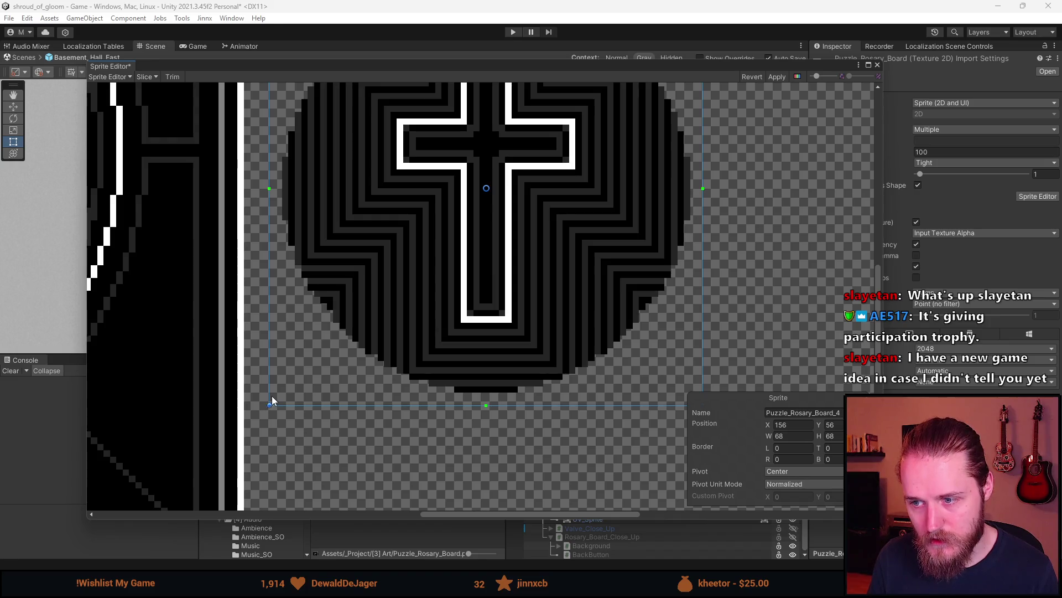
pyautogui.scroll(-5, 310, 332)
pyautogui.moveTo(279, 247); pyautogui.dragTo(495, 293)
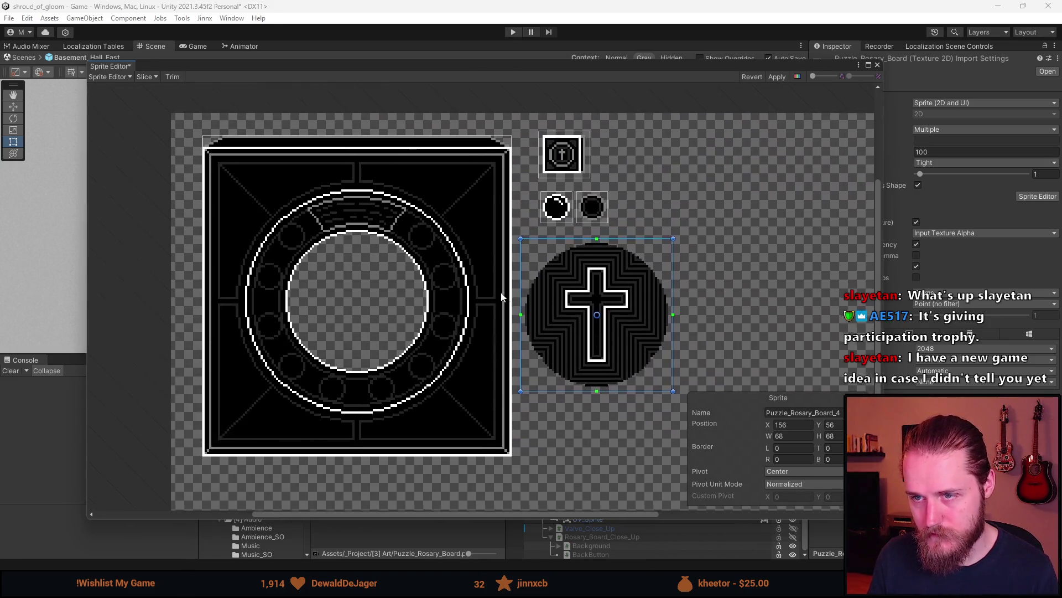
pyautogui.click(878, 66)
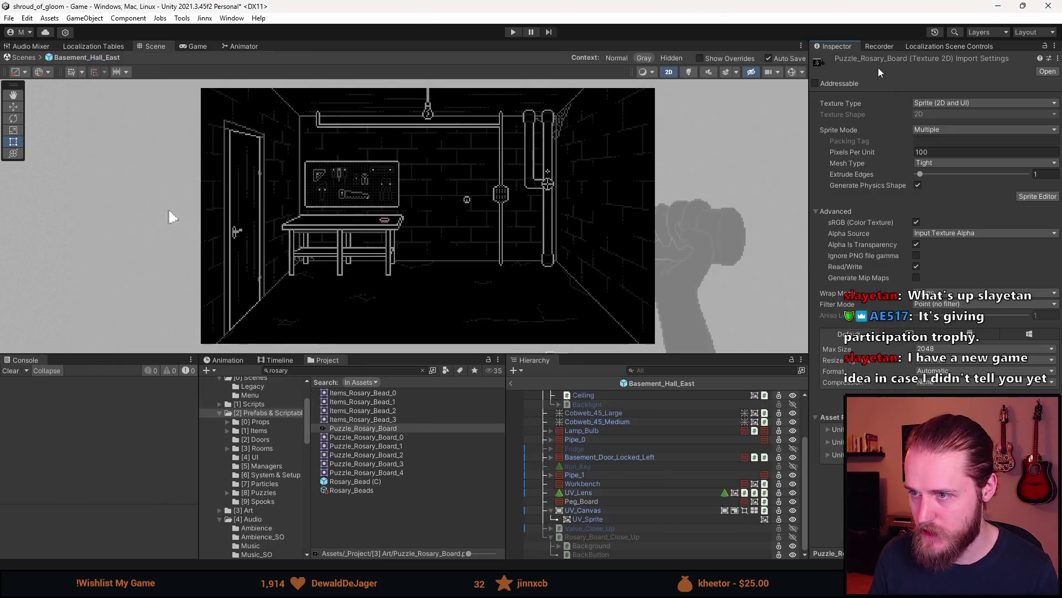
# - Activate Rosary_Board_Close_Up and select its Background and Non_Lit_Layer objects
pyautogui.click(630, 536)
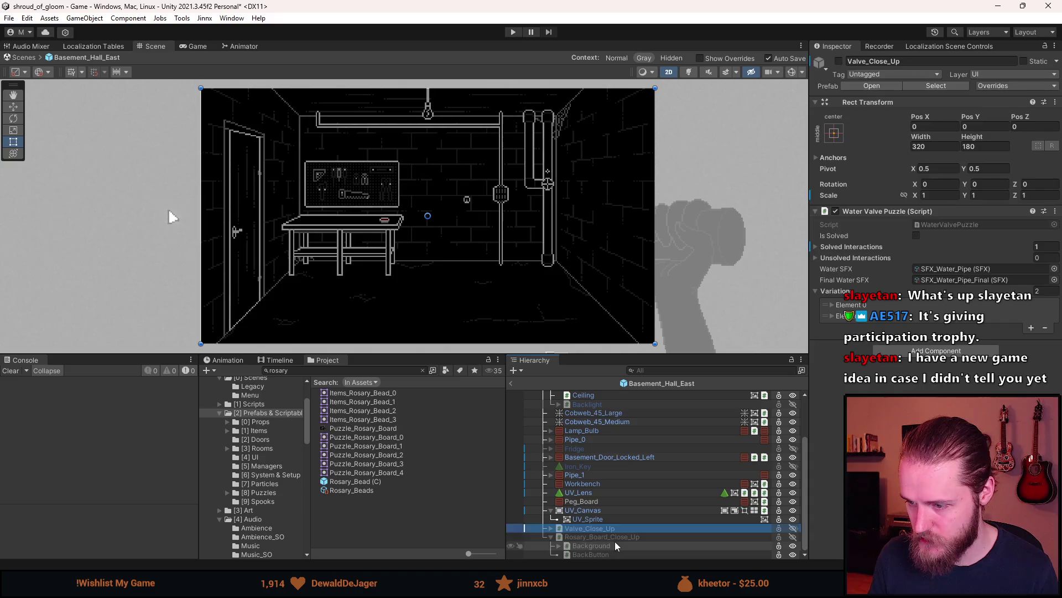
pyautogui.hotkey('alt', 'shift', 'a')
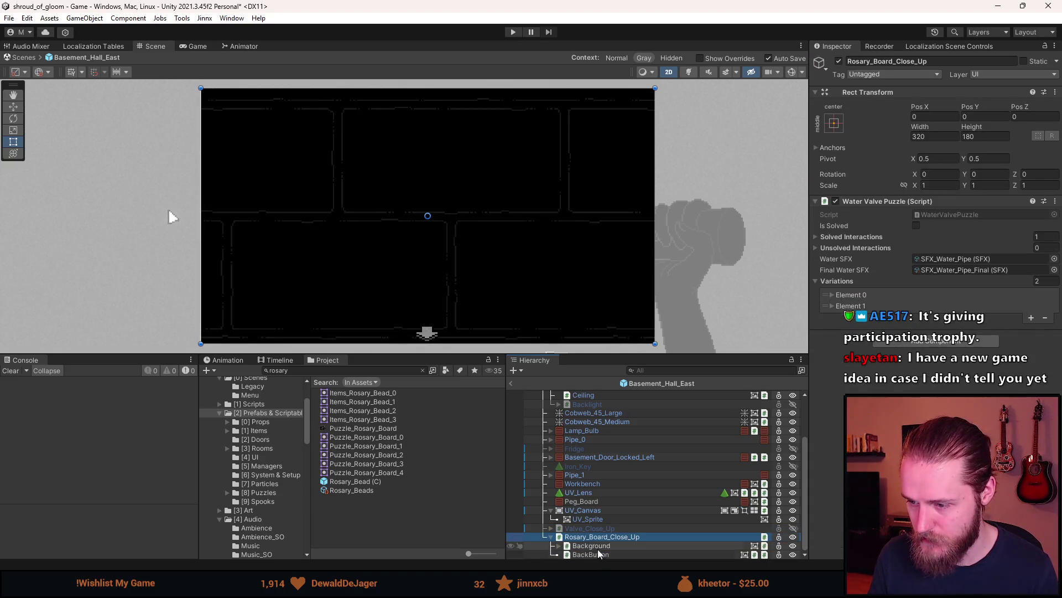
pyautogui.click(559, 545)
pyautogui.click(591, 537)
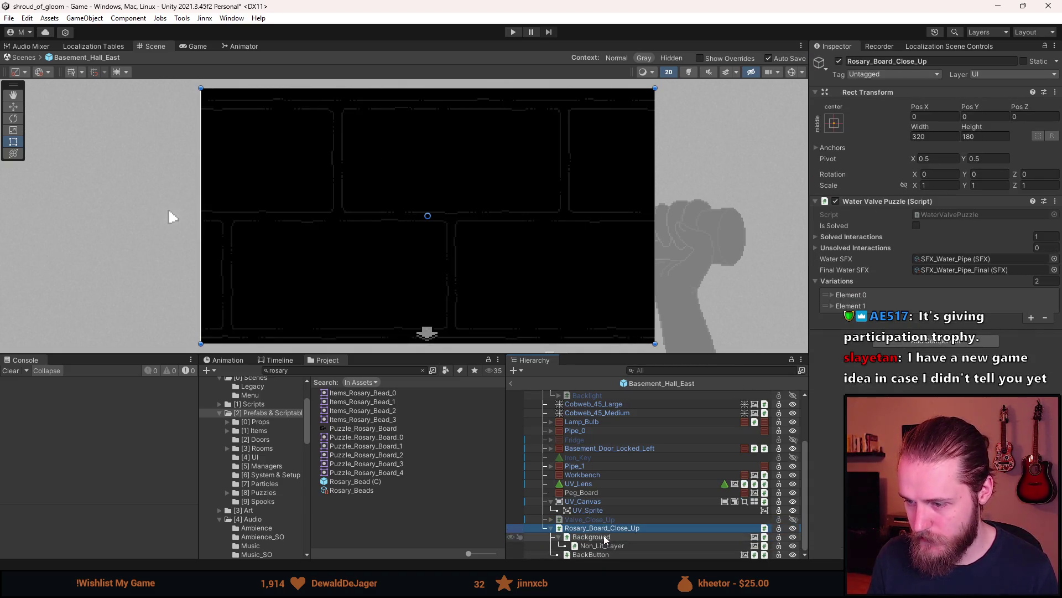
pyautogui.keyDown('shift'); pyautogui.click(602, 546); pyautogui.keyUp('shift')
# - Assign the Backgrounds_Wood sprite as Source Image for both objects
pyautogui.click(1054, 244)
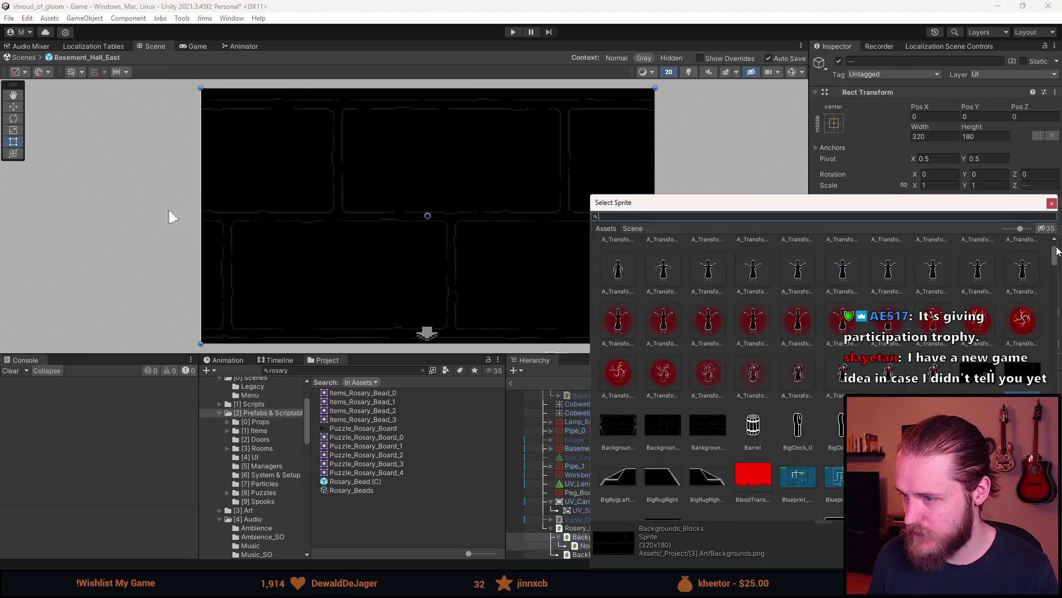
pyautogui.scroll(-5, 825, 370)
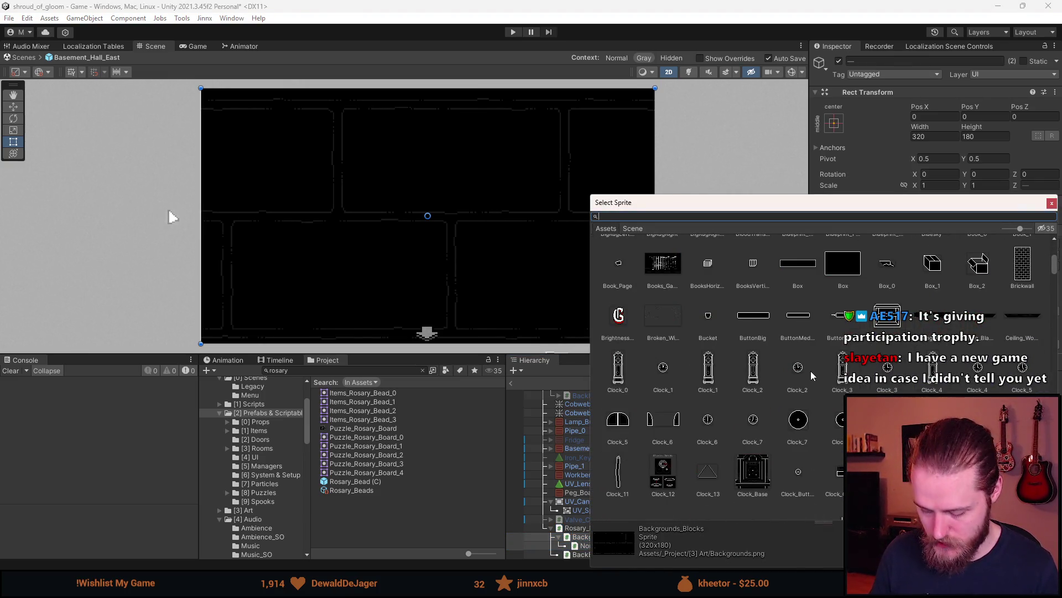
pyautogui.write('backgrou')
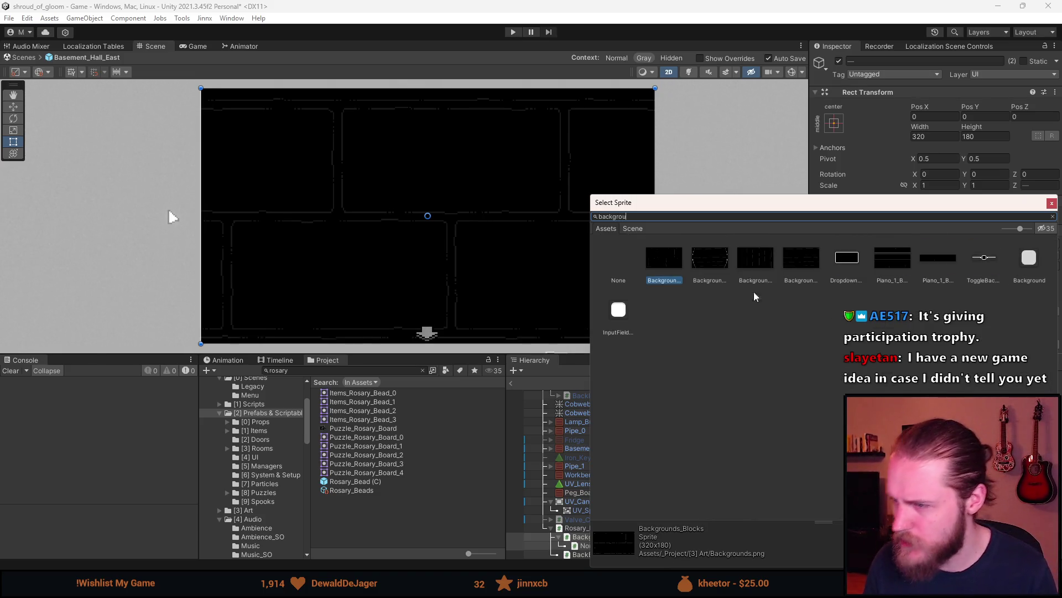
pyautogui.click(712, 259)
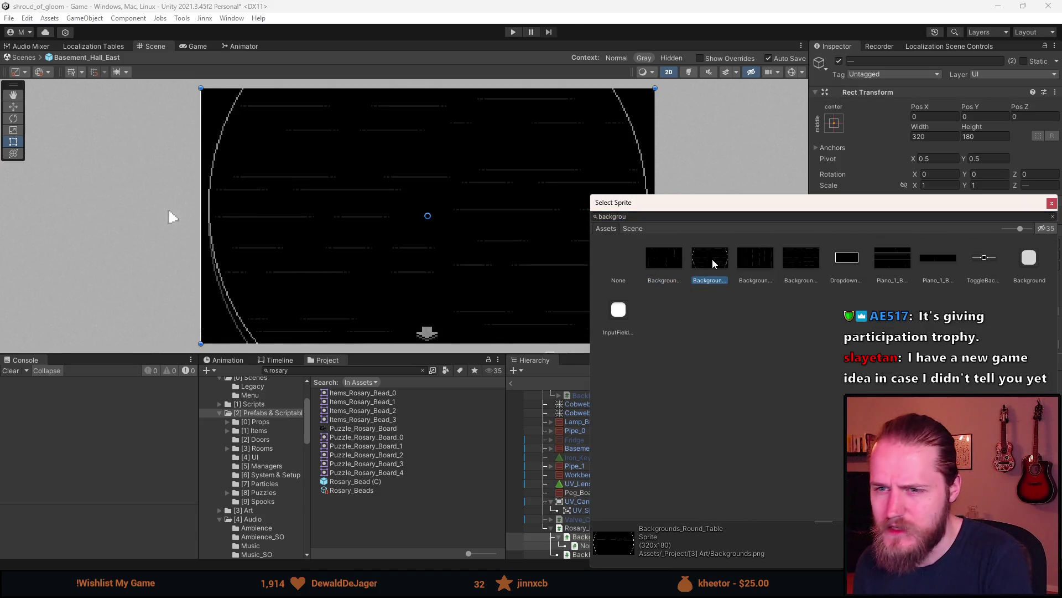
pyautogui.click(759, 257)
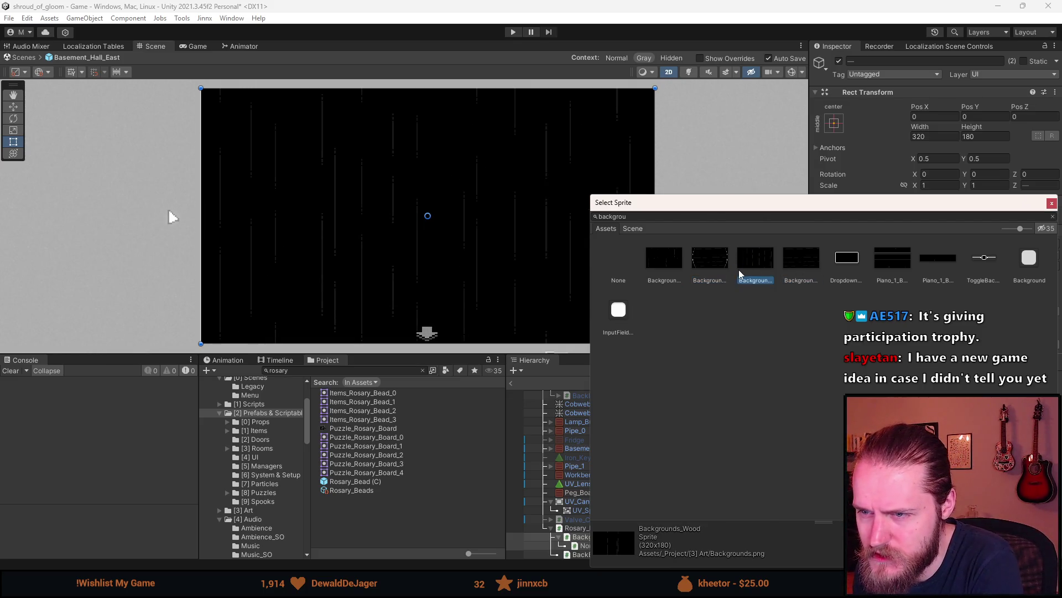
pyautogui.click(789, 262)
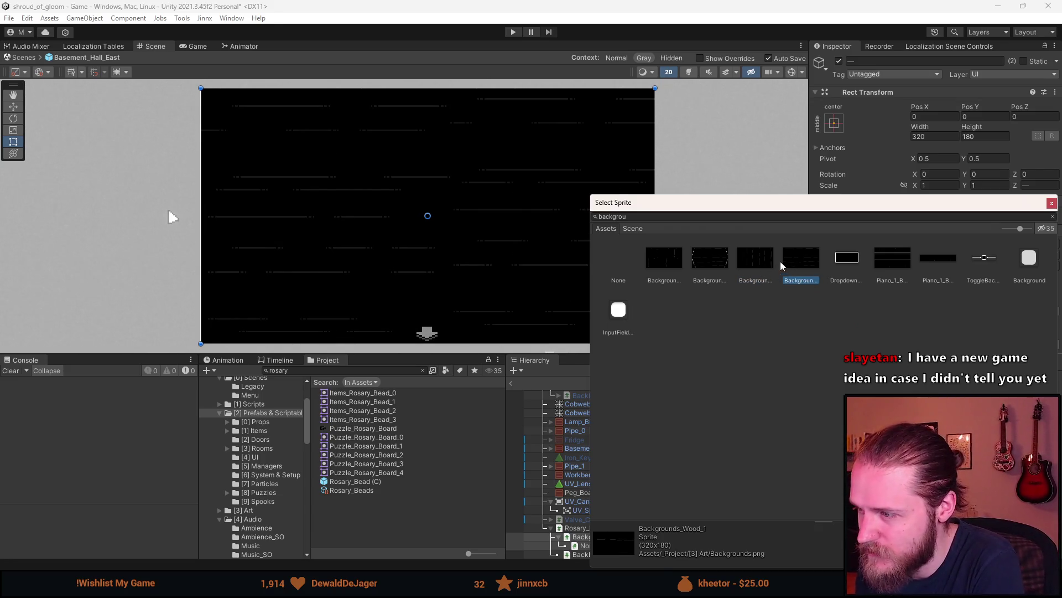
pyautogui.doubleClick(747, 260)
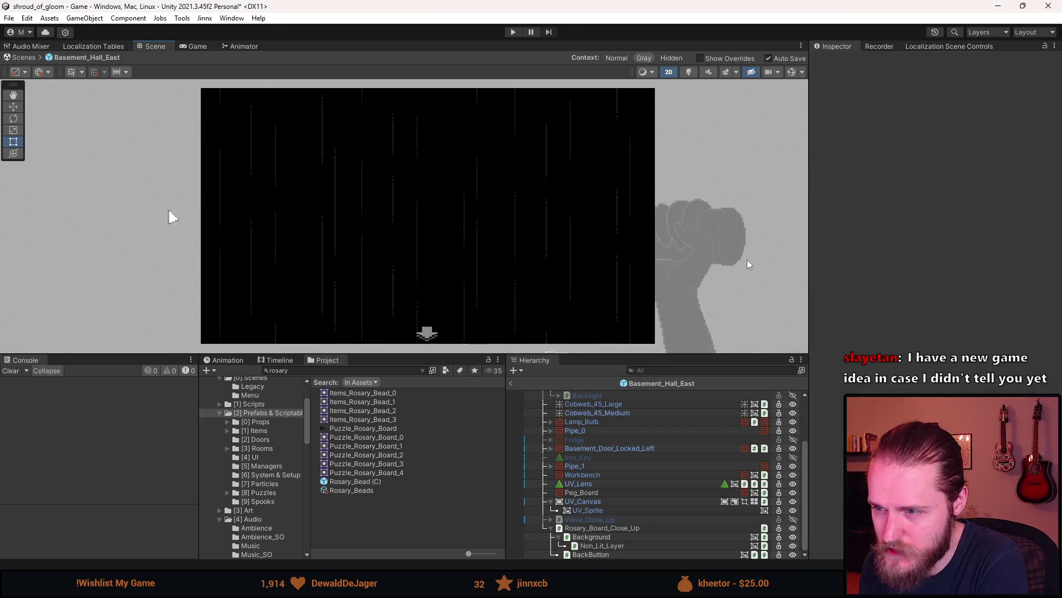
# - Duplicate the Background object under Rosary_Board_Close_Up
pyautogui.click(602, 530)
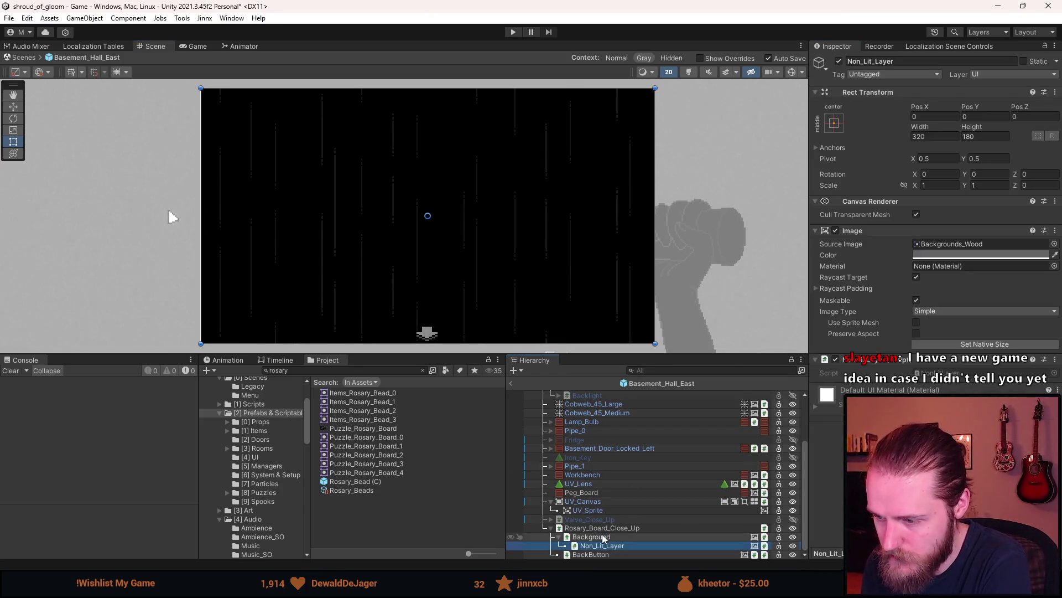
pyautogui.rightClick(604, 535)
pyautogui.press('Escape')
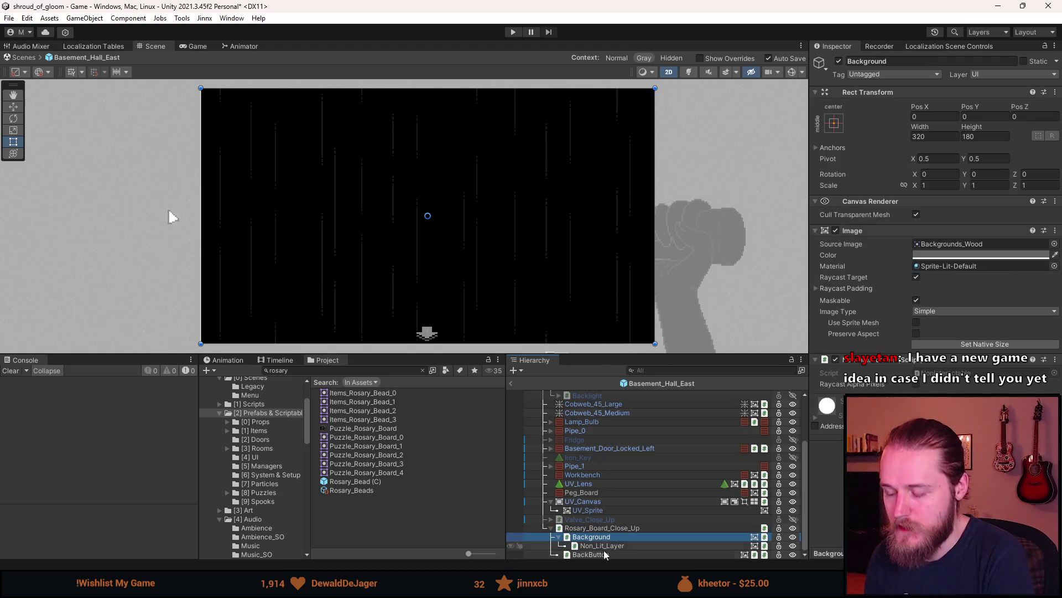
pyautogui.hotkey('ctrl', 'd')
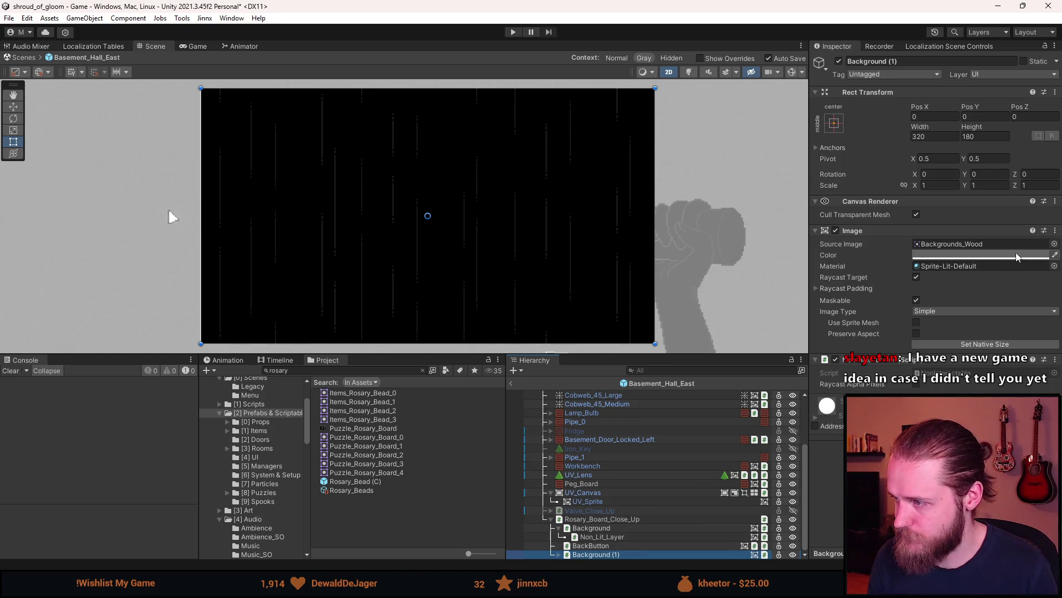
# - Give Background (1) and its child the Puzzle_Rosary_Board_0 sprite at native size
pyautogui.click(559, 555)
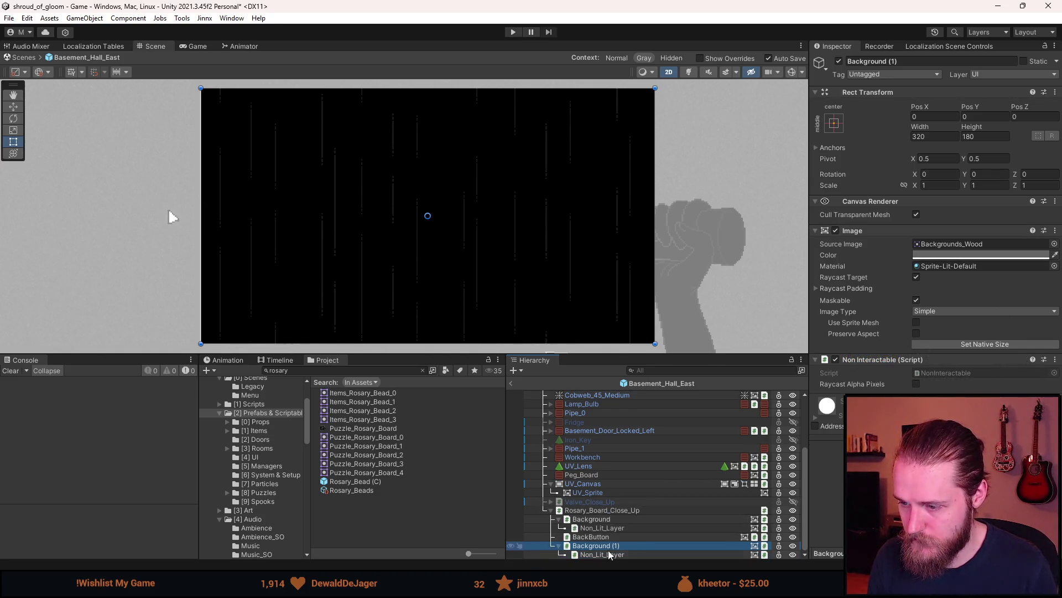
pyautogui.keyDown('ctrl'); pyautogui.click(607, 554); pyautogui.keyUp('ctrl')
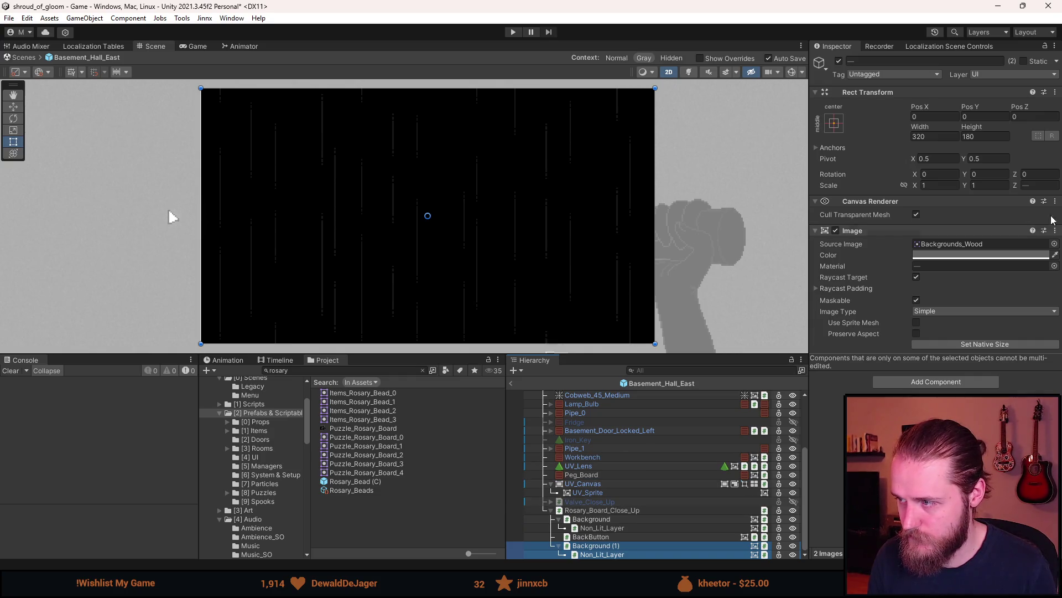
pyautogui.click(1055, 244)
pyautogui.write('puzzle_rosa')
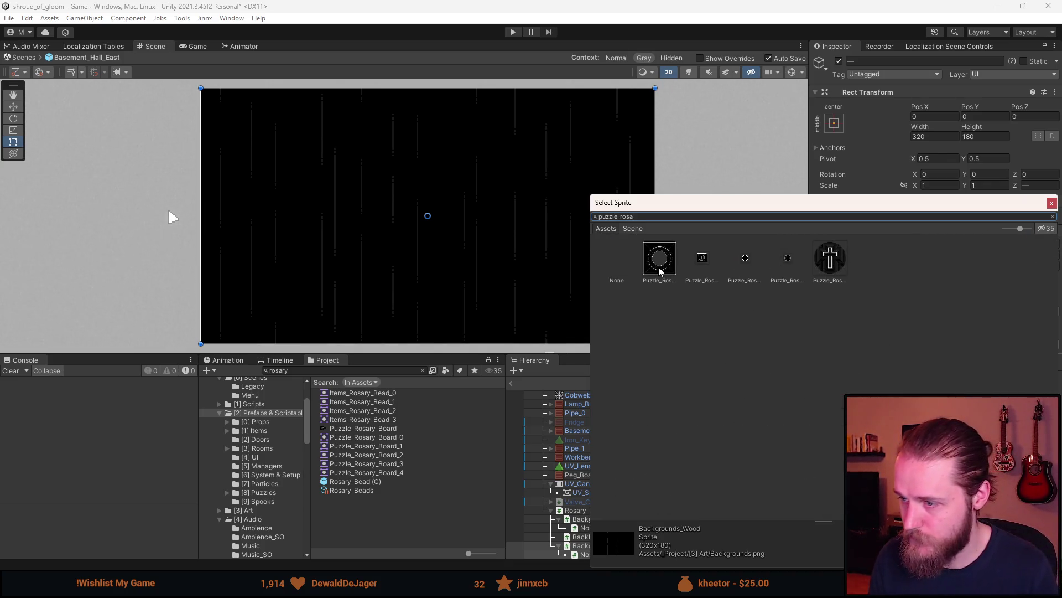
pyautogui.doubleClick(658, 265)
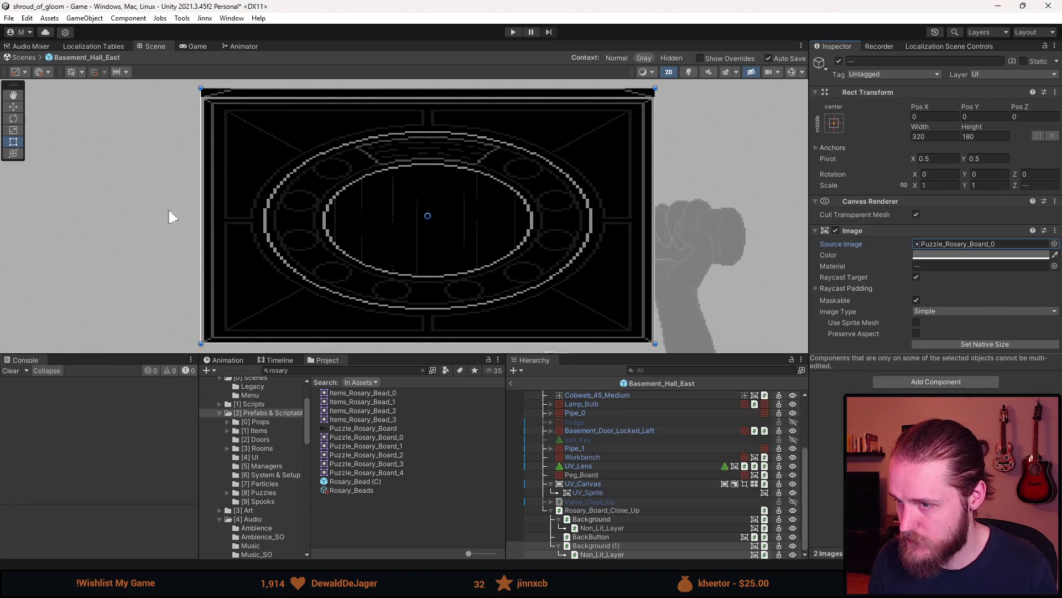
pyautogui.click(972, 346)
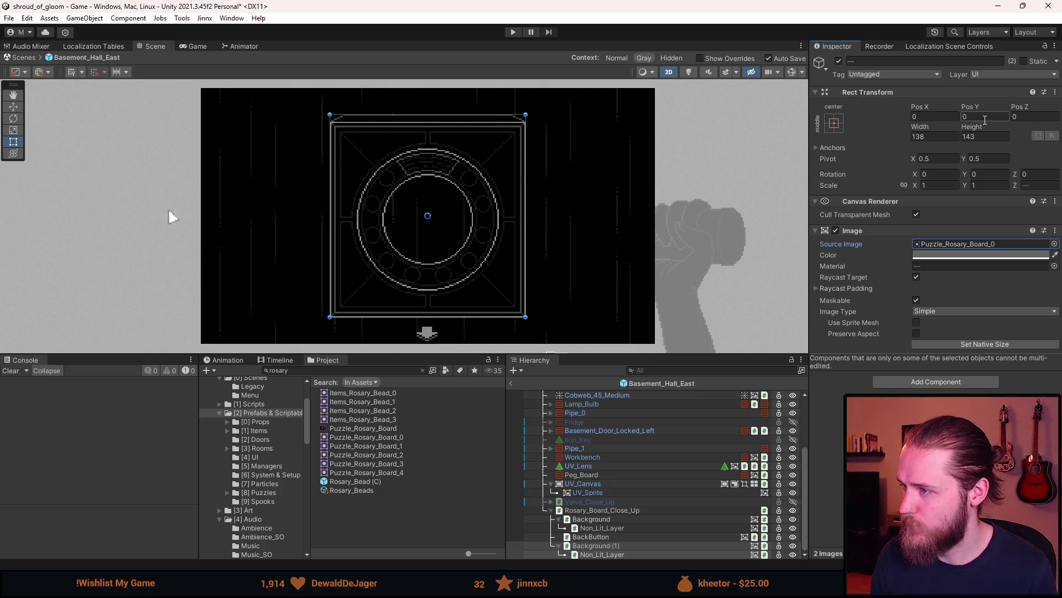
# - Enter 0.5 as Background (1)'s Pos Y
pyautogui.click(647, 546)
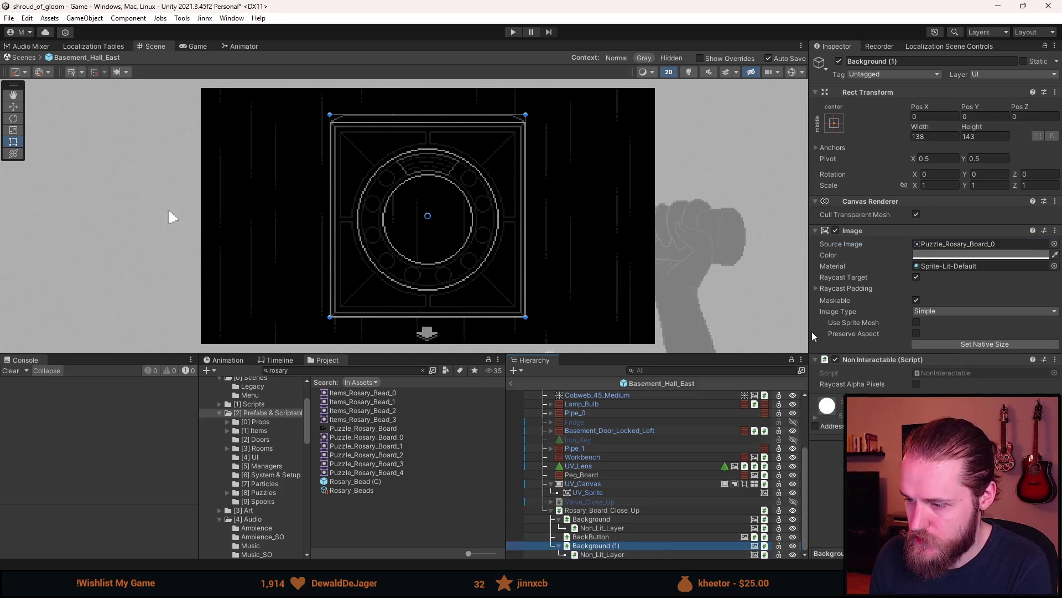
pyautogui.click(989, 116)
pyautogui.write('0.')
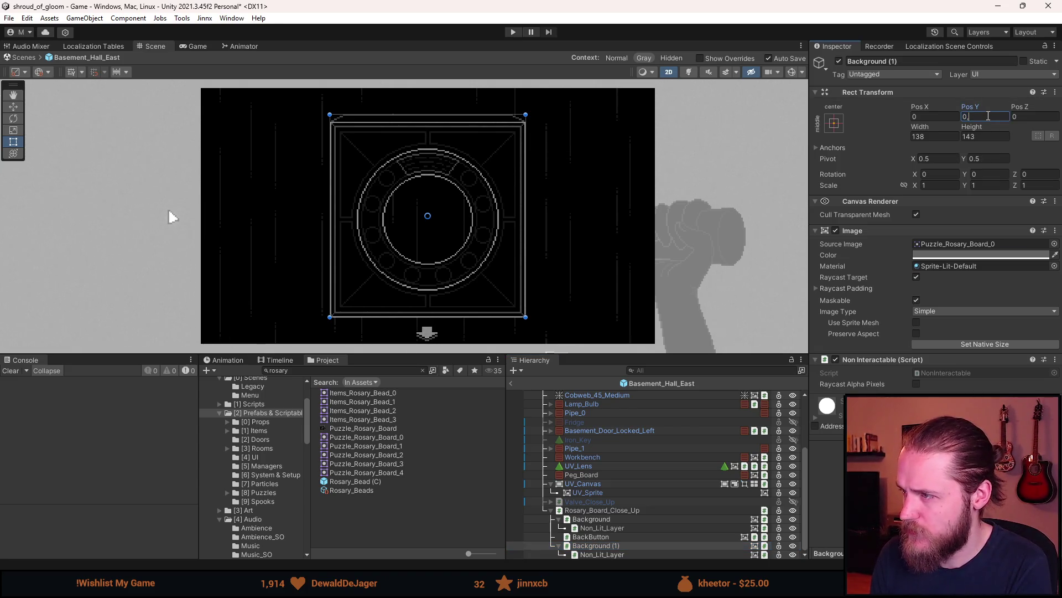
pyautogui.write('5')
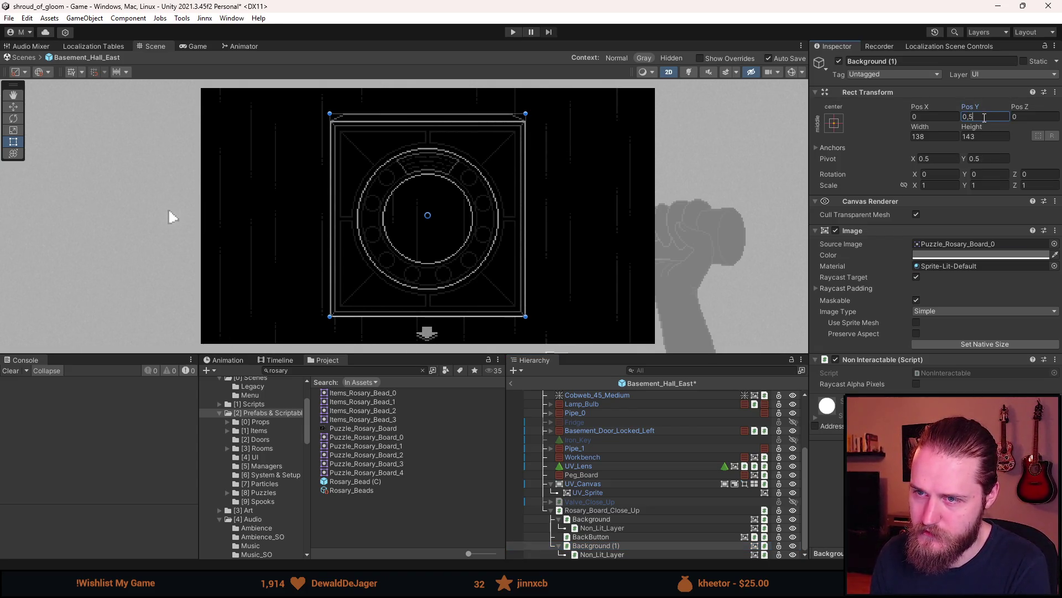
# - Commit Pos Y 0.5 and rename Background (1) to Box_Base
pyautogui.click(608, 538)
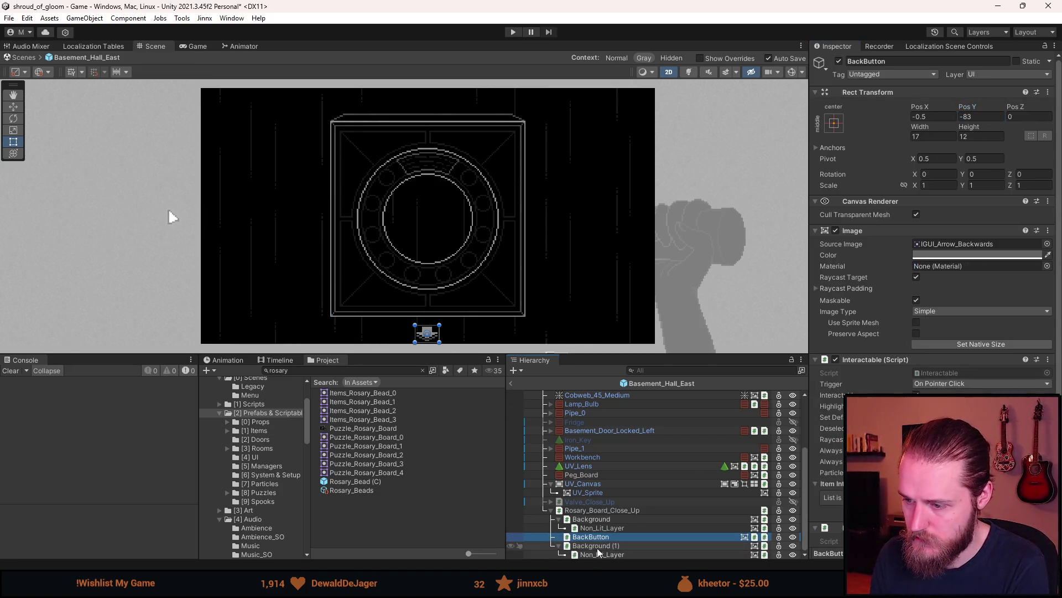
pyautogui.click(598, 546)
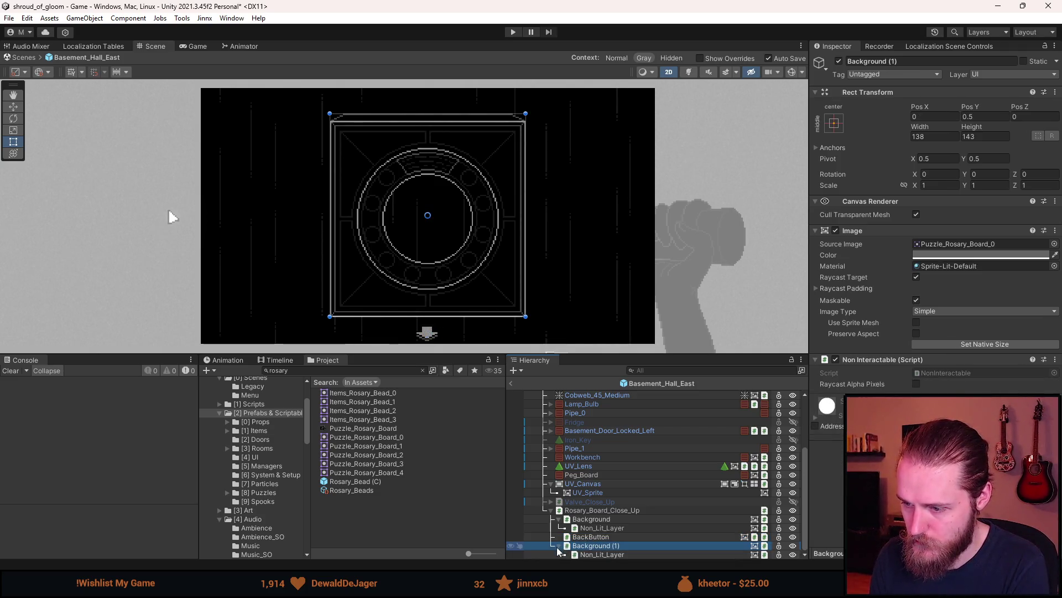
pyautogui.click(916, 60)
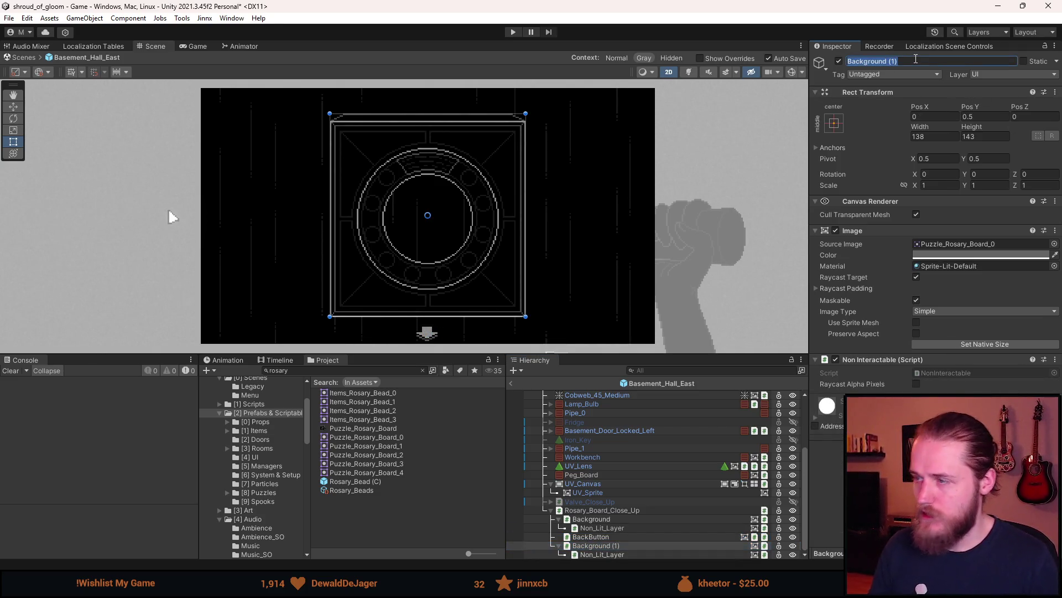
pyautogui.write('Box_Base')
pyautogui.press('Return')
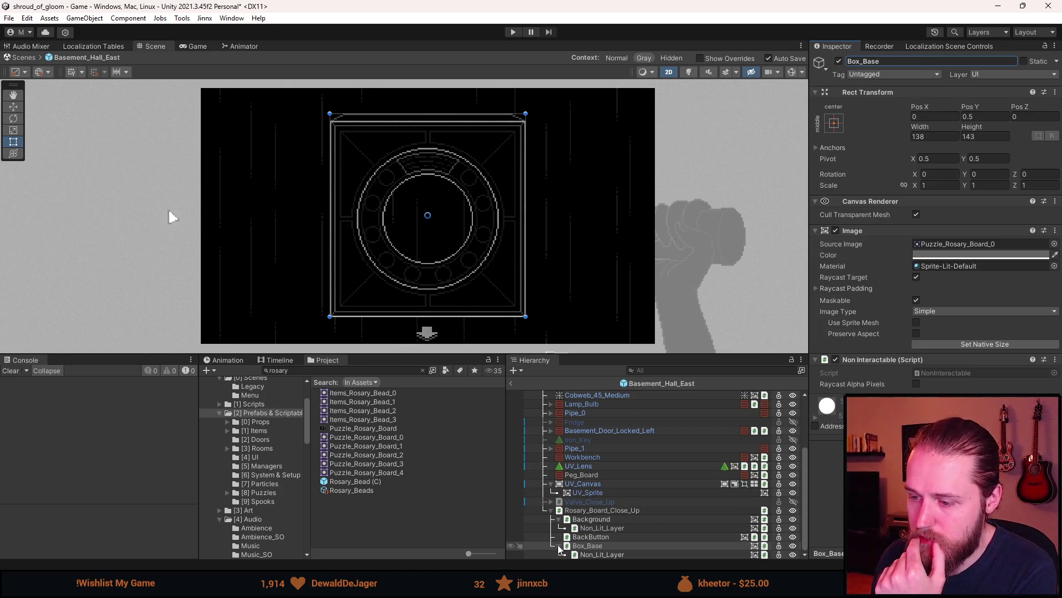
# - Move Box_Base between Background and BackButton in the Hierarchy
pyautogui.click(559, 546)
pyautogui.click(560, 528)
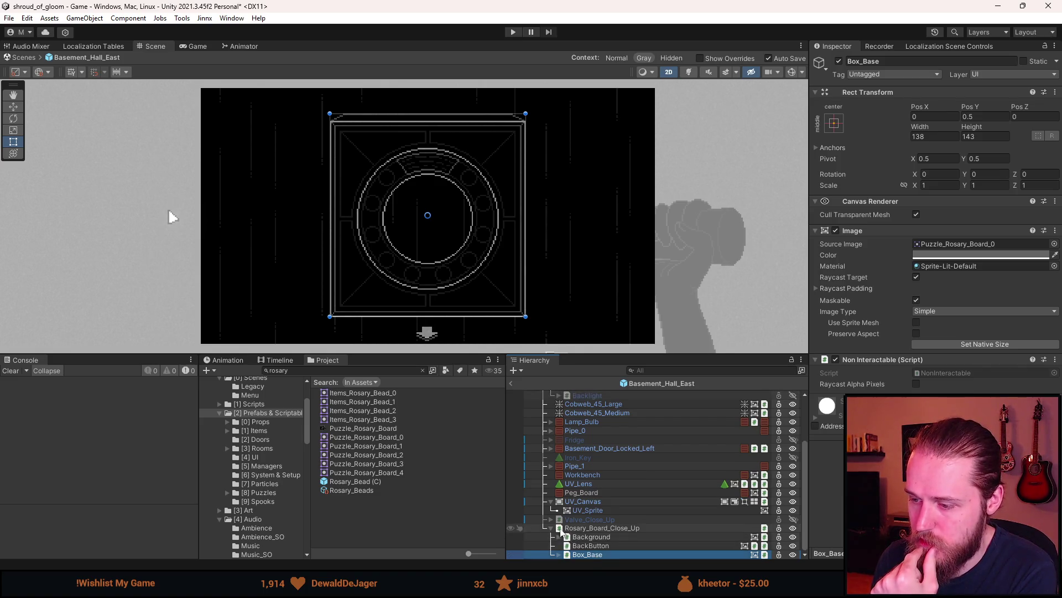
pyautogui.moveTo(588, 554); pyautogui.dragTo(591, 542)
pyautogui.click(605, 528)
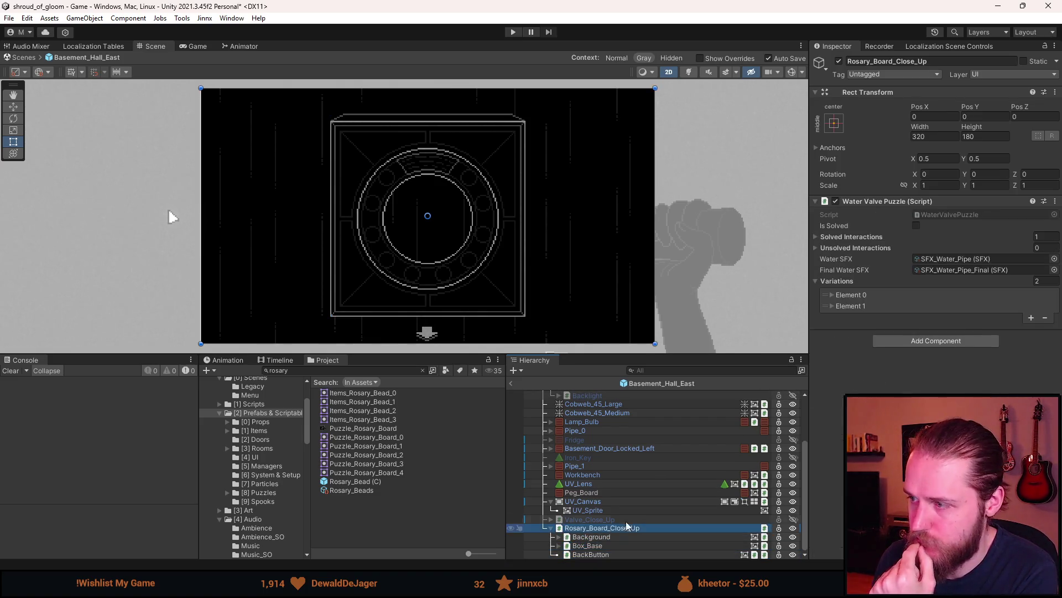
# - Replace Water Valve Puzzle with a new RosaryBoardPuzzle script, clear the Console, and open it
pyautogui.rightClick(935, 202)
pyautogui.click(963, 237)
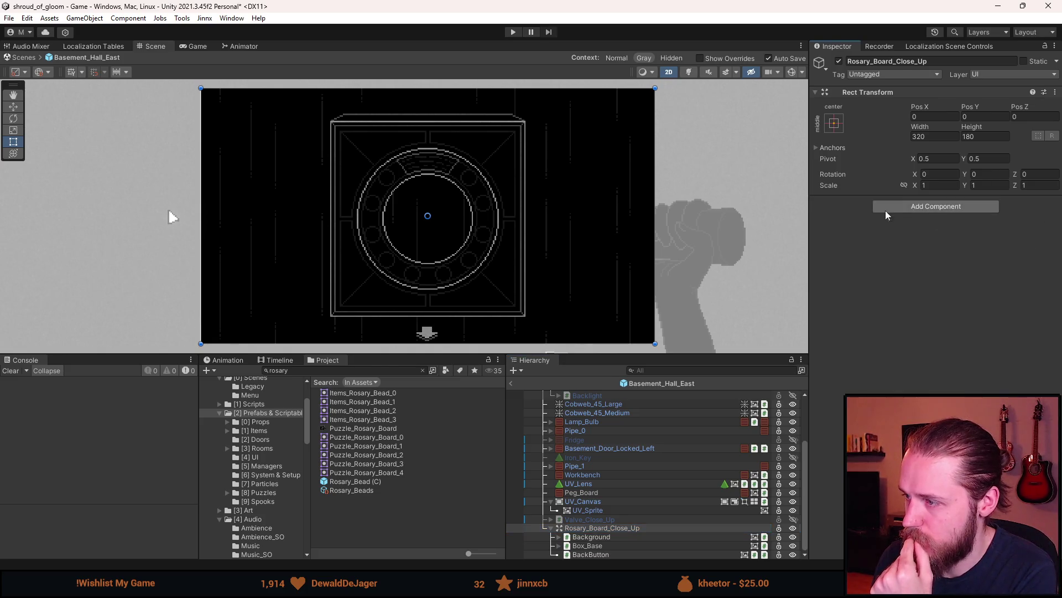
pyautogui.click(932, 210)
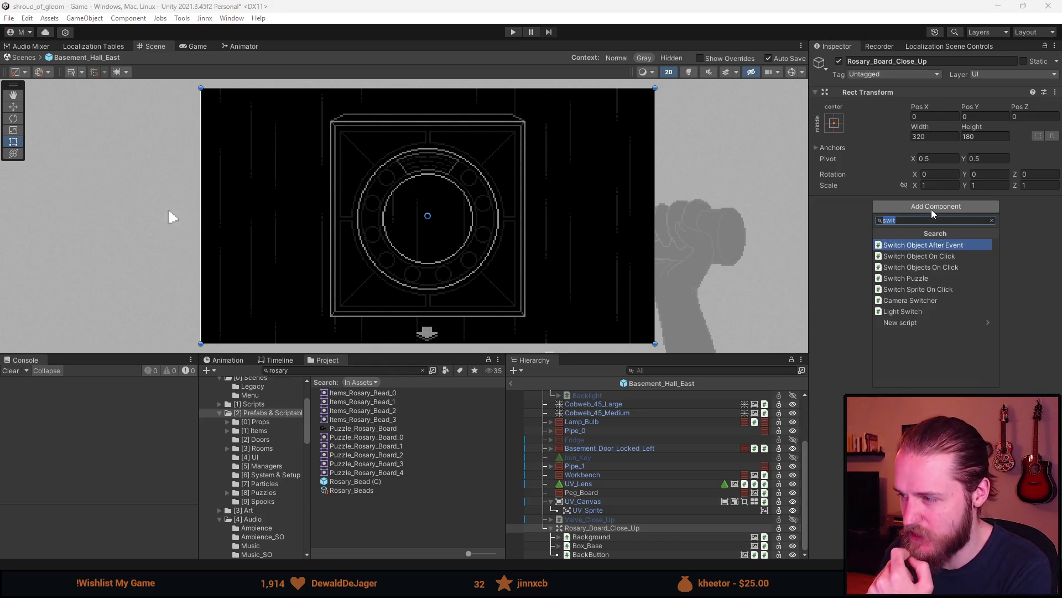
pyautogui.write('Rosary')
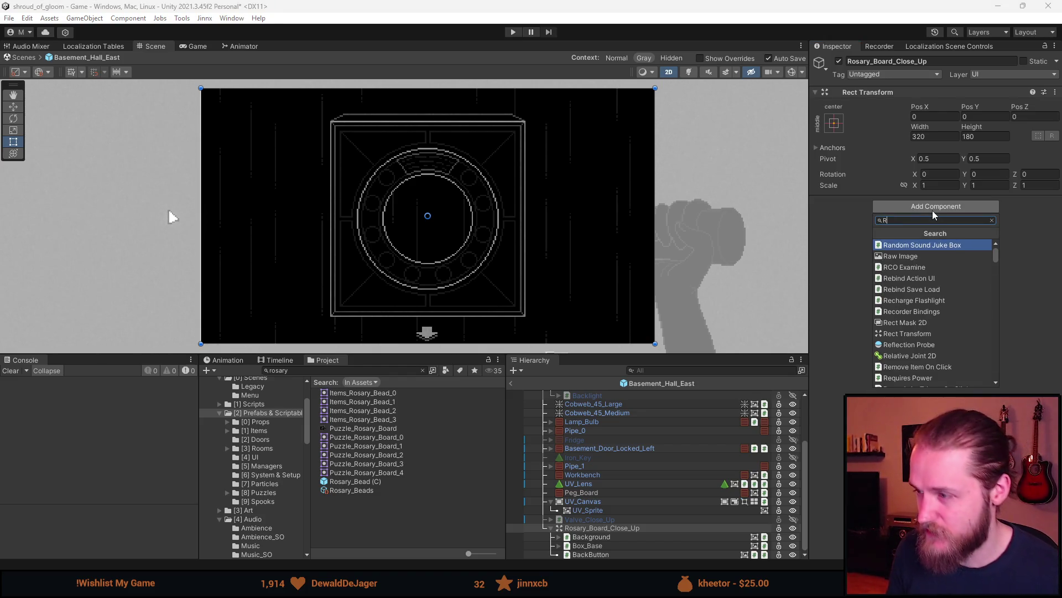
pyautogui.press('BackSpace')
pyautogui.press('BackSpace')
pyautogui.press('BackSpace')
pyautogui.write('Puzzle_')
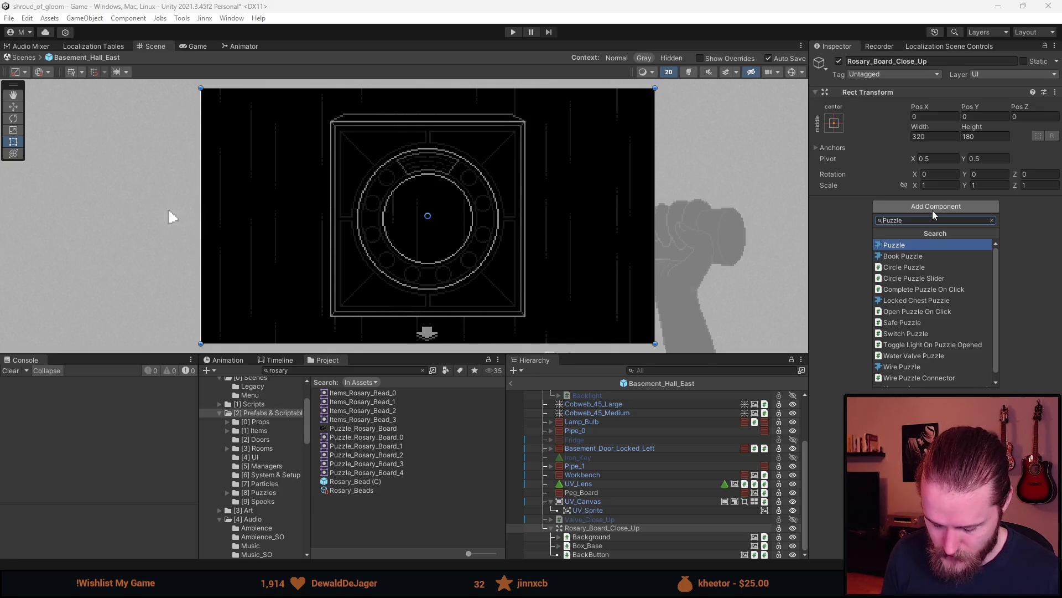
pyautogui.write('Rosary_Board')
pyautogui.press('Return')
pyautogui.press('Return')
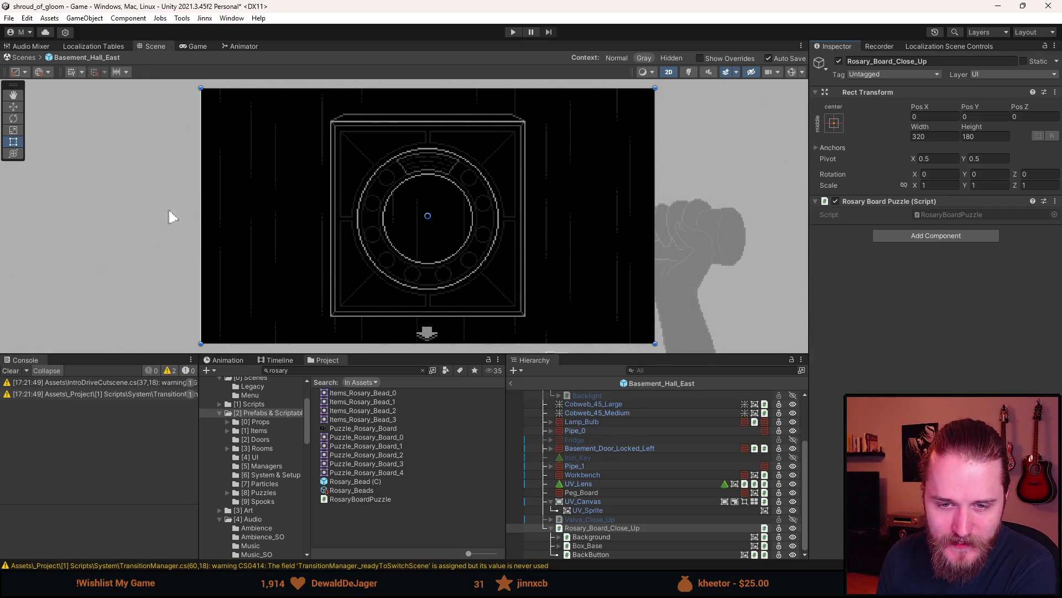
pyautogui.click(14, 370)
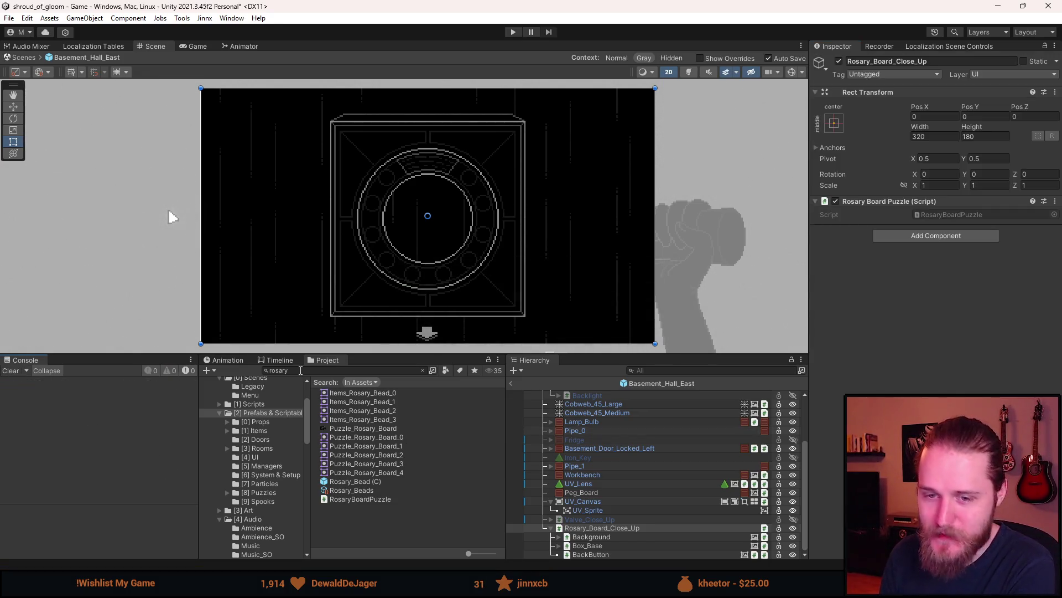
pyautogui.doubleClick(936, 215)
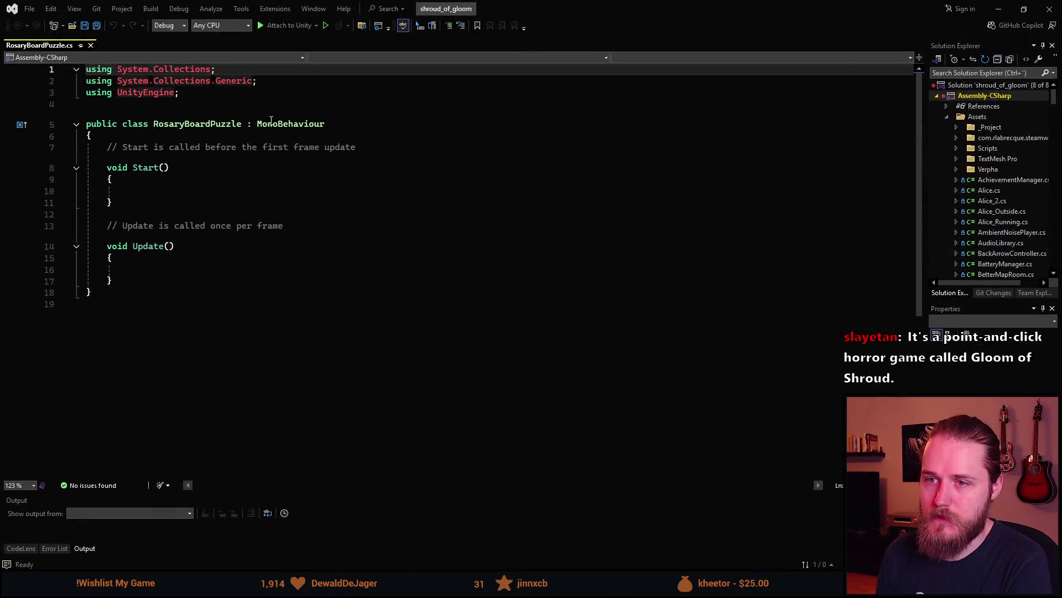
# - Change RosaryBoardPuzzle's base class from MonoBehaviour to Puzzle, save, and return to Unity
pyautogui.click(278, 121)
pyautogui.doubleClick(278, 120)
pyautogui.press('BackSpace')
pyautogui.write('Puzzle')
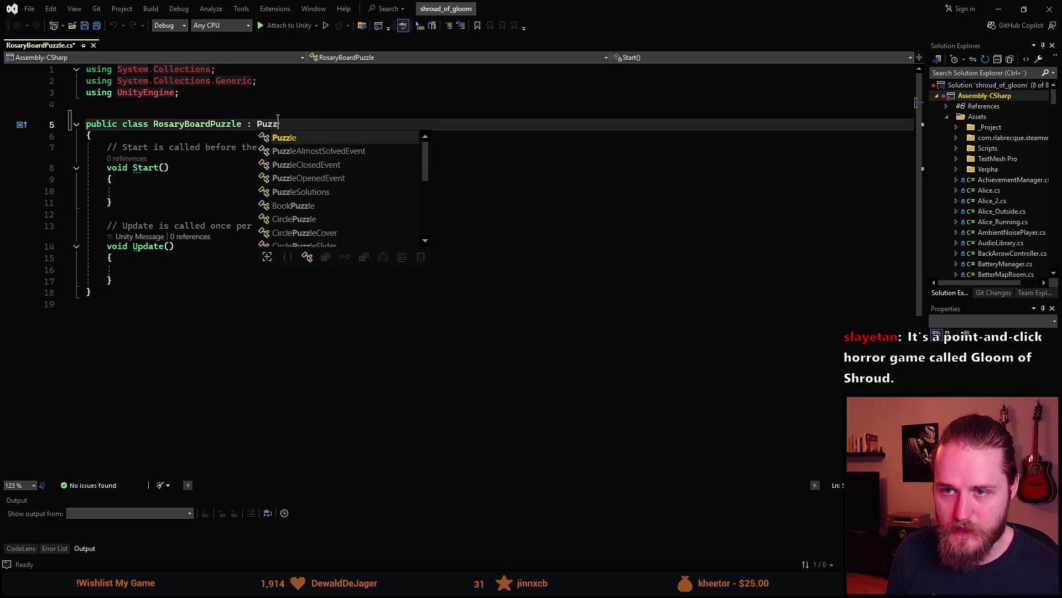
pyautogui.hotkey('ctrl', 's')
pyautogui.hotkey('alt', 'Tab')
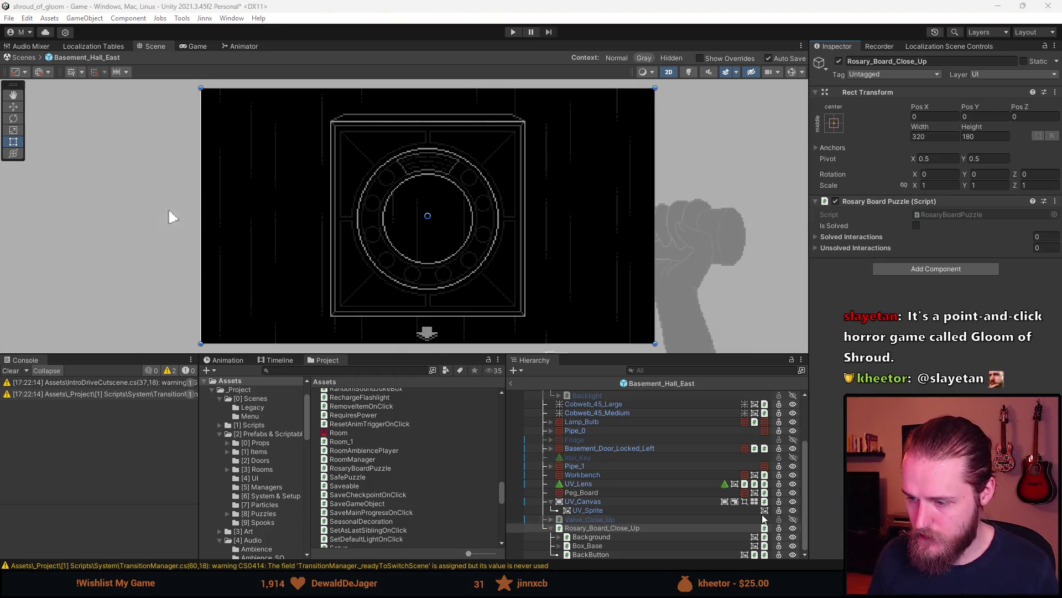
# - Point BackButton's On Click event at the rosary board puzzle method, then select Box_Base
pyautogui.click(686, 553)
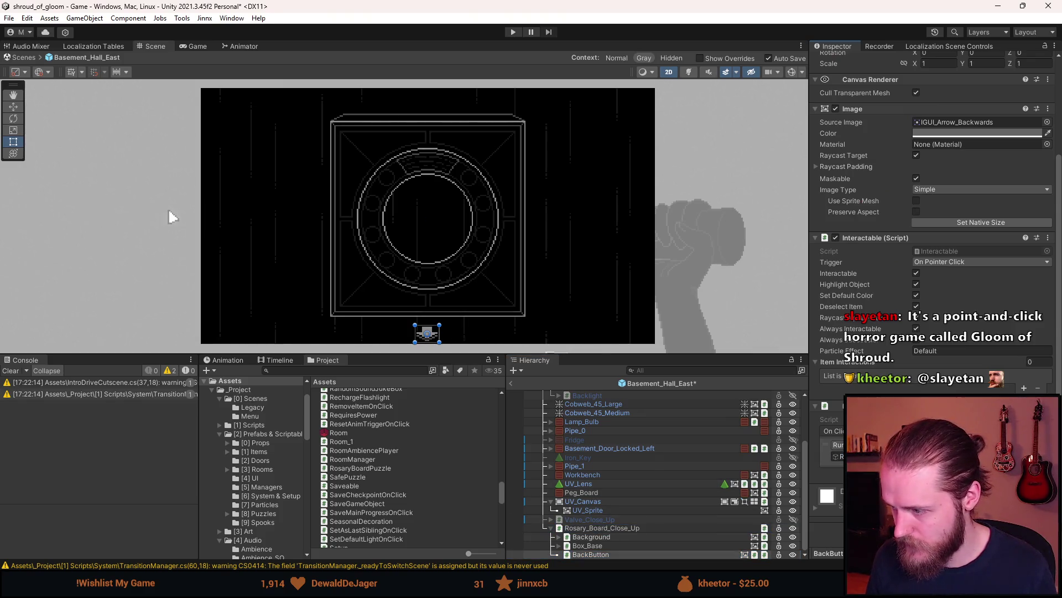
pyautogui.click(940, 444)
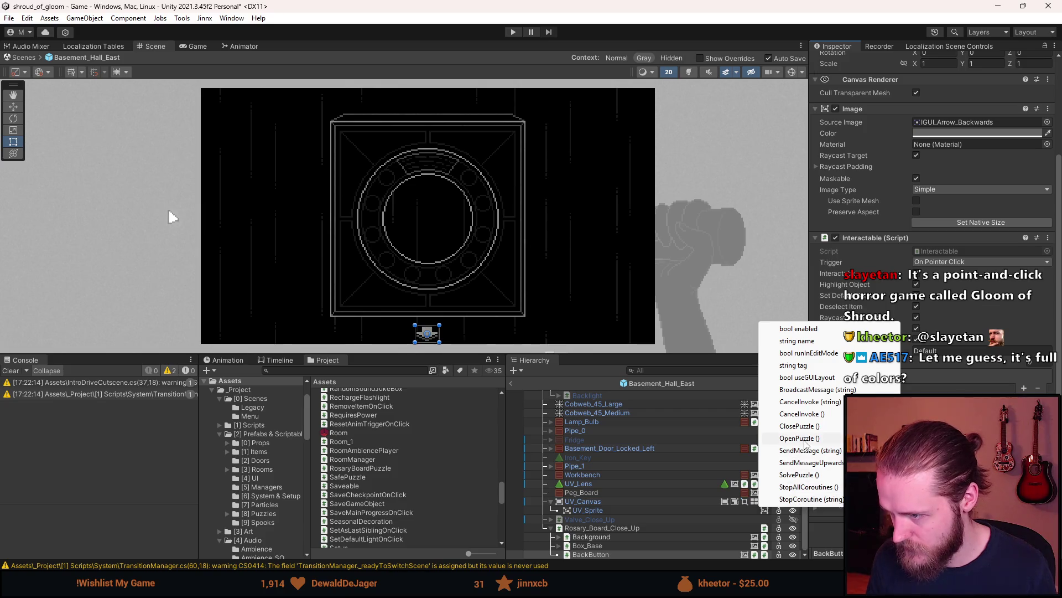
pyautogui.click(799, 425)
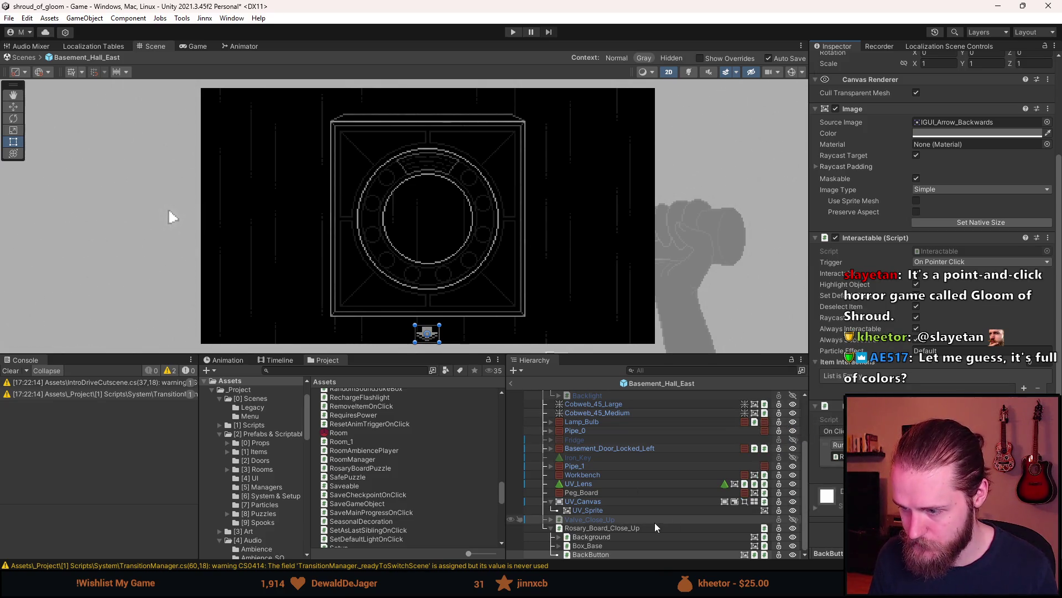
pyautogui.click(592, 544)
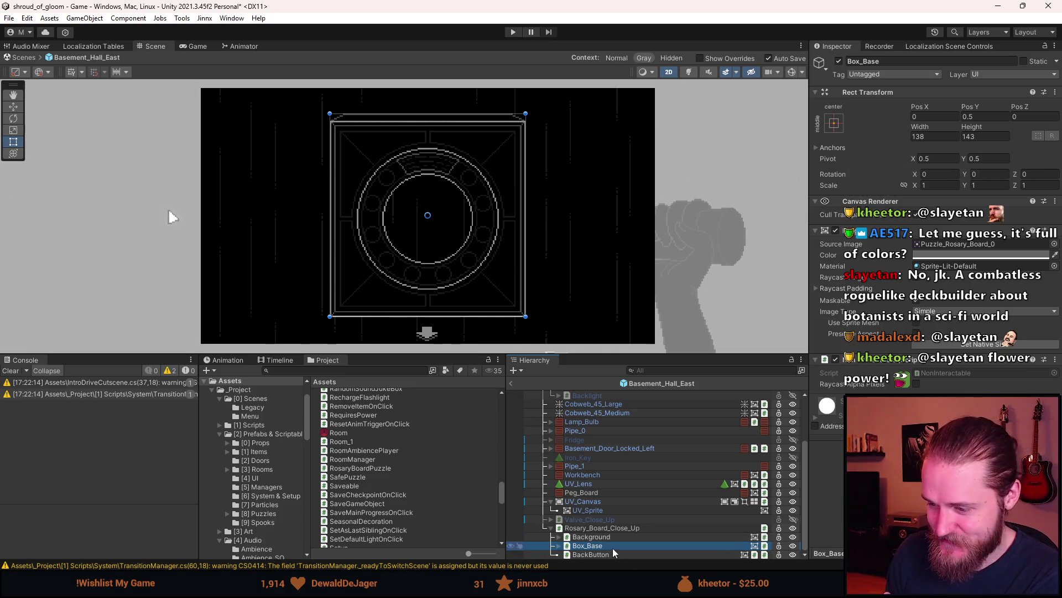
pyautogui.click(558, 547)
pyautogui.click(561, 546)
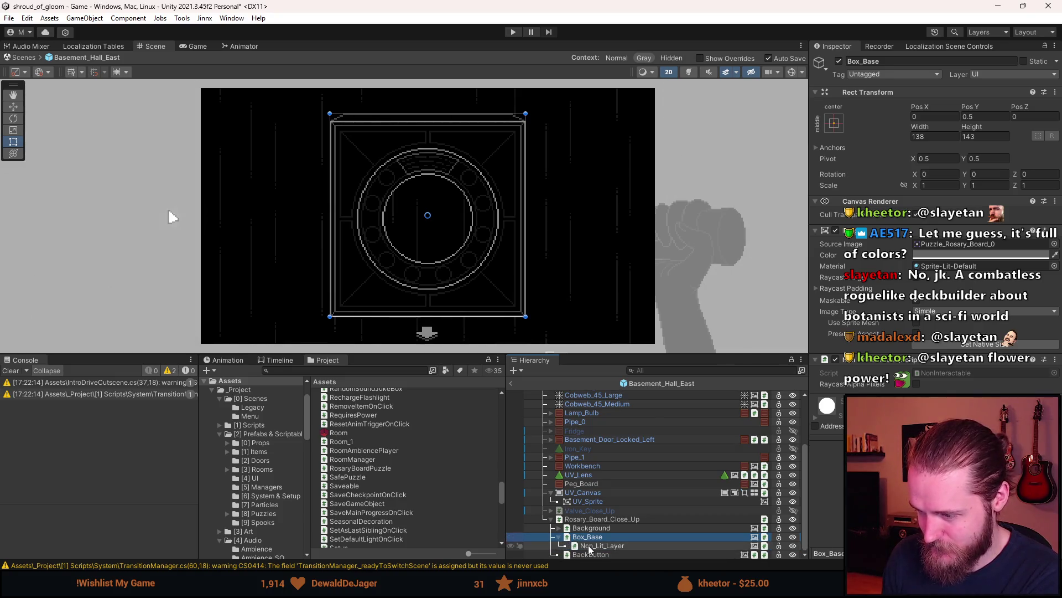
pyautogui.click(559, 538)
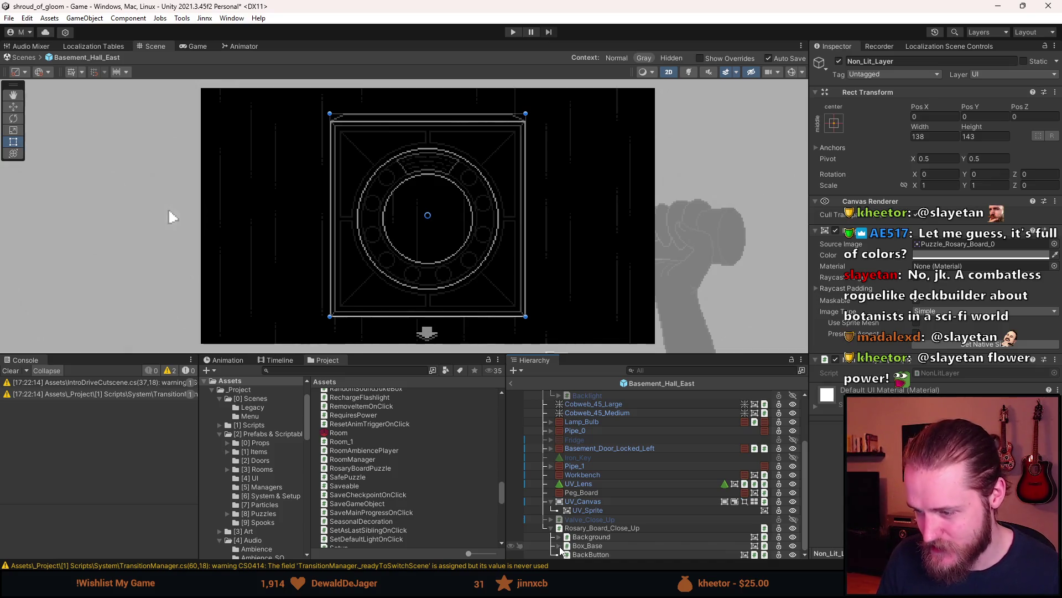
pyautogui.click(595, 547)
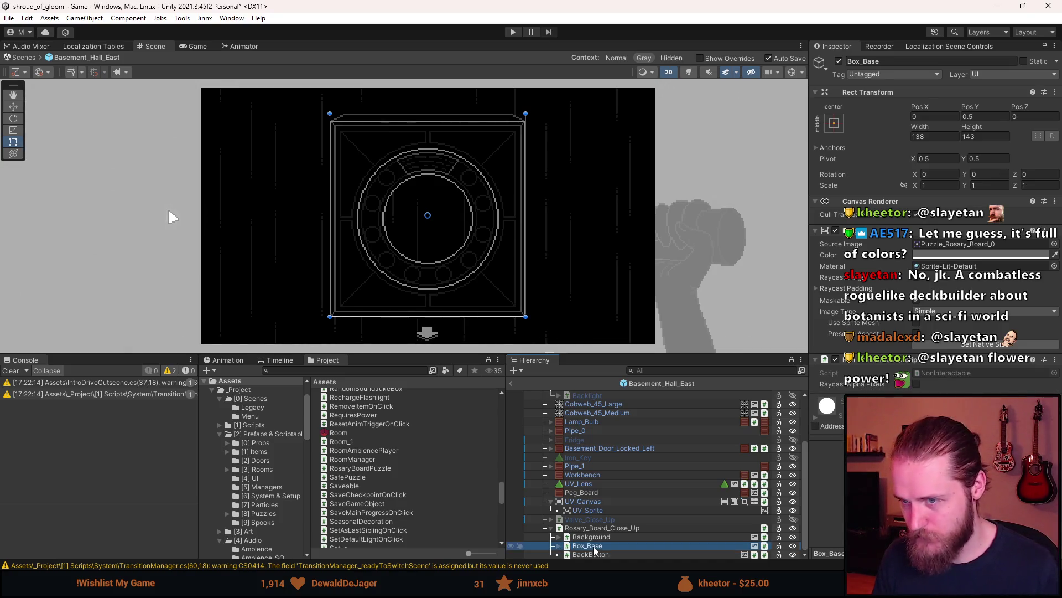
pyautogui.click(592, 528)
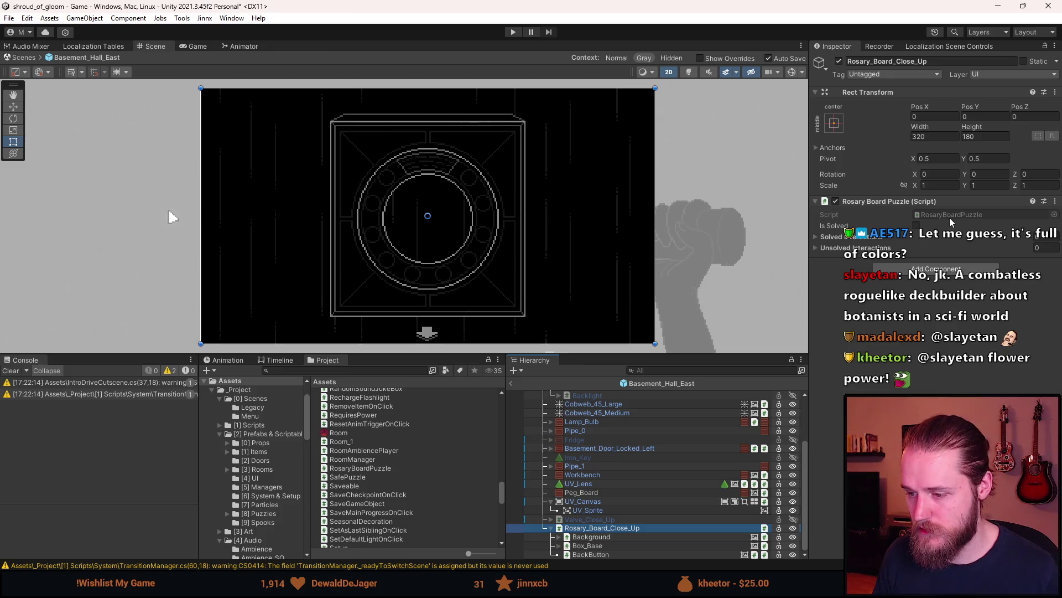
pyautogui.doubleClick(949, 217)
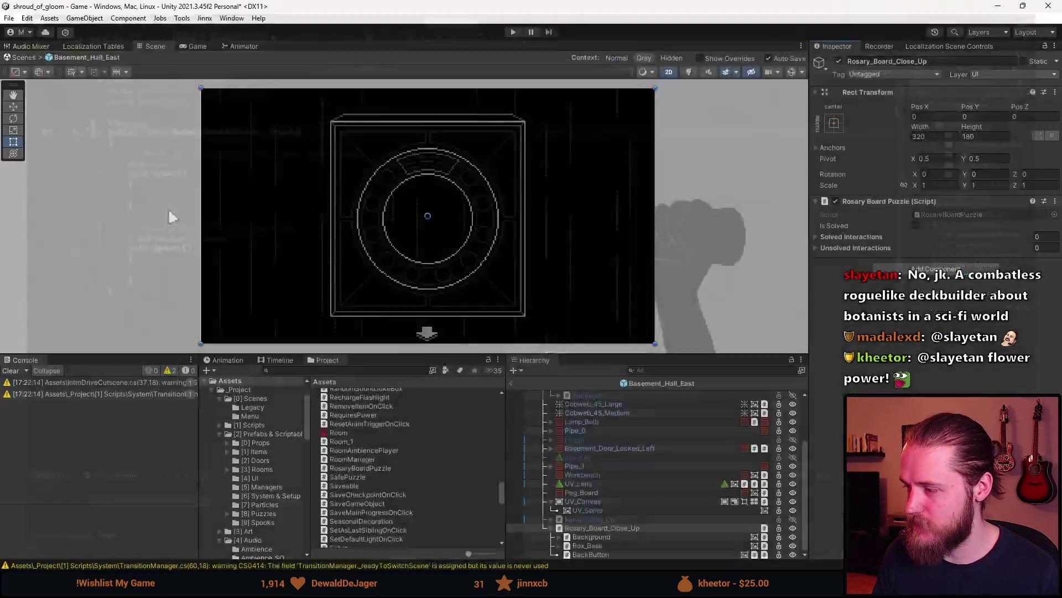
pyautogui.click(1050, 9)
# - Reopen RosaryBoardPuzzle.cs and make the EventBus class static
pyautogui.doubleClick(972, 221)
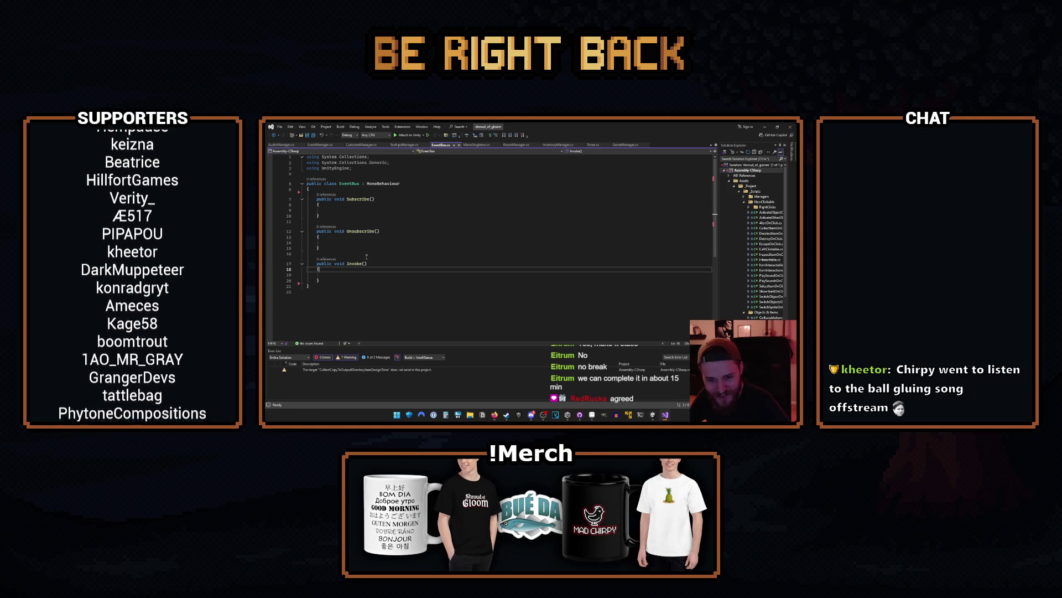
pyautogui.click(329, 184)
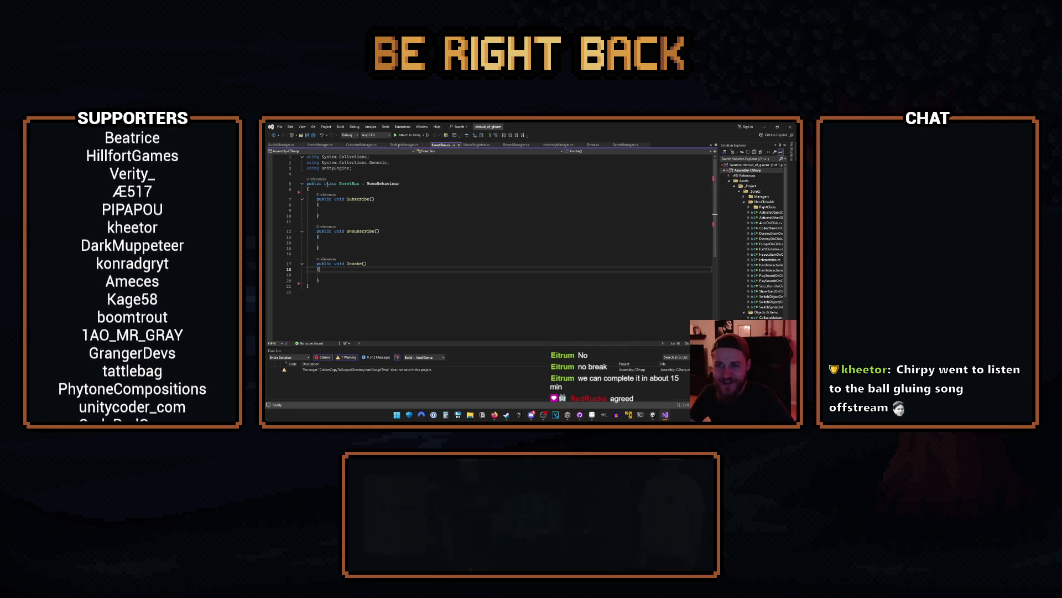
pyautogui.write('static')
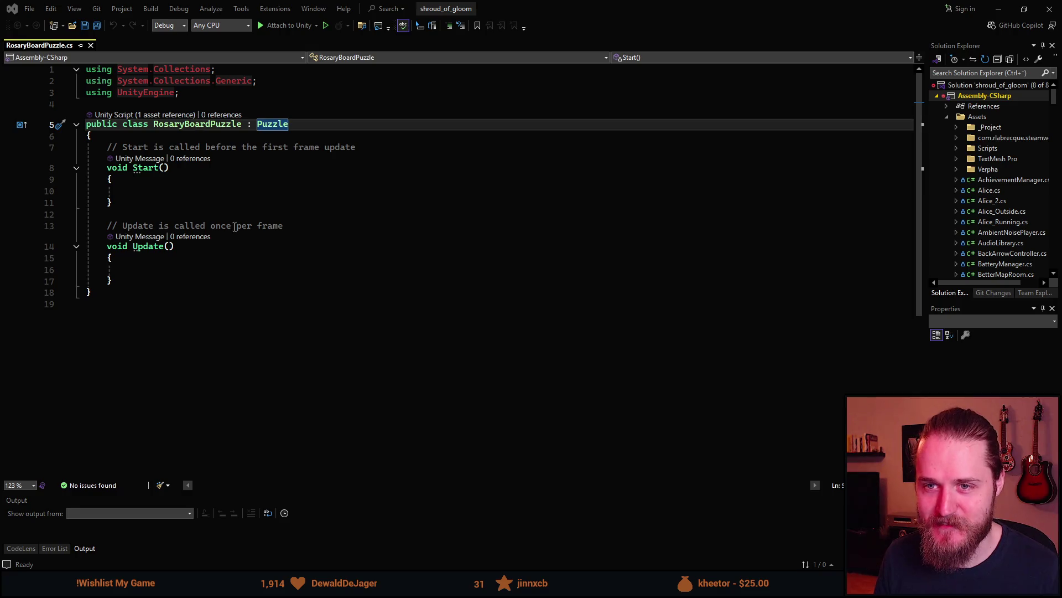
# - Delete the template Start and Update methods from RosaryBoardPuzzle
pyautogui.click(244, 290)
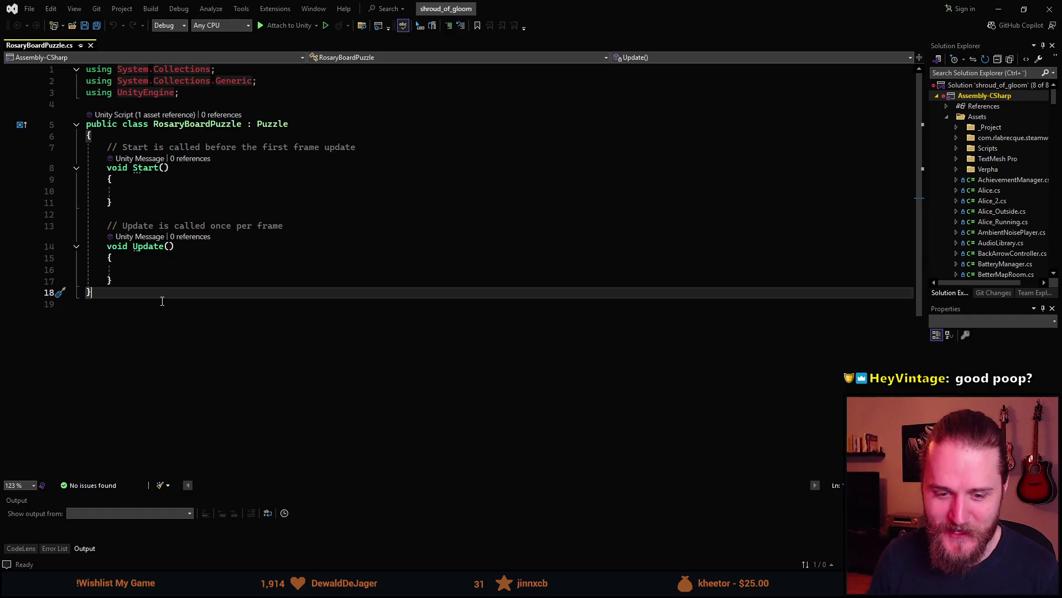
pyautogui.click(137, 280)
pyautogui.moveTo(138, 274); pyautogui.dragTo(106, 146)
pyautogui.press('Delete')
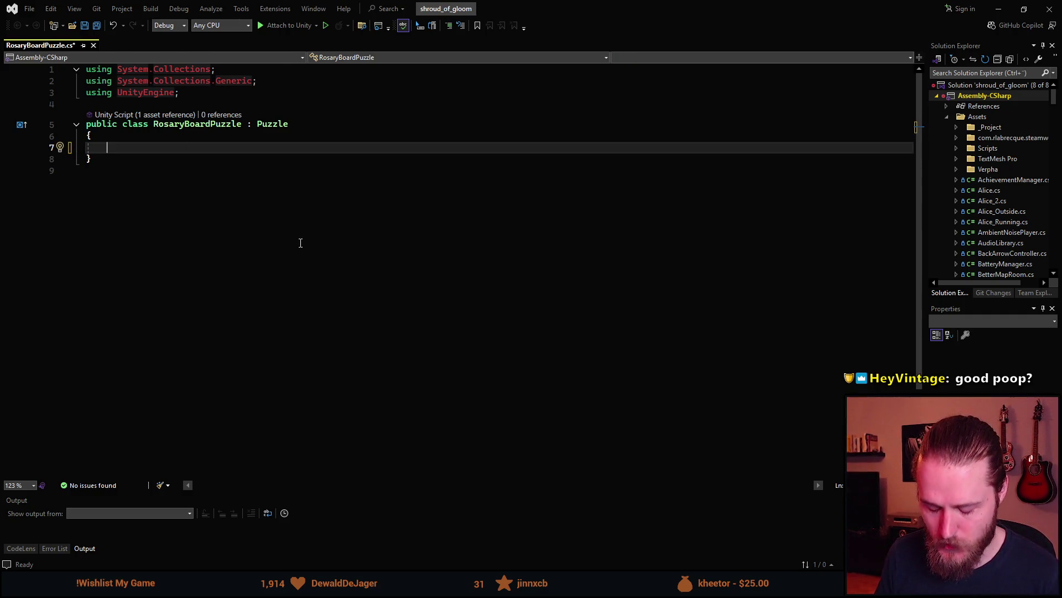
# - Add a [SerializeField] private Image[] _beadSlots field, importing UnityEngine.UI, and save
pyautogui.write('sfpd')
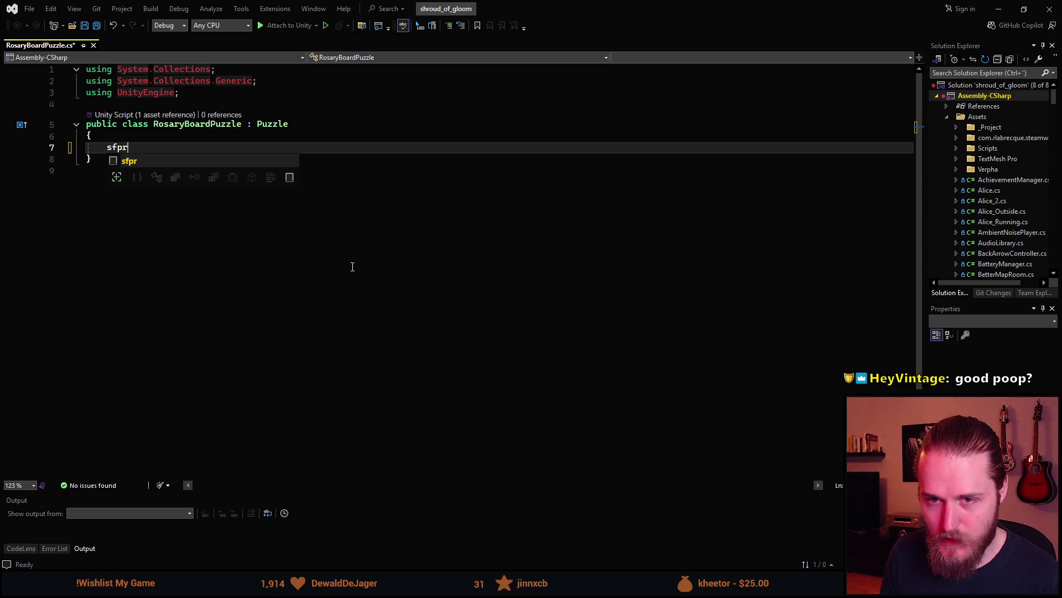
pyautogui.press('Tab')
pyautogui.press('Tab')
pyautogui.write('Imag')
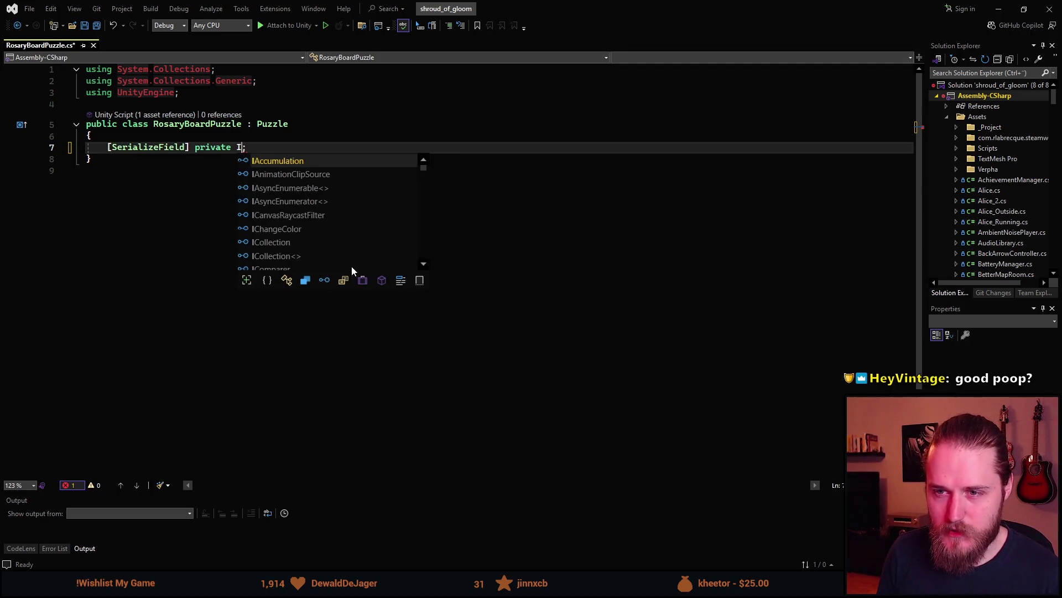
pyautogui.write('e[]')
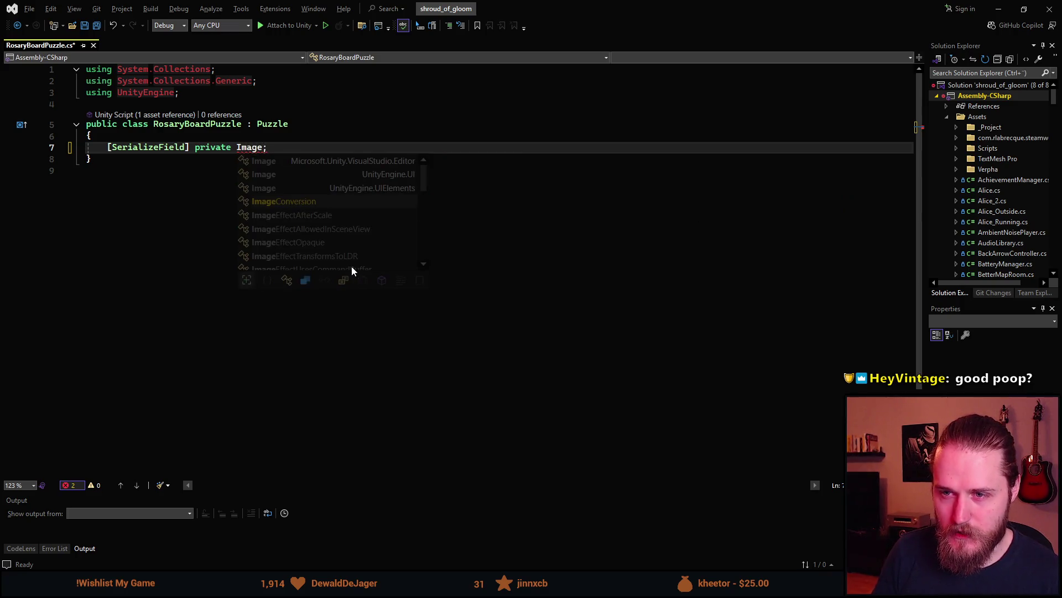
pyautogui.hotkey('ctrl', 'z')
pyautogui.press('BackSpace')
pyautogui.press('BackSpace')
pyautogui.press('BackSpace')
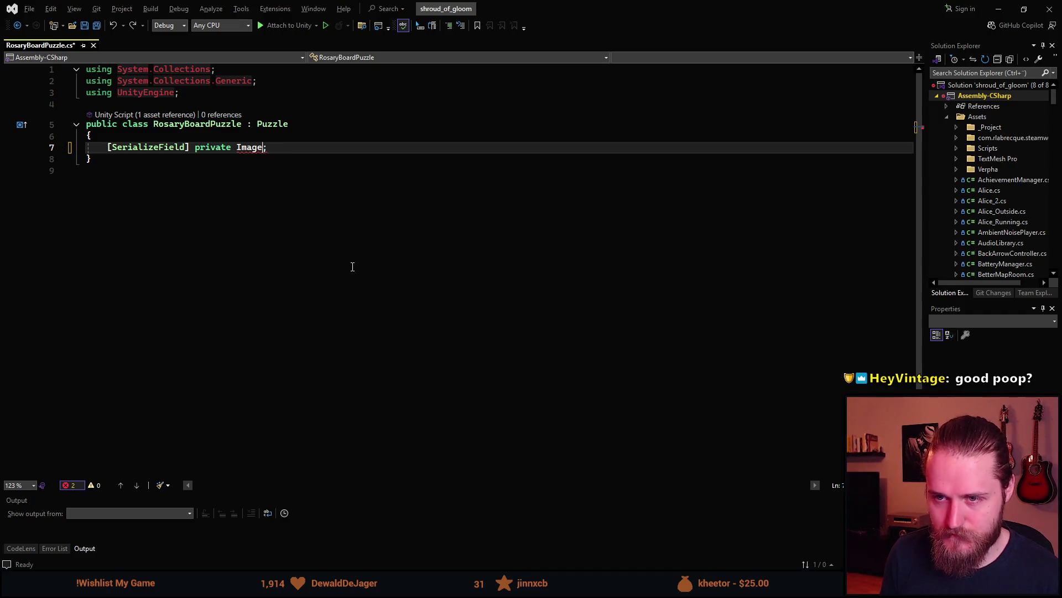
pyautogui.write('Image')
pyautogui.press('Up')
pyautogui.press('Up')
pyautogui.press('Tab')
pyautogui.write('[]')
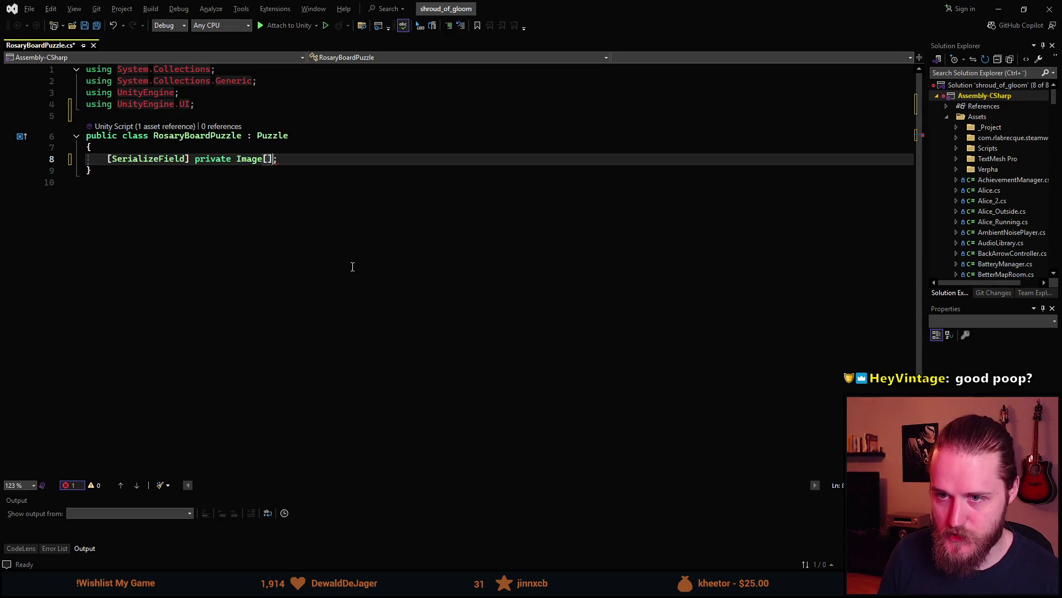
pyautogui.write(' _')
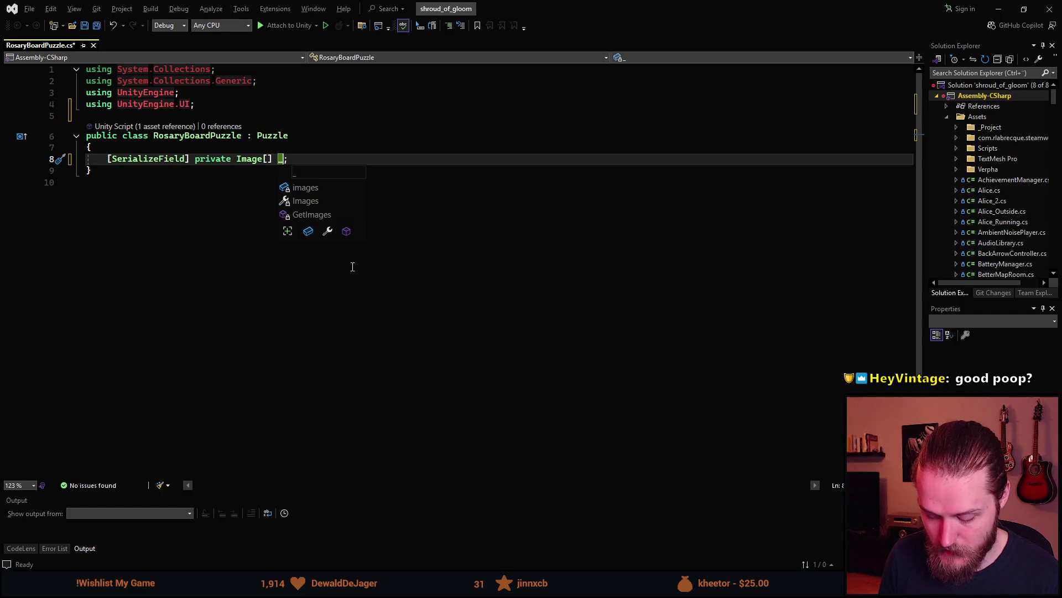
pyautogui.write('beadS')
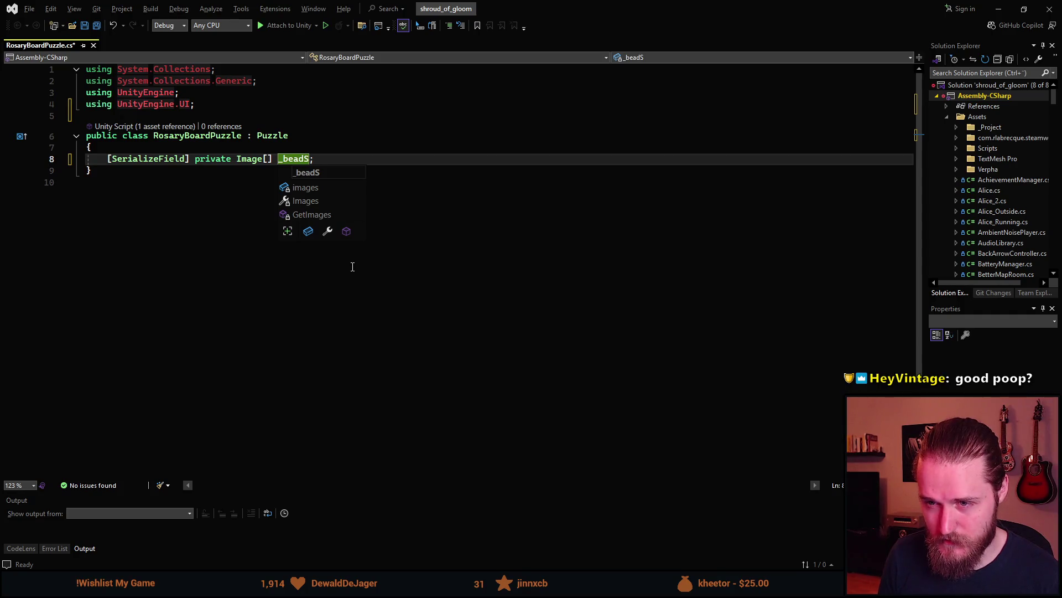
pyautogui.write('lot')
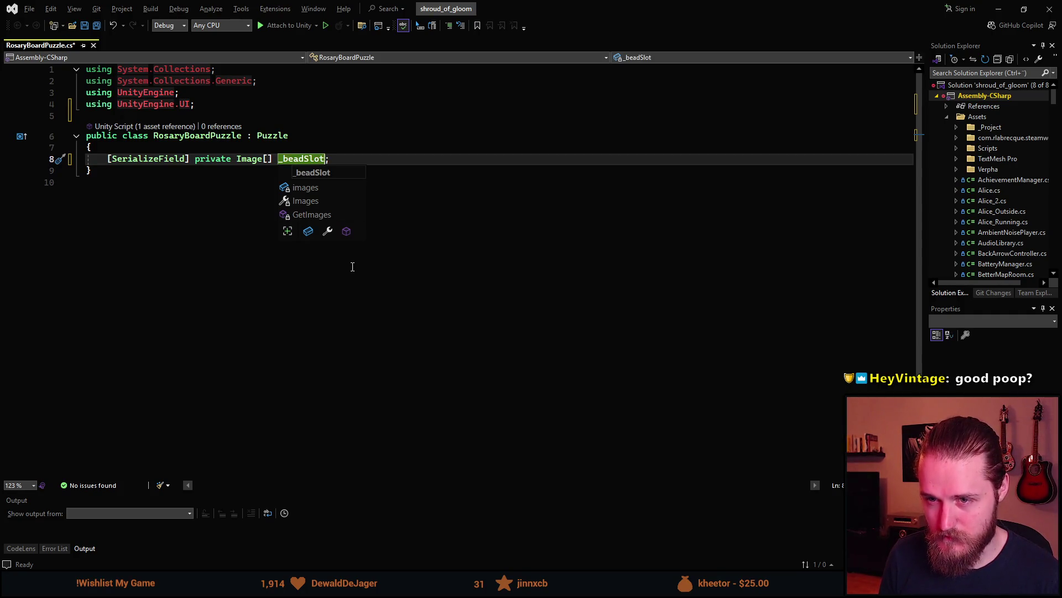
pyautogui.write('s')
pyautogui.hotkey('ctrl', 's')
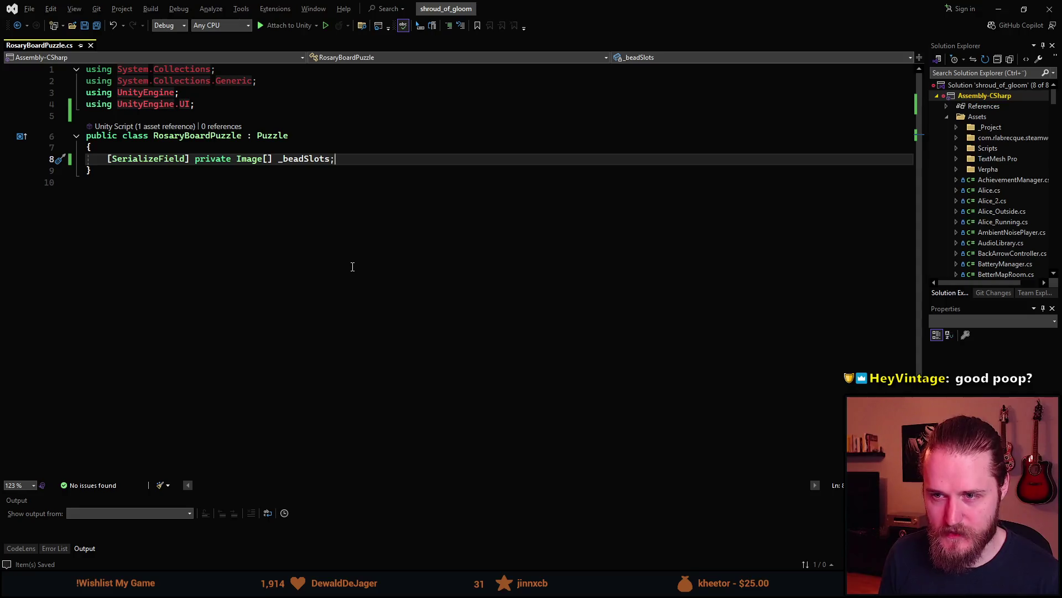
# - Add a private int _beadCount field below _beadSlots and save
pyautogui.press('Return')
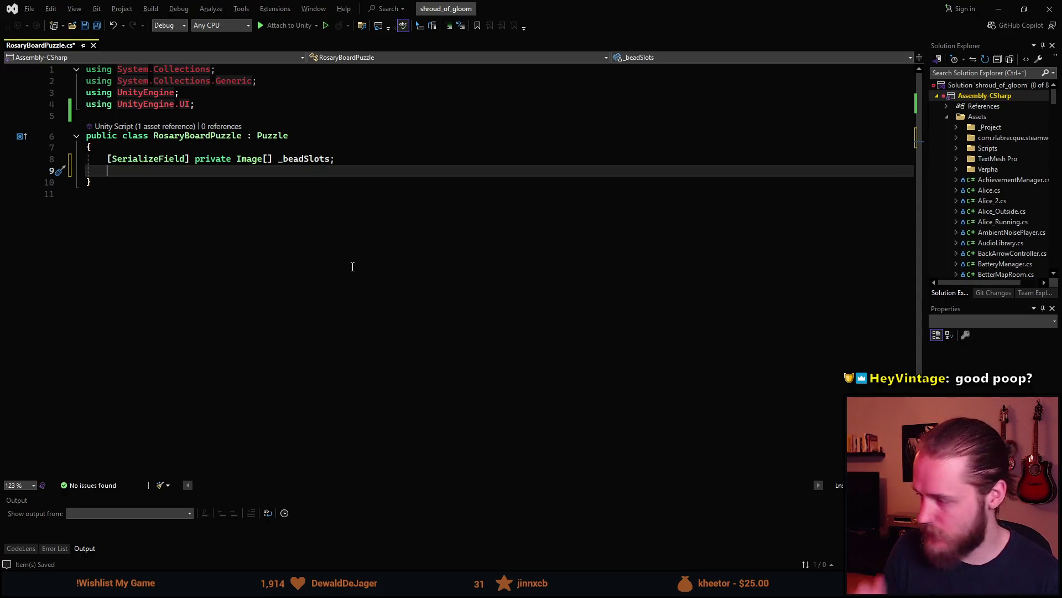
pyautogui.write('pr')
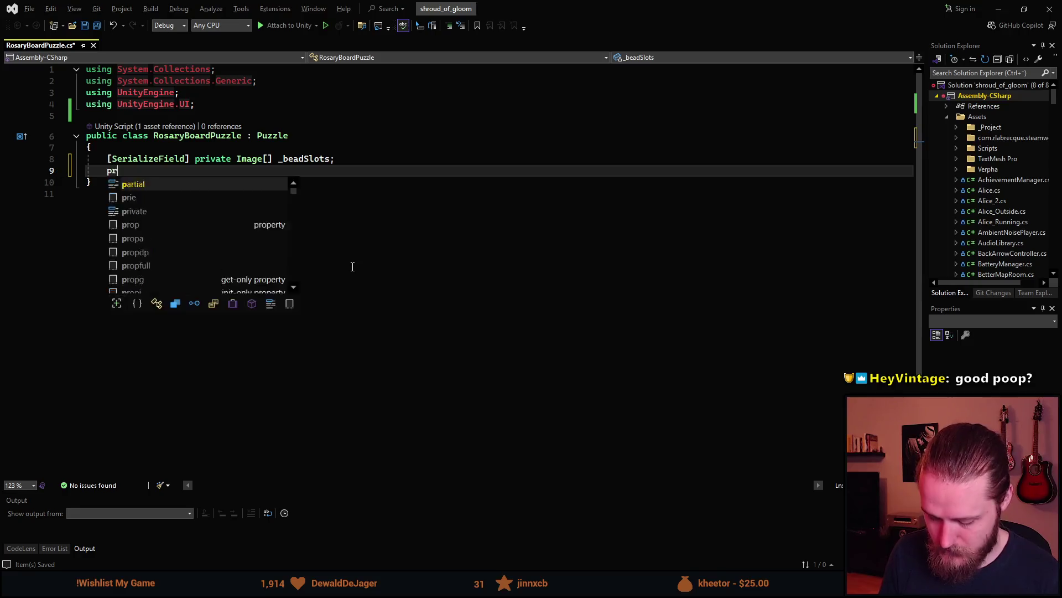
pyautogui.write('ivate int _')
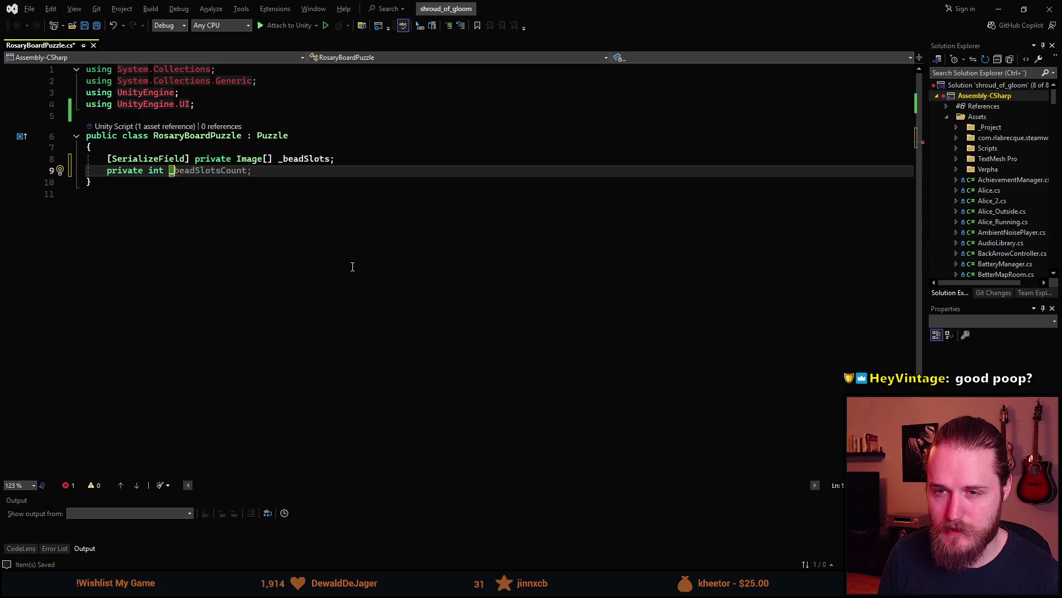
pyautogui.write('beadCount;')
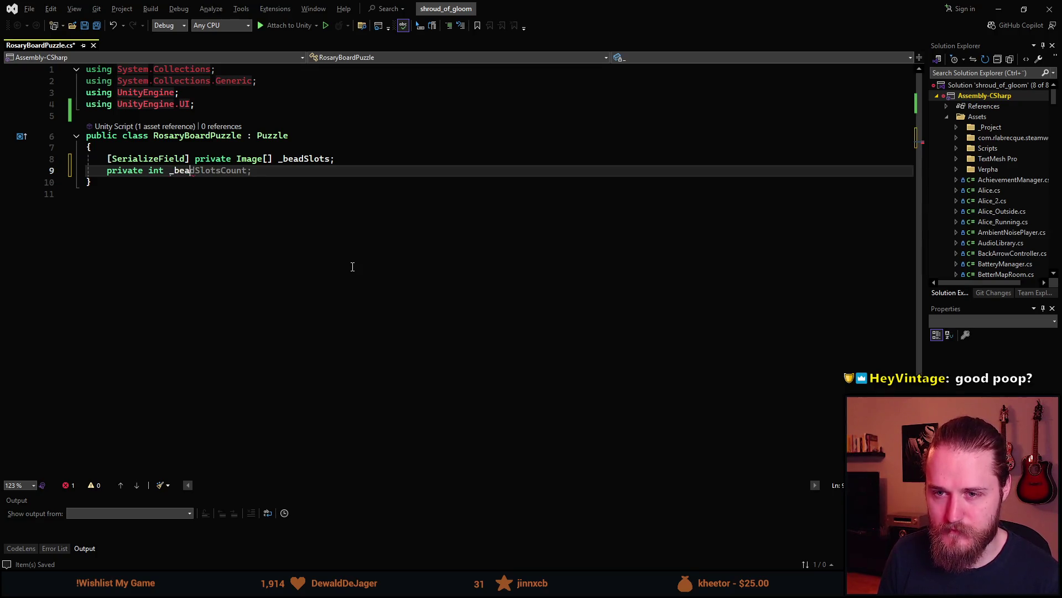
pyautogui.press('BackSpace')
pyautogui.write('= 0;')
pyautogui.hotkey('ctrl', 's')
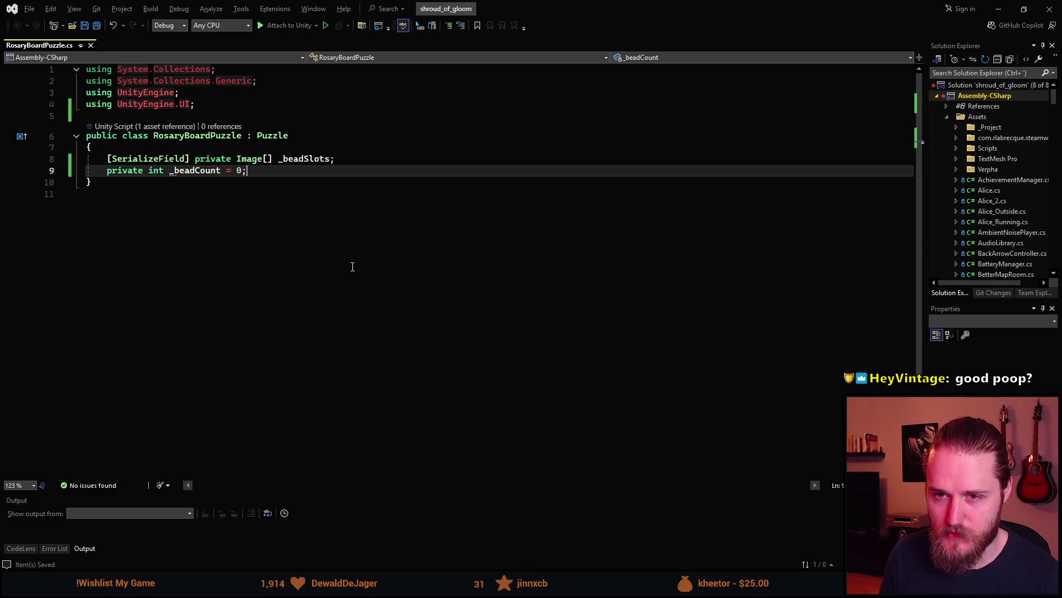
pyautogui.press('BackSpace')
pyautogui.press('BackSpace')
pyautogui.press('BackSpace')
pyautogui.write(';')
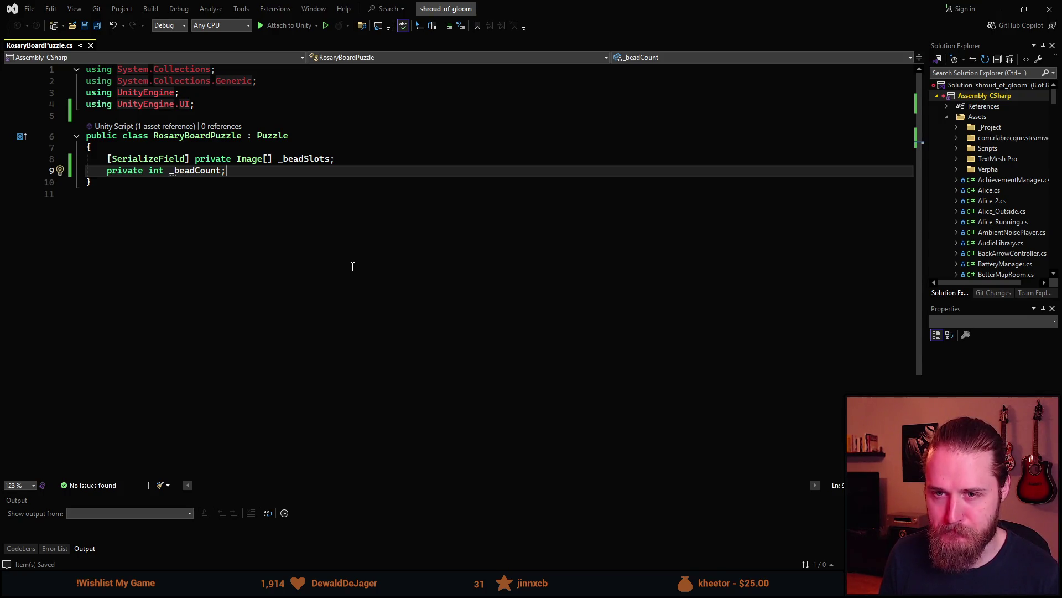
pyautogui.press('Return')
pyautogui.press('Return')
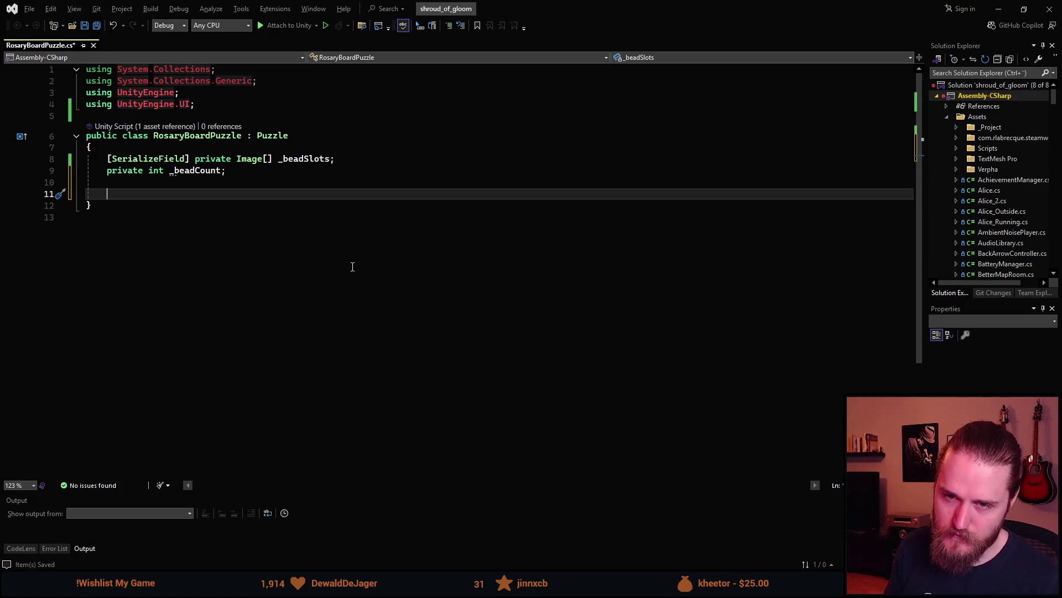
# - Add a public void InsertBeads() method whose body declares int amount = 1
pyautogui.write('pu')
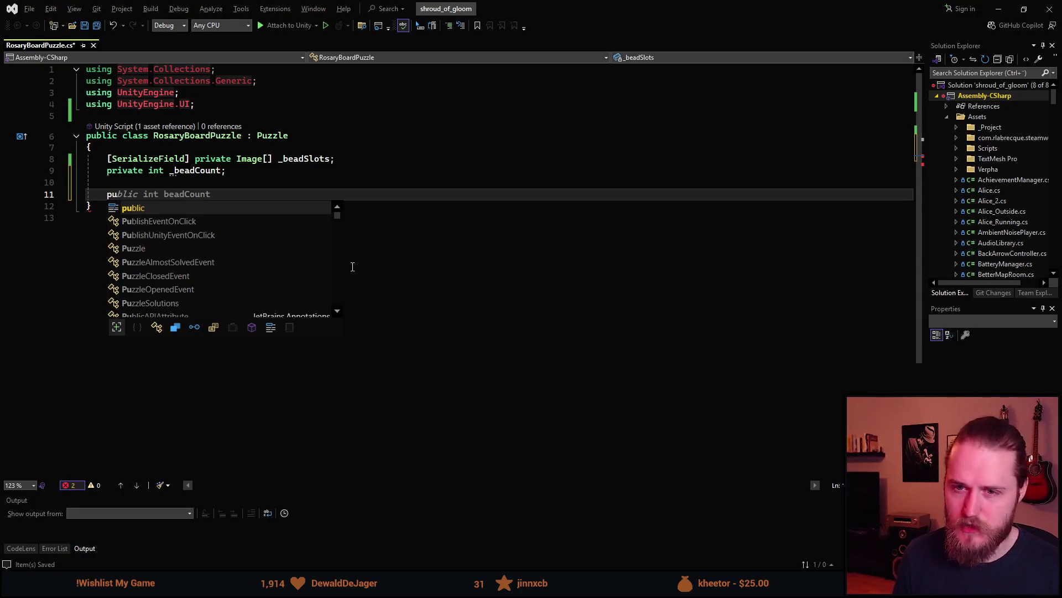
pyautogui.press('Tab')
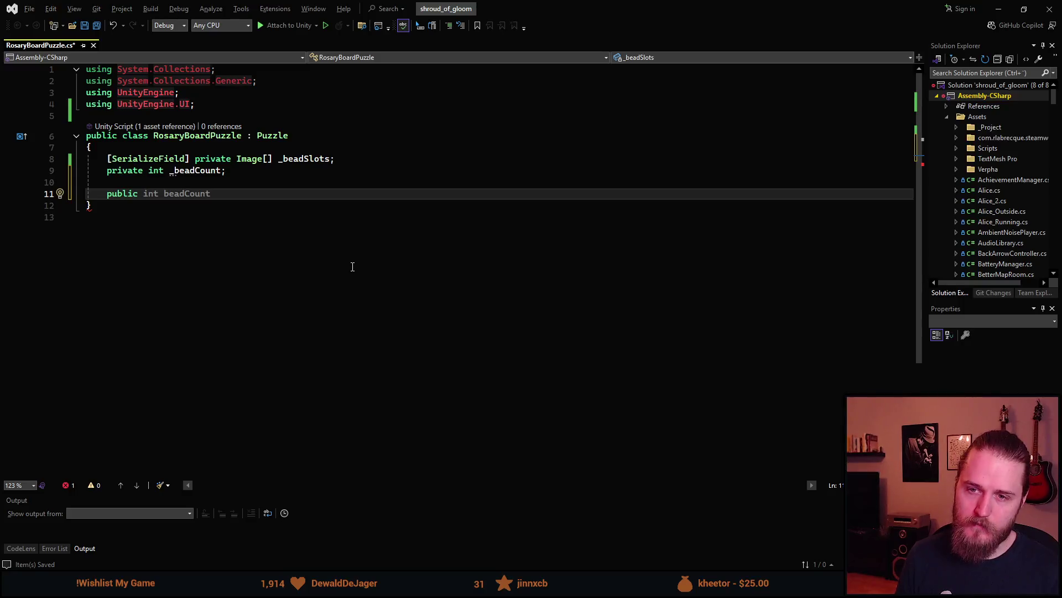
pyautogui.write('voi')
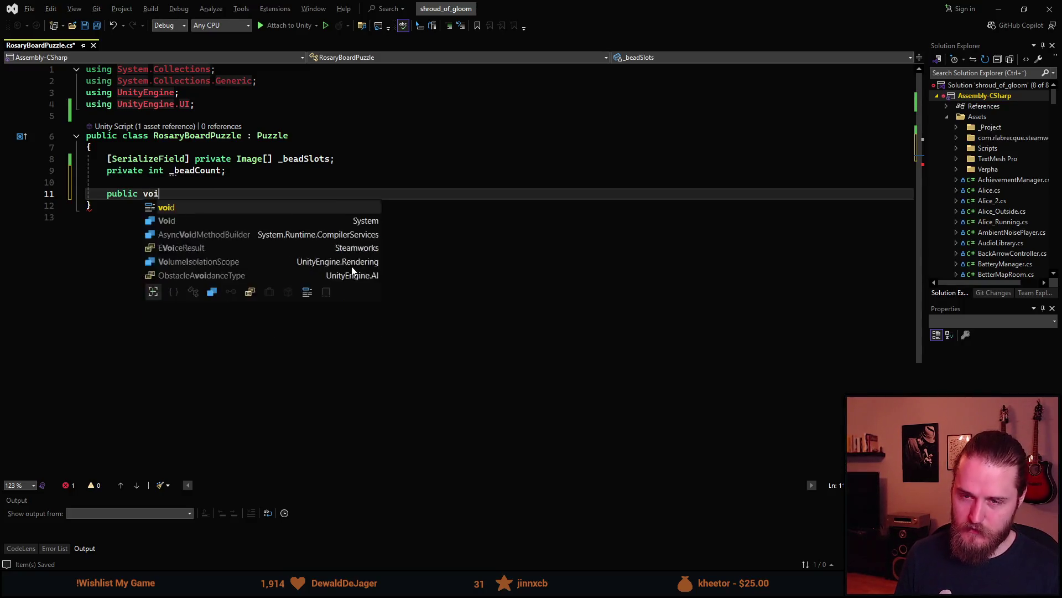
pyautogui.write('d InsertBead')
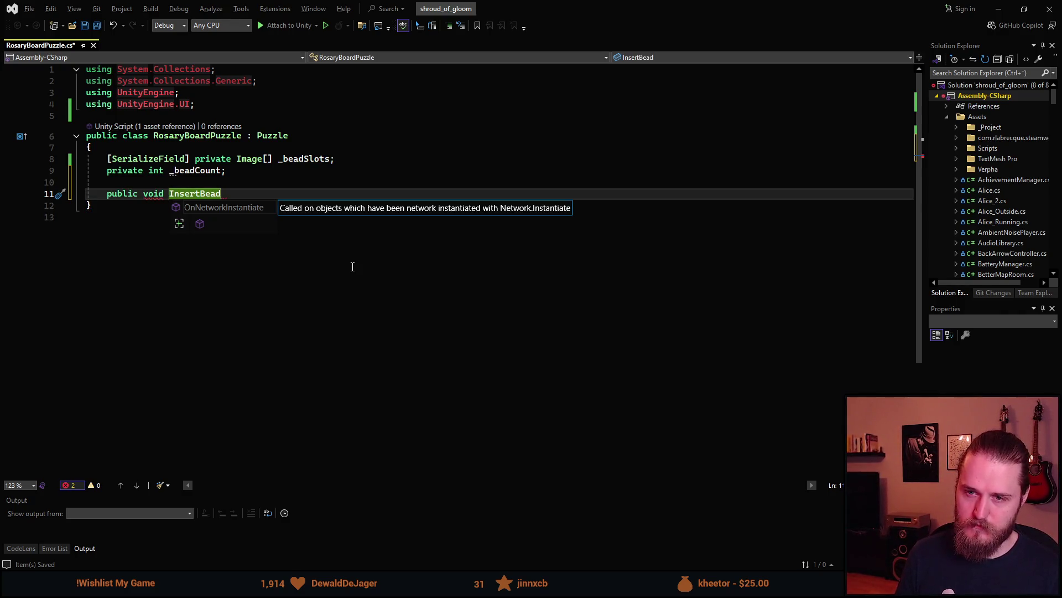
pyautogui.write('s(){')
pyautogui.press('Return')
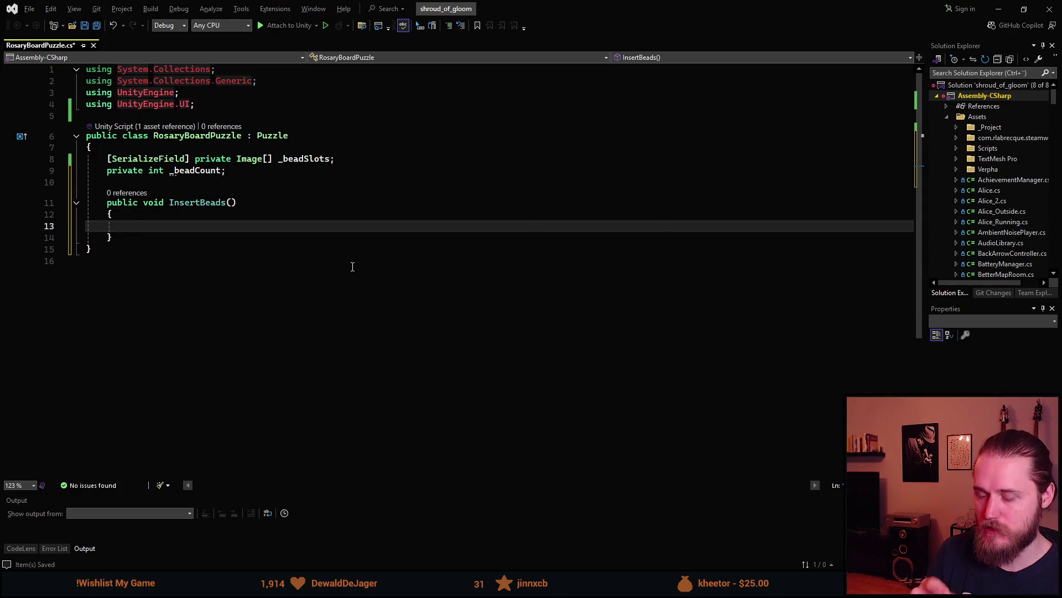
pyautogui.write('int ')
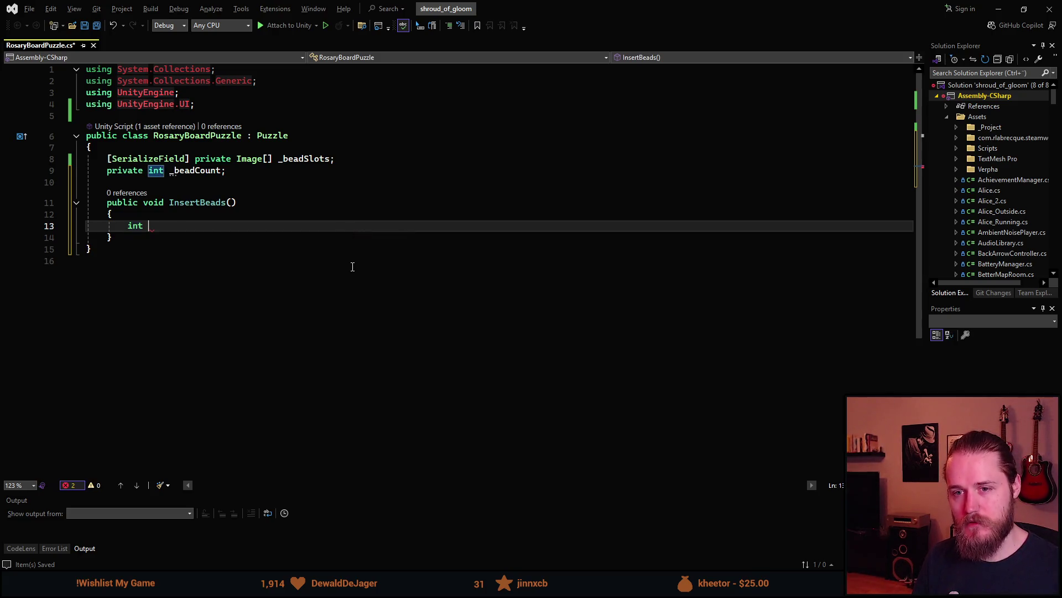
pyautogui.write('amount = 1;')
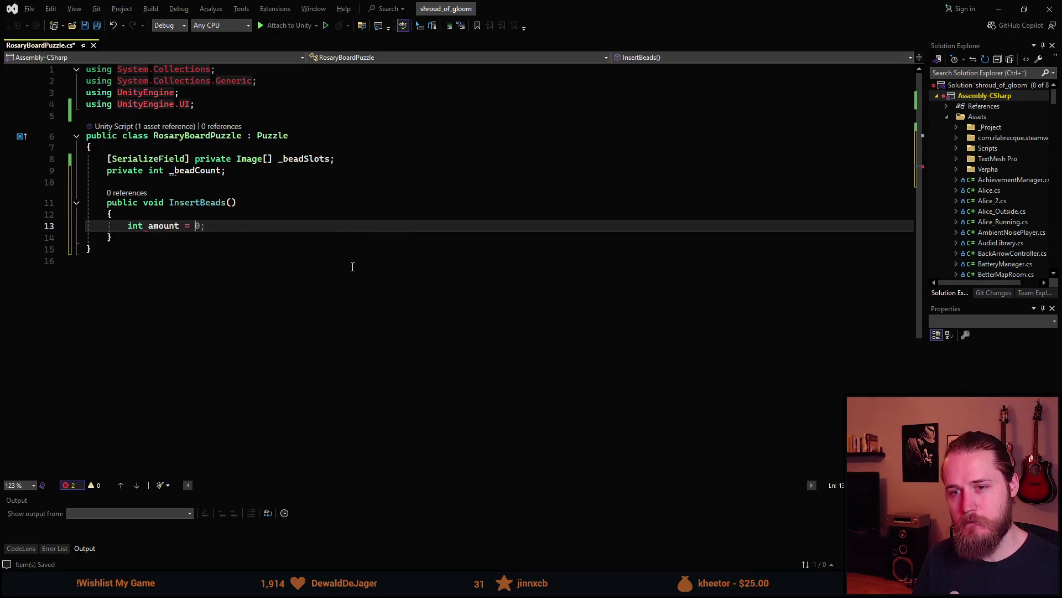
pyautogui.press('Return')
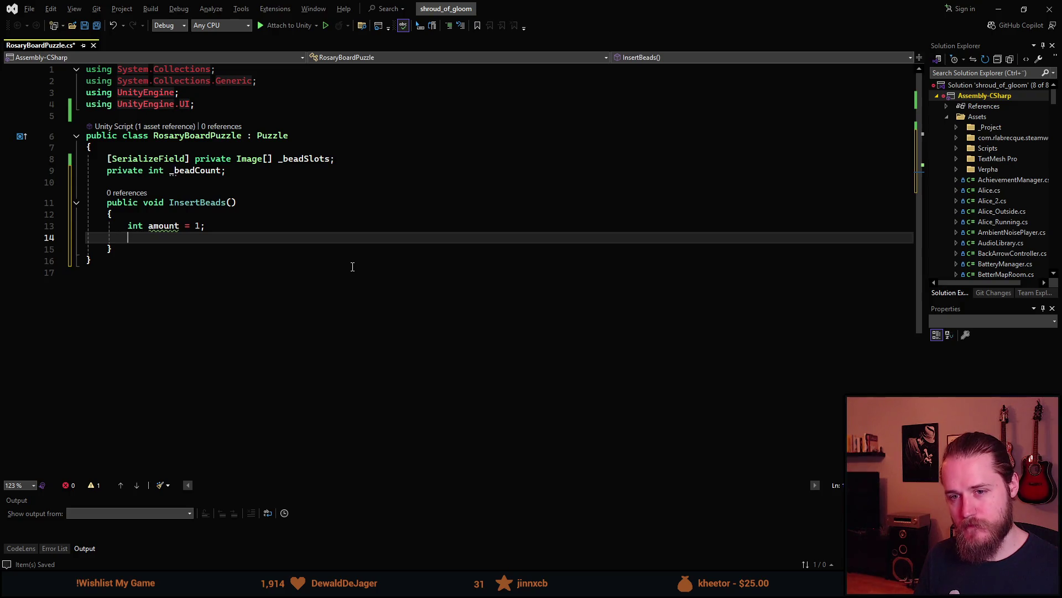
pyautogui.press('Return')
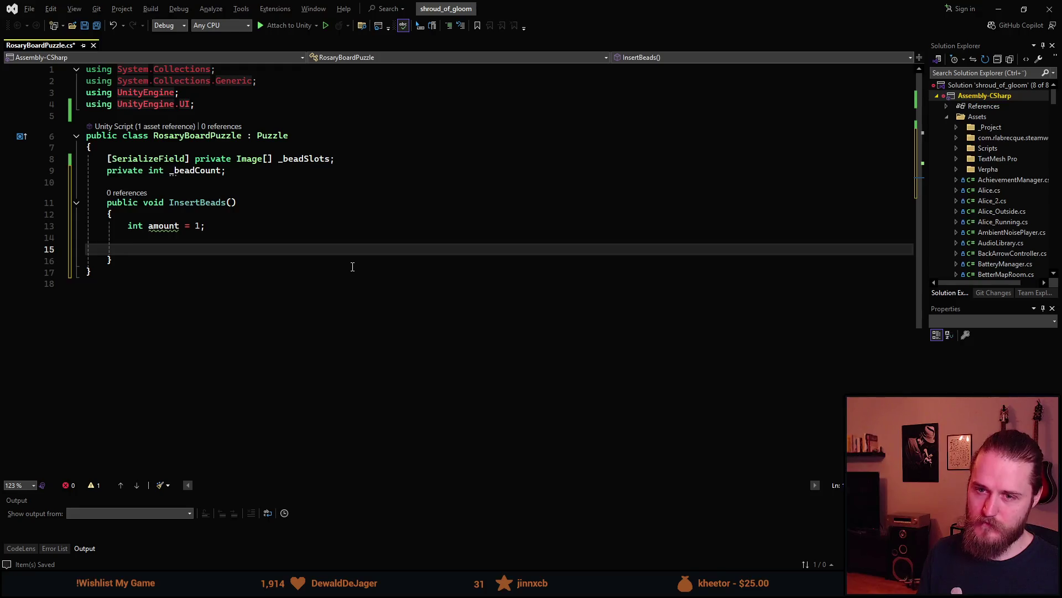
pyautogui.keyDown('ctrl'); pyautogui.scroll(4, 303, 266); pyautogui.keyUp('ctrl')
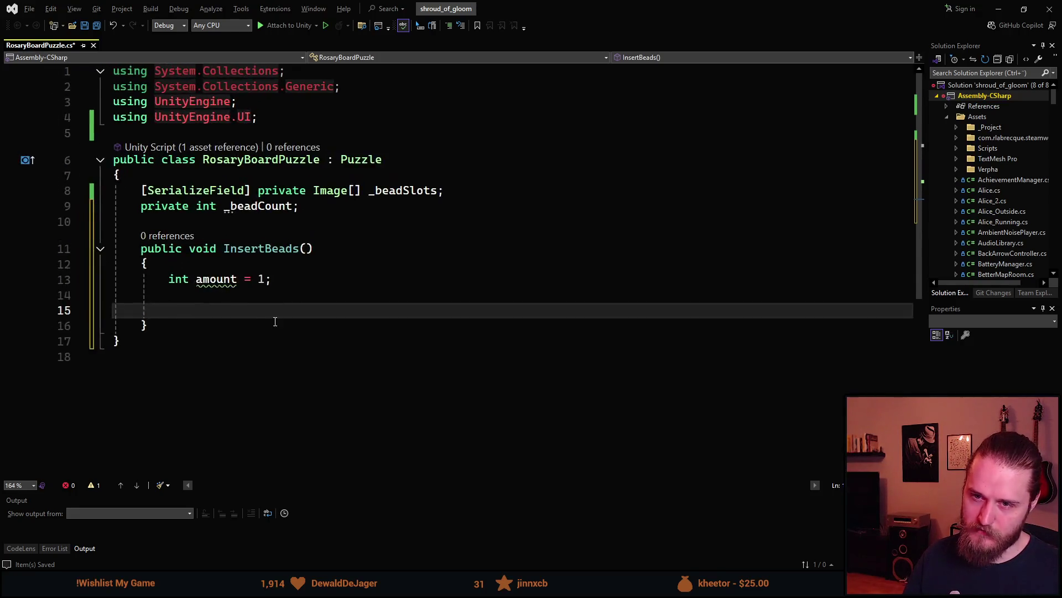
# - Declare an empty public IEnumerator InsertingBeads() coroutine below InsertBeads
pyautogui.press('Down')
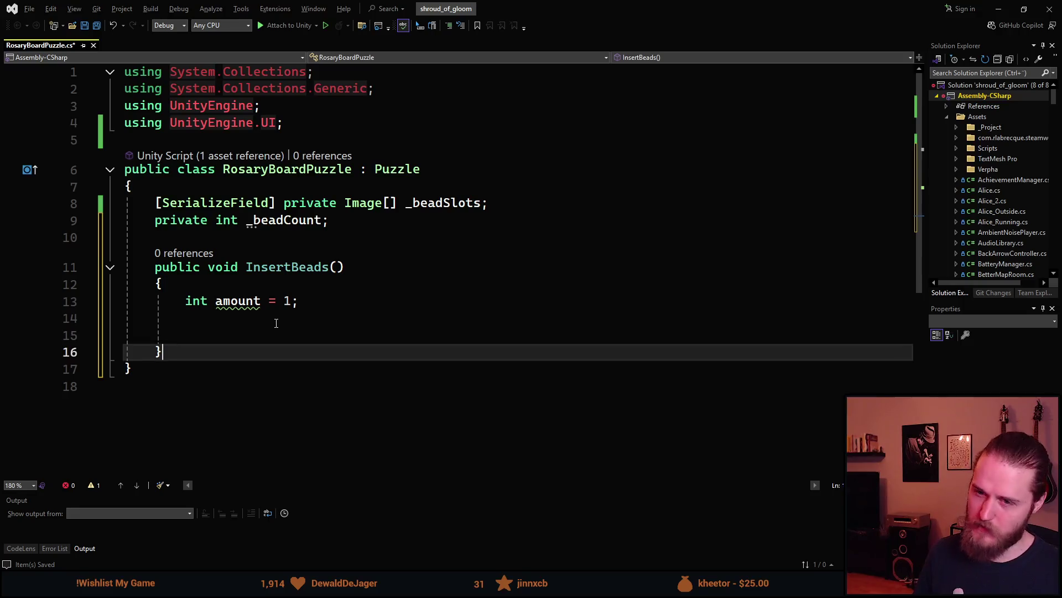
pyautogui.press('Return')
pyautogui.press('Return')
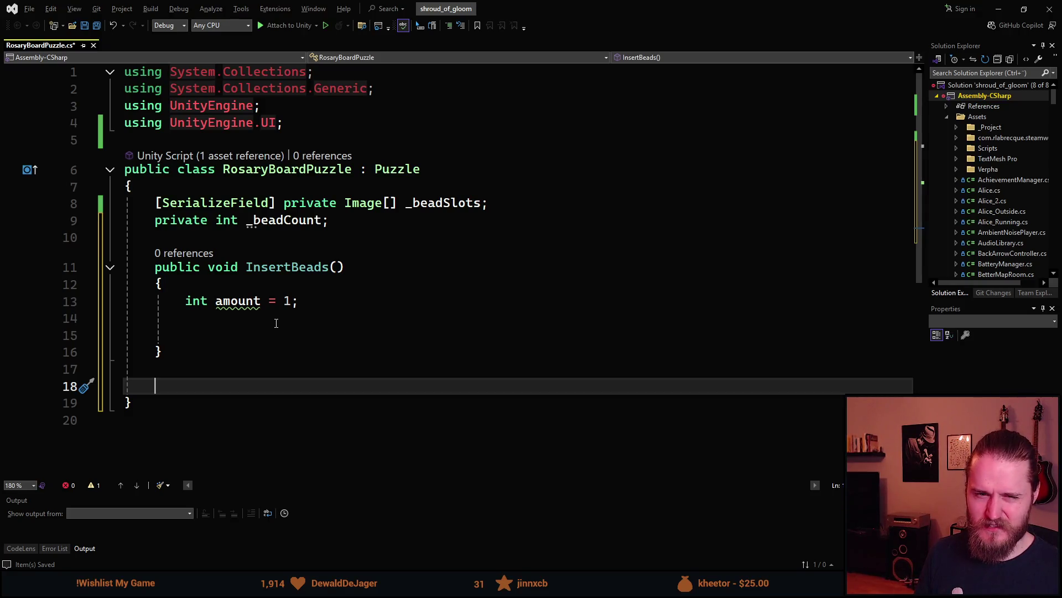
pyautogui.write('public I')
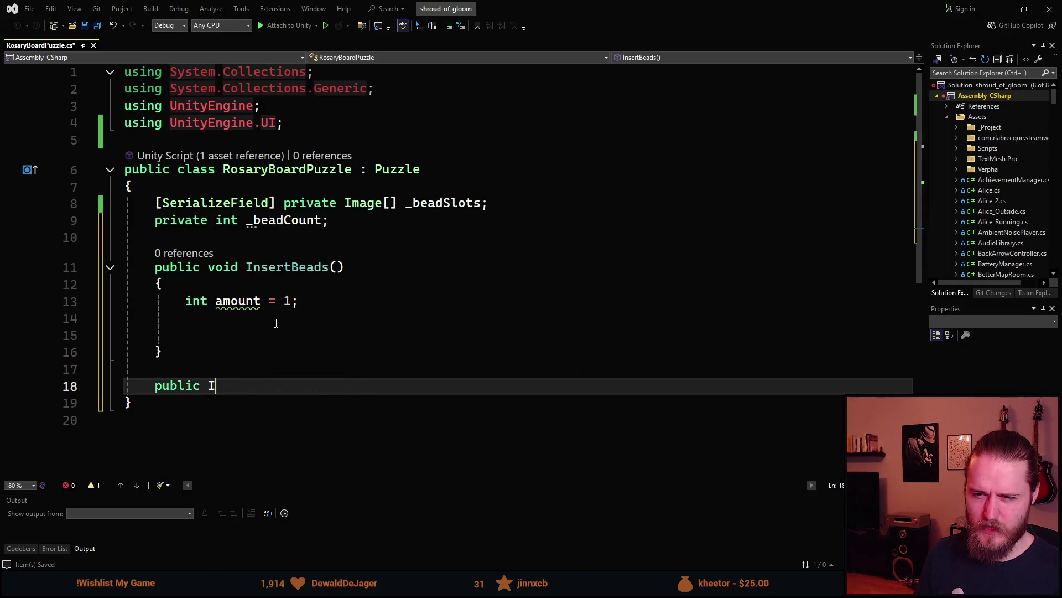
pyautogui.write('Enumerator')
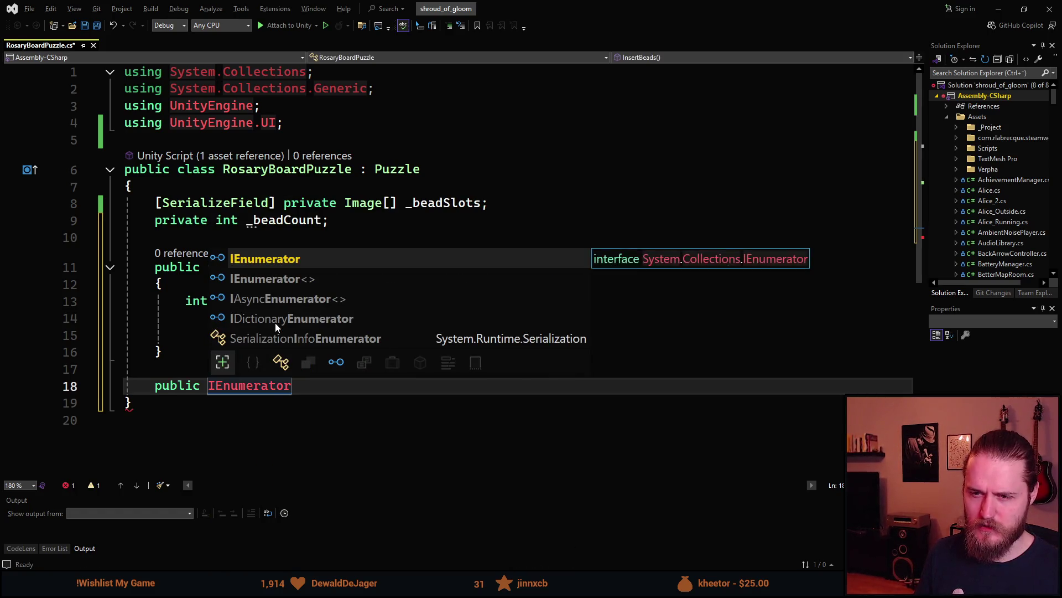
pyautogui.write(' Insert')
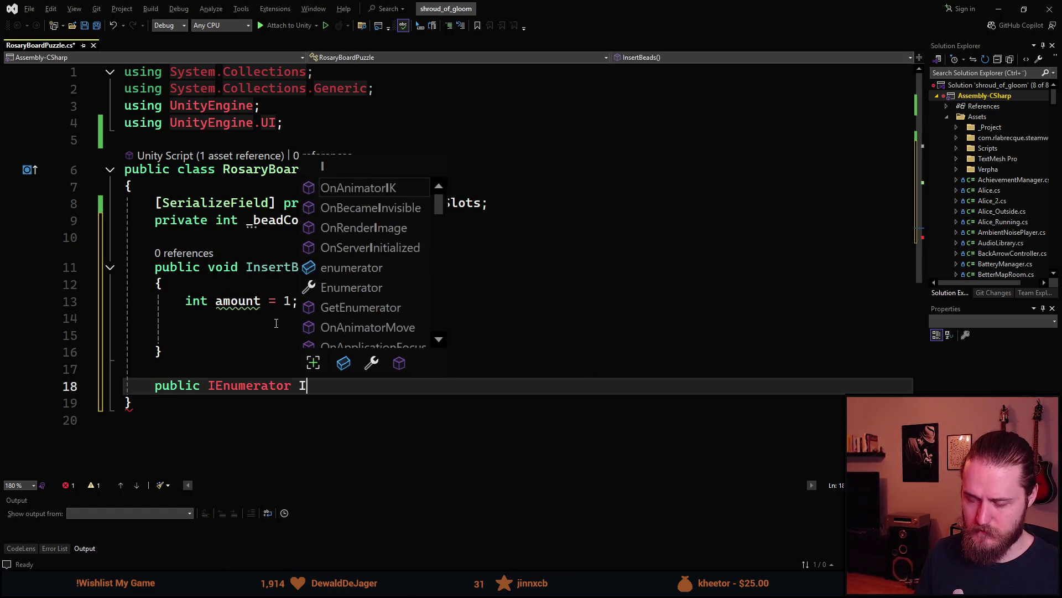
pyautogui.press('BackSpace')
pyautogui.write('rtingBeads()')
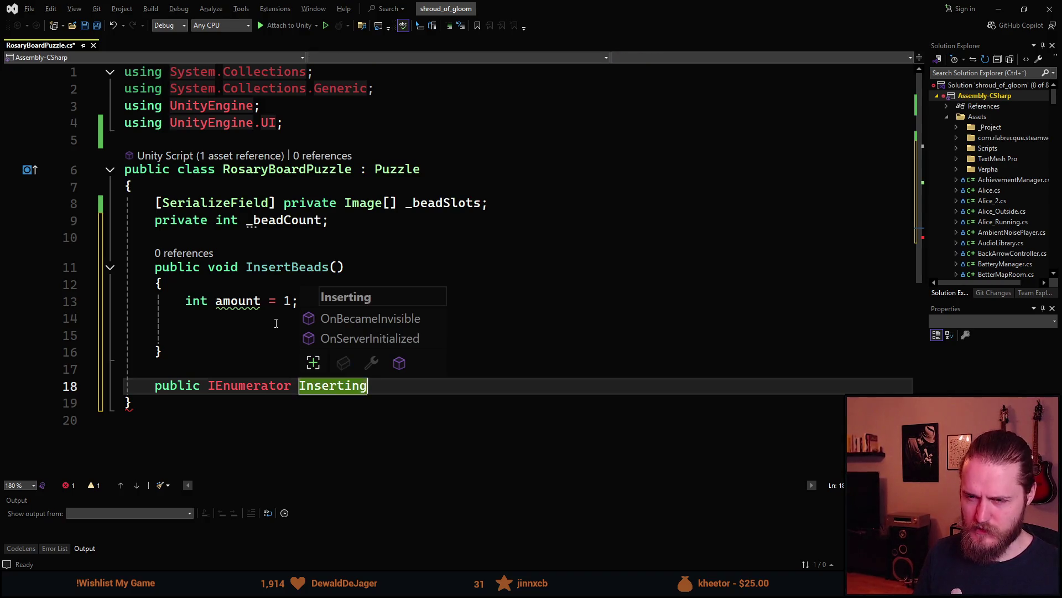
pyautogui.press('Return')
pyautogui.write('{')
pyautogui.press('Return')
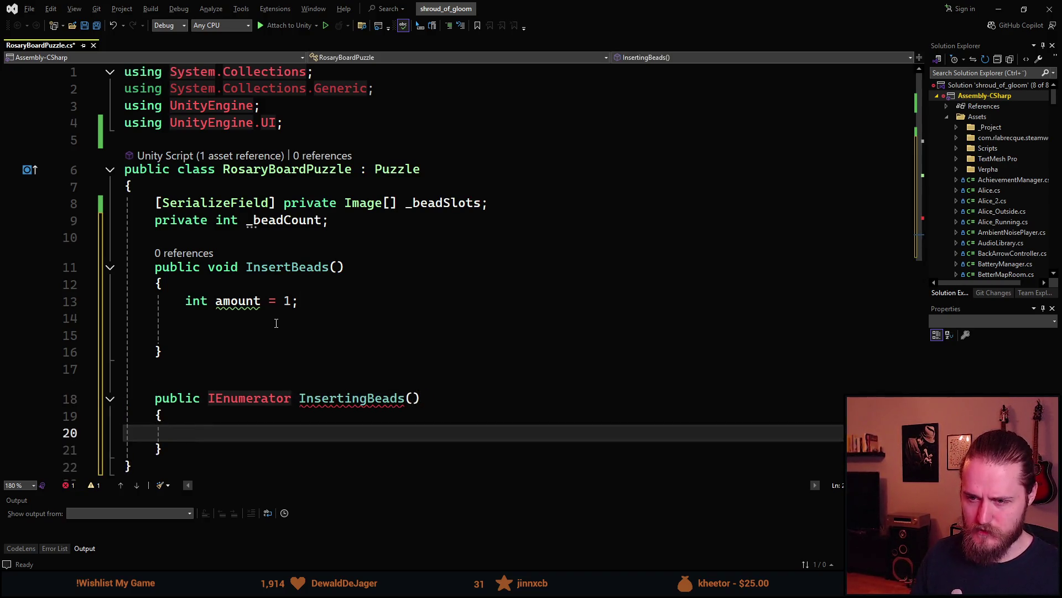
pyautogui.scroll(-1, 354, 382)
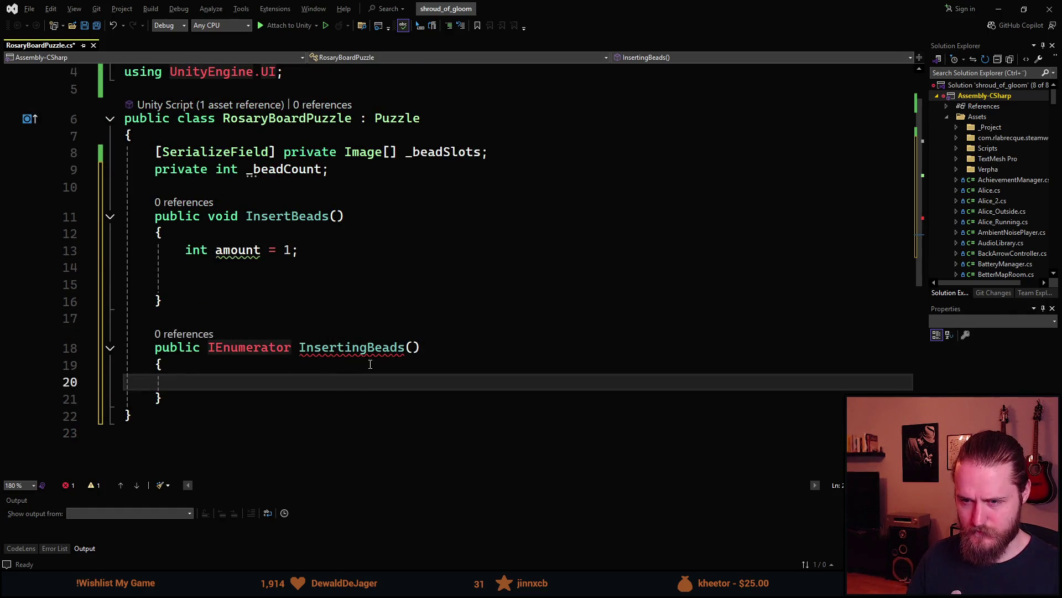
# - Give InsertingBeads an int amount parameter
pyautogui.click(411, 340)
pyautogui.write('int amou')
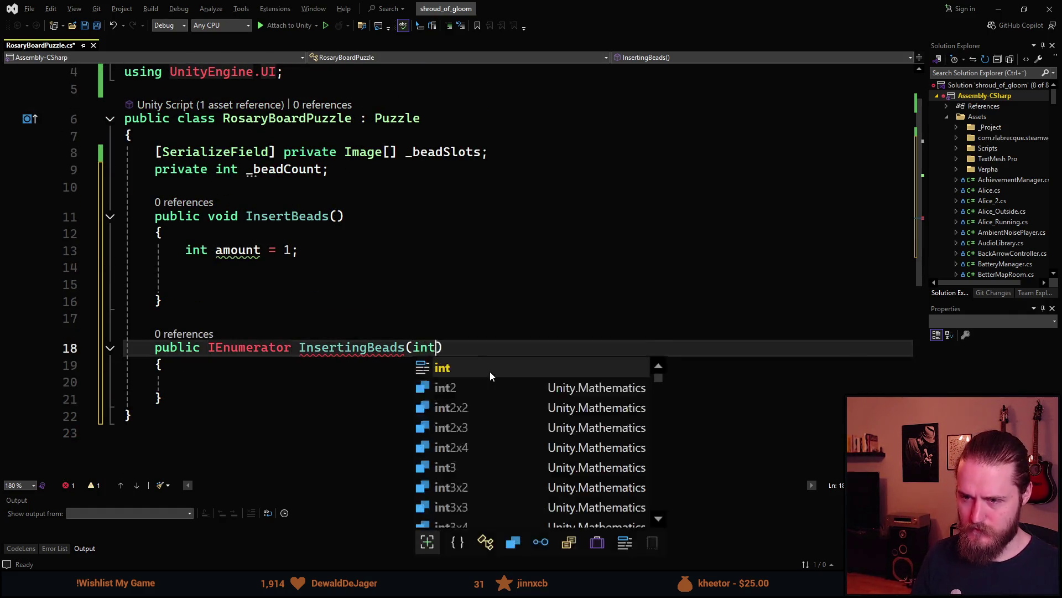
pyautogui.write('n')
pyautogui.press('BackSpace')
pyautogui.write('nt')
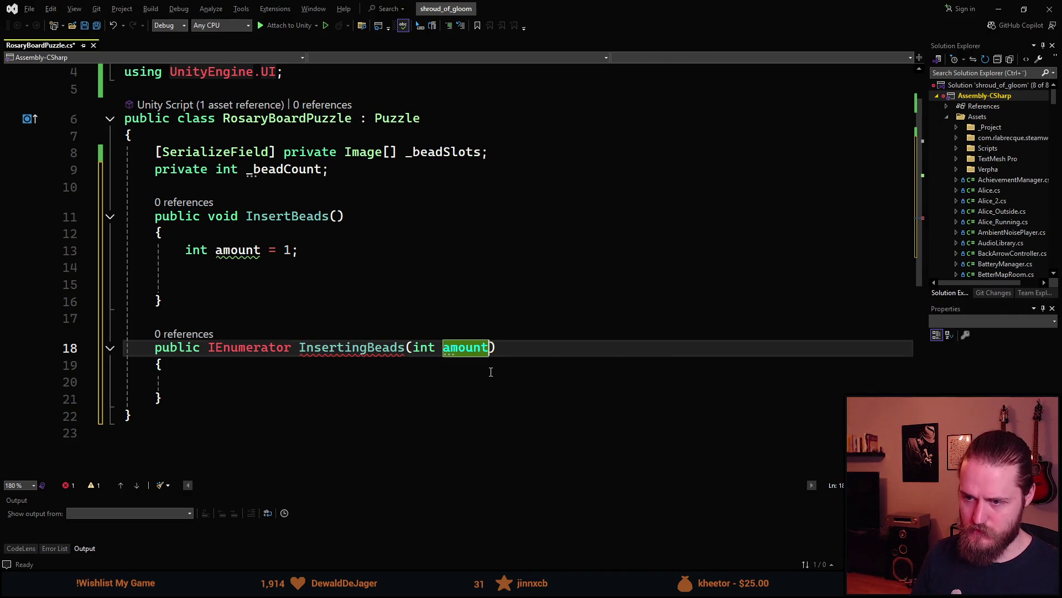
pyautogui.press('Down')
pyautogui.press('Down')
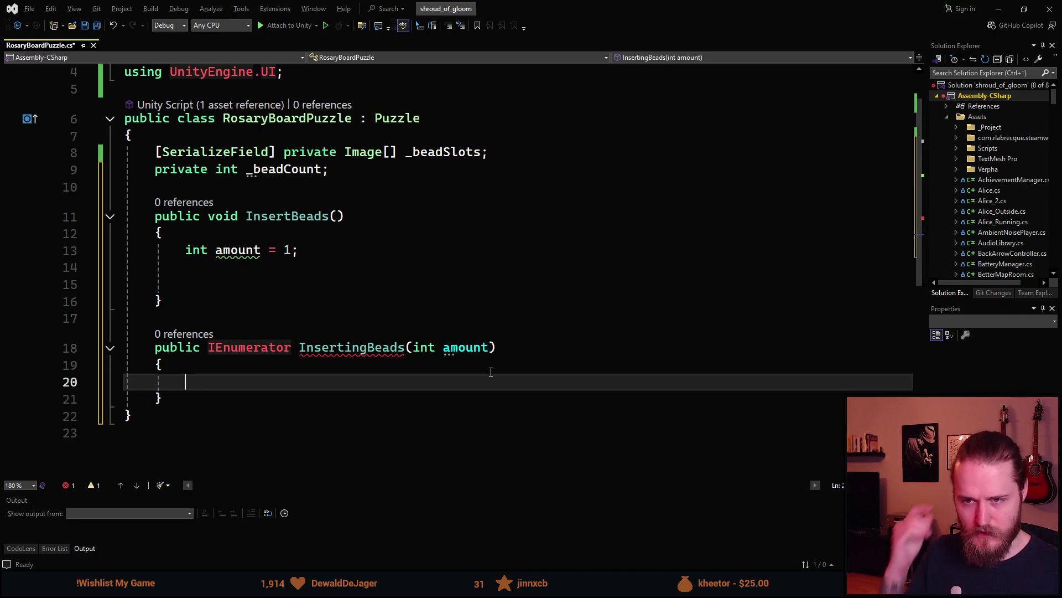
pyautogui.press('Up')
pyautogui.press('Up')
pyautogui.press('Up')
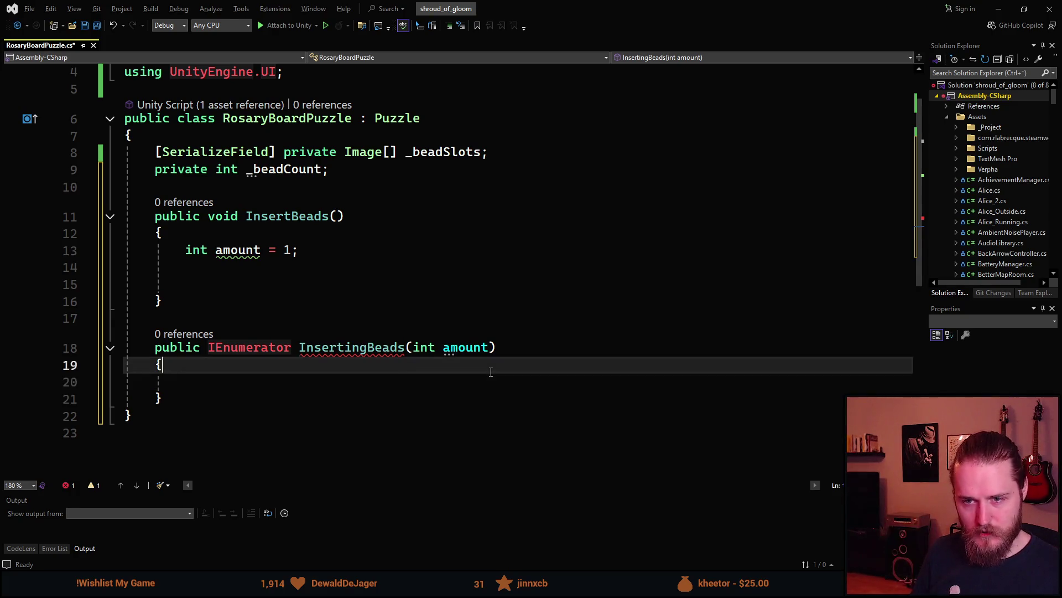
# - Make InsertBeads call StartCoroutine(InsertingBeads(amount));
pyautogui.press('Up')
pyautogui.write('rt')
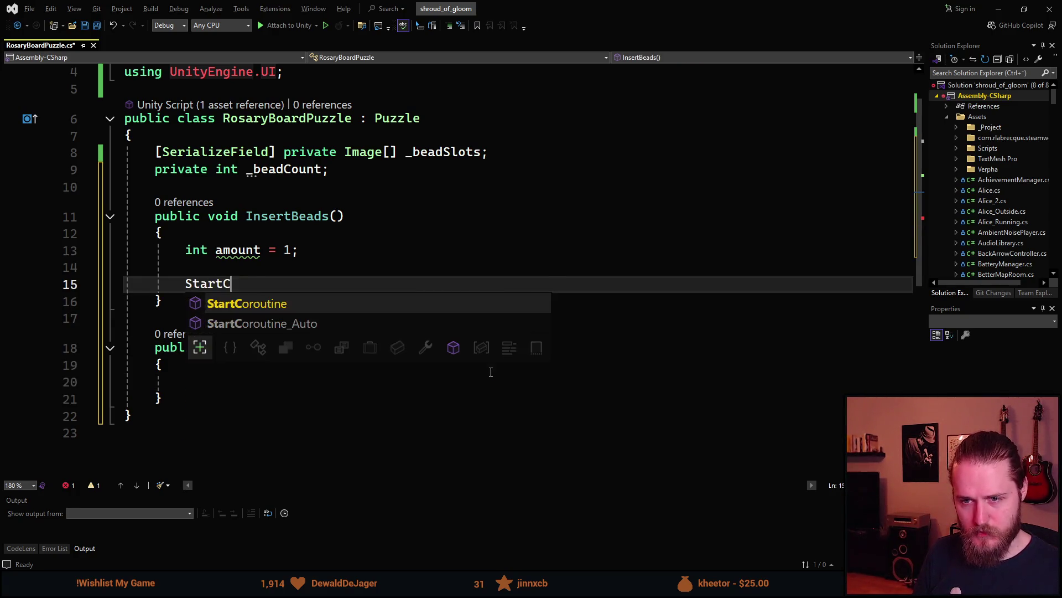
pyautogui.press('Tab')
pyautogui.write('(Inse')
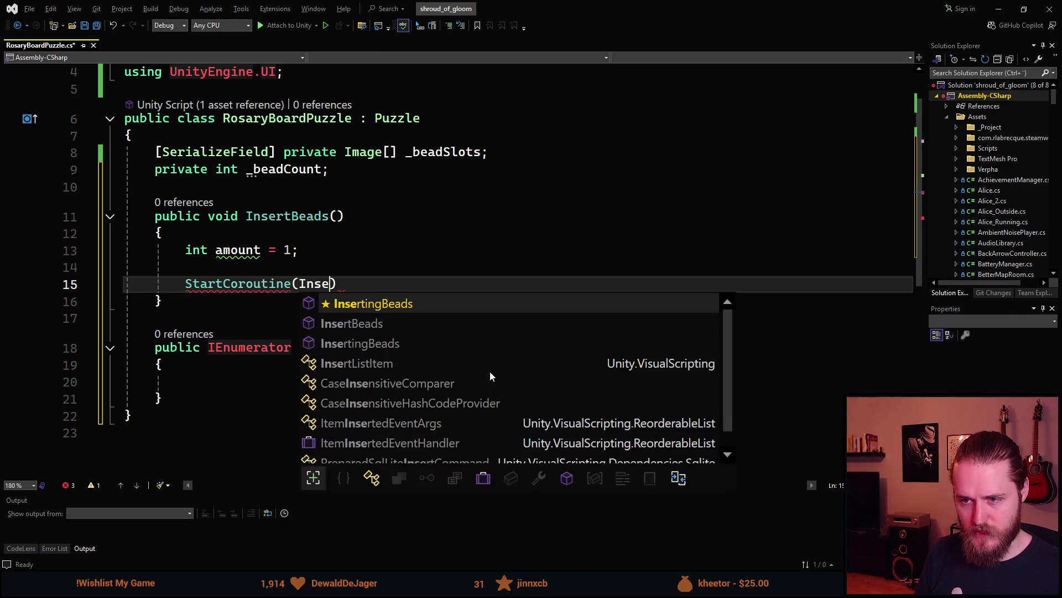
pyautogui.press('Tab')
pyautogui.write('(')
pyautogui.write('amounb')
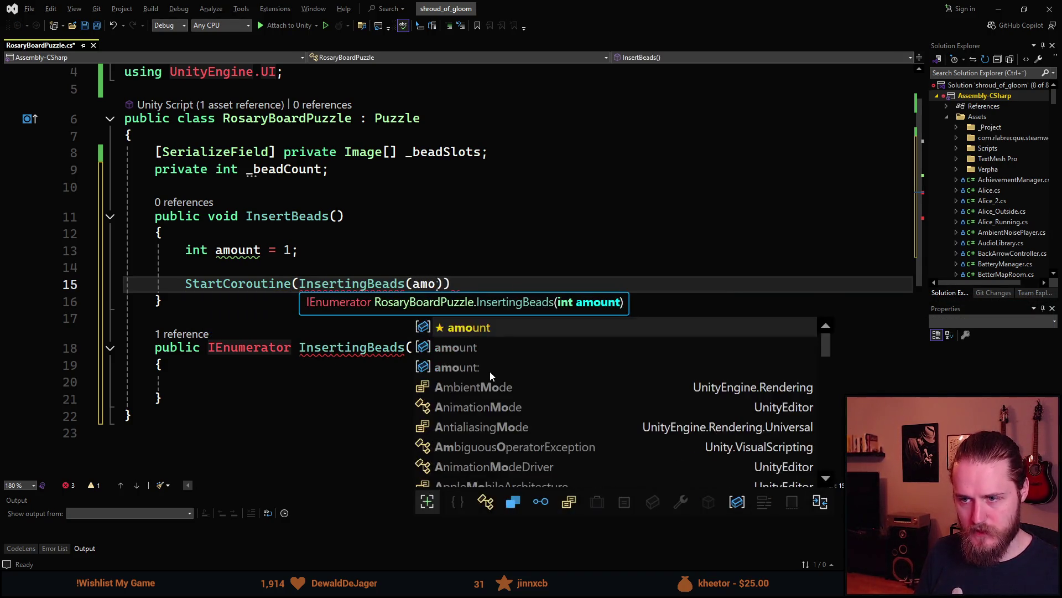
pyautogui.press('BackSpace')
pyautogui.write('t')
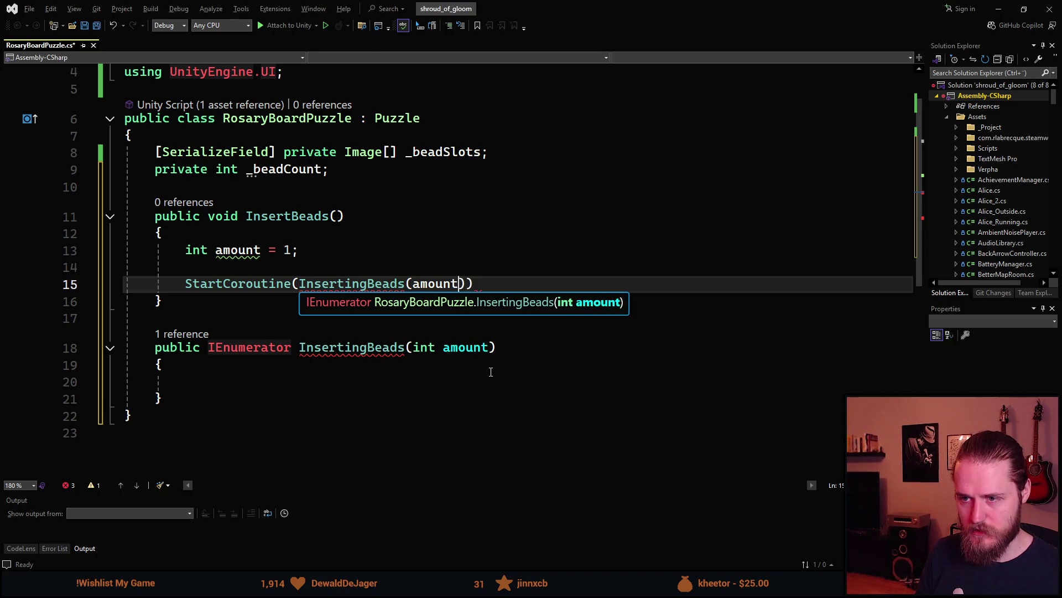
pyautogui.press('End')
pyautogui.write(';')
# - Have InsertingBeads publish a new CutscenePlayEvent through EventBus using the epub snippet
pyautogui.press('Down')
pyautogui.press('Down')
pyautogui.press('Down')
pyautogui.press('Down')
pyautogui.press('Down')
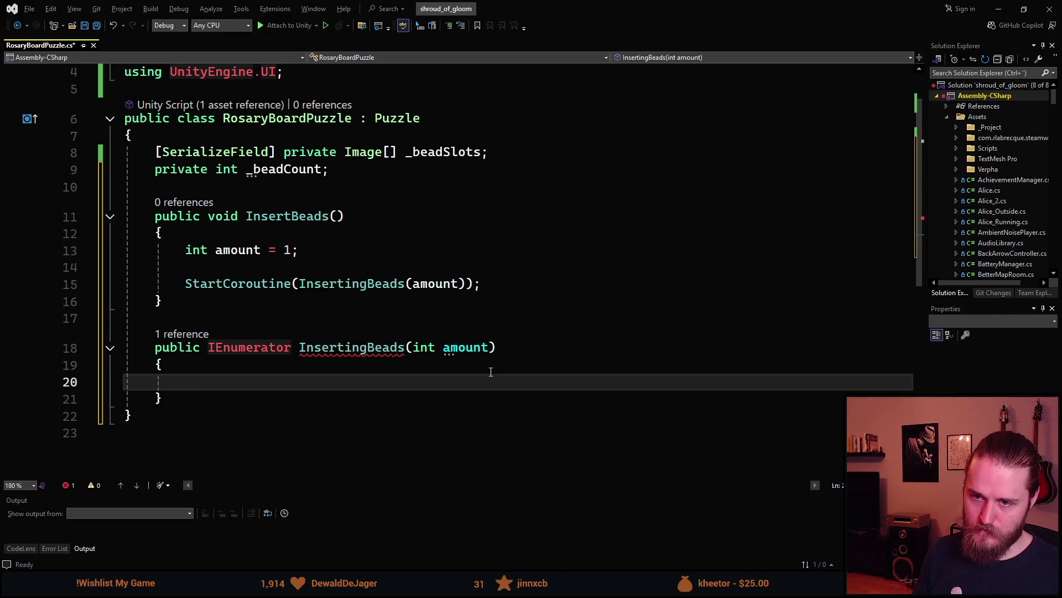
pyautogui.write('epub')
pyautogui.press('Tab')
pyautogui.press('Tab')
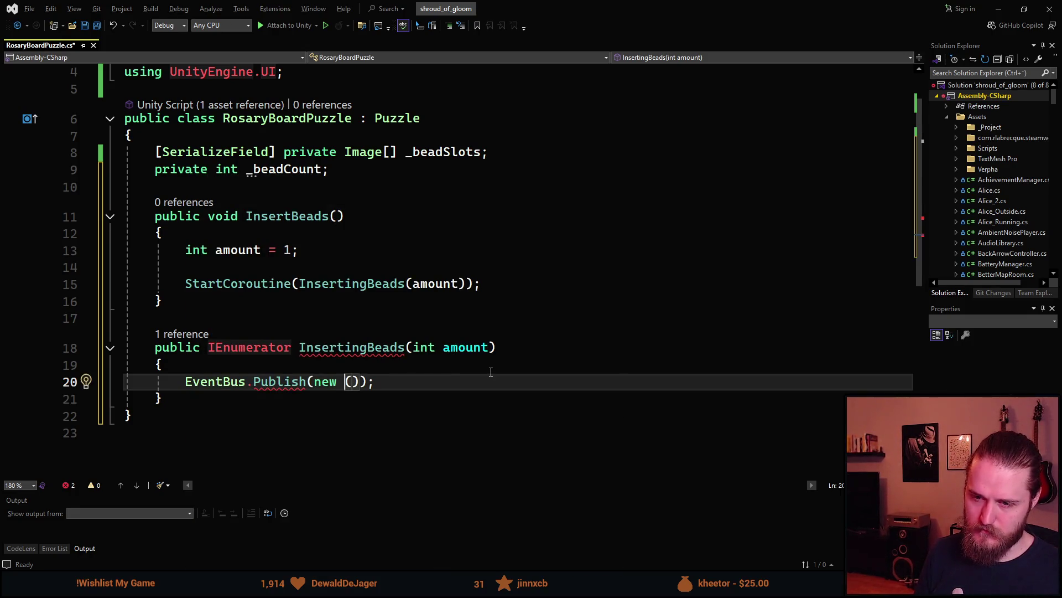
pyautogui.write('Cu')
pyautogui.press('BackSpace')
pyautogui.press('BackSpace')
pyautogui.write('Cur')
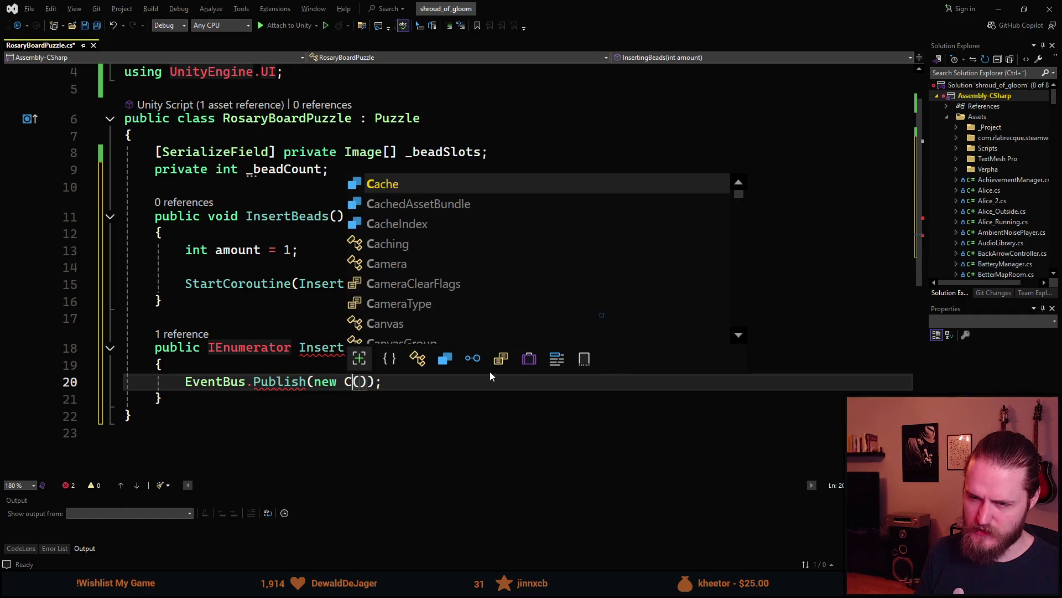
pyautogui.write('so')
pyautogui.press('BackSpace')
pyautogui.press('BackSpace')
pyautogui.press('BackSpace')
pyautogui.write('tscene')
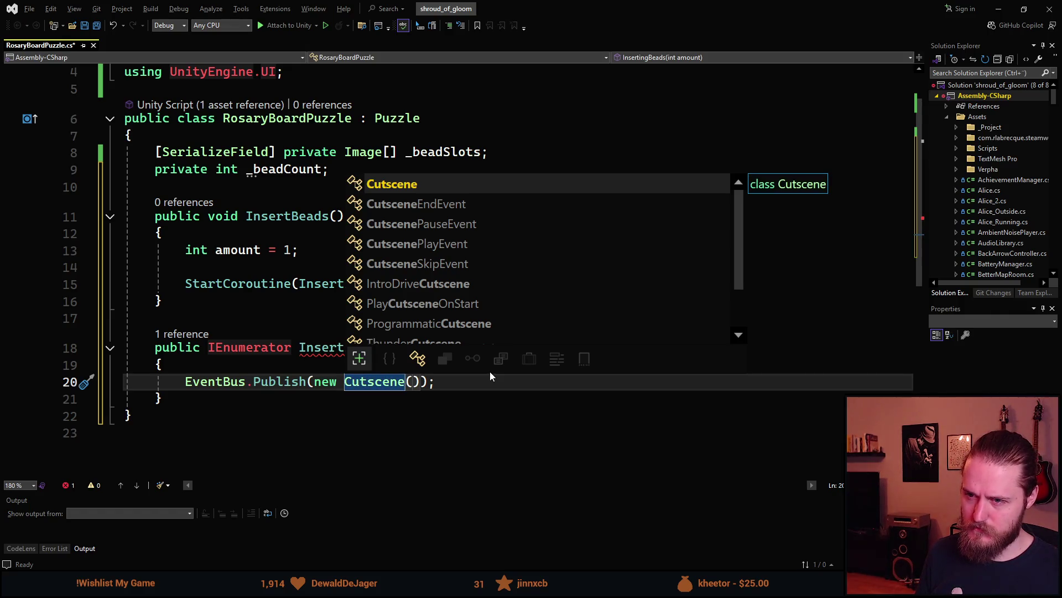
pyautogui.press('Down')
pyautogui.press('Down')
pyautogui.press('Tab')
pyautogui.press('Right')
pyautogui.press('Right')
pyautogui.press('End')
pyautogui.press('Return')
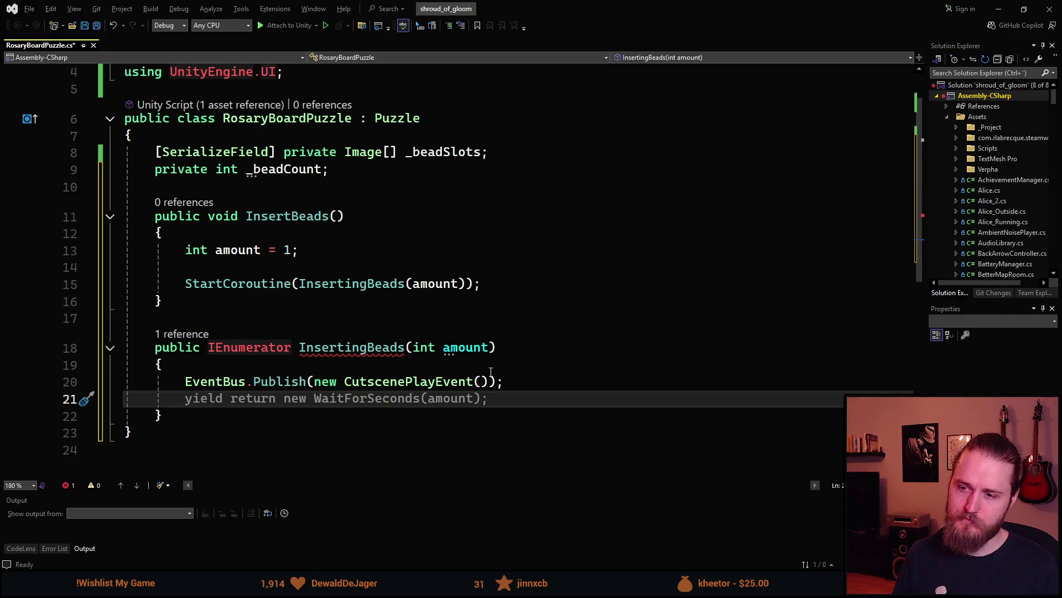
# - Below the cutscene publish, insert a for-loop snippet, discarding an accidental foreach start
pyautogui.press('Return')
pyautogui.write('Forea')
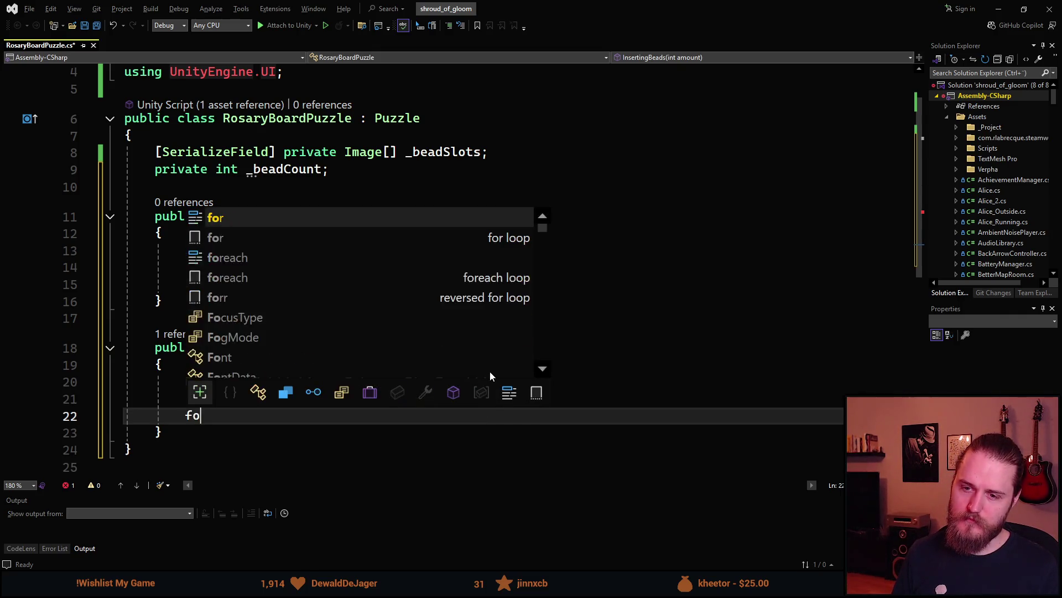
pyautogui.press('space')
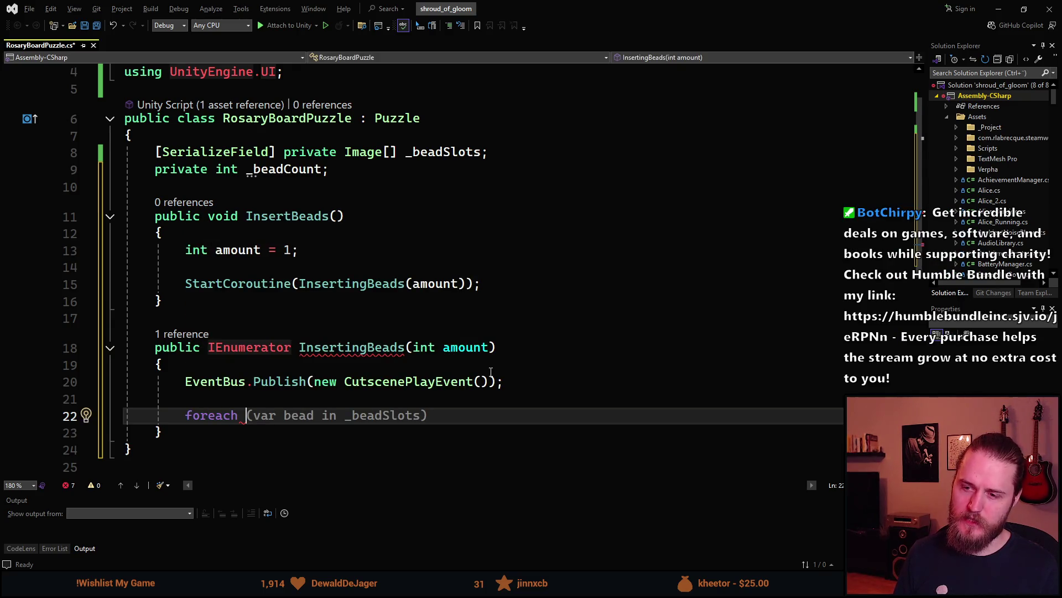
pyautogui.press('BackSpace')
pyautogui.press('BackSpace')
pyautogui.press('BackSpace')
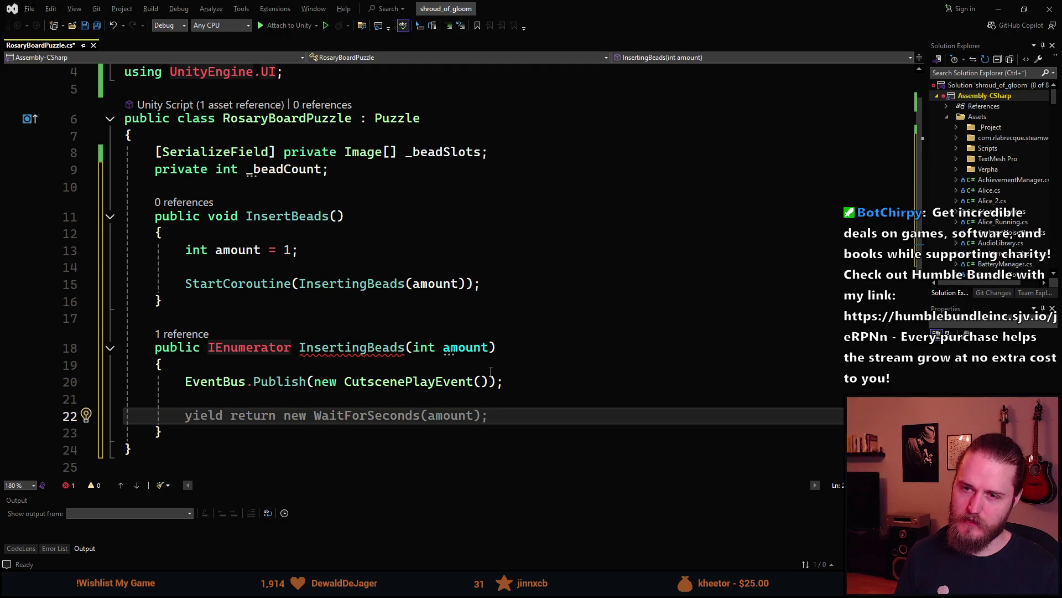
pyautogui.write('for')
pyautogui.press('Tab')
pyautogui.press('Tab')
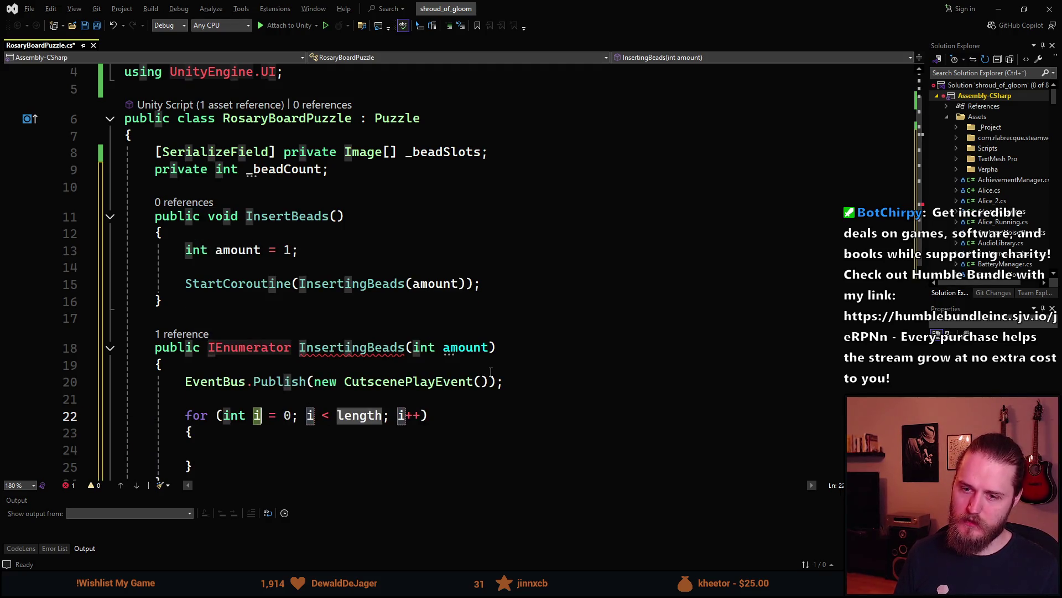
pyautogui.scroll(-2, 433, 397)
pyautogui.scroll(1, 385, 397)
pyautogui.moveTo(354, 371)
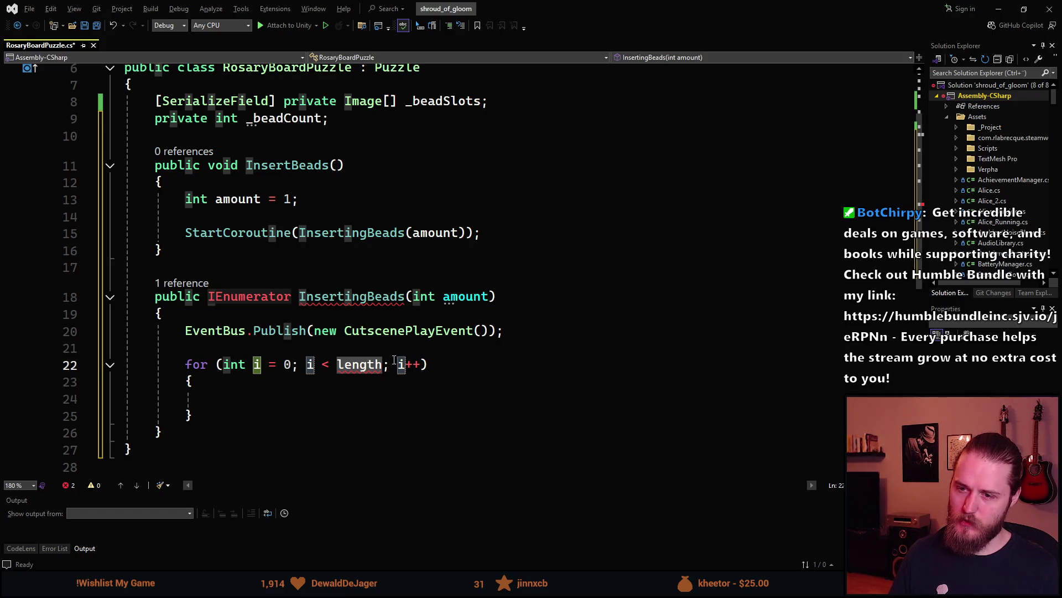
pyautogui.scroll(1, 477, 457)
pyautogui.scroll(-1, 477, 458)
pyautogui.scroll(1, 477, 458)
pyautogui.scroll(-1, 477, 458)
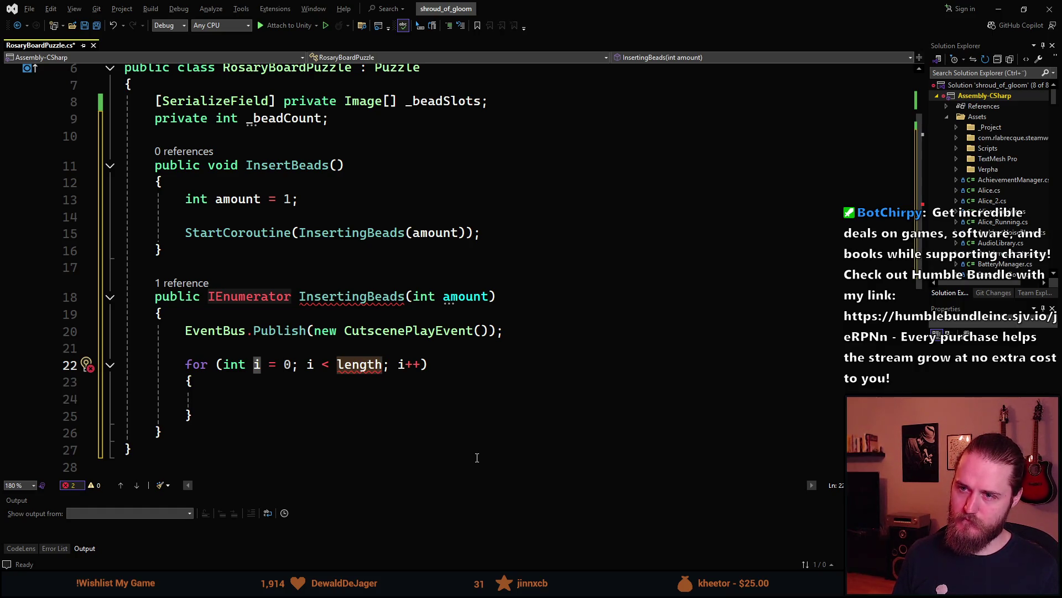
# - Set the for loop's bound to _beadSlots.Length and move into its body
pyautogui.write('_b')
pyautogui.press('Tab')
pyautogui.press('BackSpace')
pyautogui.press('BackSpace')
pyautogui.press('BackSpace')
pyautogui.press('BackSpace')
pyautogui.write('Slots.')
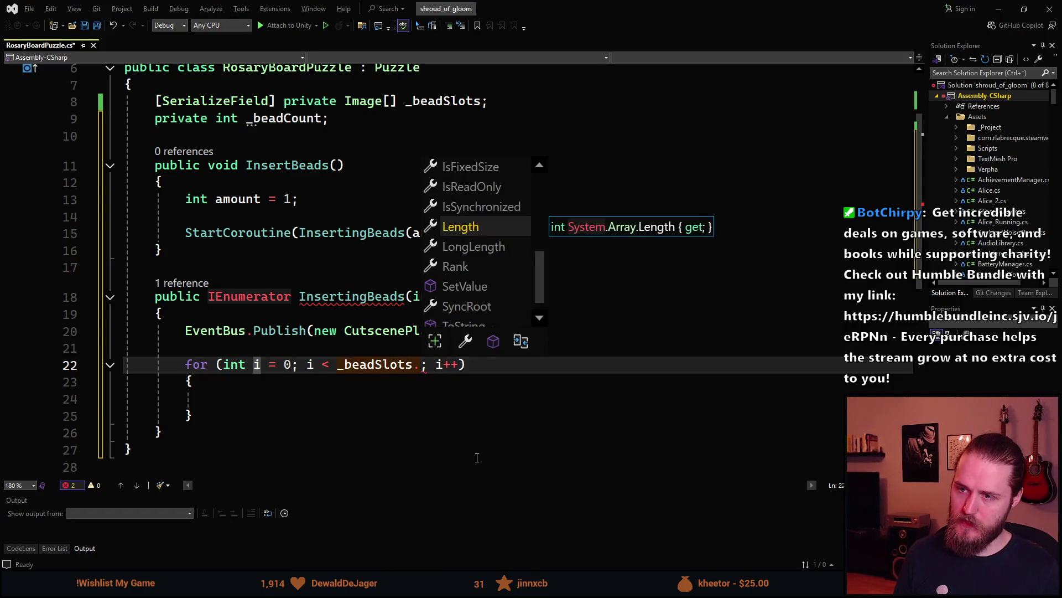
pyautogui.press('Tab')
pyautogui.press('Down')
pyautogui.press('Down')
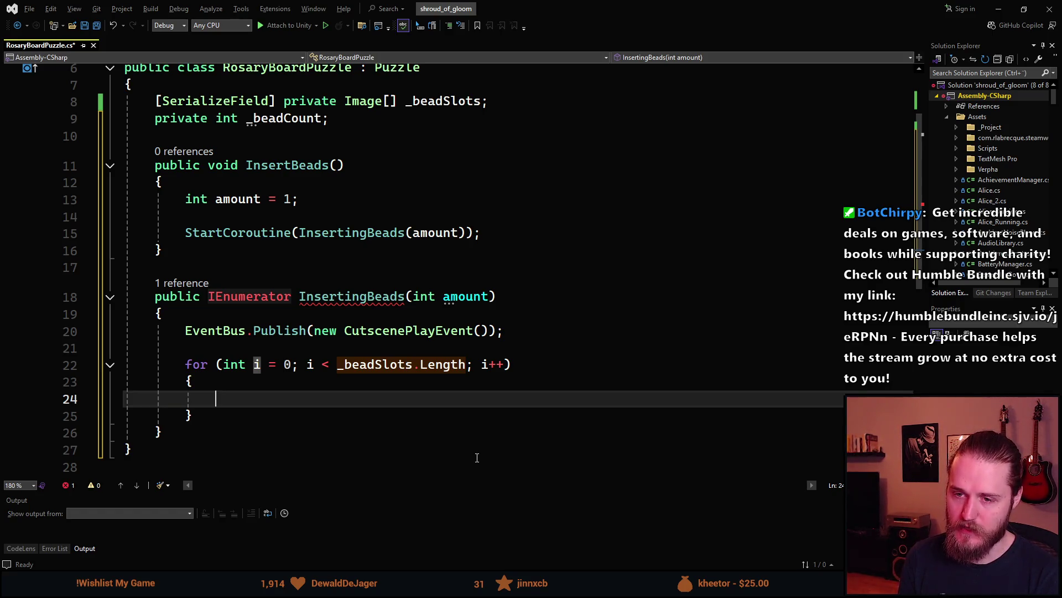
# - Write the skip check 'if (i == _beadCount - 1) { continue; }' inside the loop
pyautogui.write('if (i')
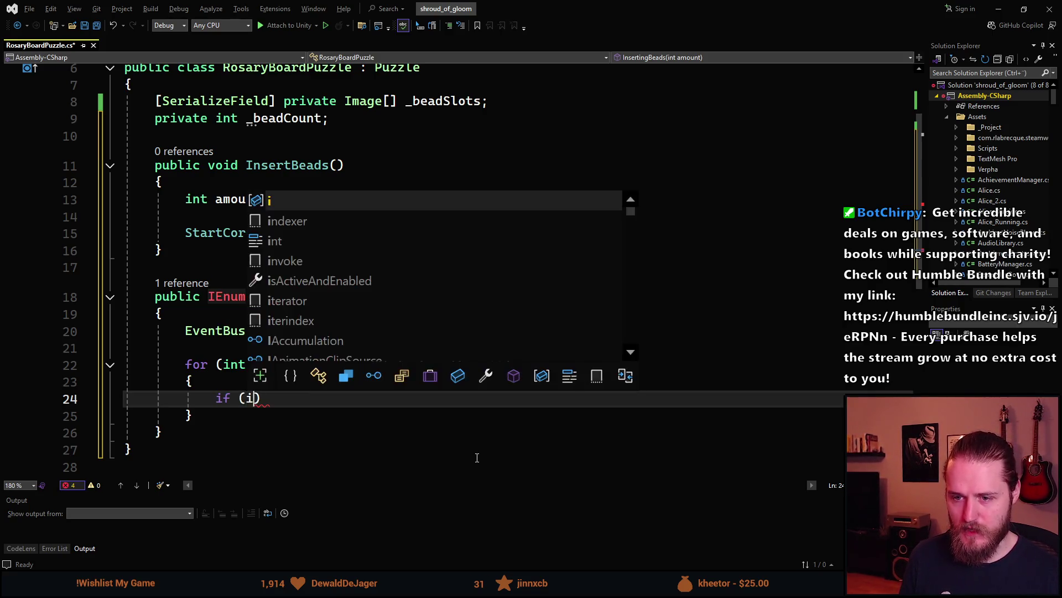
pyautogui.write(' == ')
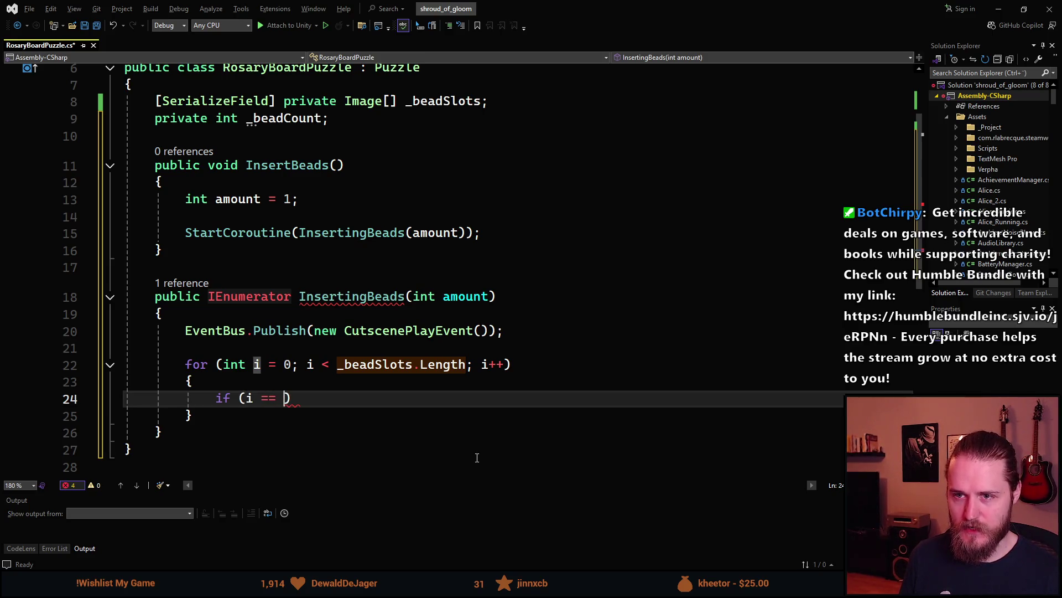
pyautogui.write('_beadCount - 1)')
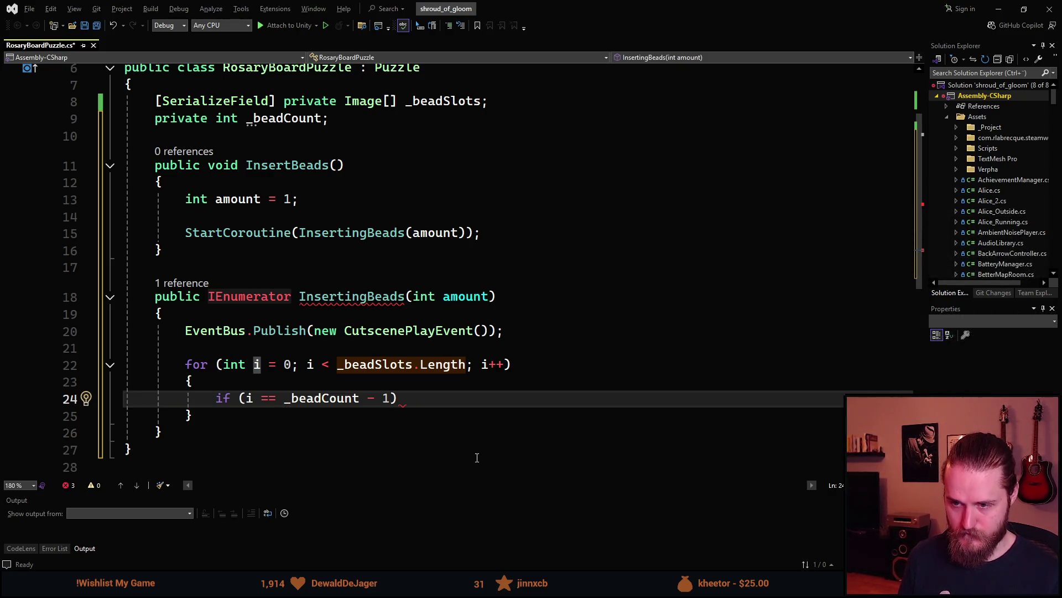
pyautogui.write(' { cont')
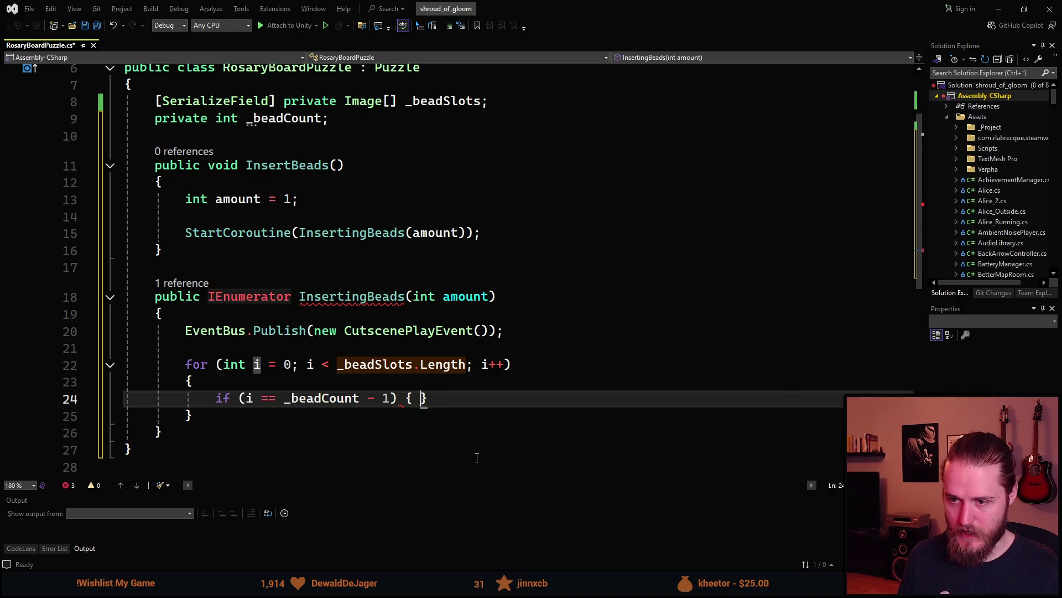
pyautogui.press('Tab')
pyautogui.write(';')
pyautogui.press('Right')
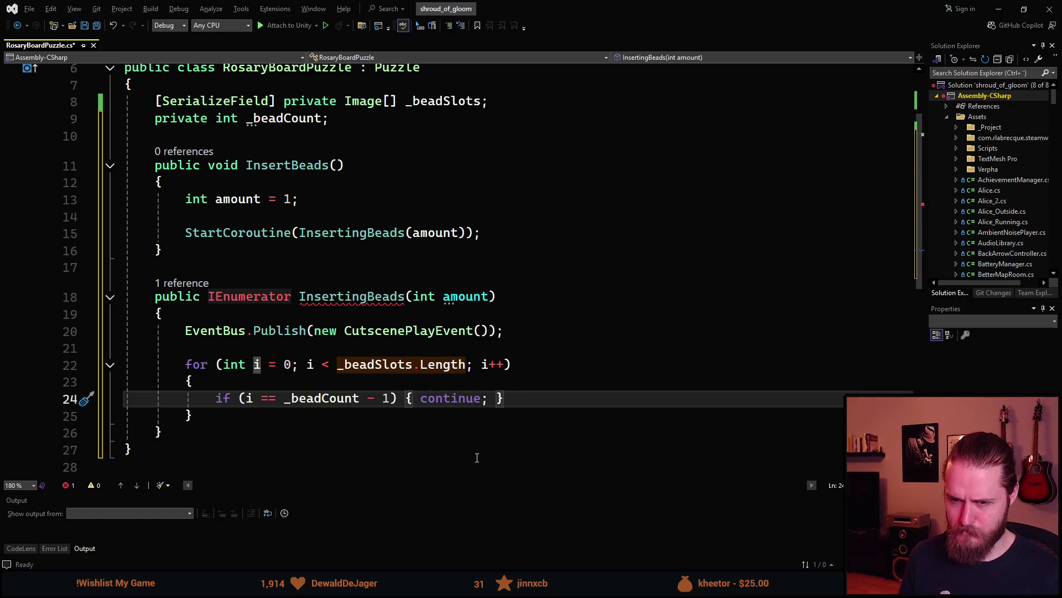
pyautogui.press('Return')
pyautogui.press('Return')
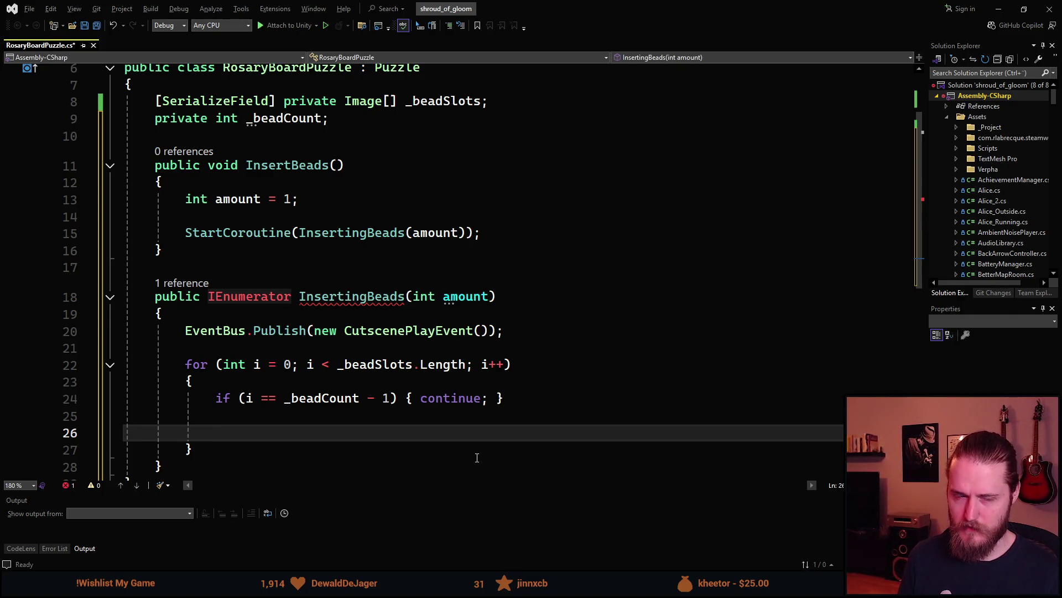
# - Start a second if () statement below the skip check, leaving its condition empty
pyautogui.write('if (i == _beadSlots.Length -')
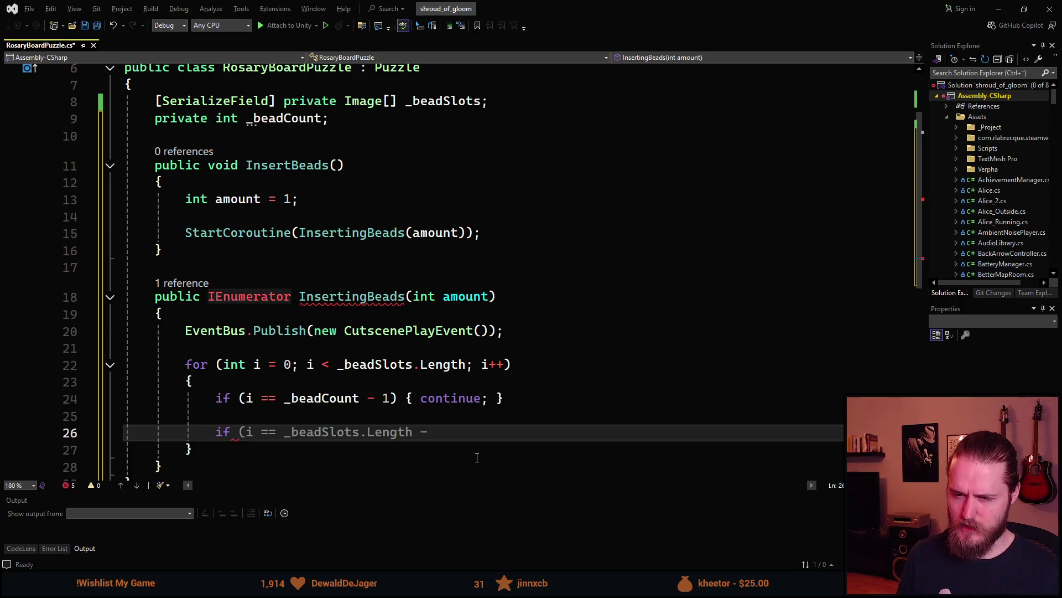
pyautogui.write('(')
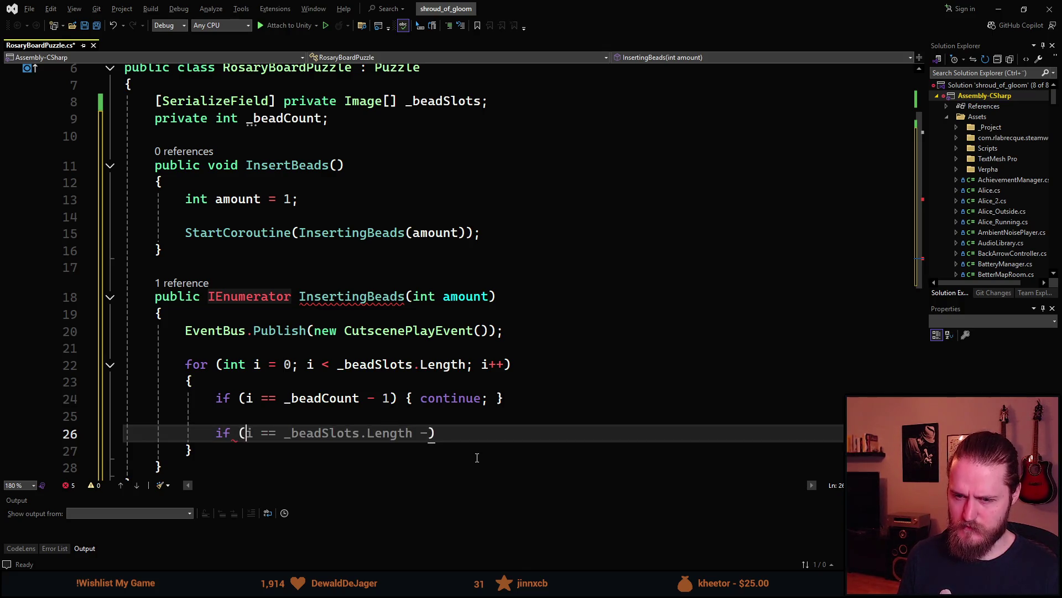
pyautogui.press('Tab')
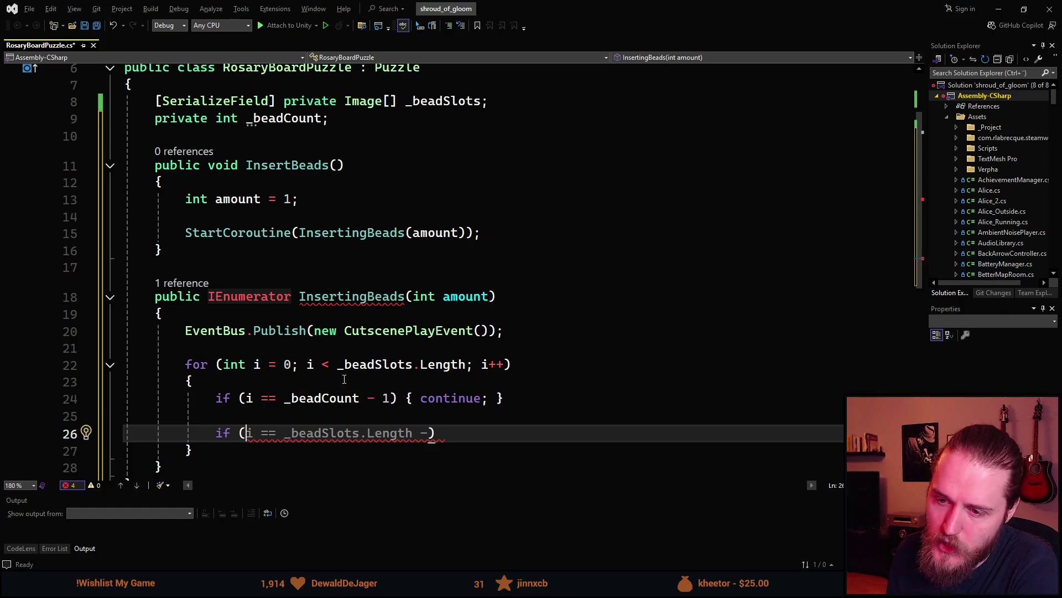
pyautogui.press('Up')
pyautogui.hotkey('shift', 'Up')
pyautogui.click(237, 365)
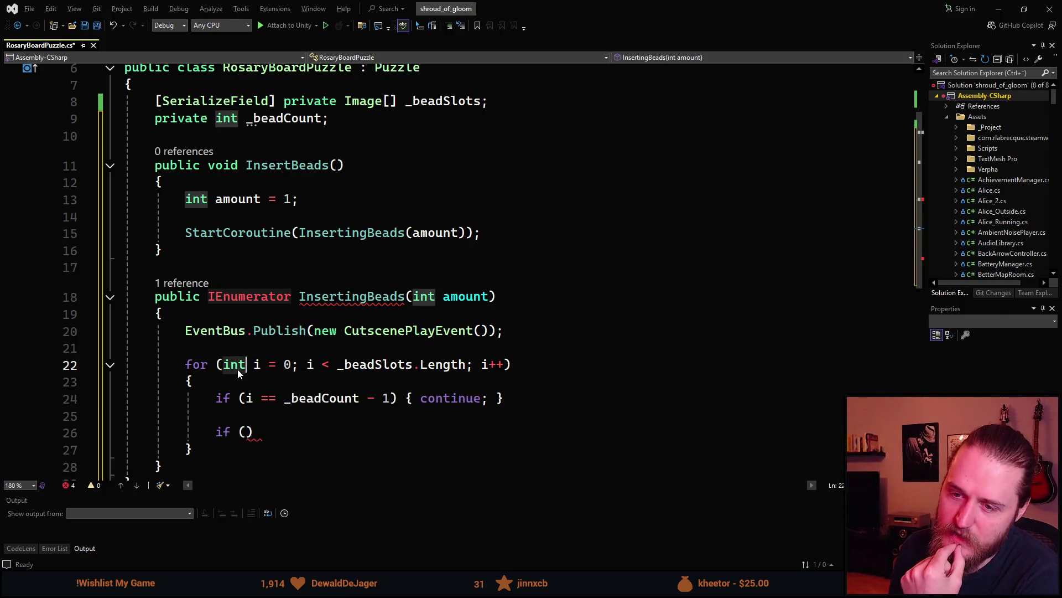
pyautogui.click(258, 365)
pyautogui.click(284, 364)
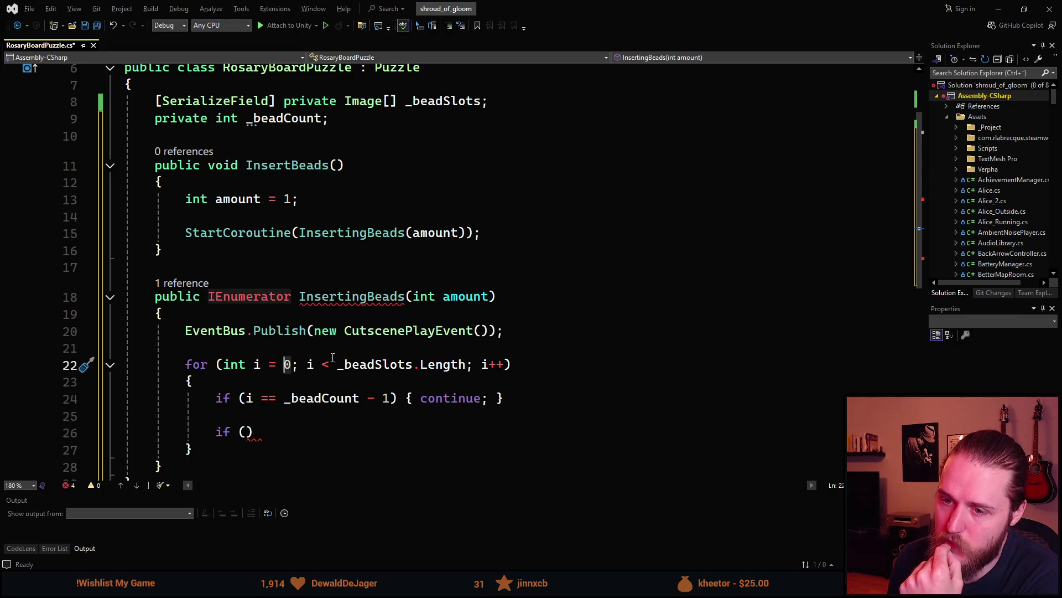
pyautogui.moveTo(288, 371)
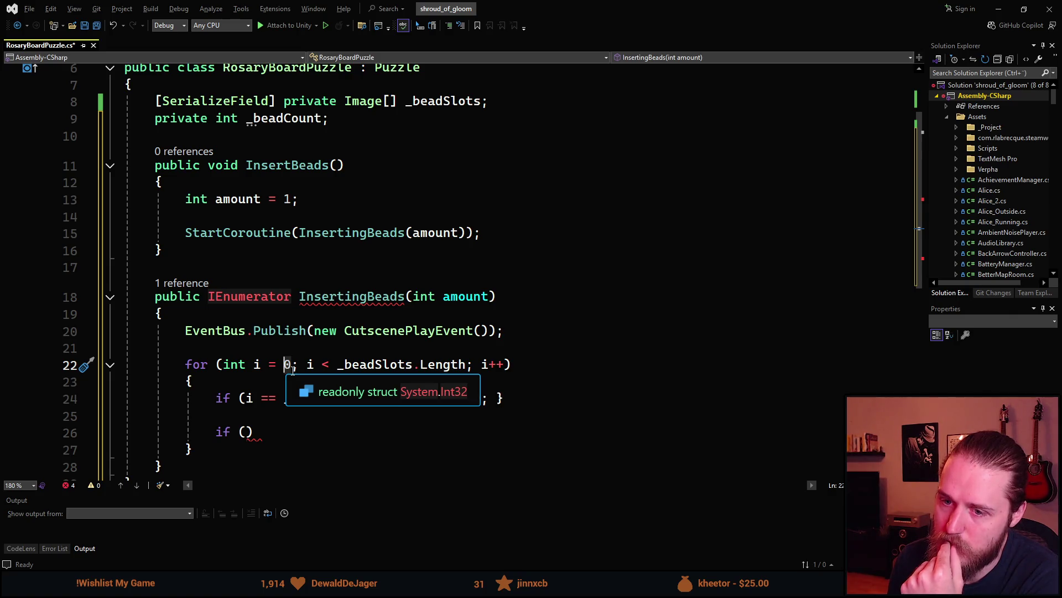
pyautogui.click(270, 352)
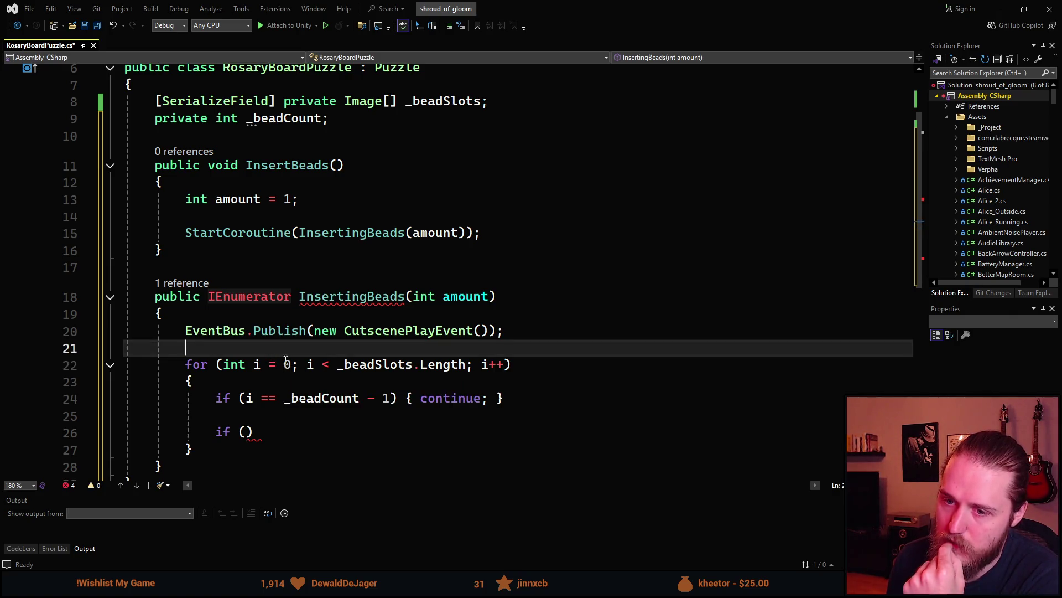
pyautogui.press('Return')
pyautogui.press('Return')
pyautogui.press('Up')
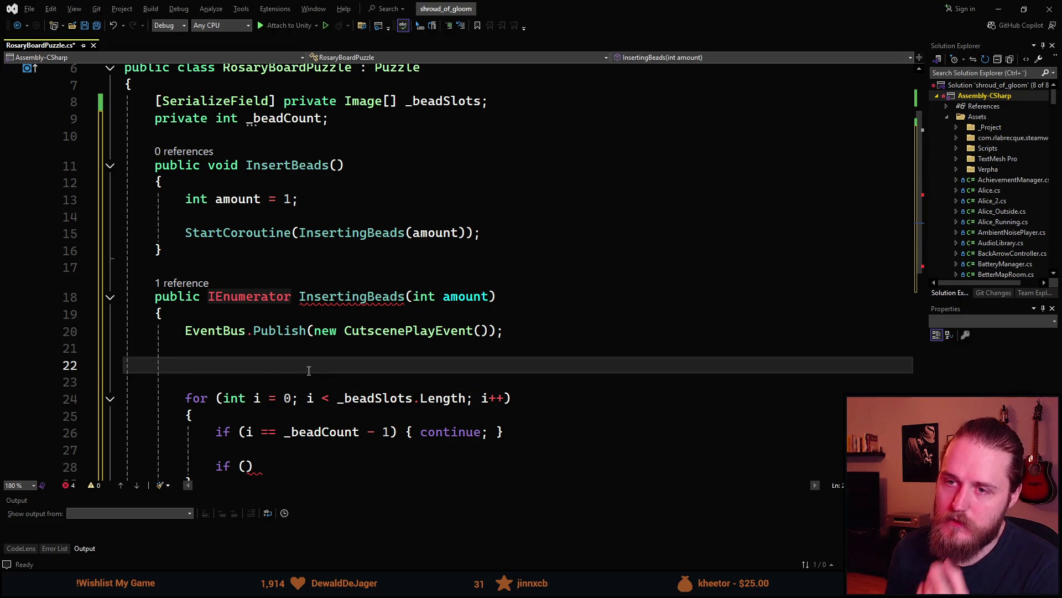
pyautogui.write('int ')
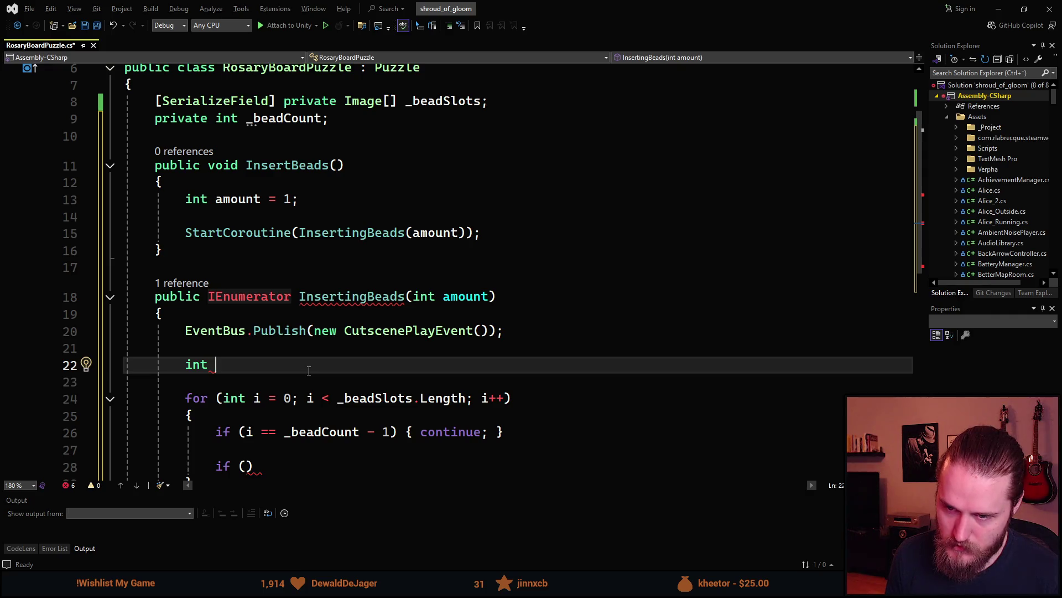
pyautogui.write('startIndex')
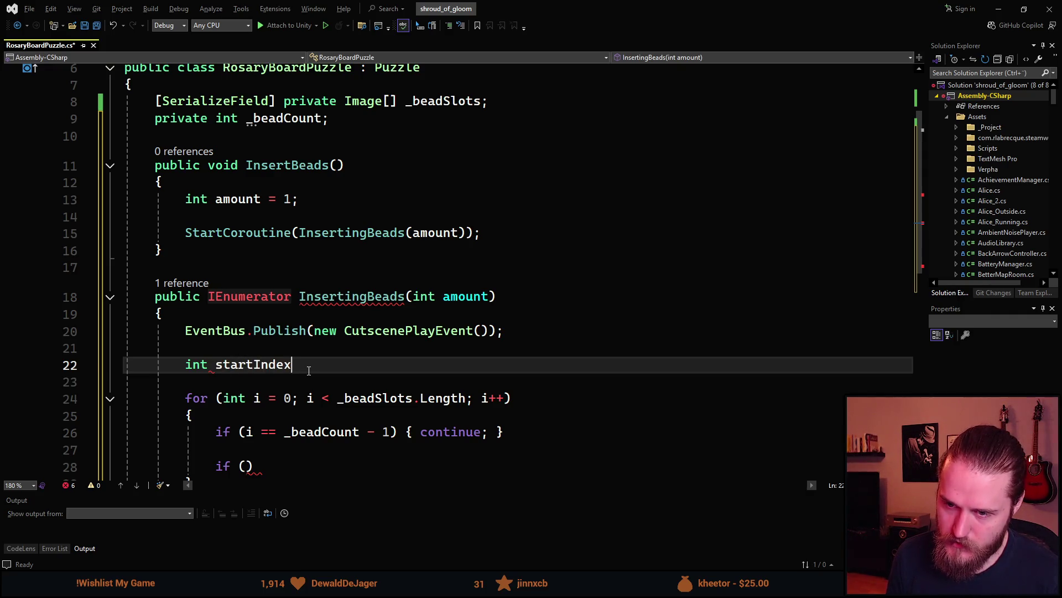
pyautogui.write(' = (_bead')
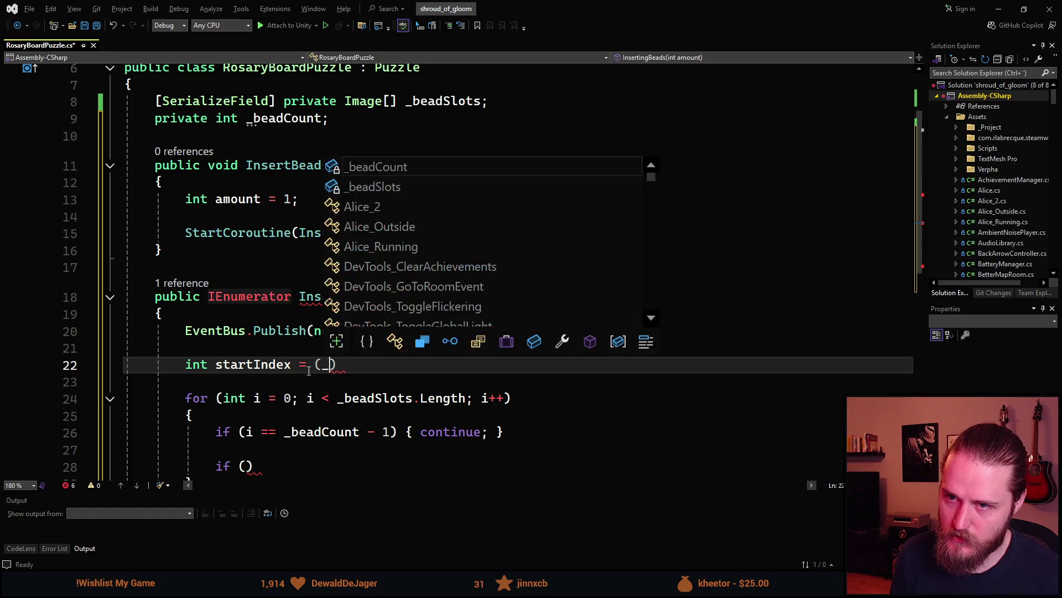
pyautogui.press('Tab')
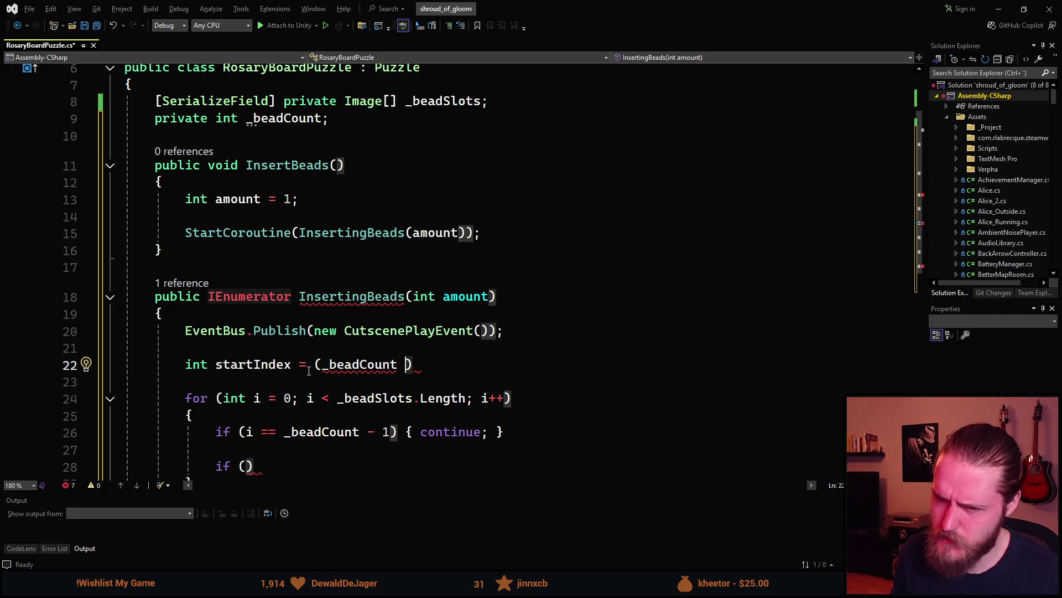
pyautogui.press('Up')
pyautogui.press('Up')
pyautogui.press('End')
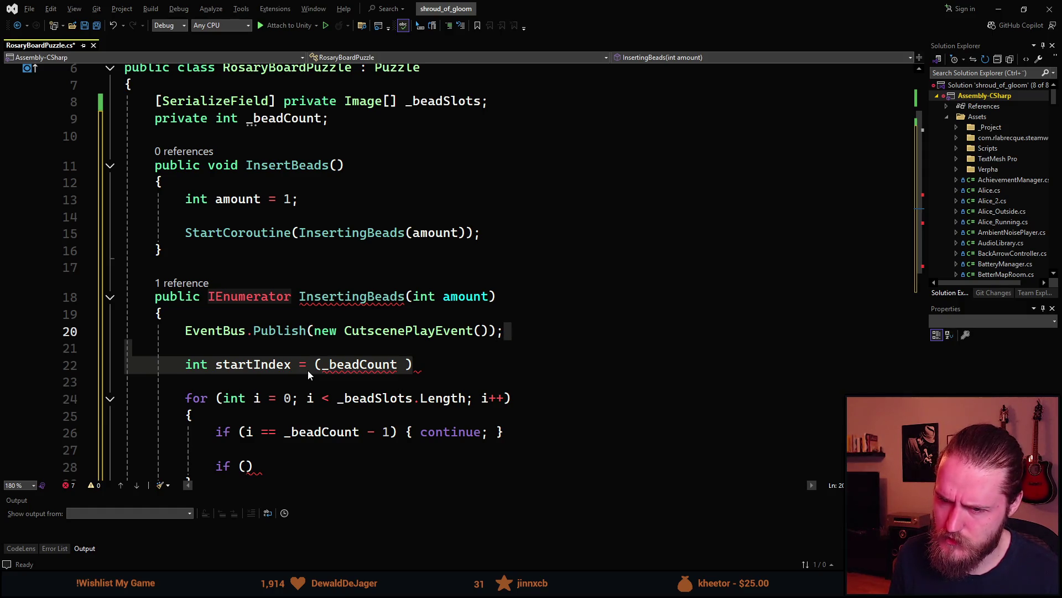
pyautogui.hotkey('shift', 'Down')
pyautogui.hotkey('shift', 'Down')
pyautogui.press('Delete')
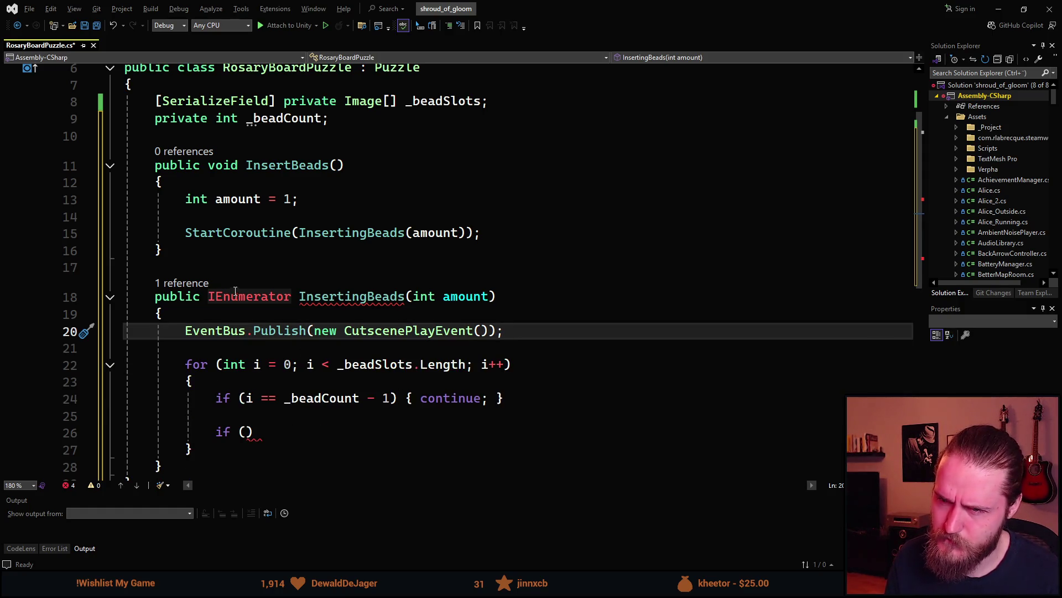
pyautogui.click(287, 129)
pyautogui.moveTo(298, 118)
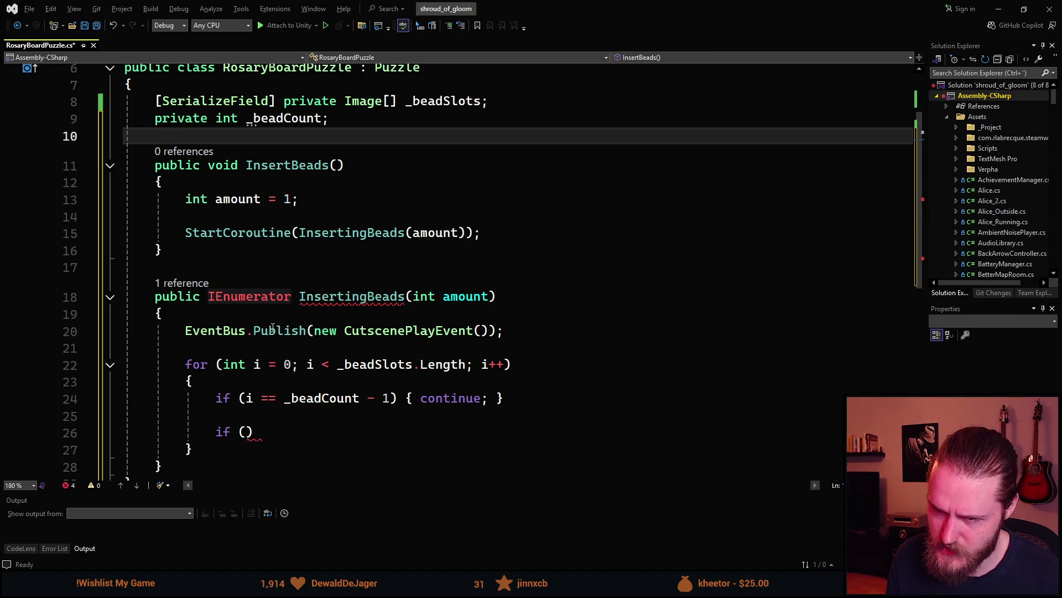
pyautogui.click(287, 364)
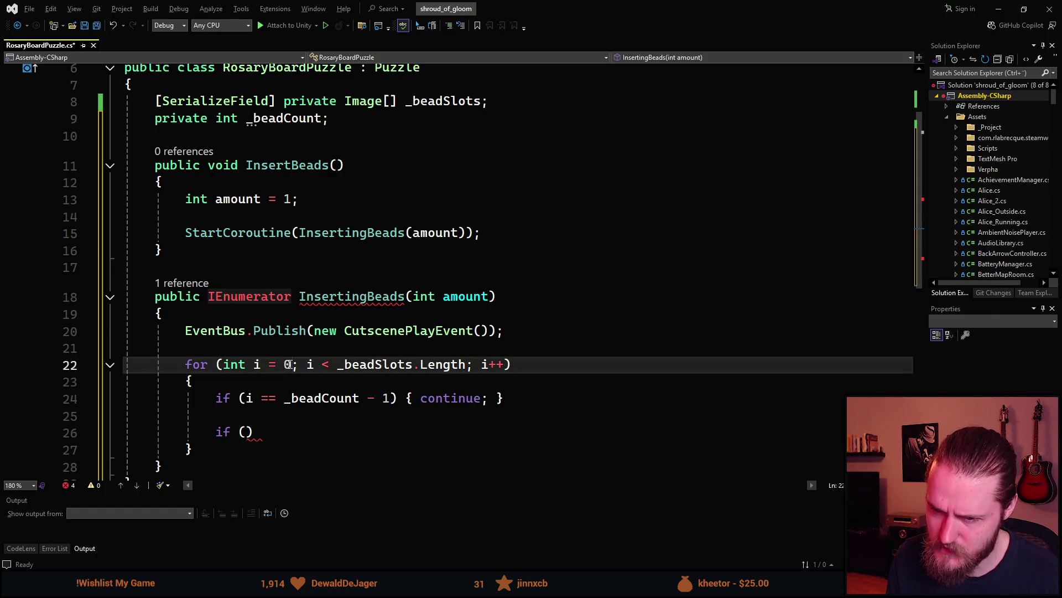
# - Make the loop start at _beadCount instead of 0 and save the script
pyautogui.doubleClick(288, 364)
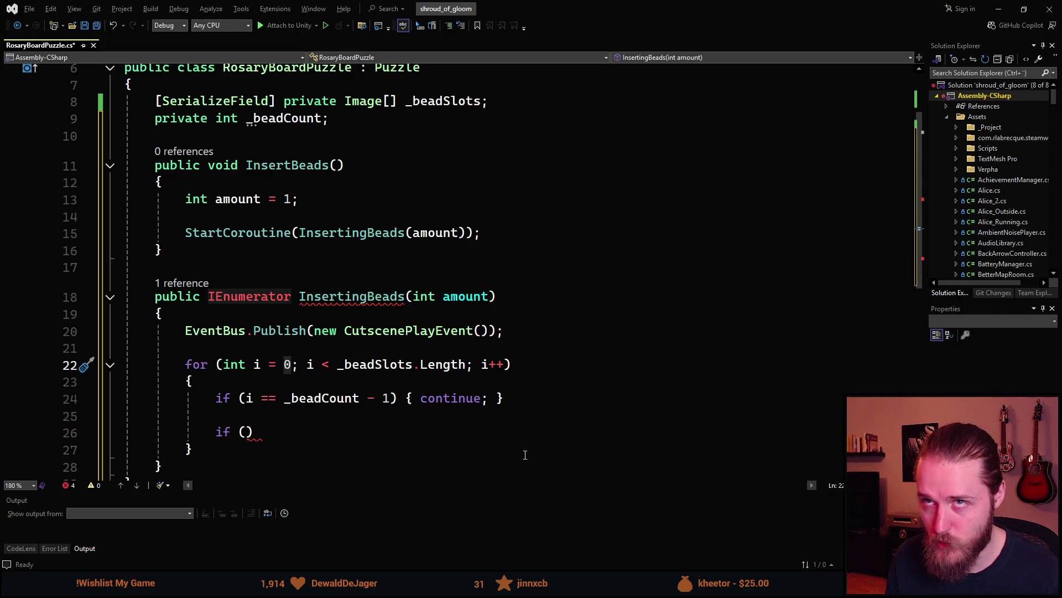
pyautogui.write('_bea')
pyautogui.press('Tab')
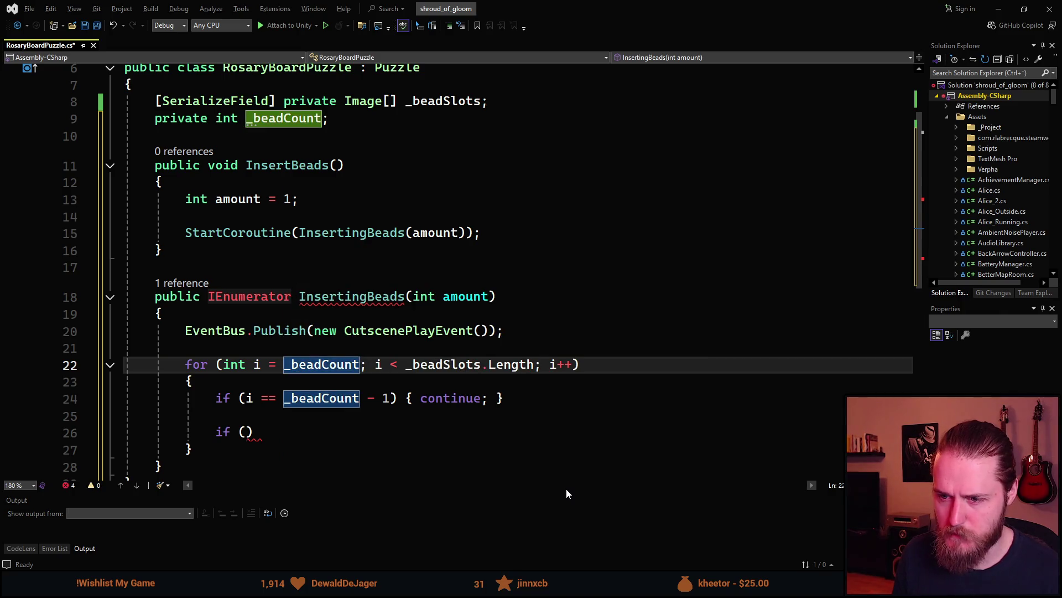
pyautogui.hotkey('ctrl', 's')
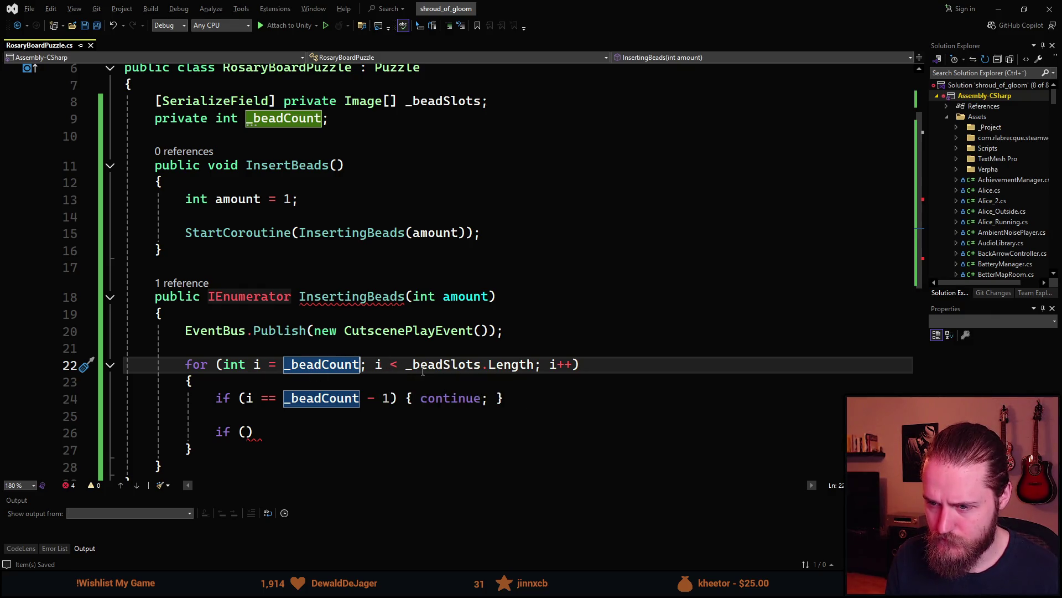
# - Delete the continue skip-check line so only the empty if () remains
pyautogui.press('Down')
pyautogui.press('Down')
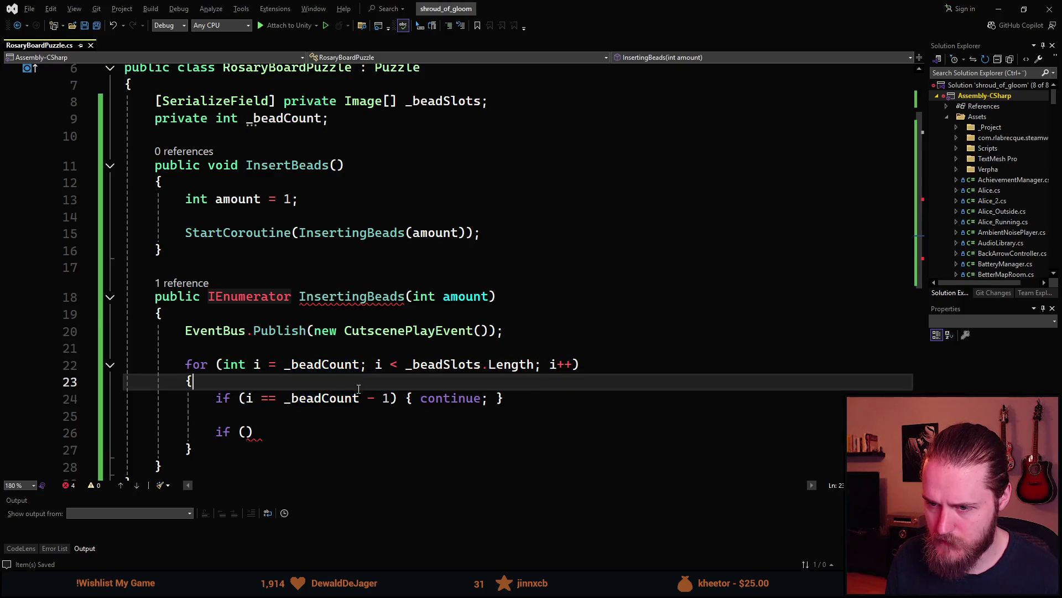
pyautogui.tripleClick(352, 405)
pyautogui.press('Delete')
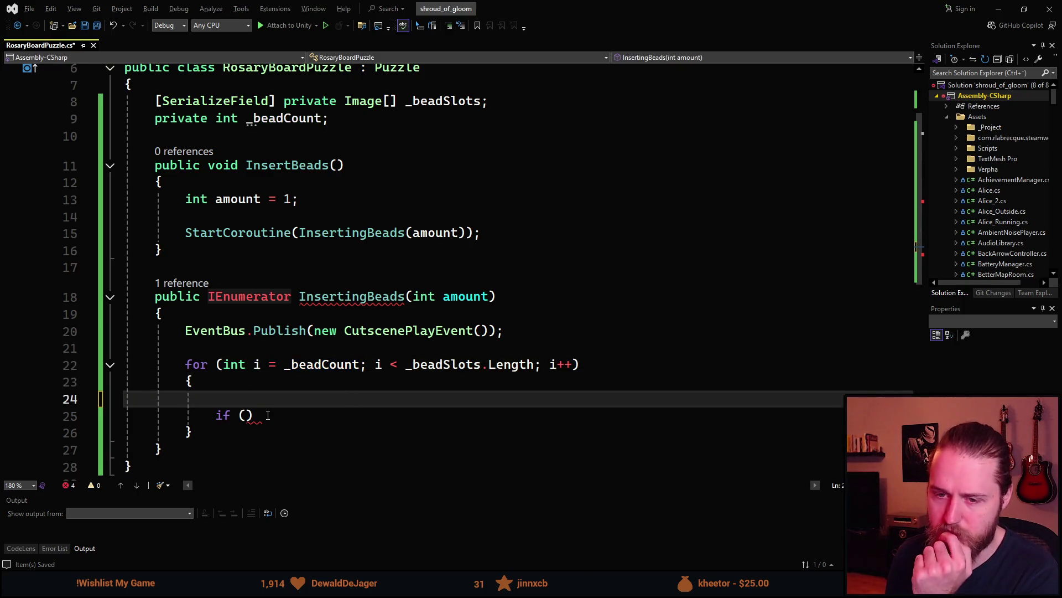
pyautogui.press('BackSpace')
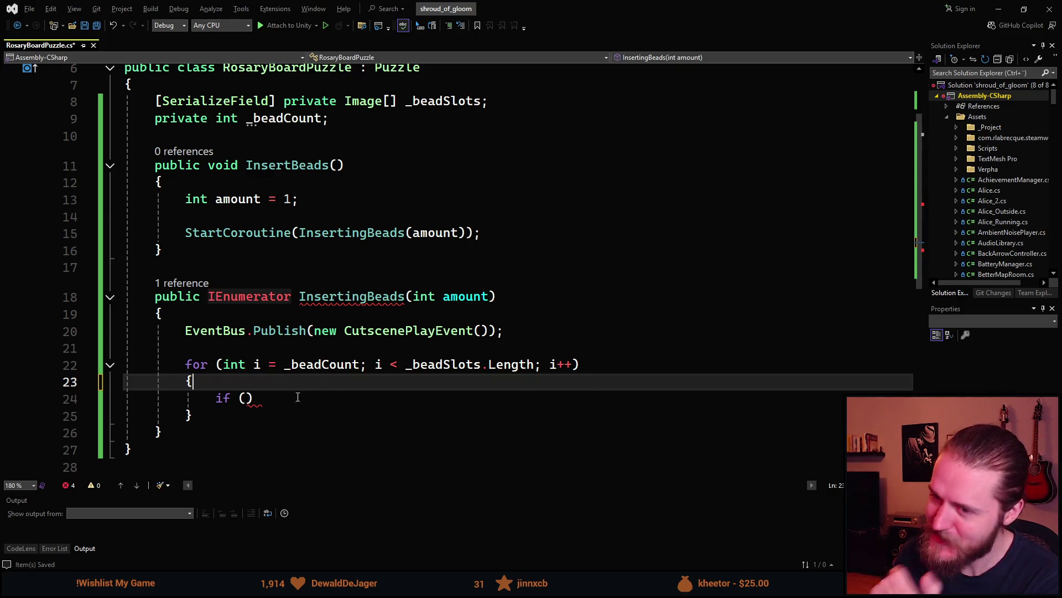
pyautogui.click(246, 399)
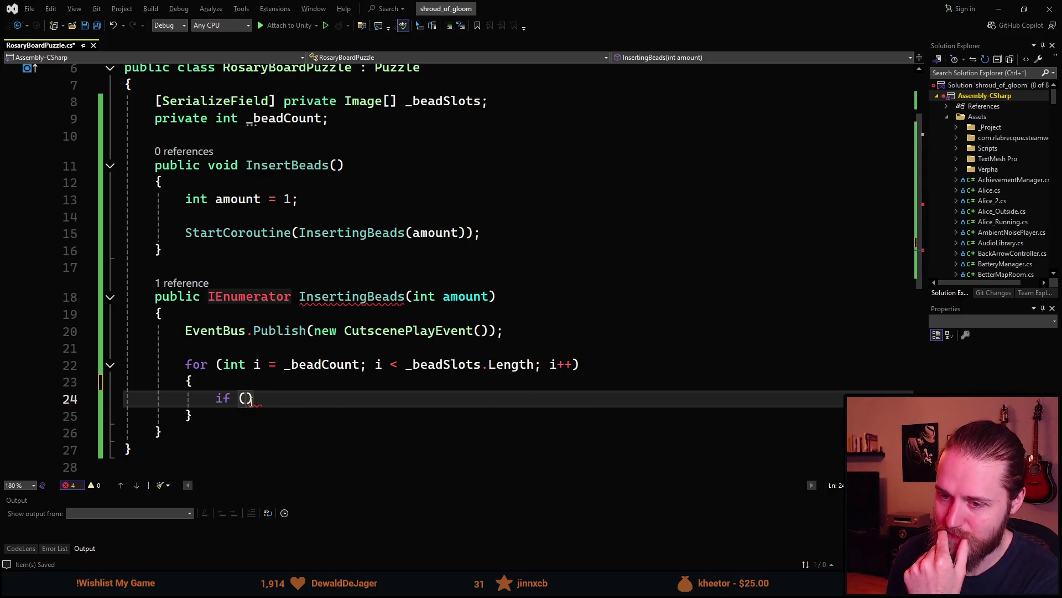
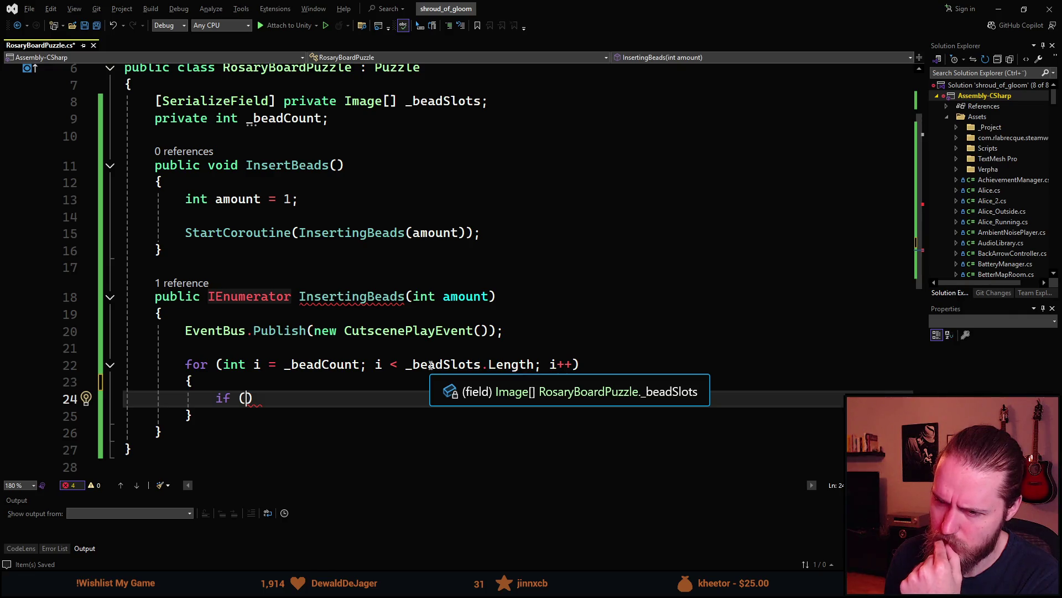
# - Write the condition if (amount > 0) with an empty code block inside the loop
pyautogui.doubleClick(325, 368)
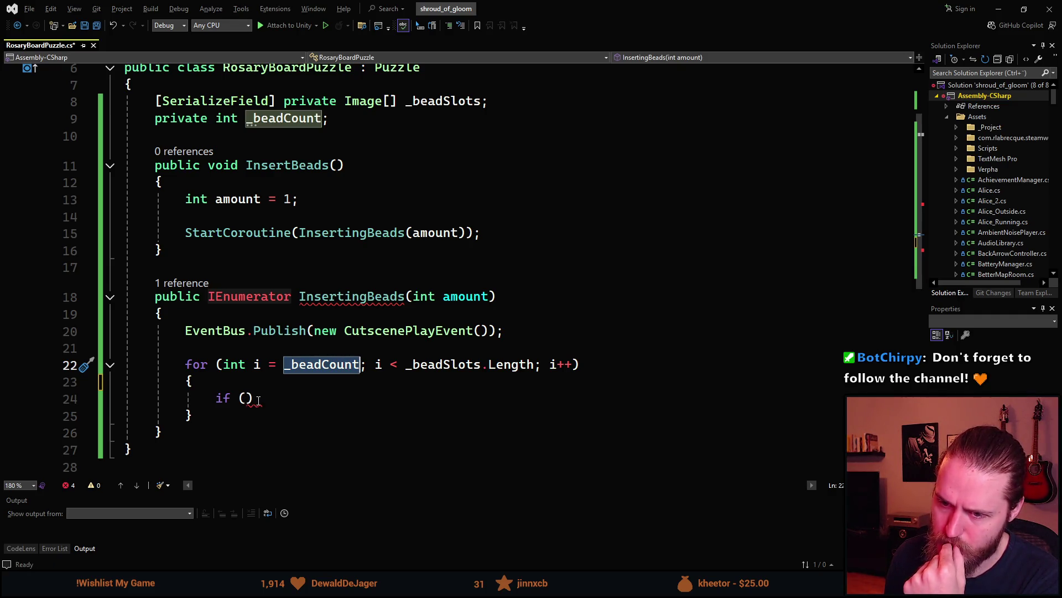
pyautogui.click(245, 398)
pyautogui.doubleClick(219, 399)
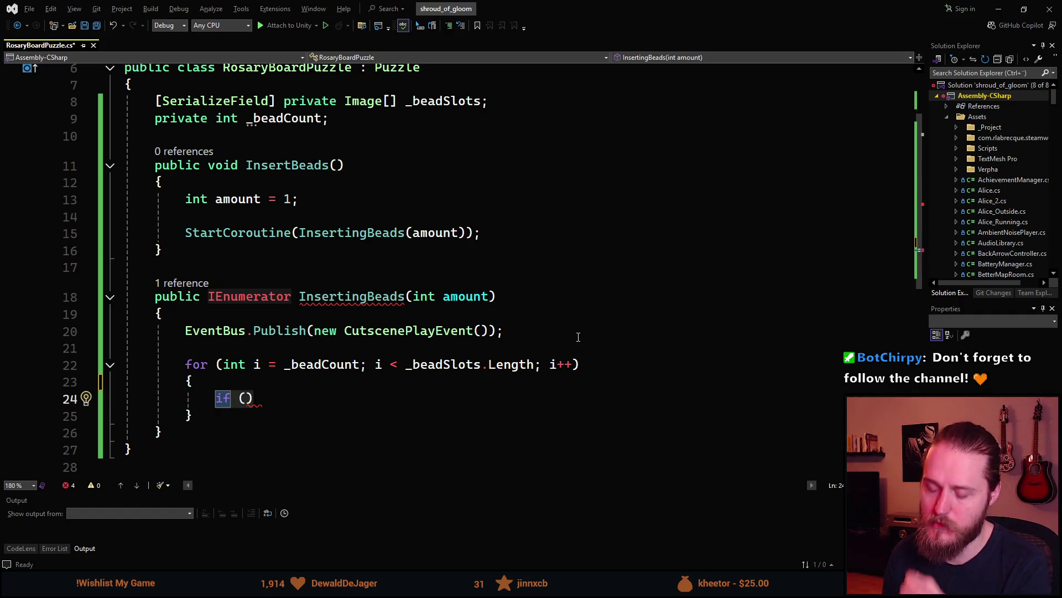
pyautogui.press('Left')
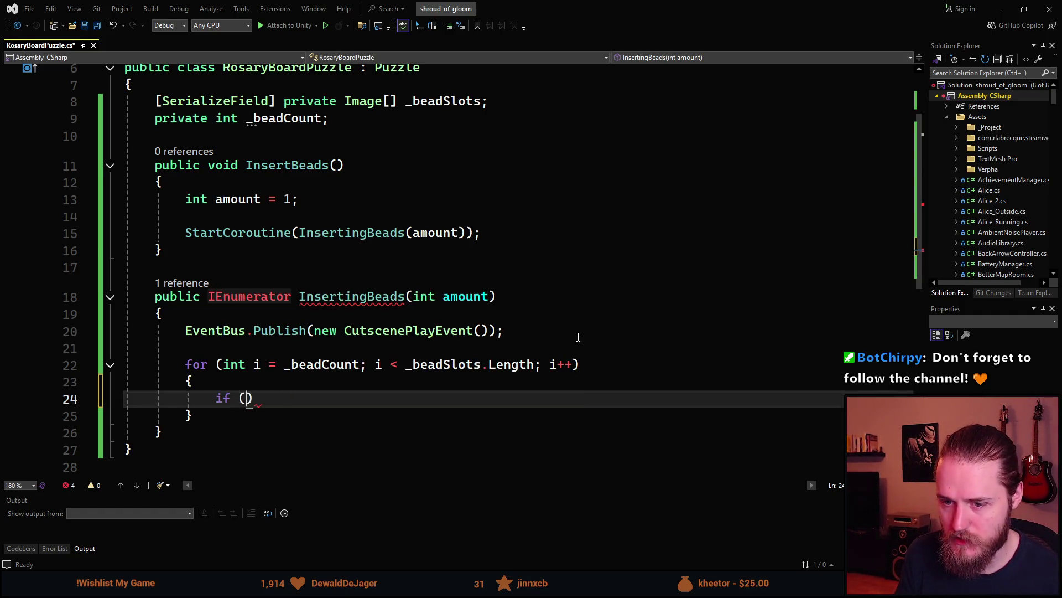
pyautogui.write('amount')
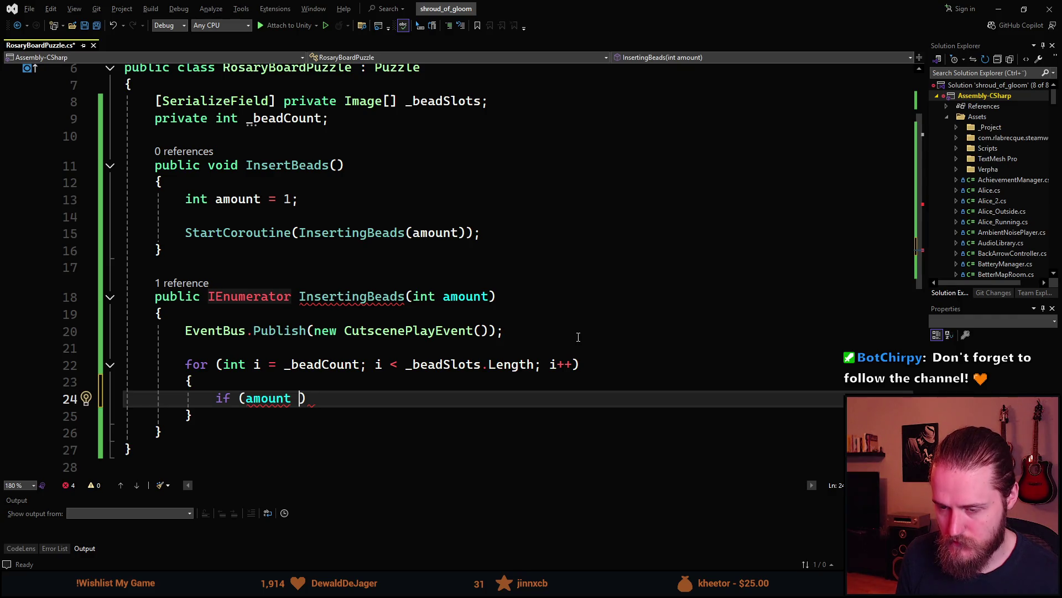
pyautogui.write('> 0')
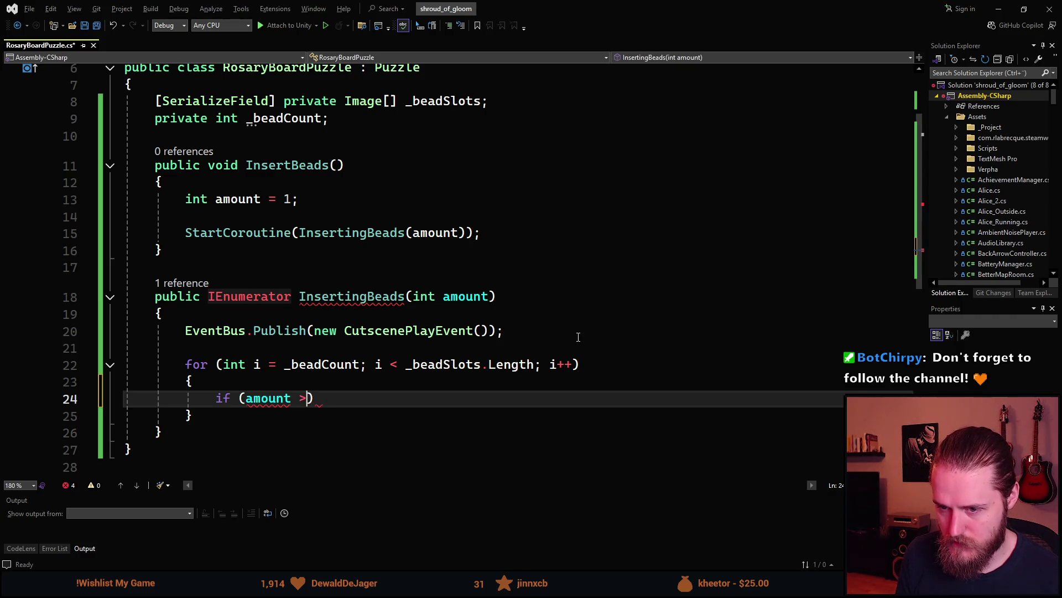
pyautogui.write(') { _beadSlots[i]')
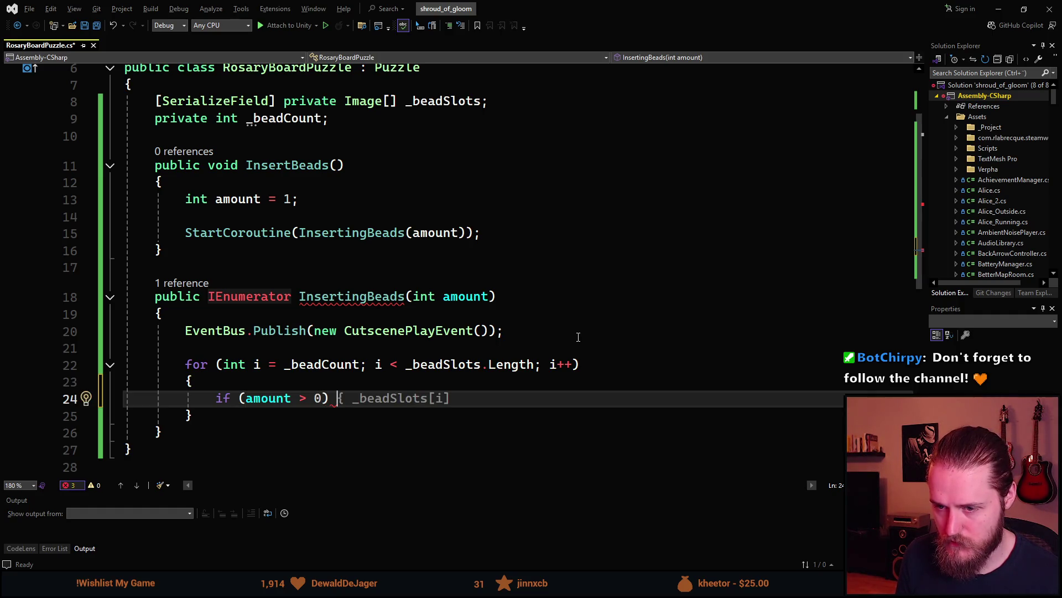
pyautogui.write('{')
pyautogui.press('Return')
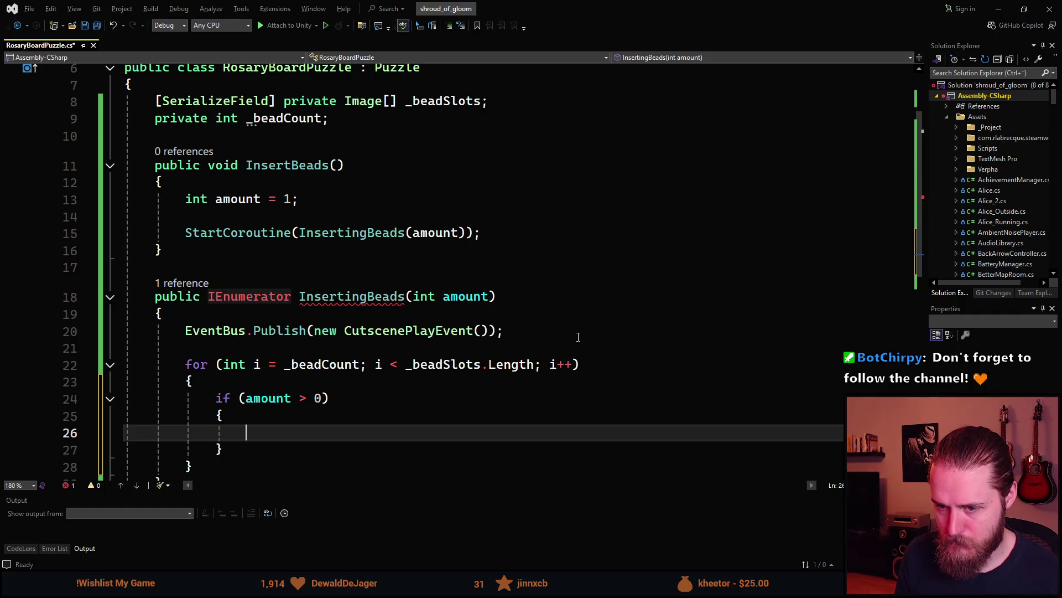
# - Add an else branch below the if block containing break;
pyautogui.press('Down')
pyautogui.press('Return')
pyautogui.write('else')
pyautogui.press('Escape')
pyautogui.write('e ')
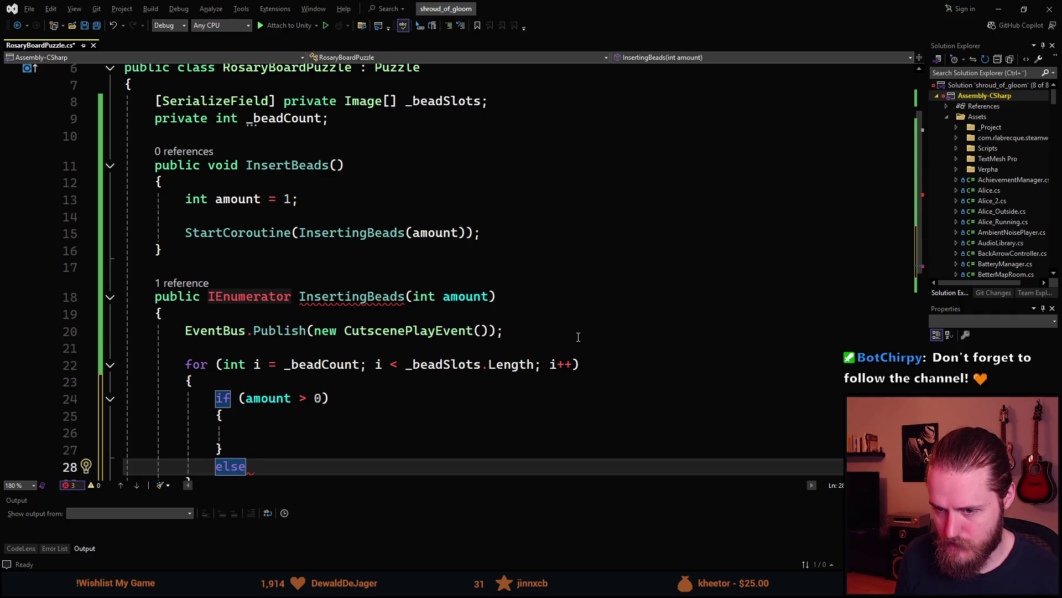
pyautogui.write('{')
pyautogui.press('Return')
pyautogui.scroll(-3, 540, 341)
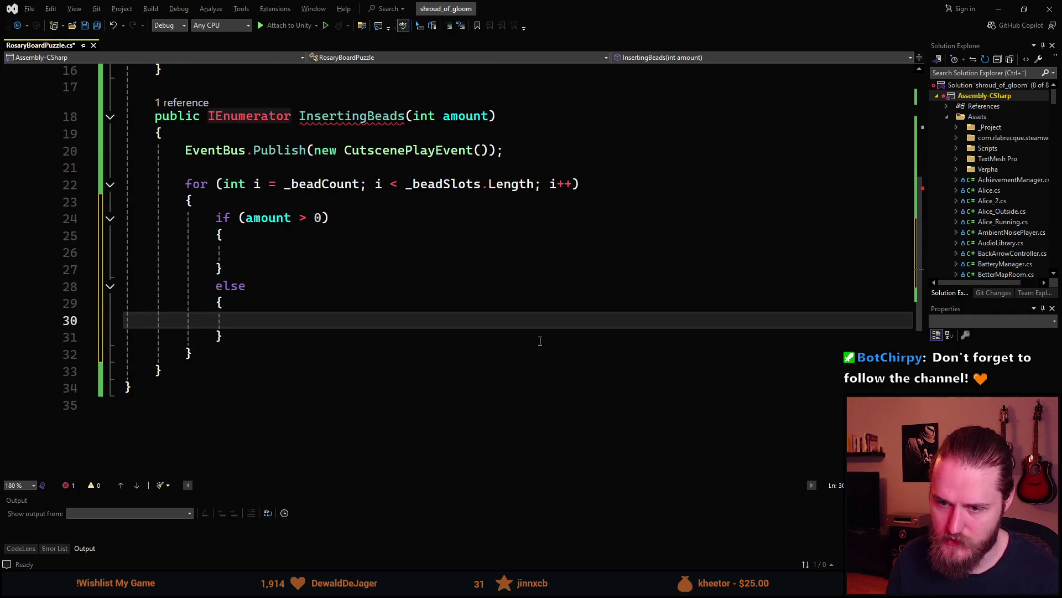
pyautogui.write('break')
pyautogui.press('Tab')
pyautogui.write(';')
pyautogui.hotkey('ctrl', 'z')
pyautogui.press('Up')
pyautogui.press('Up')
pyautogui.press('Up')
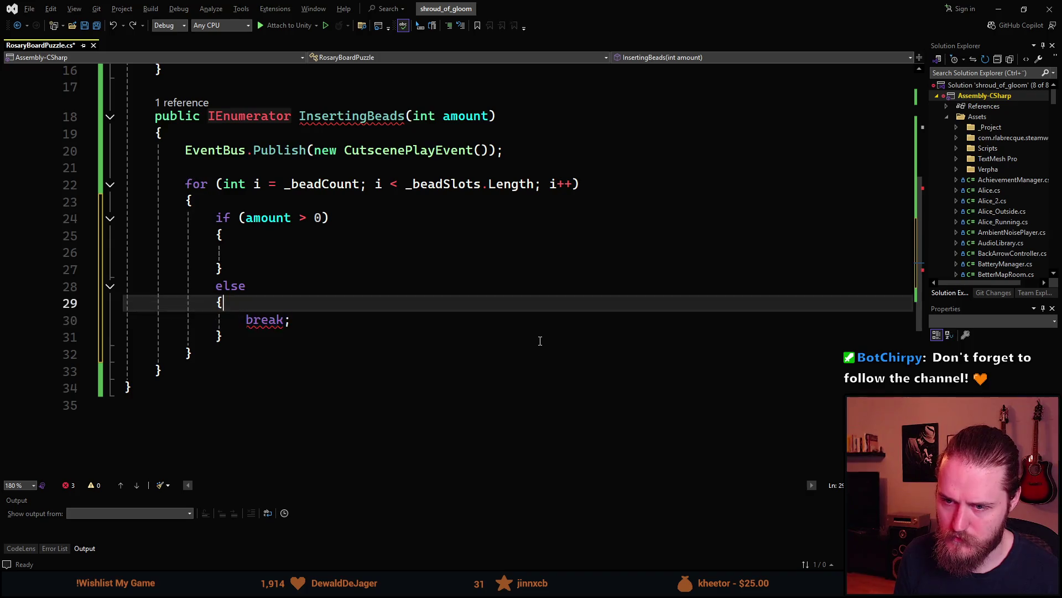
pyautogui.scroll(2, 540, 341)
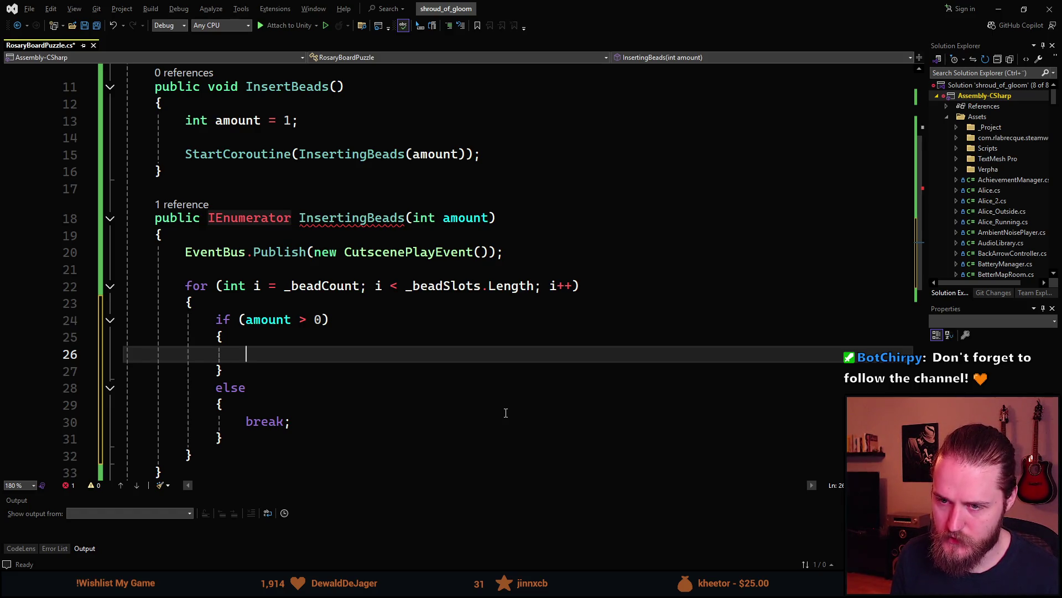
# - Start the if block with _beadSlots[i].sprite
pyautogui.write('_b')
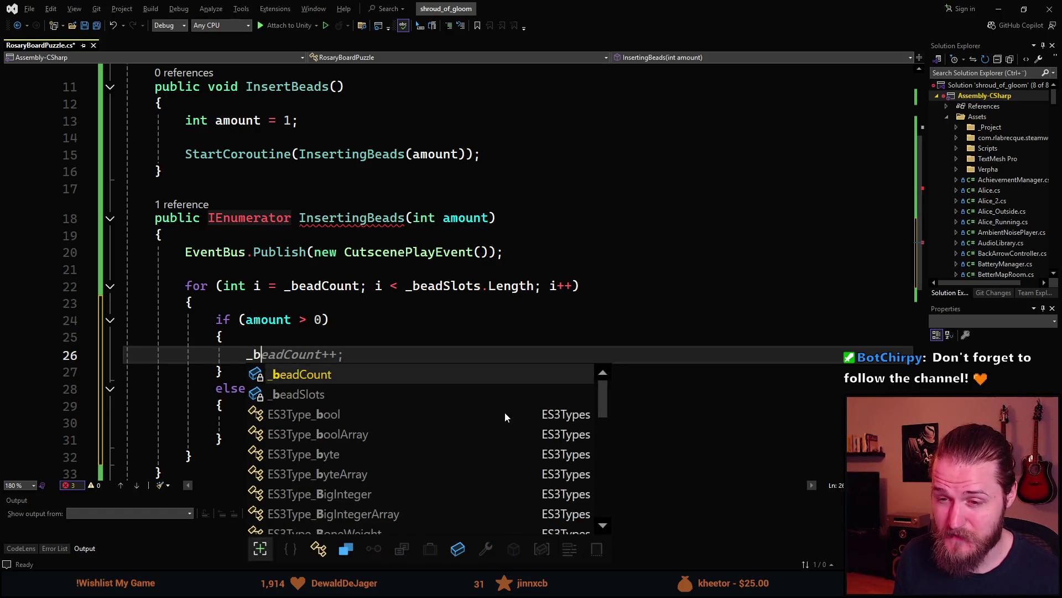
pyautogui.write('ea')
pyautogui.press('Down')
pyautogui.press('Tab')
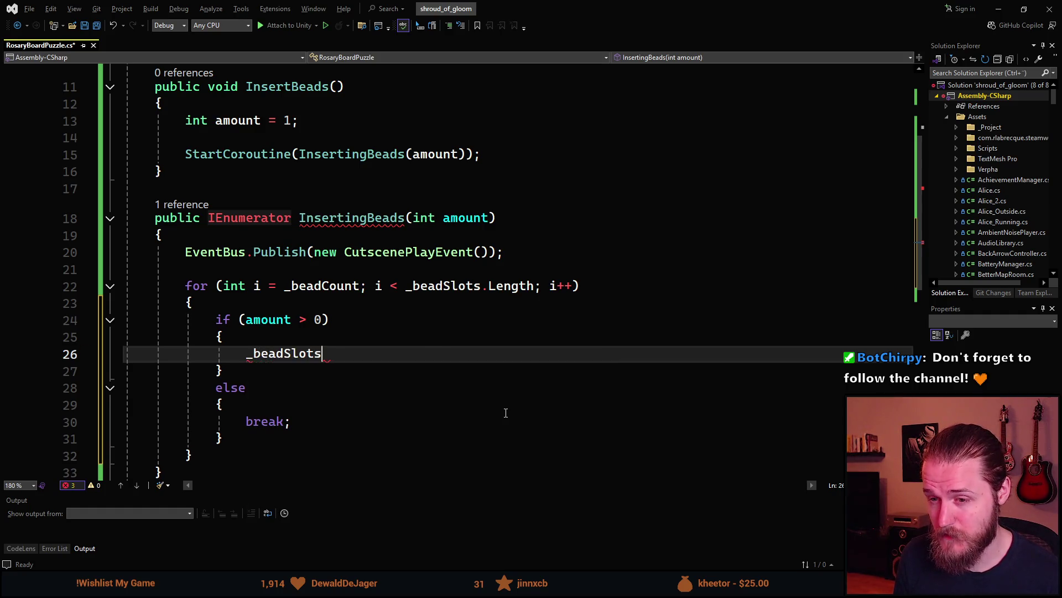
pyautogui.write('[]')
pyautogui.press('Down')
pyautogui.press('Up')
pyautogui.press('Left')
pyautogui.write('i')
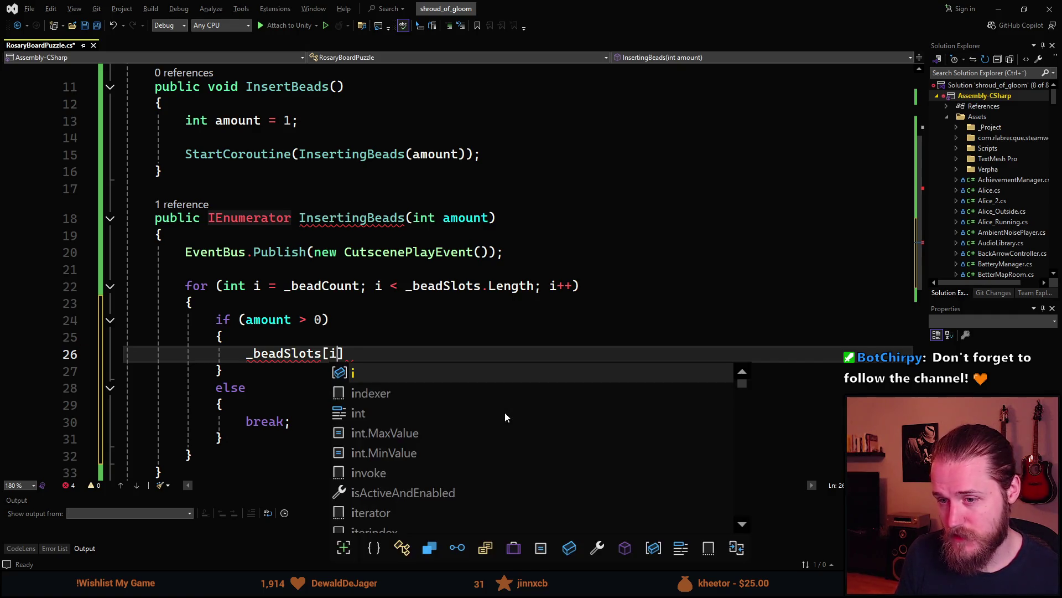
pyautogui.press('Right')
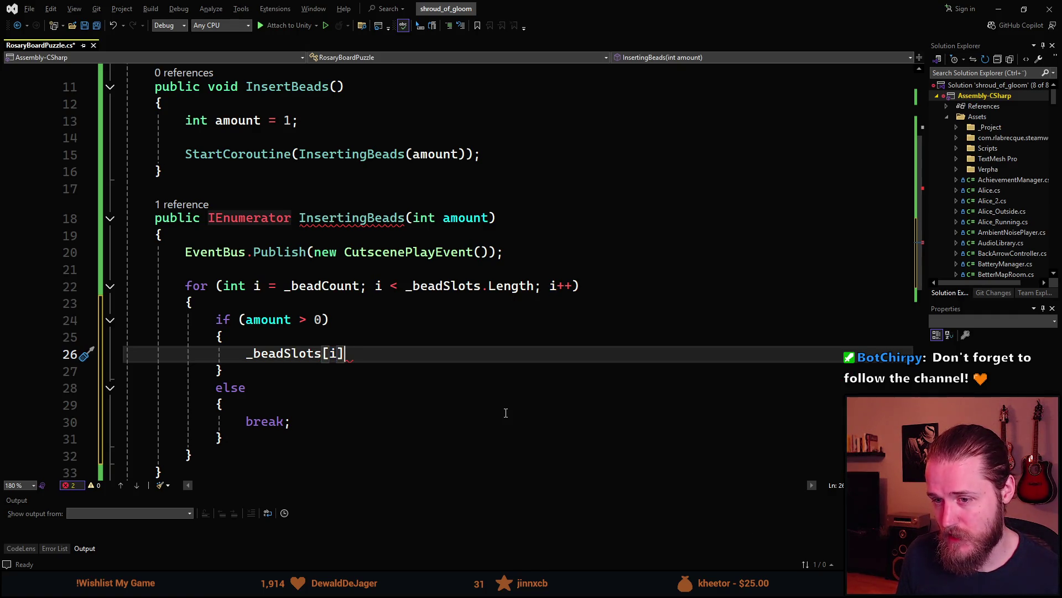
pyautogui.write('.sp')
pyautogui.press('Tab')
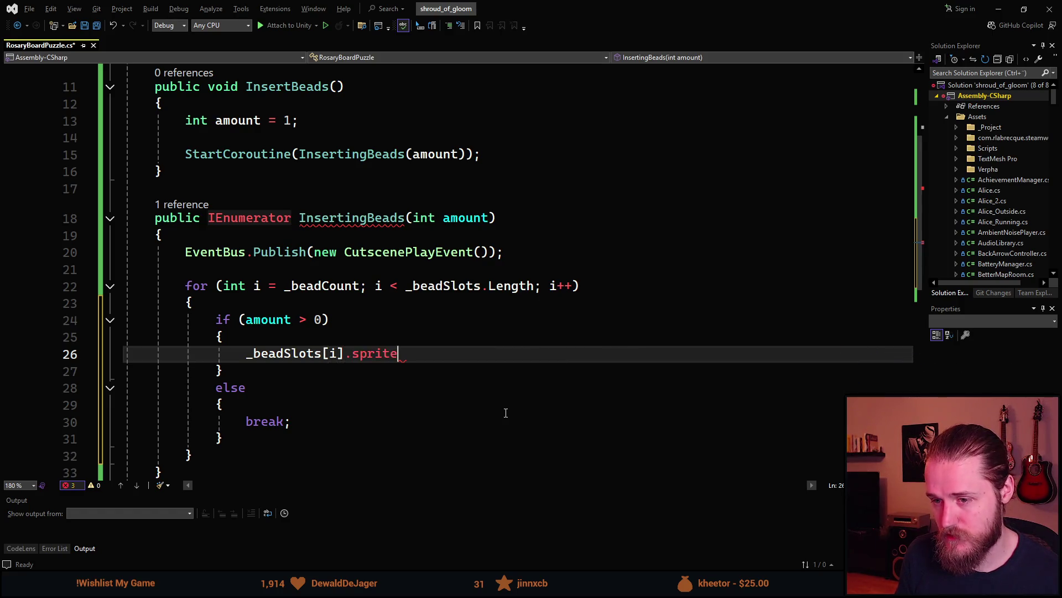
pyautogui.scroll(4, 506, 407)
# - Declare [SerializeField] private Sprite _insertedBeadSprite below _beadSlots and save the file
pyautogui.click(519, 204)
pyautogui.press('Return')
pyautogui.write('sf')
pyautogui.press('Tab')
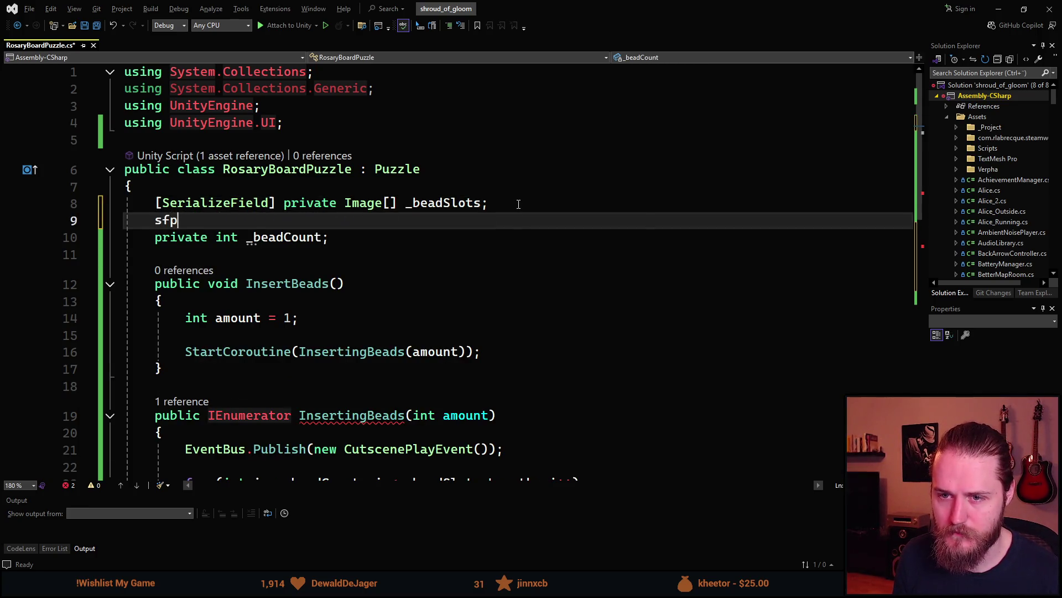
pyautogui.press('Tab')
pyautogui.press('BackSpace')
pyautogui.press('BackSpace')
pyautogui.press('BackSpace')
pyautogui.write('Sprite;')
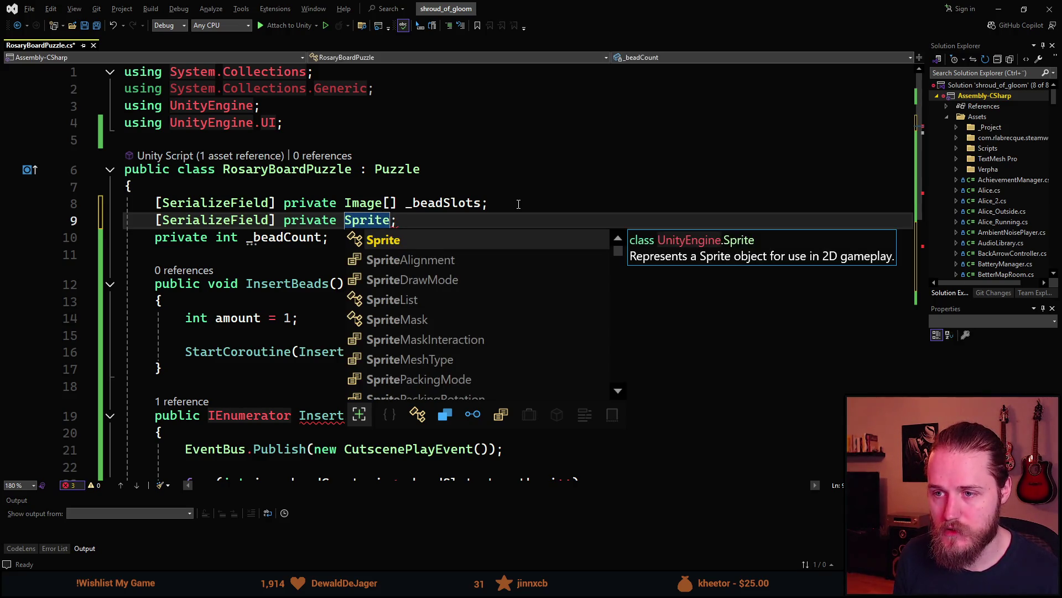
pyautogui.press('Escape')
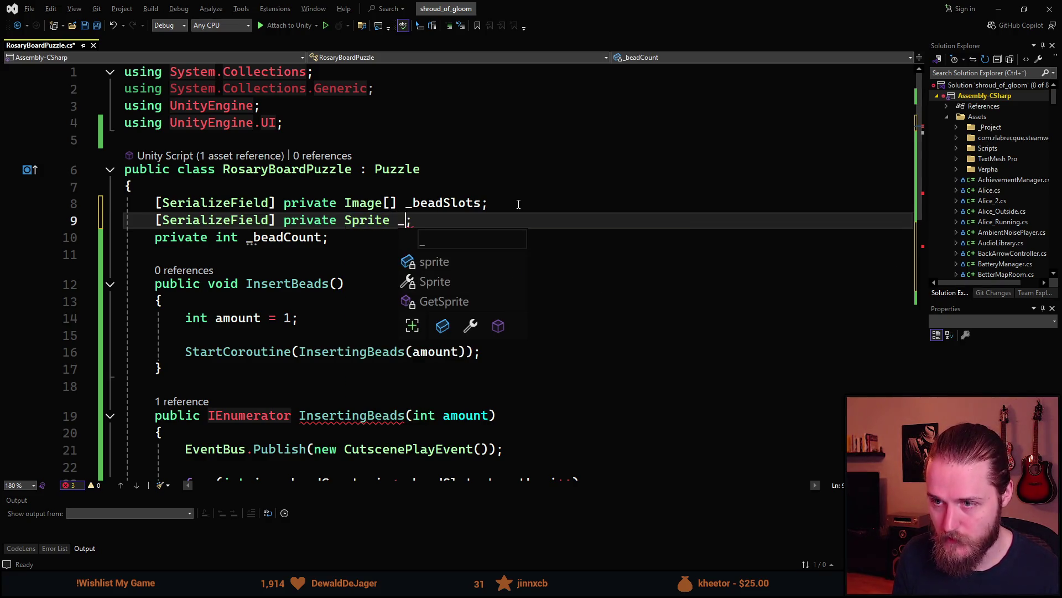
pyautogui.write('_inse')
pyautogui.write('rtedBeadS')
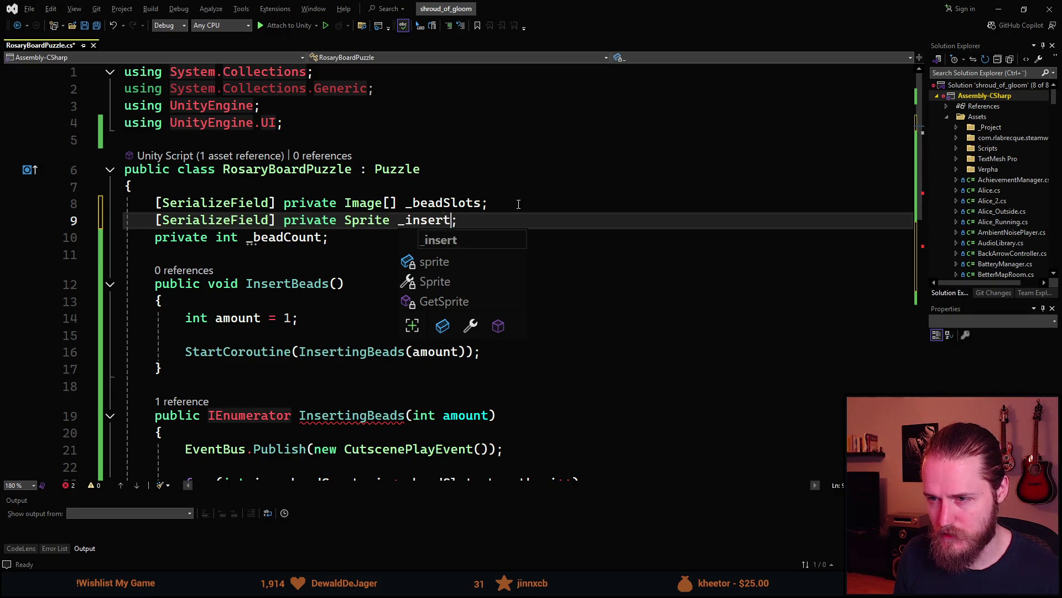
pyautogui.write('prite')
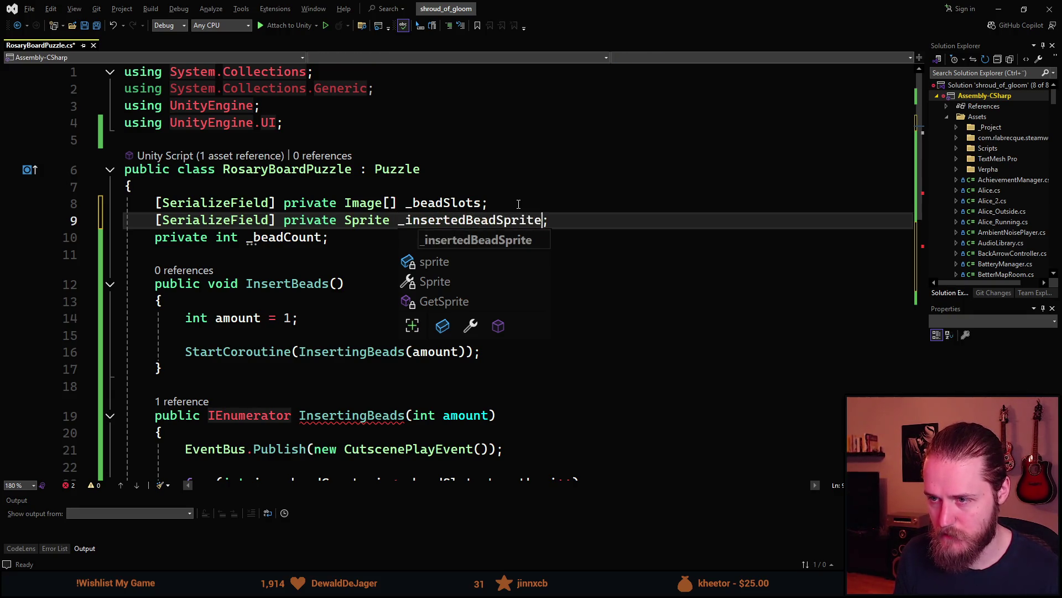
pyautogui.hotkey('ctrl', 's')
pyautogui.scroll(-5, 518, 203)
pyautogui.click(415, 296)
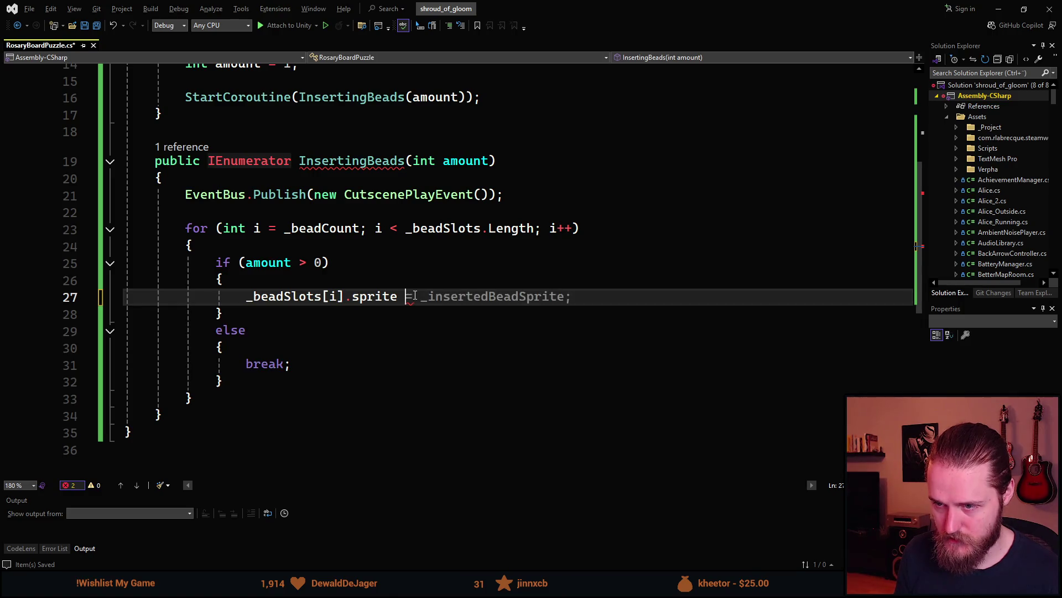
# - Complete the sprite assignment with _insertedBeadSprite and begin an AudioPlayer.Play() call below it
pyautogui.press('Tab')
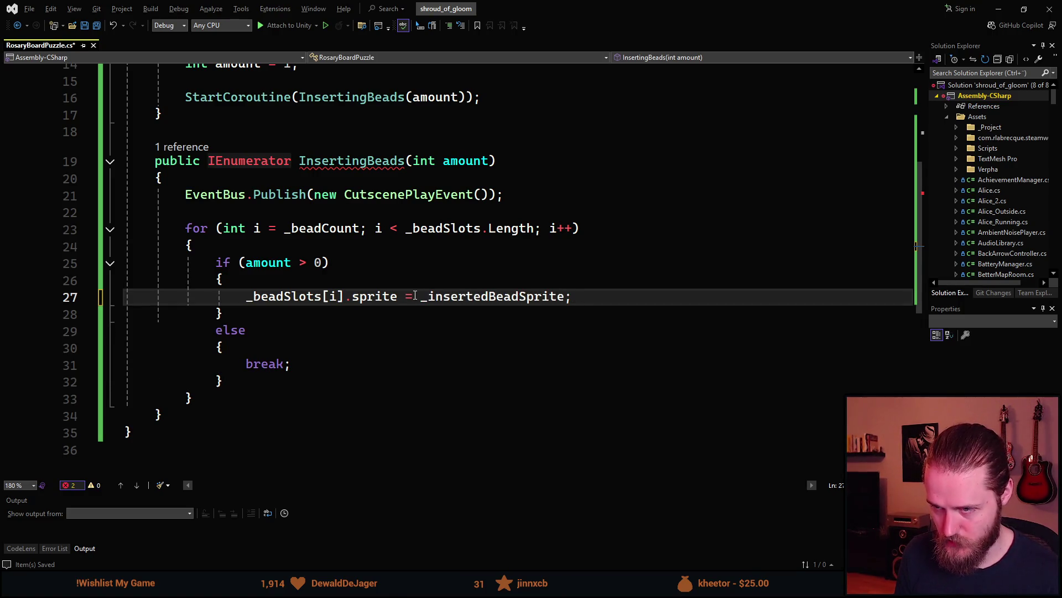
pyautogui.press('Return')
pyautogui.write('Audi')
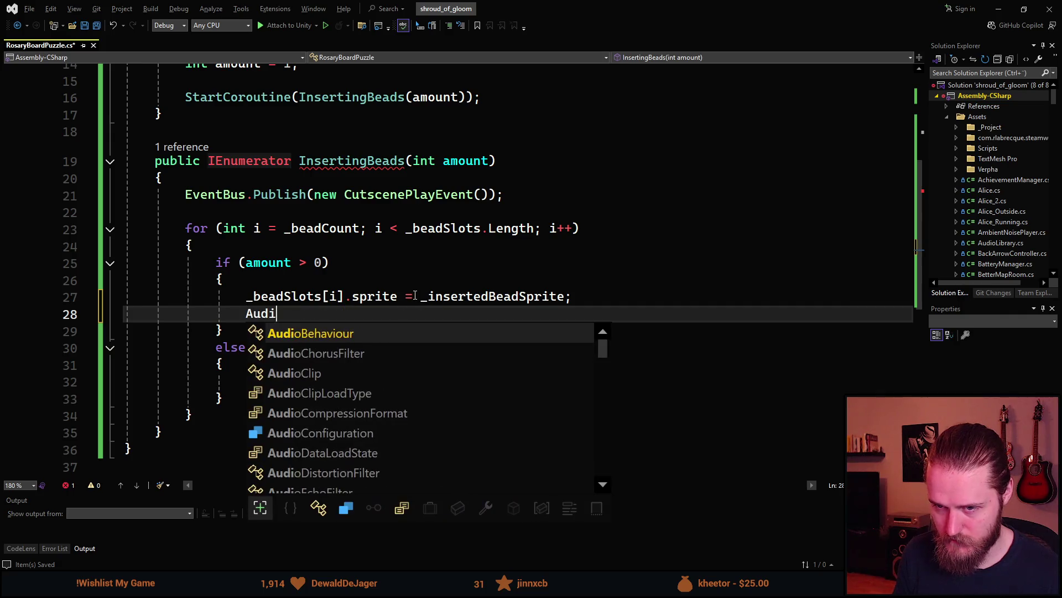
pyautogui.write('oPlayer')
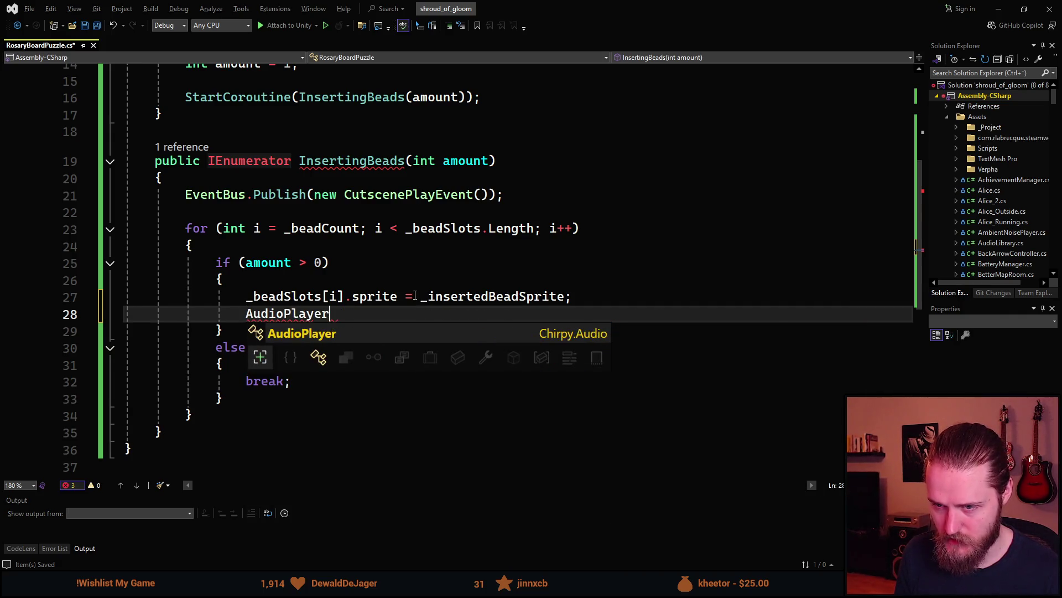
pyautogui.write('.Play(')
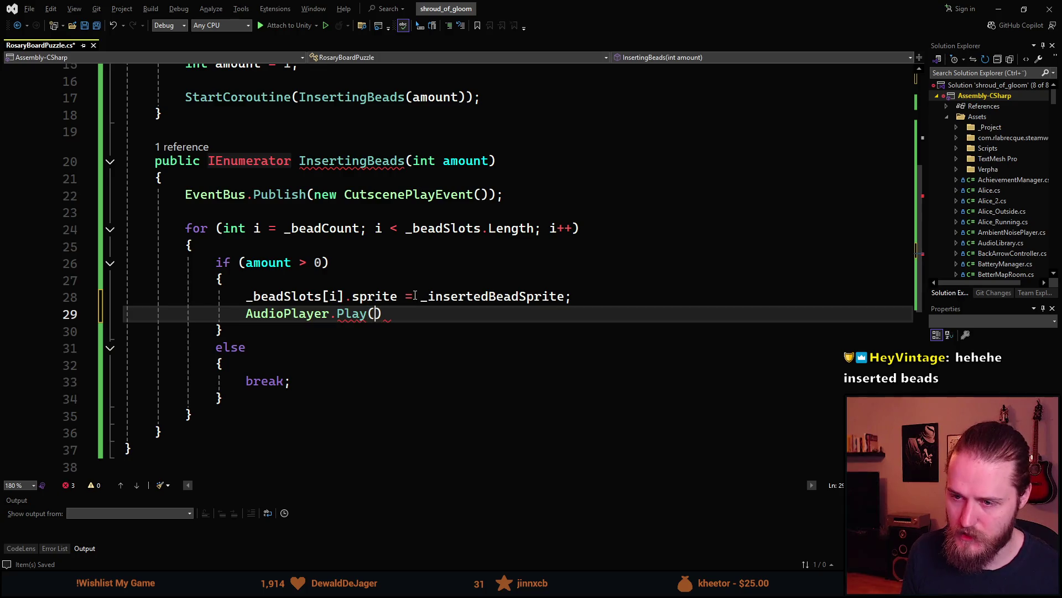
# - Add a serialized SFX field named _insertSFX beneath the sprite field
pyautogui.scroll(5, 555, 250)
pyautogui.click(559, 236)
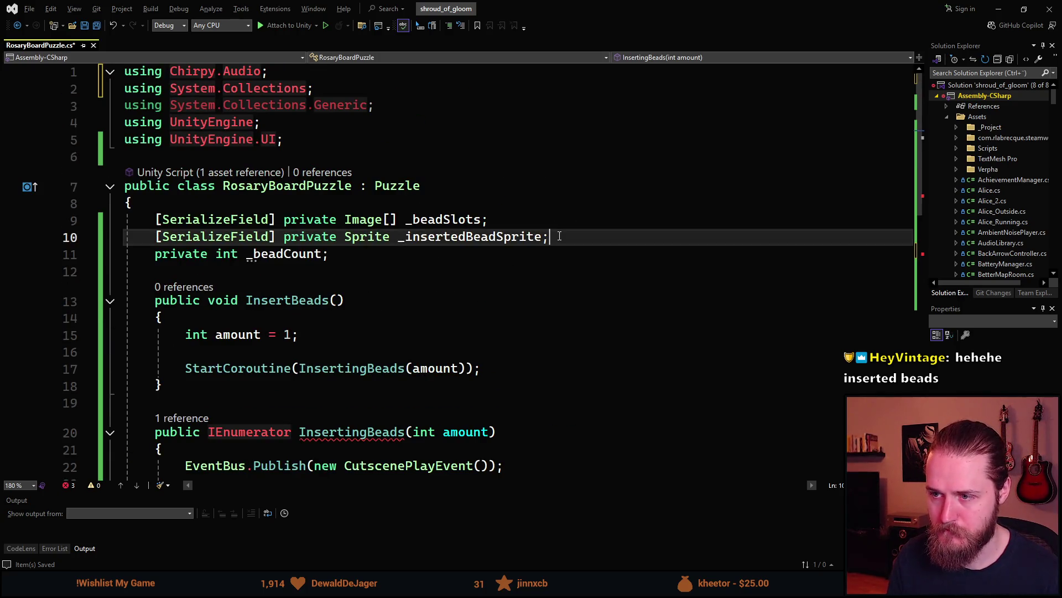
pyautogui.press('Return')
pyautogui.write('sfpr')
pyautogui.press('Tab')
pyautogui.write('SFX ')
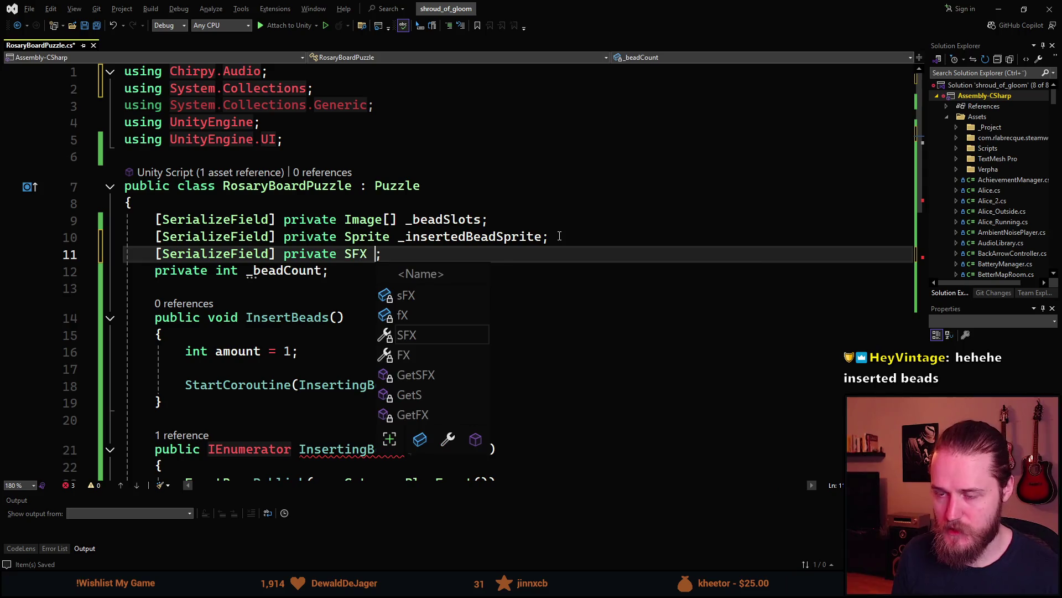
pyautogui.write('_inserST')
pyautogui.press('BackSpace')
pyautogui.press('BackSpace')
pyautogui.write('tSFX')
pyautogui.click(499, 257)
pyautogui.scroll(-5, 500, 258)
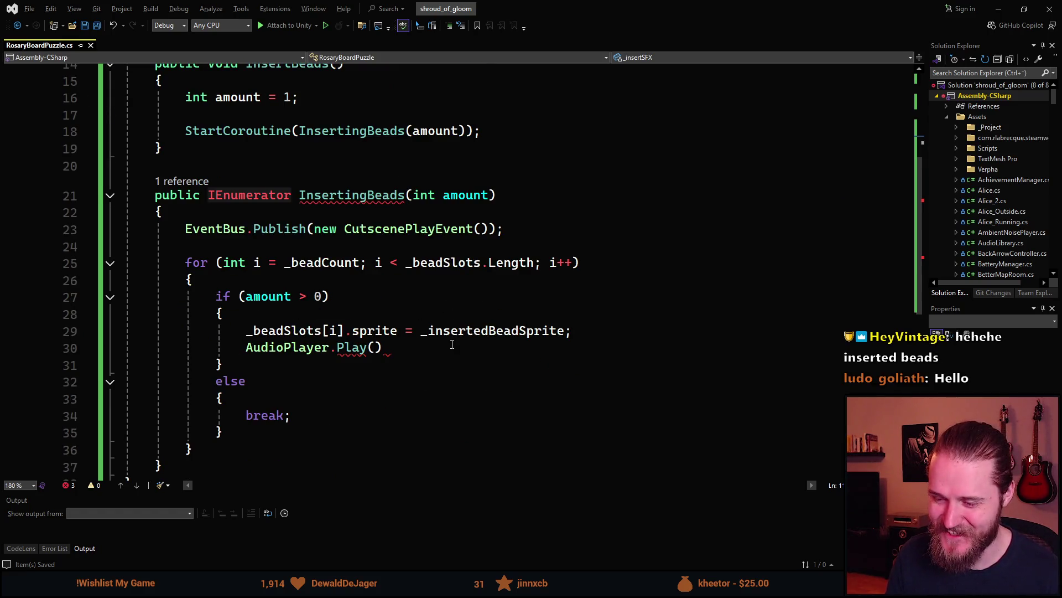
pyautogui.click(377, 347)
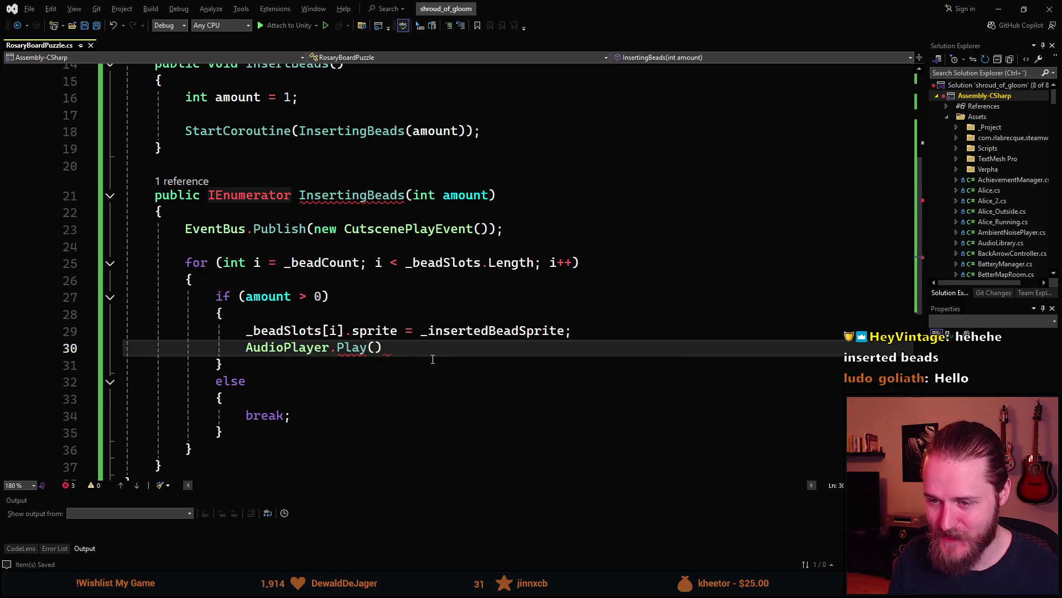
# - Fill the Play call with _insertSFX, 0f, 1f, 1f, _beadSlots.transform.position and end the statement
pyautogui.write('_insertSFX, ')
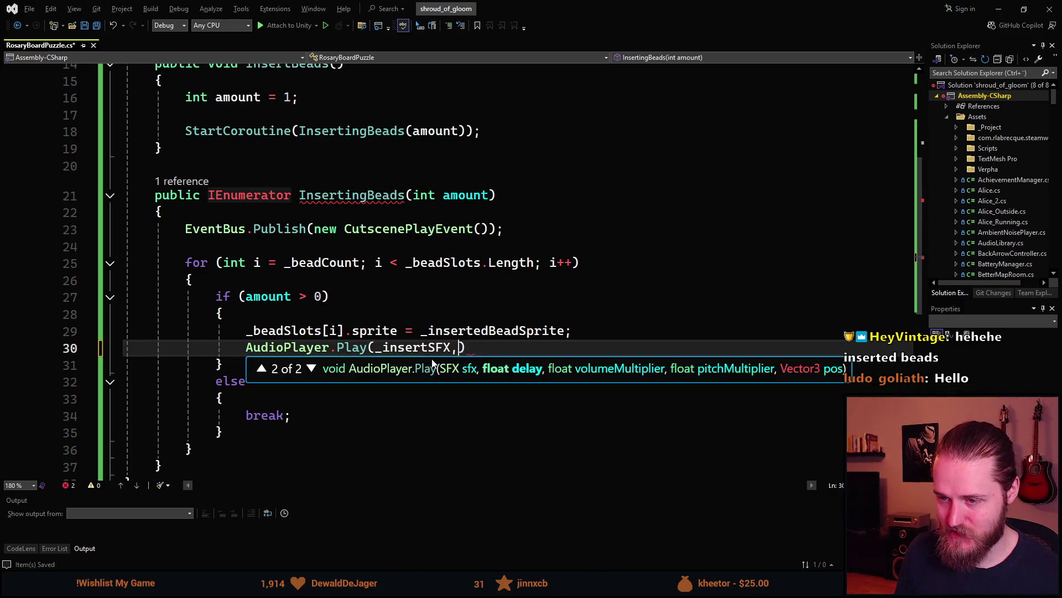
pyautogui.write('0f')
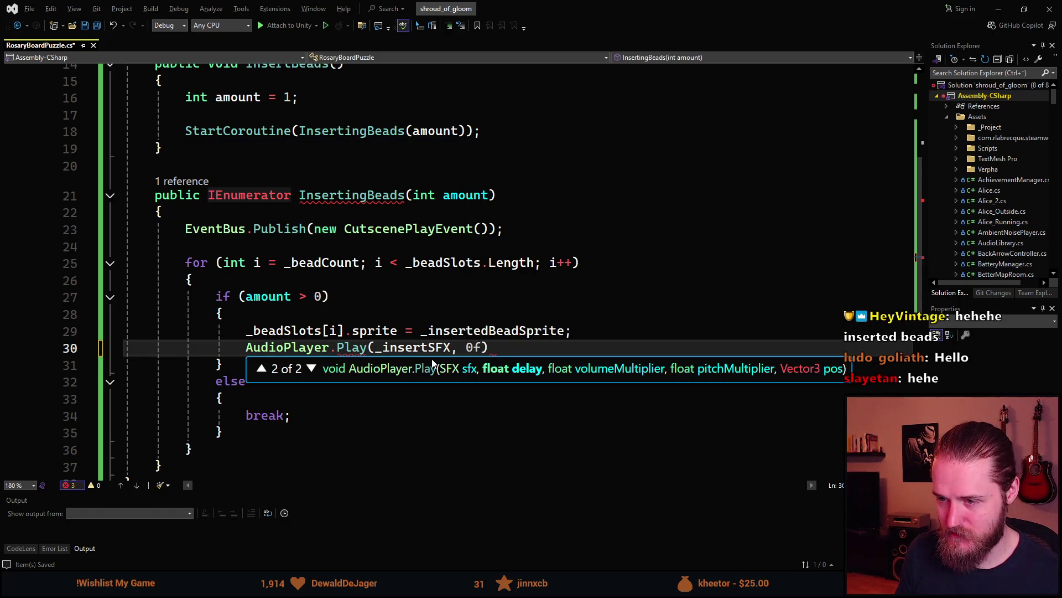
pyautogui.write(', 1f, 1f')
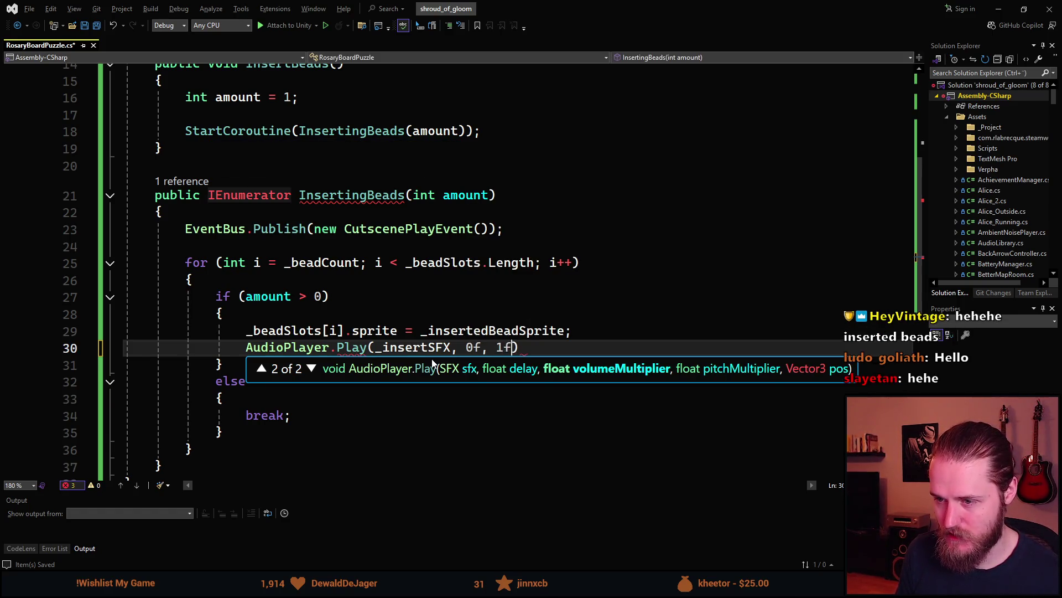
pyautogui.write(',')
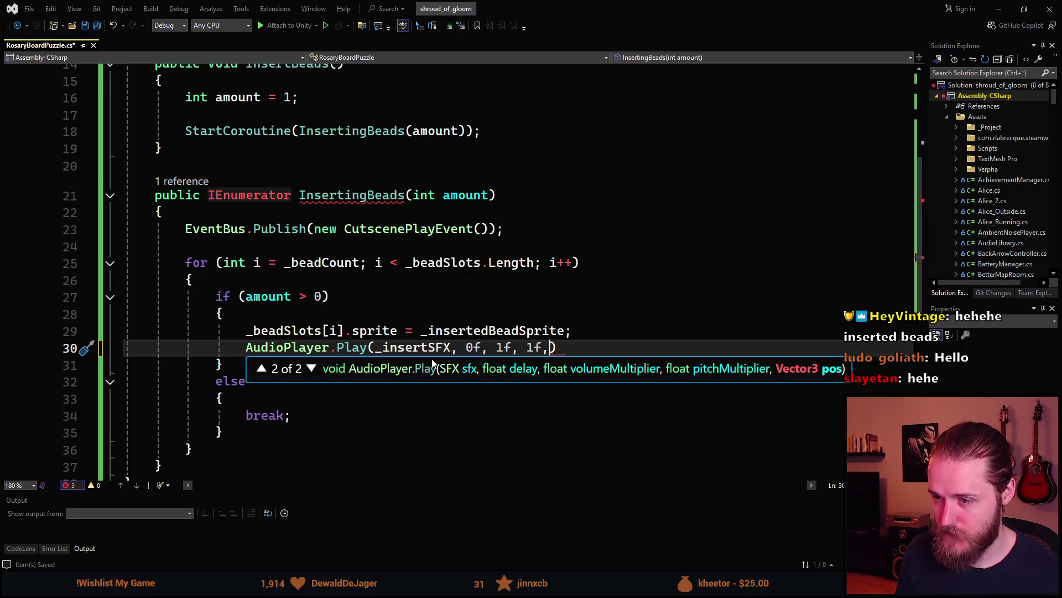
pyautogui.write(' _bead')
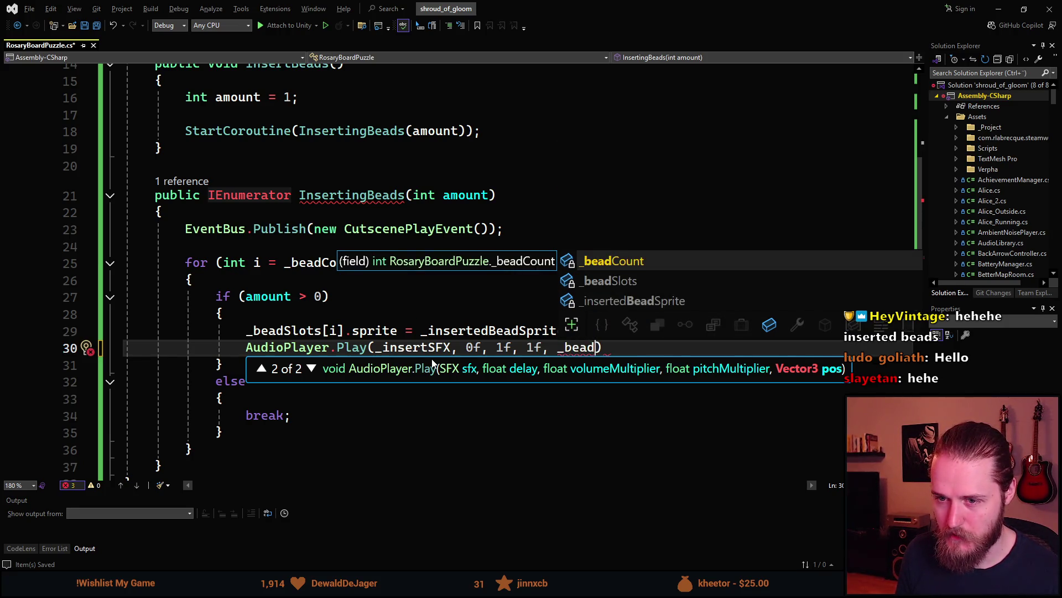
pyautogui.press('Down')
pyautogui.press('Tab')
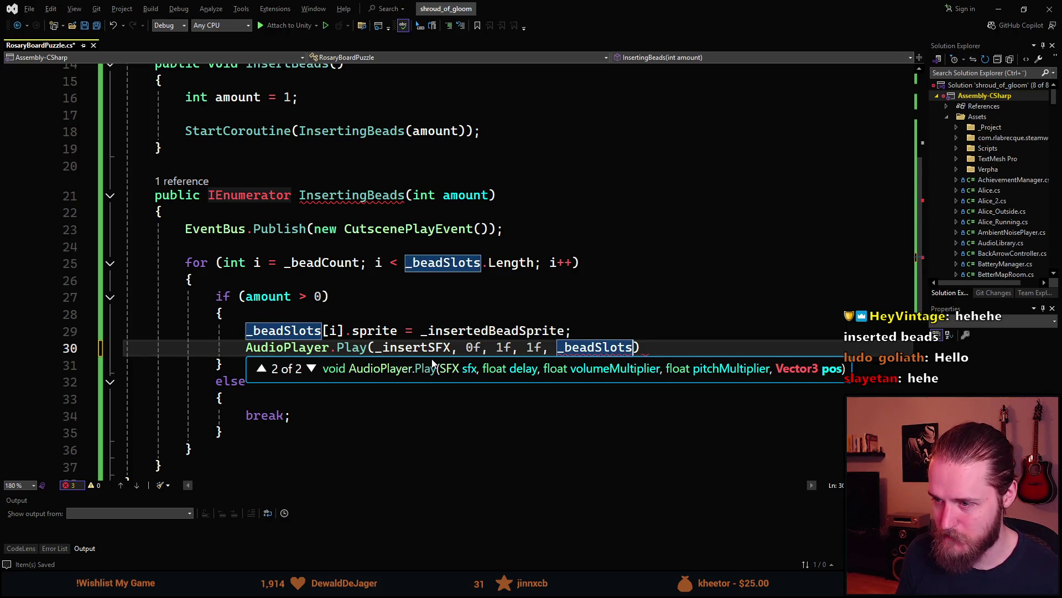
pyautogui.write('.')
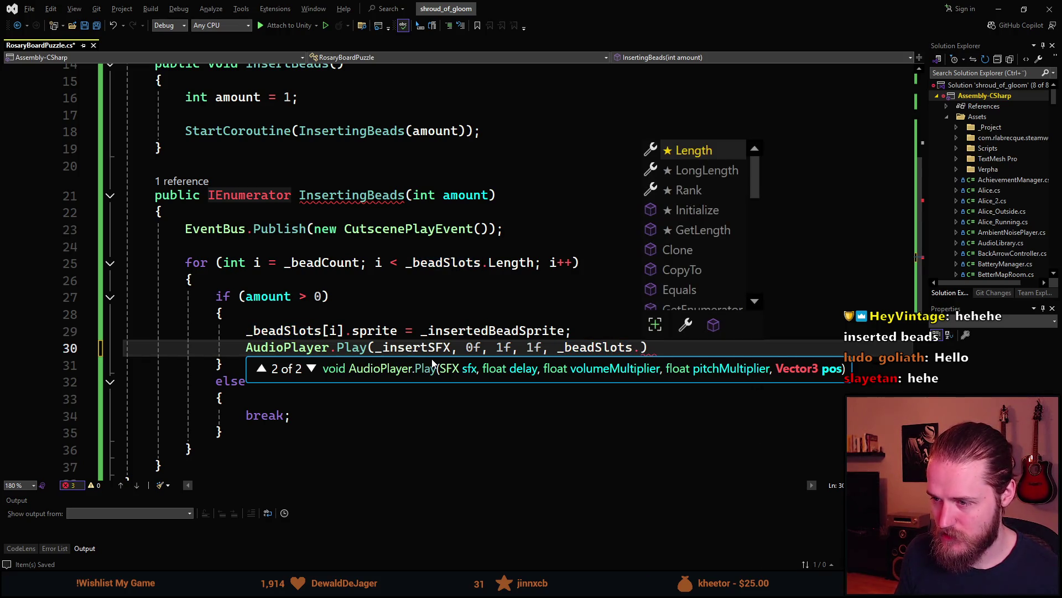
pyautogui.write('transformn')
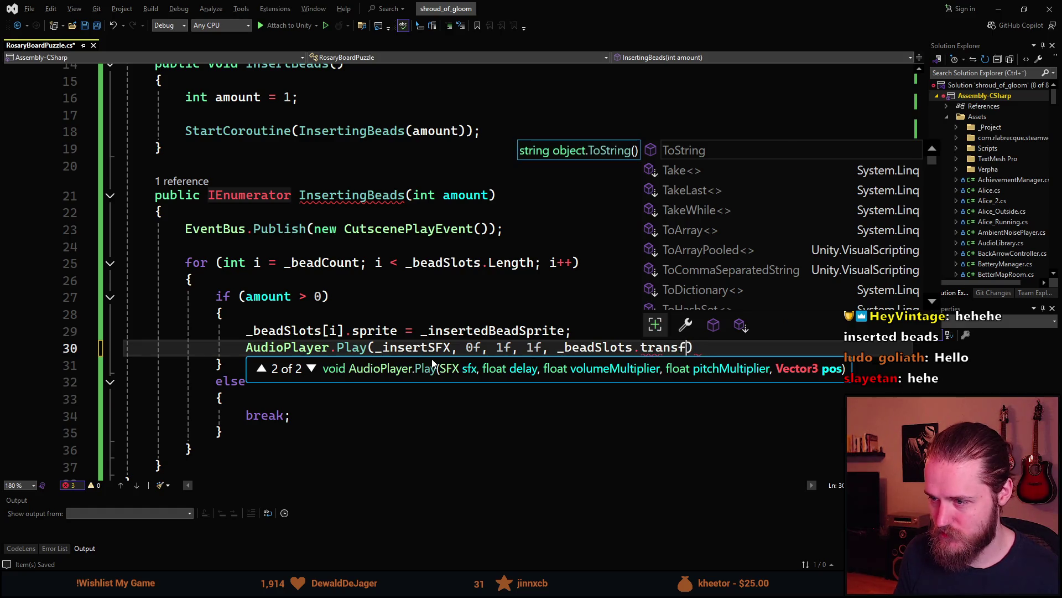
pyautogui.press('BackSpace')
pyautogui.write('.position')
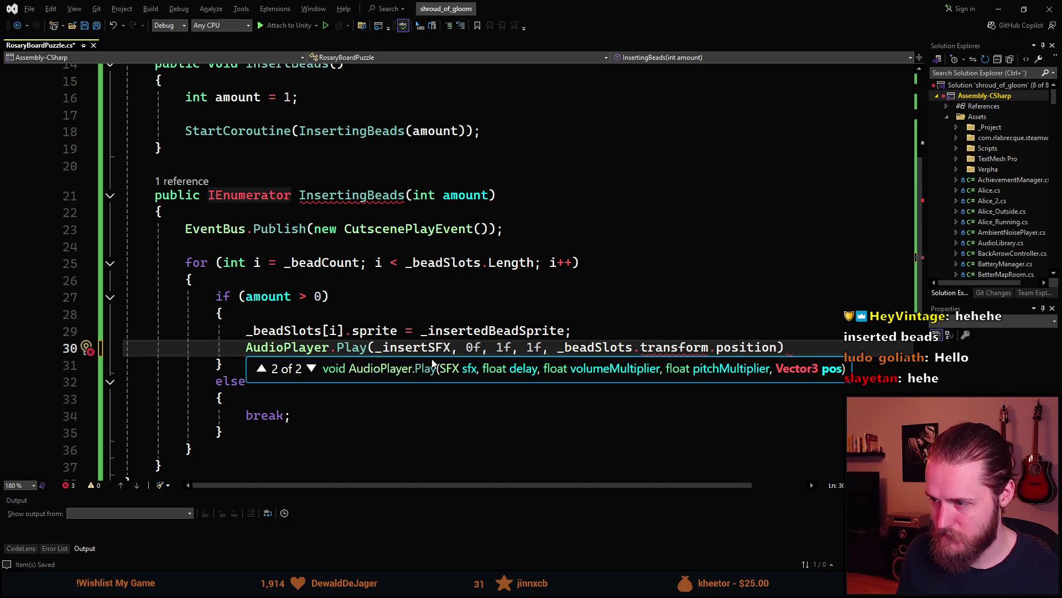
pyautogui.press('End')
pyautogui.write(';')
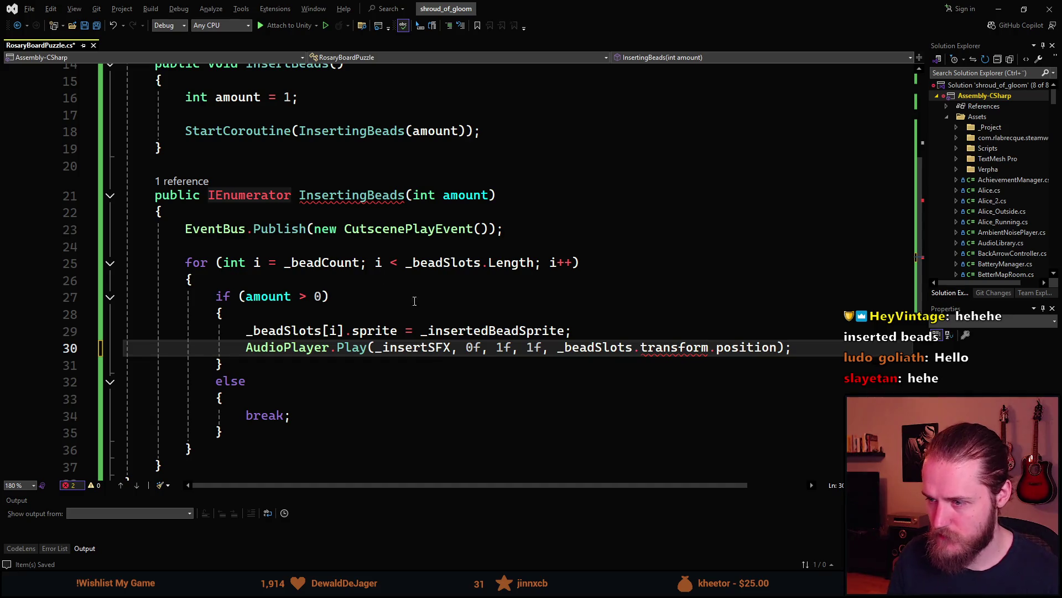
# - Add the missing [i] index after _beadSlots to fix the CS1061 error
pyautogui.moveTo(664, 351)
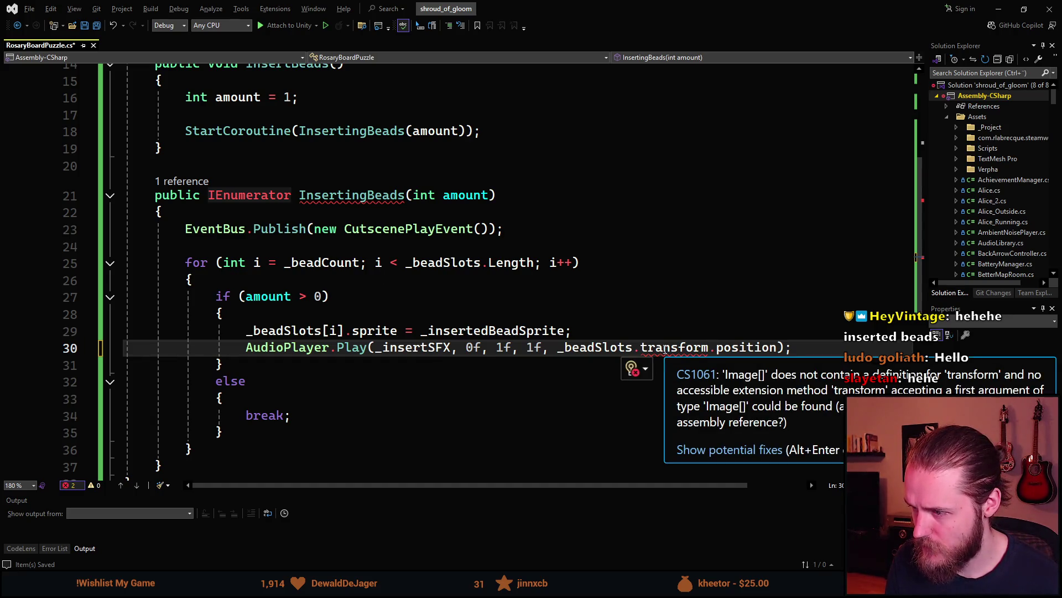
pyautogui.click(629, 347)
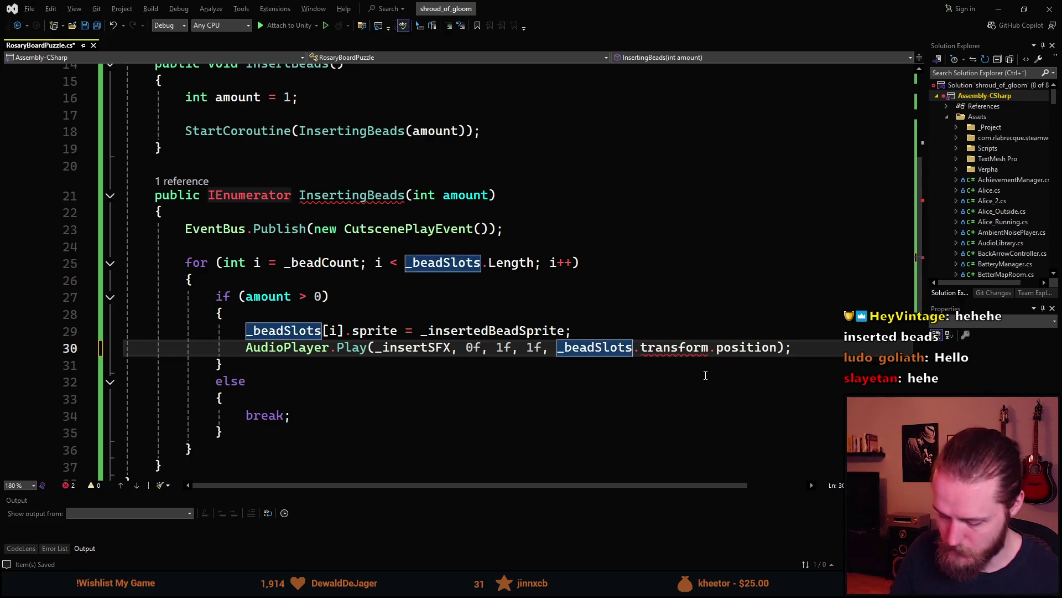
pyautogui.write('[i')
pyautogui.click(716, 392)
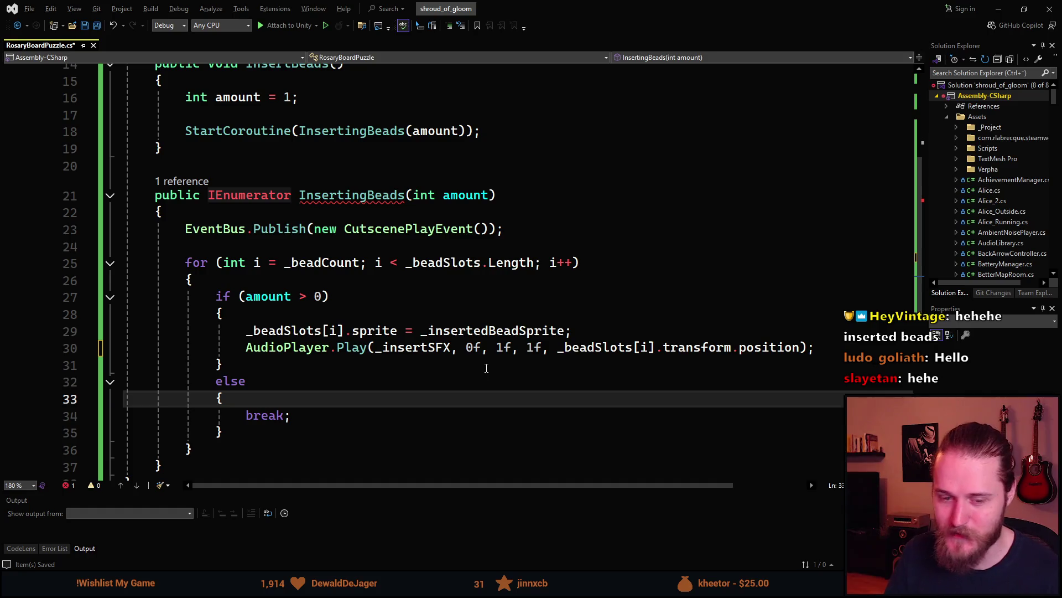
pyautogui.click(841, 350)
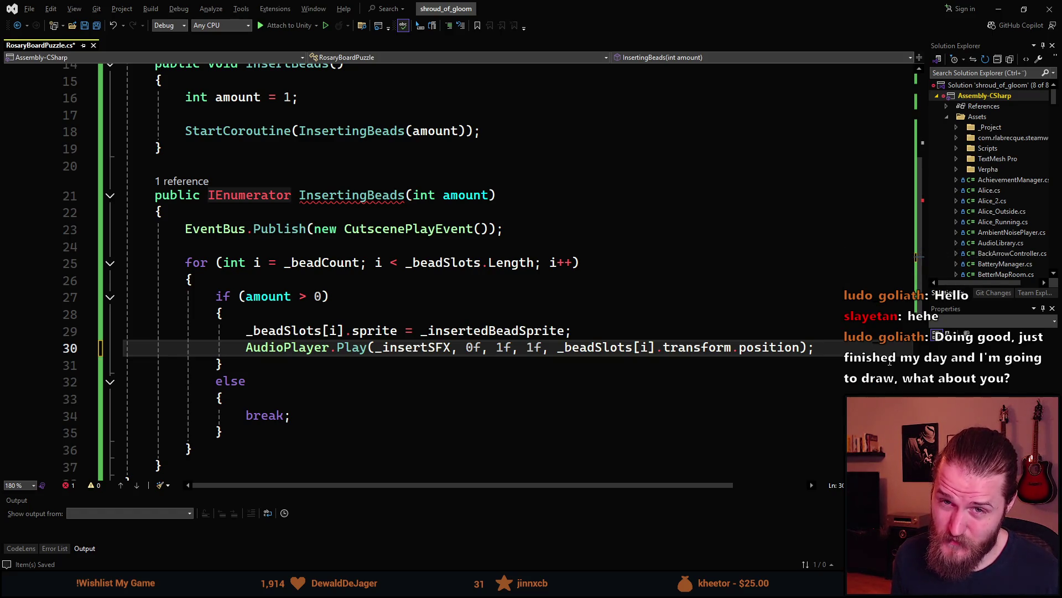
pyautogui.press('Up')
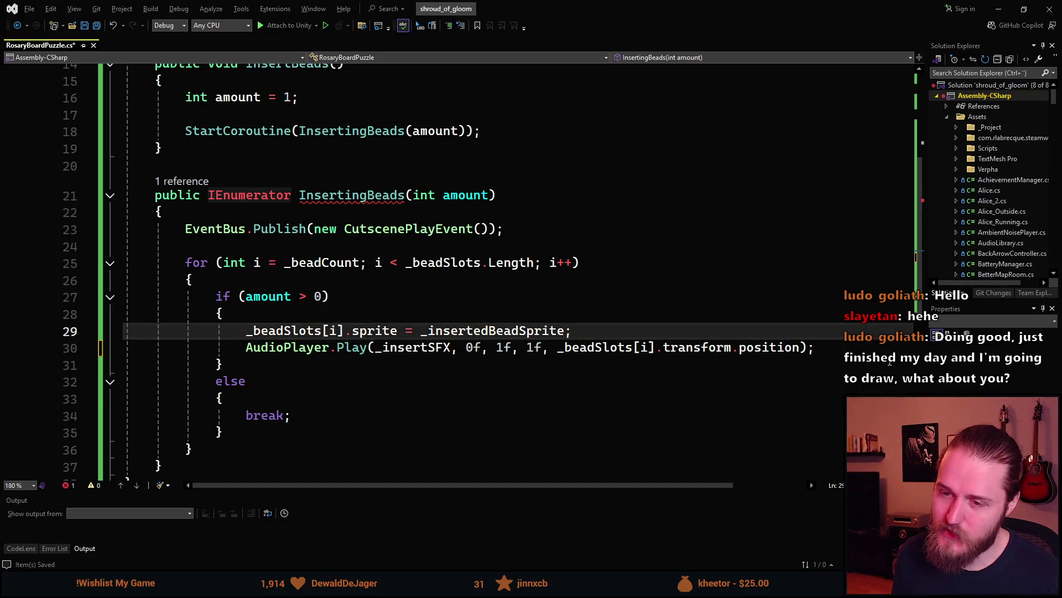
# - Declare a local Image beadSlot = _beadSlots[i]; at the top of the if block
pyautogui.press('Return')
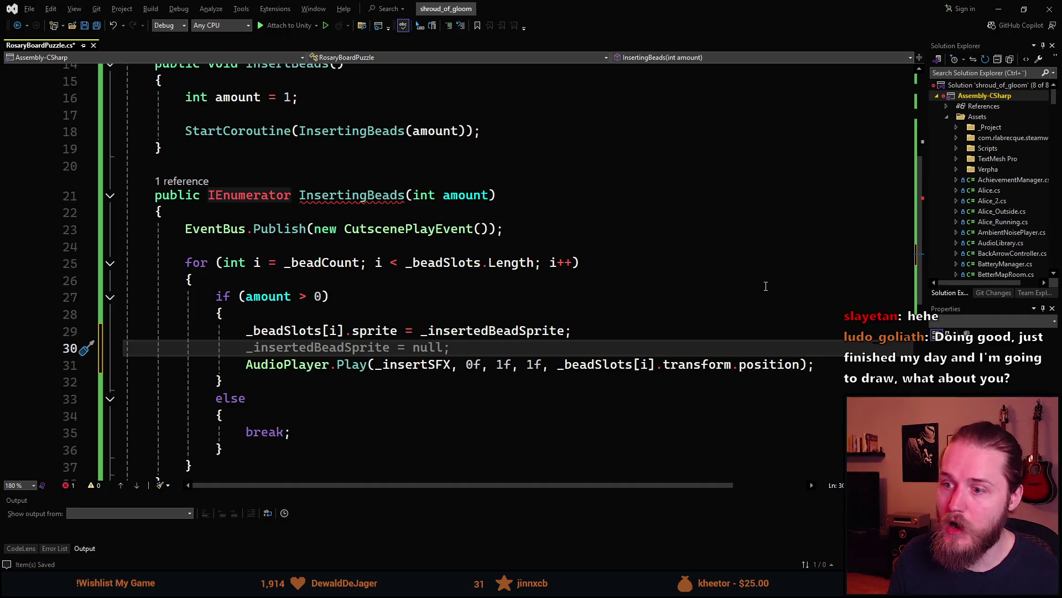
pyautogui.click(604, 331)
pyautogui.press('Down')
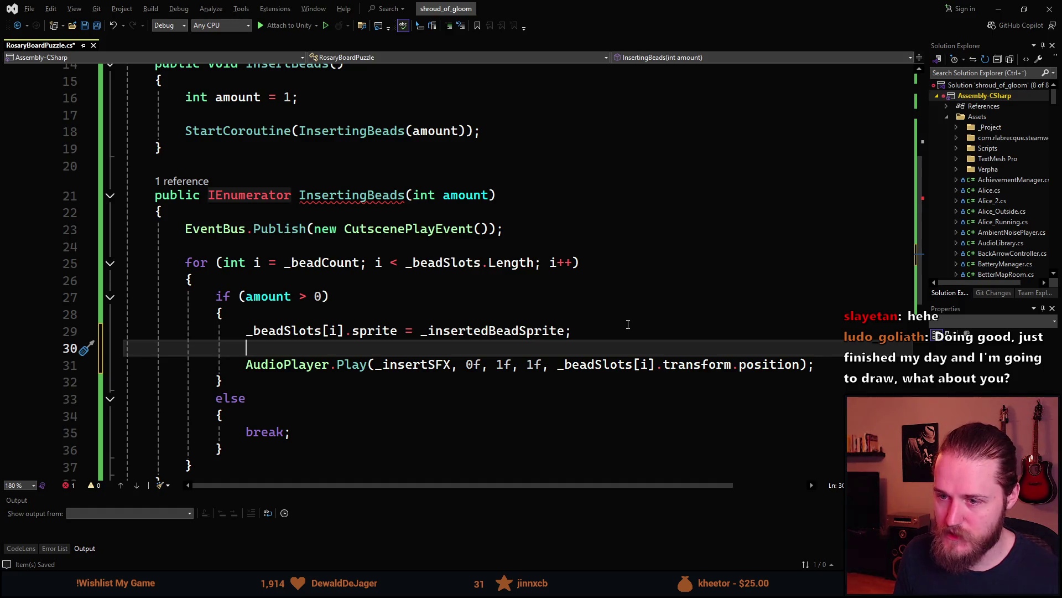
pyautogui.write('_bead')
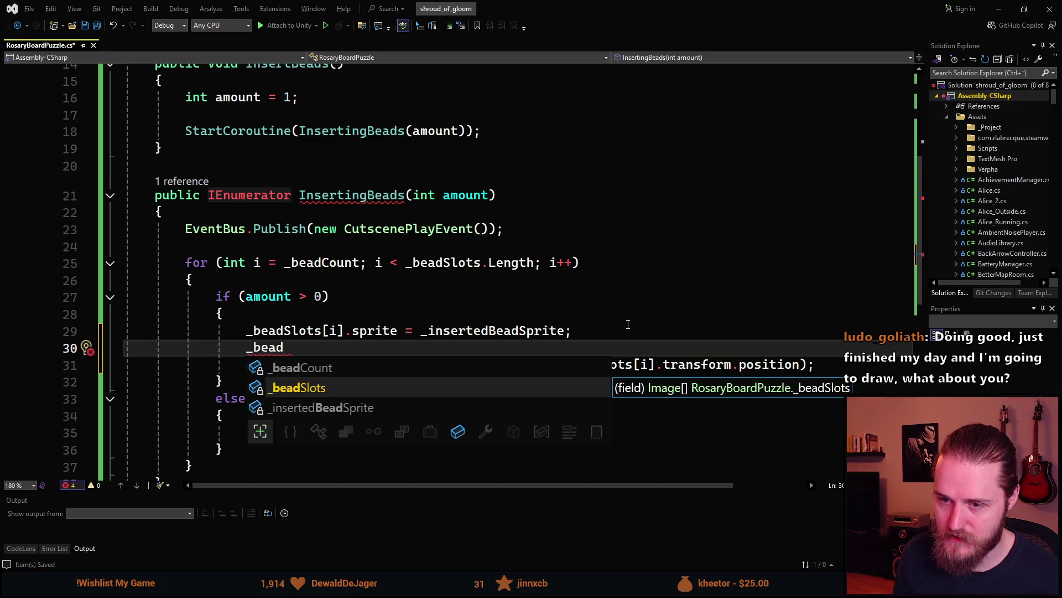
pyautogui.press('BackSpace')
pyautogui.press('BackSpace')
pyautogui.press('BackSpace')
pyautogui.press('Up')
pyautogui.press('Up')
pyautogui.press('Return')
pyautogui.write('_')
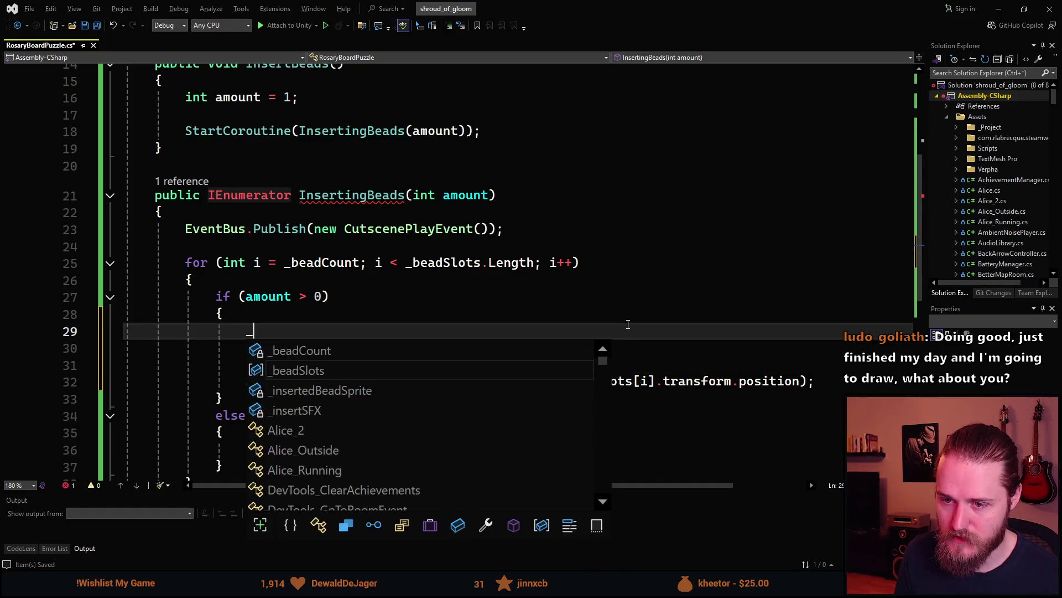
pyautogui.write('b')
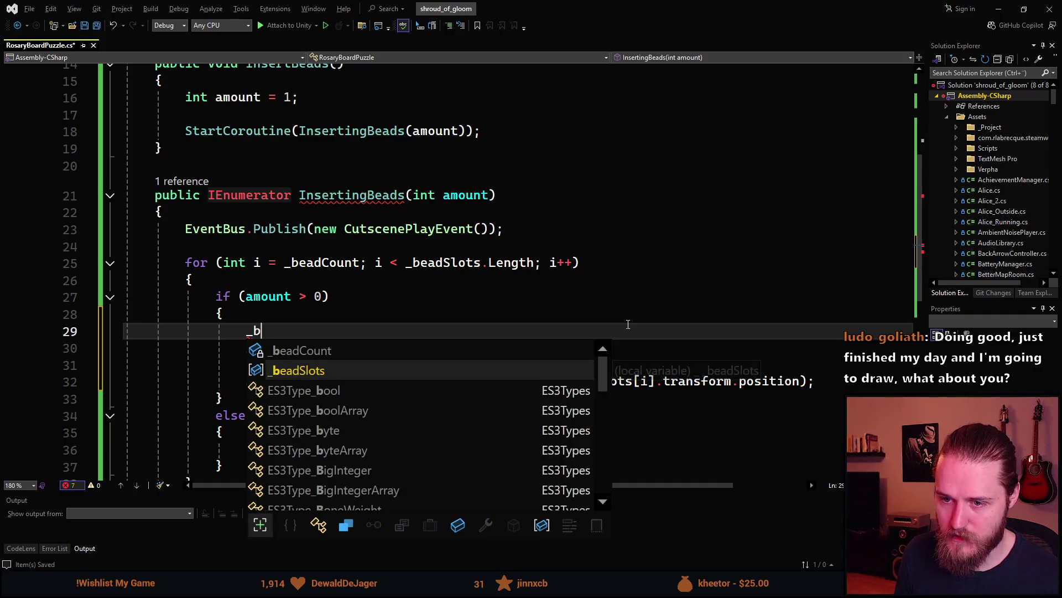
pyautogui.press('BackSpace')
pyautogui.press('BackSpace')
pyautogui.write('Imag')
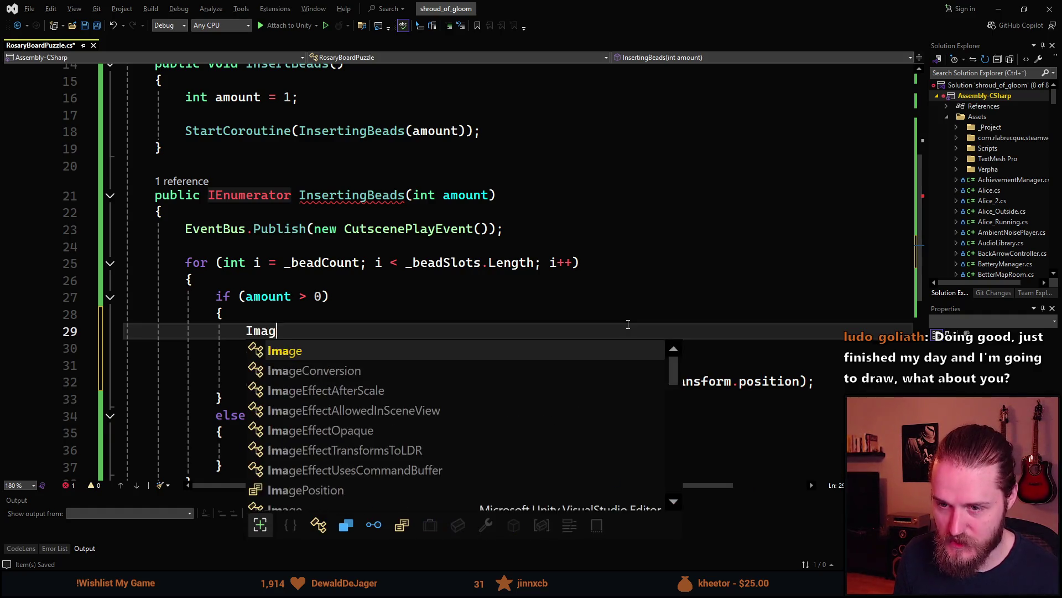
pyautogui.write('e b')
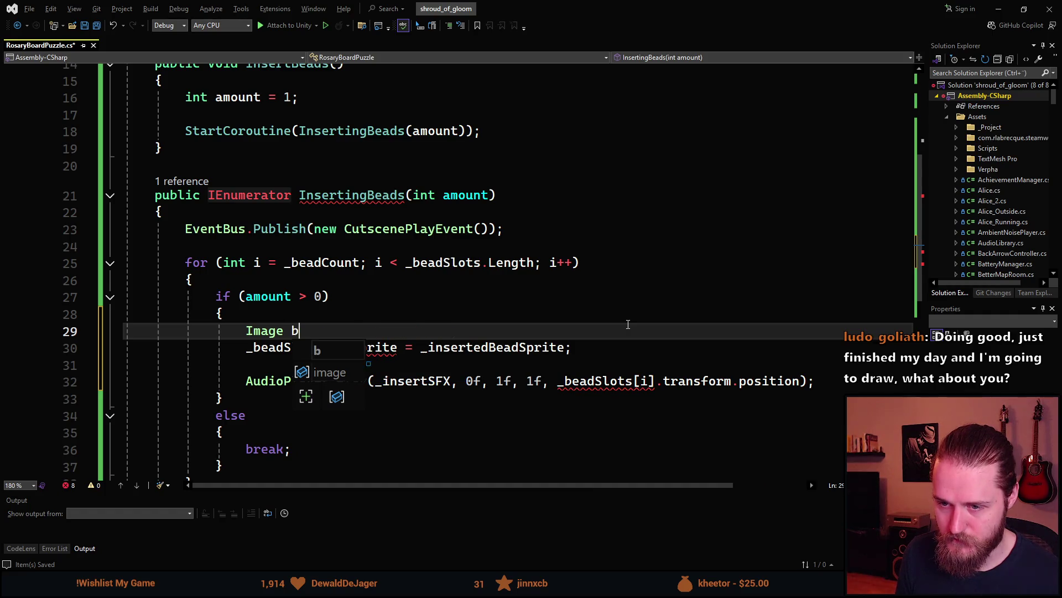
pyautogui.write('eadSlot')
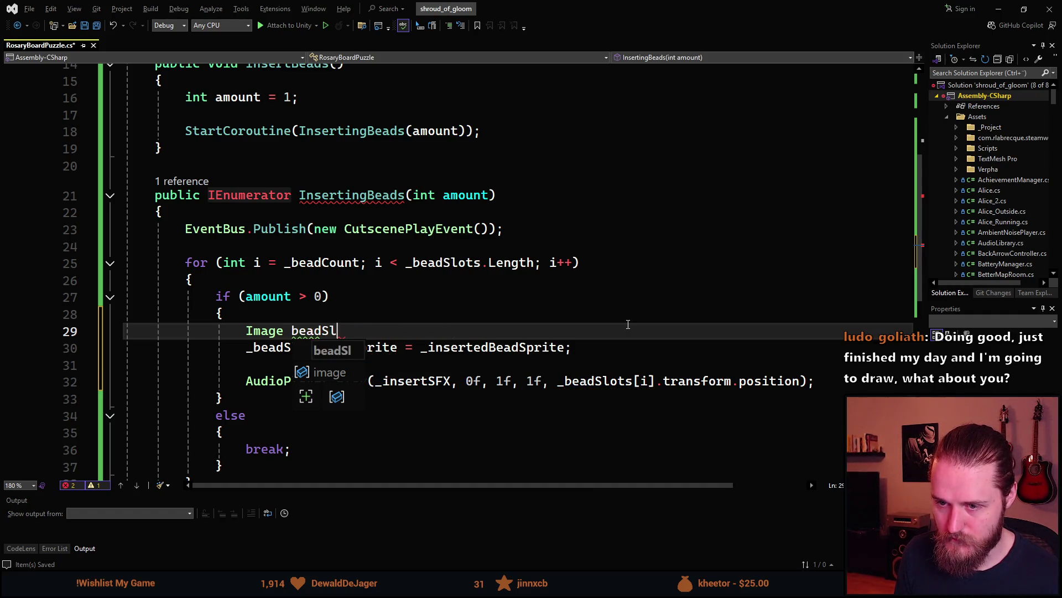
pyautogui.press('Tab')
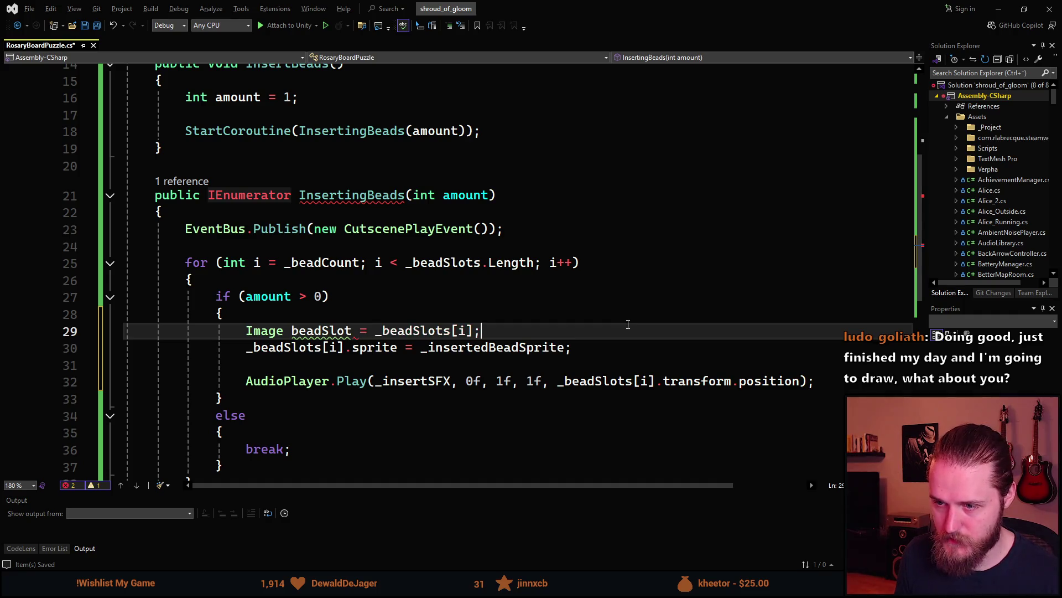
pyautogui.press('Left')
pyautogui.press('Left')
# - Change the sprite line to beadSlot.sprite = _insertedBeadSprite; and open a line below
pyautogui.moveTo(245, 347); pyautogui.dragTo(343, 347)
pyautogui.write('beadSlot')
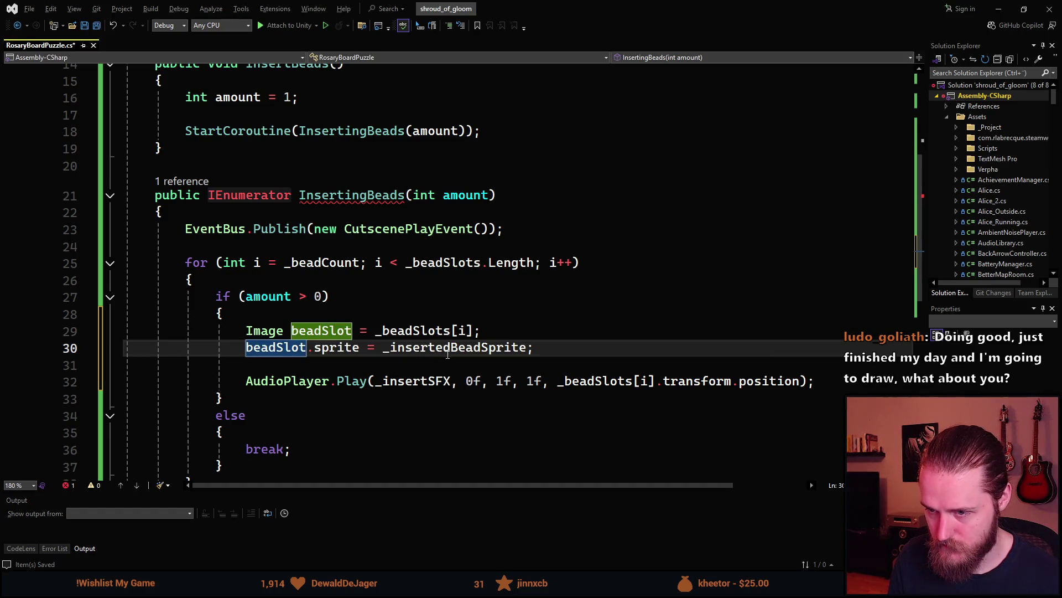
pyautogui.click(575, 350)
pyautogui.press('Return')
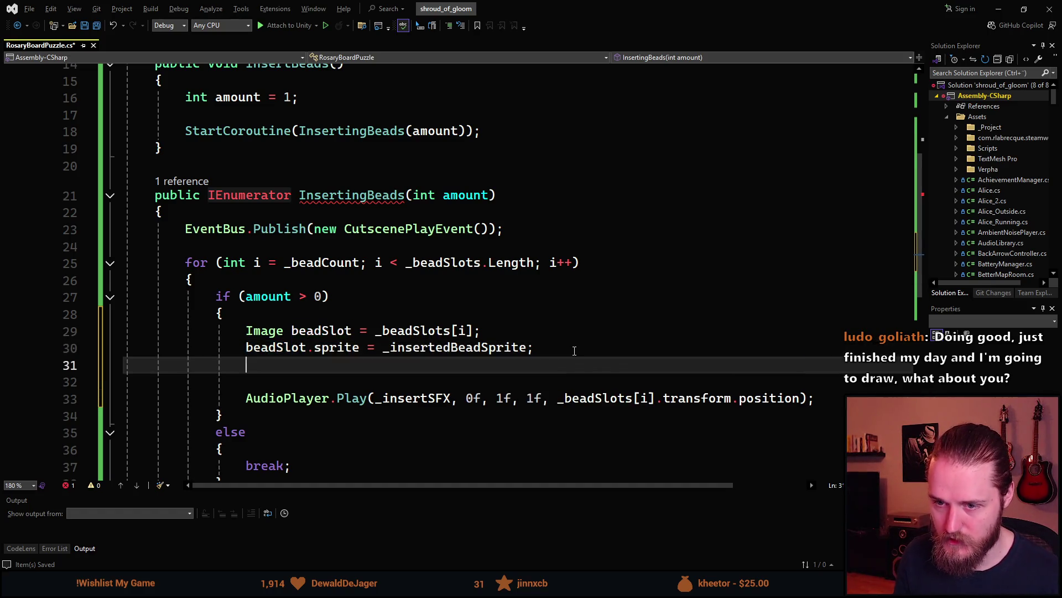
# - Begin a line assigning beadSlot.transform.localScale = new Vector3
pyautogui.press('Return')
pyautogui.press('Up')
pyautogui.write('beadSlot.t')
pyautogui.press('Tab')
pyautogui.write('.')
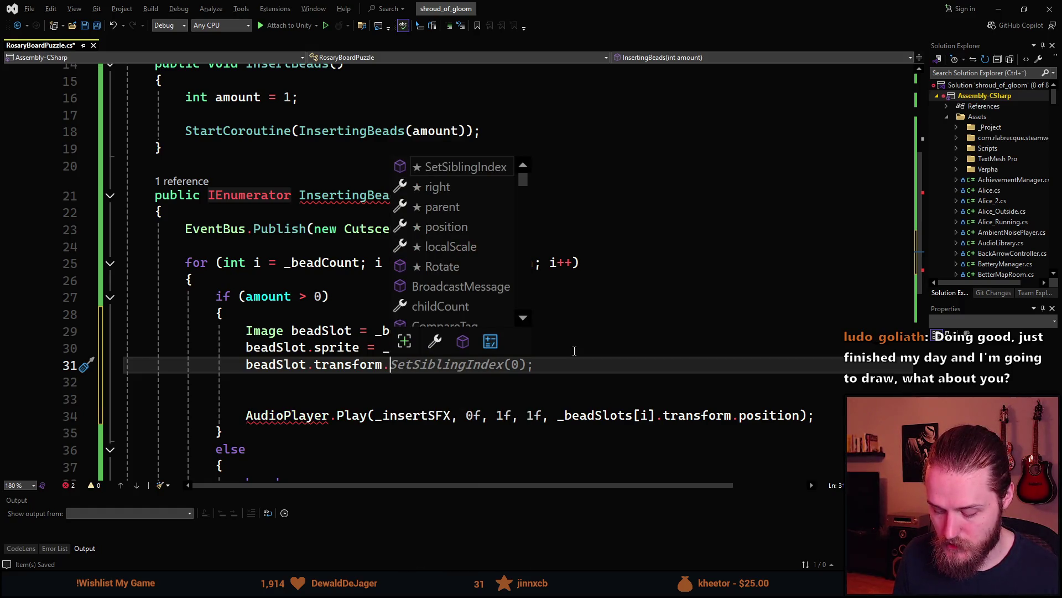
pyautogui.write('loca')
pyautogui.press('Tab')
pyautogui.write('=')
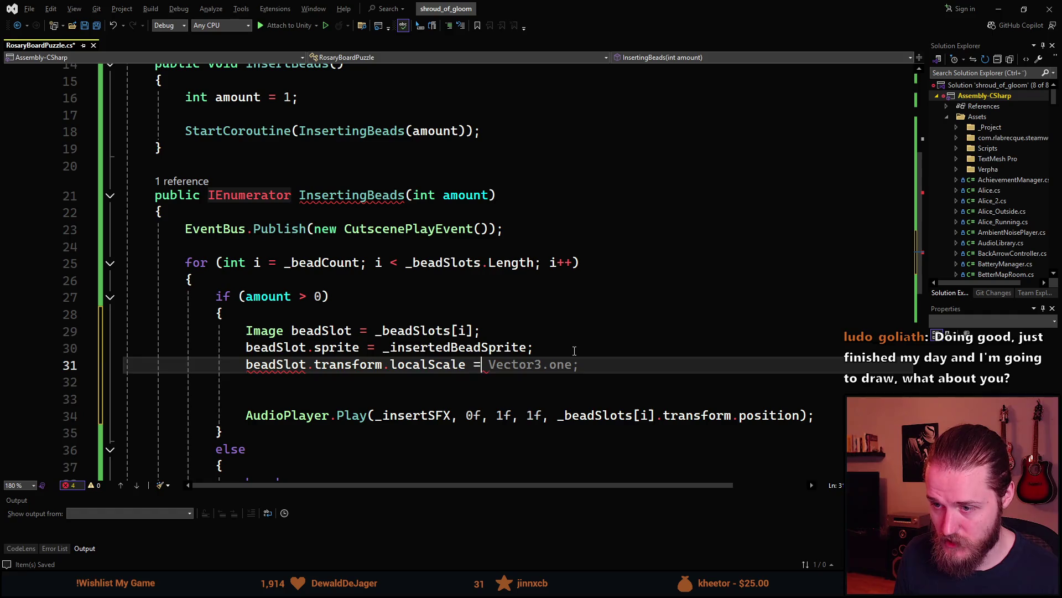
pyautogui.write(' new vecto')
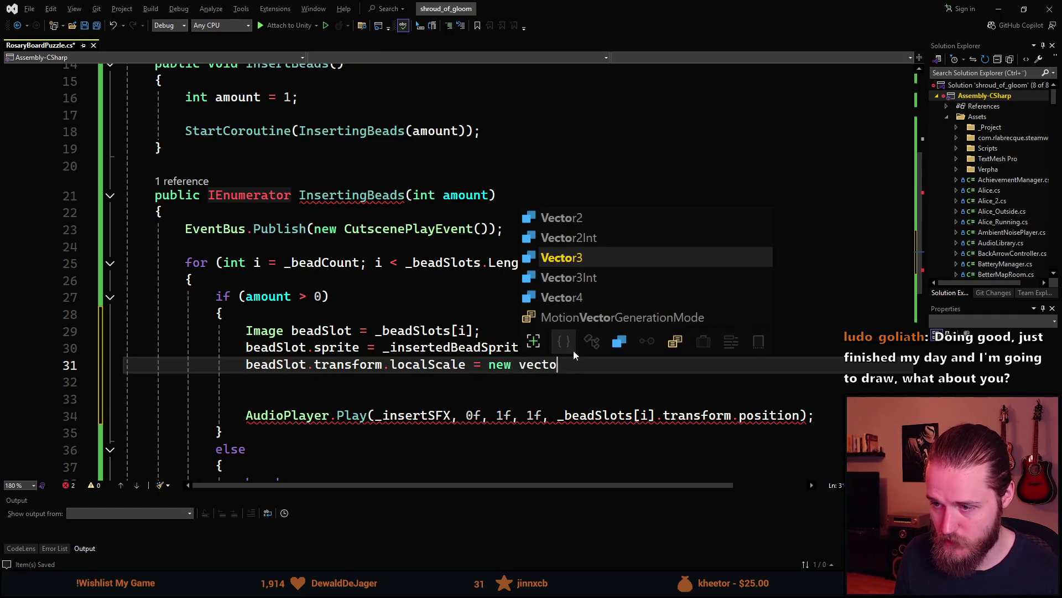
pyautogui.press('Tab')
# - Fill in the scale values (1.15f, 1.15f, 1f) and start another beadSlot.transform line
pyautogui.write('(')
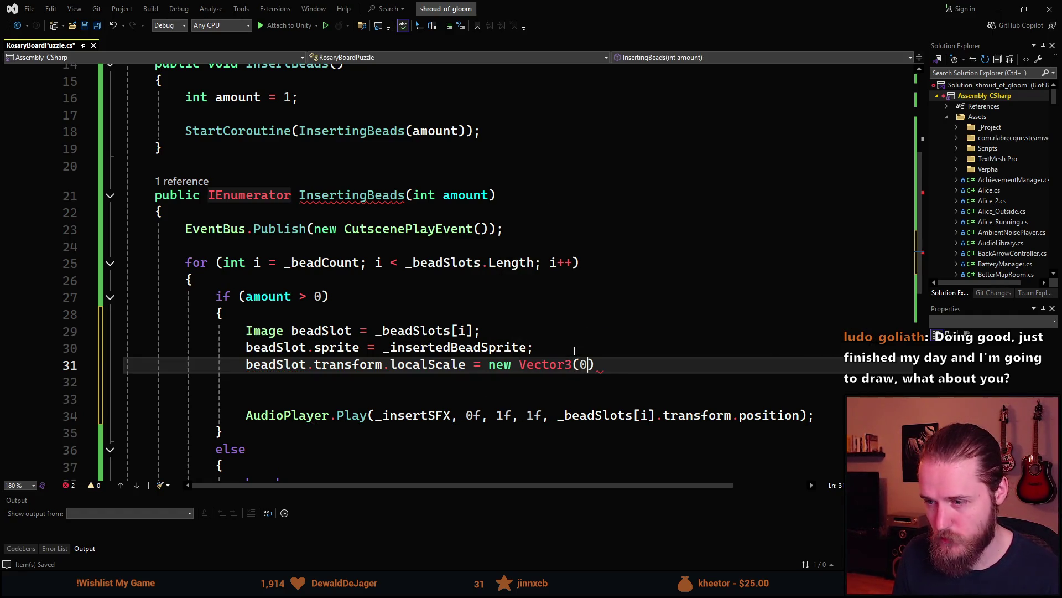
pyautogui.write('1.15')
pyautogui.write('5f,')
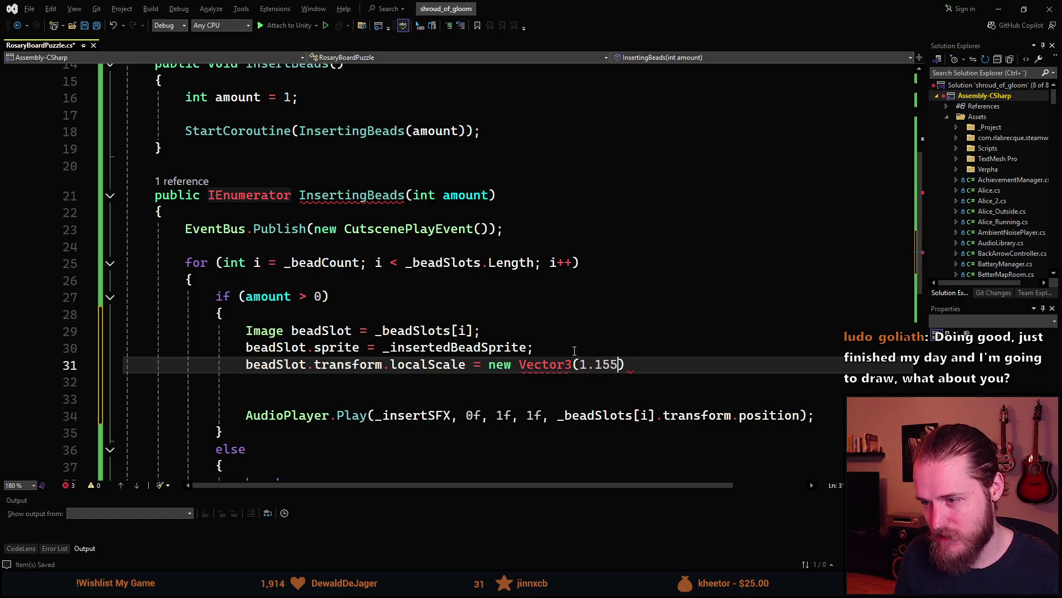
pyautogui.press('Left')
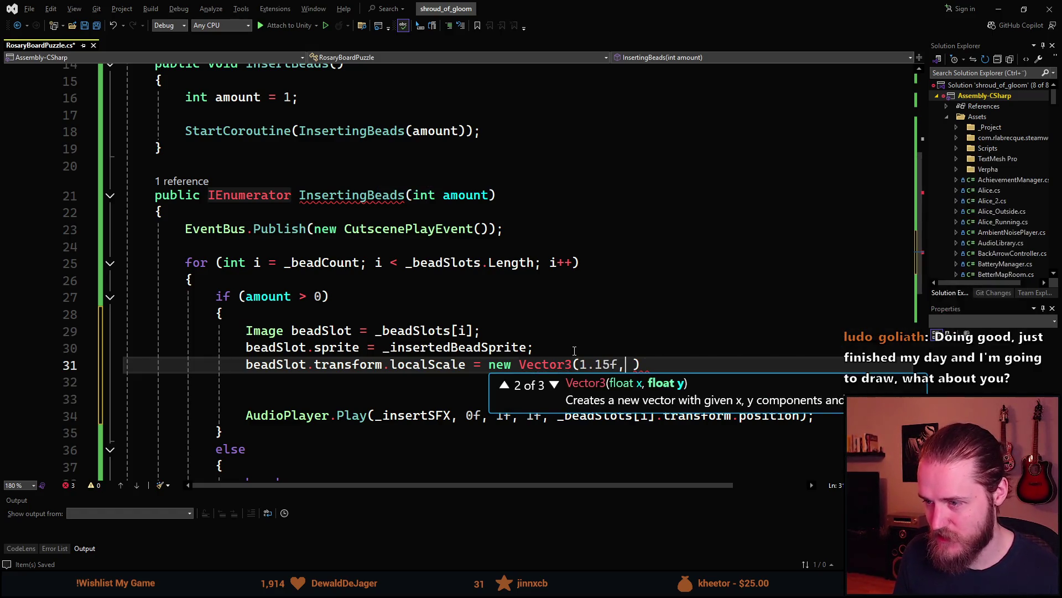
pyautogui.write('1.15f')
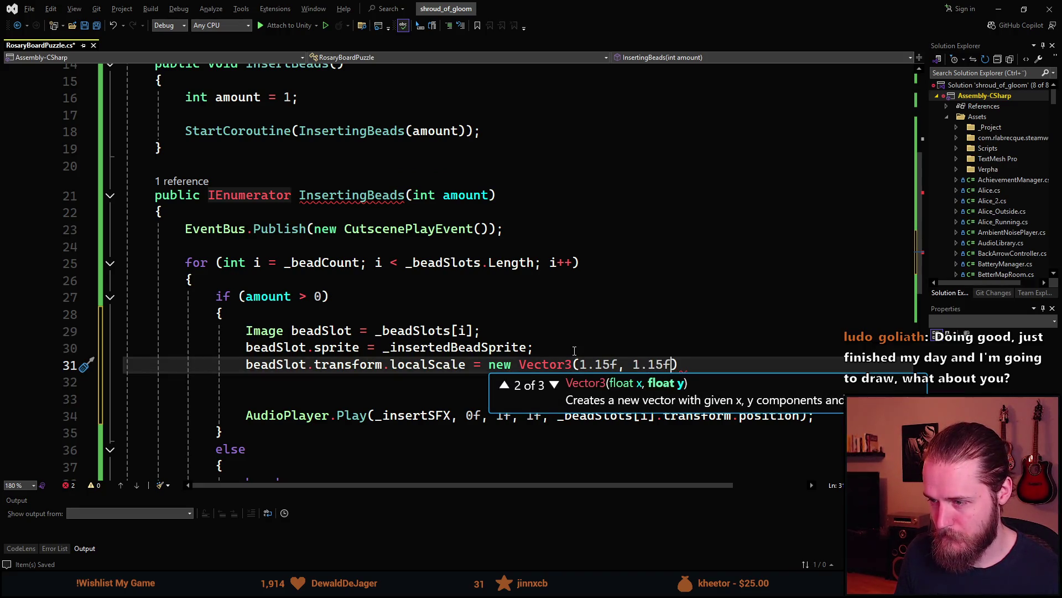
pyautogui.write(',')
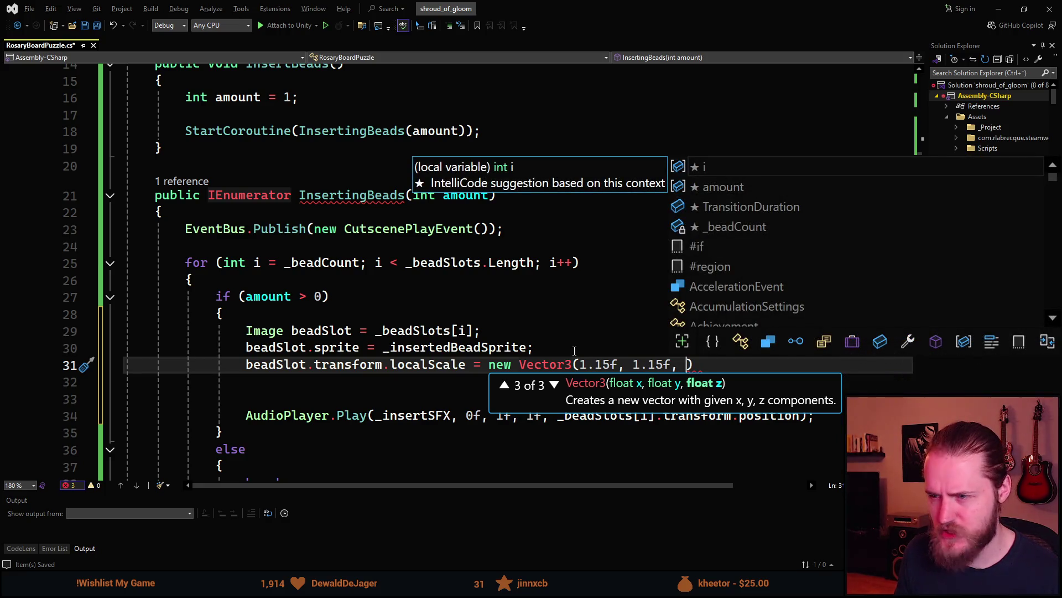
pyautogui.moveTo(612, 7); pyautogui.dragTo(519, 284)
pyautogui.doubleClick(519, 284)
pyautogui.write('1f')
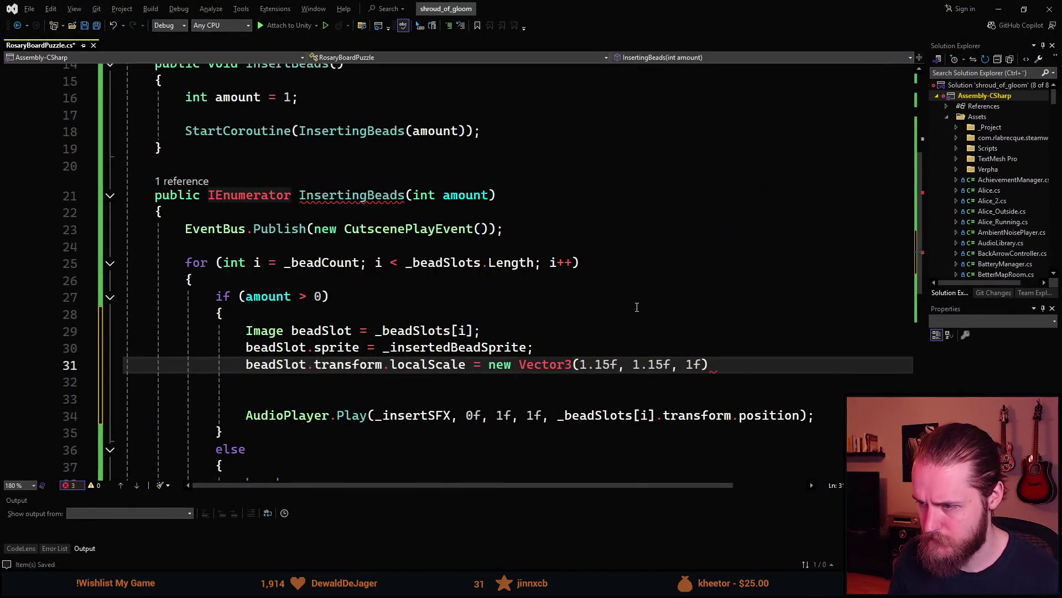
pyautogui.write(');')
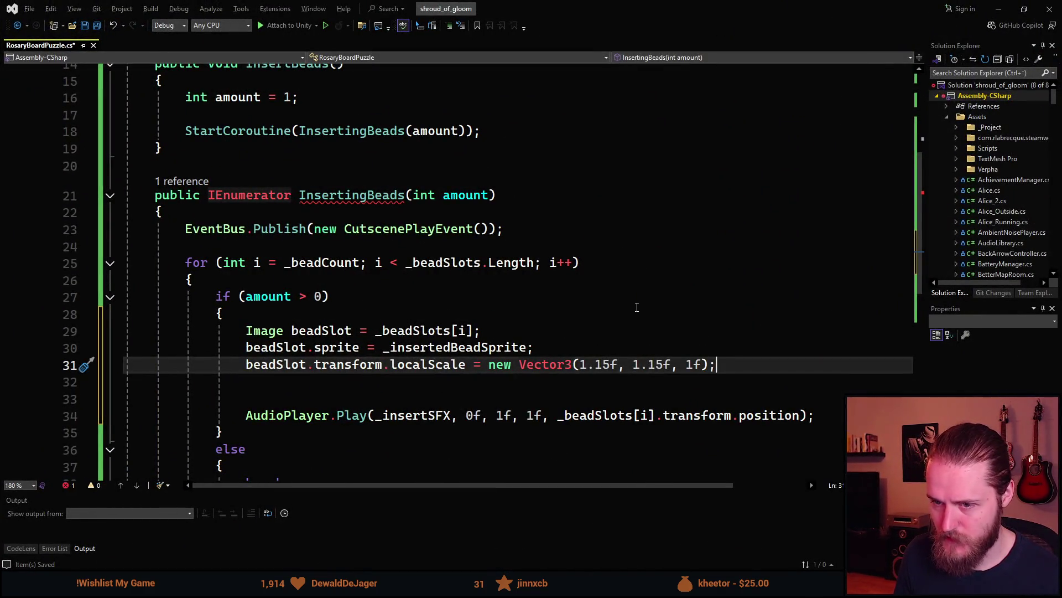
pyautogui.press('Return')
pyautogui.write('bead')
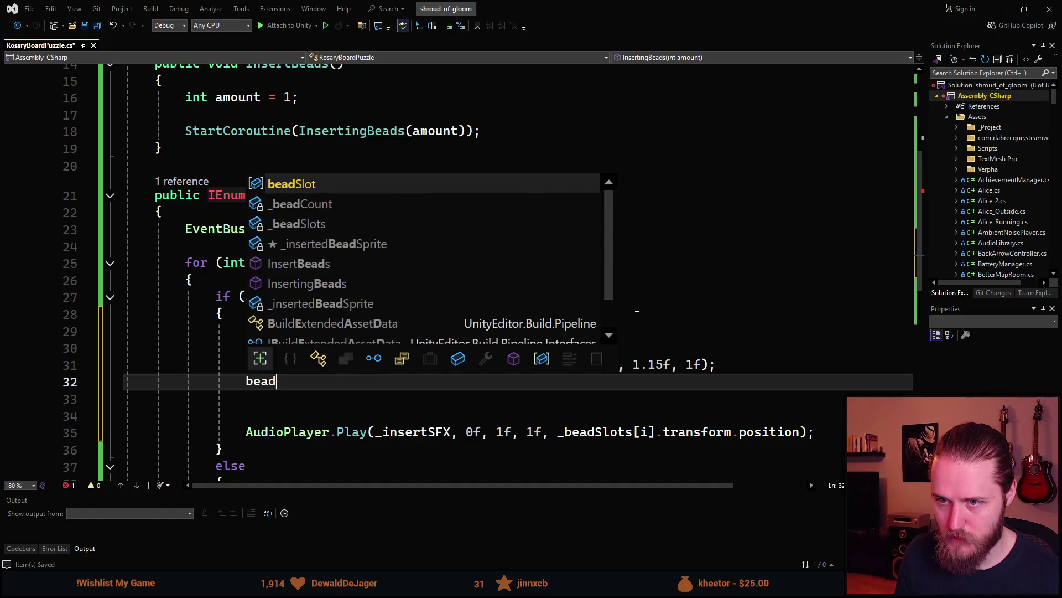
pyautogui.write('Slot.transform.DOL')
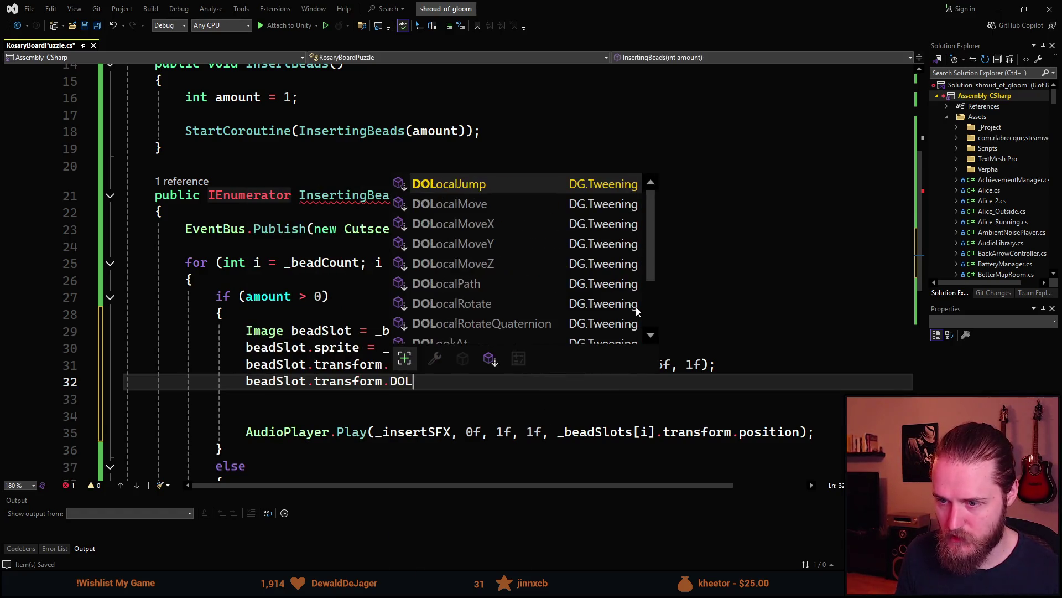
pyautogui.write('OcalZ')
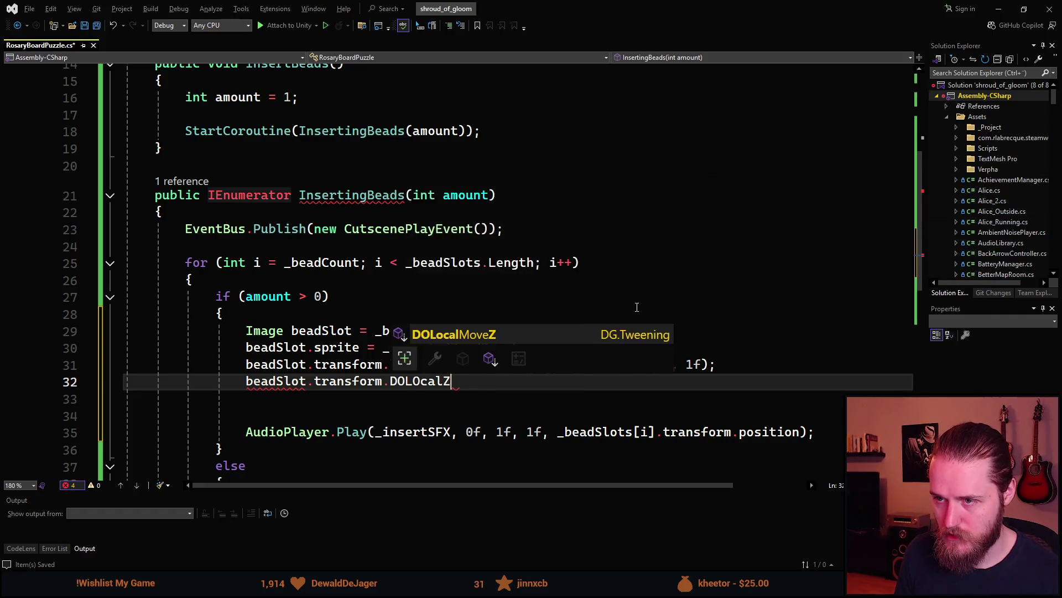
# - Correct the call to beadSlot.transform.DOScale(1f, 0.25f).SetEase
pyautogui.press('BackSpace')
pyautogui.write('Sc')
pyautogui.press('BackSpace')
pyautogui.press('BackSpace')
pyautogui.press('BackSpace')
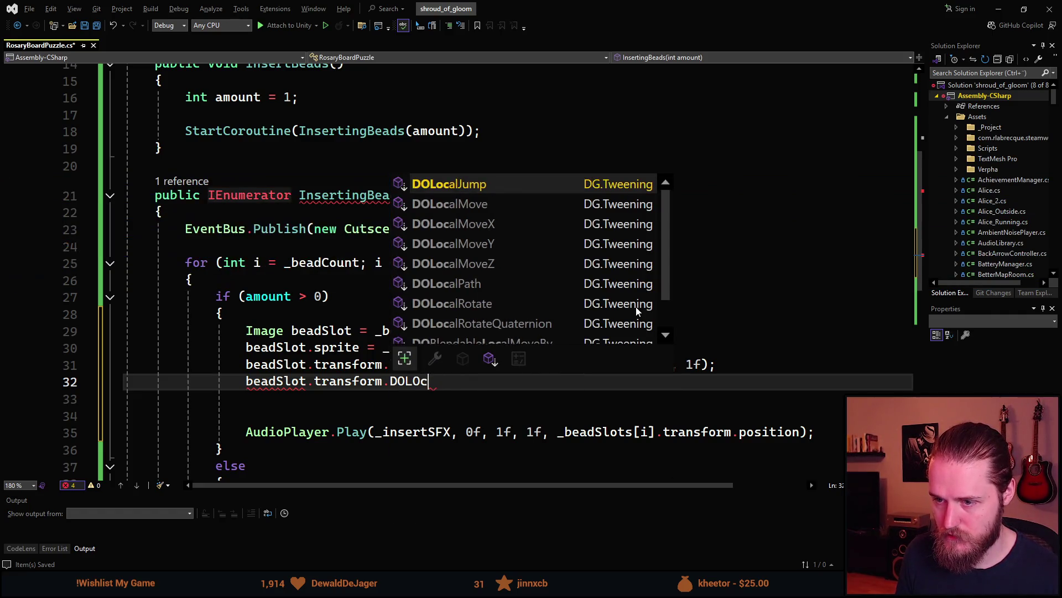
pyautogui.write('Sca')
pyautogui.press('Tab')
pyautogui.write('(')
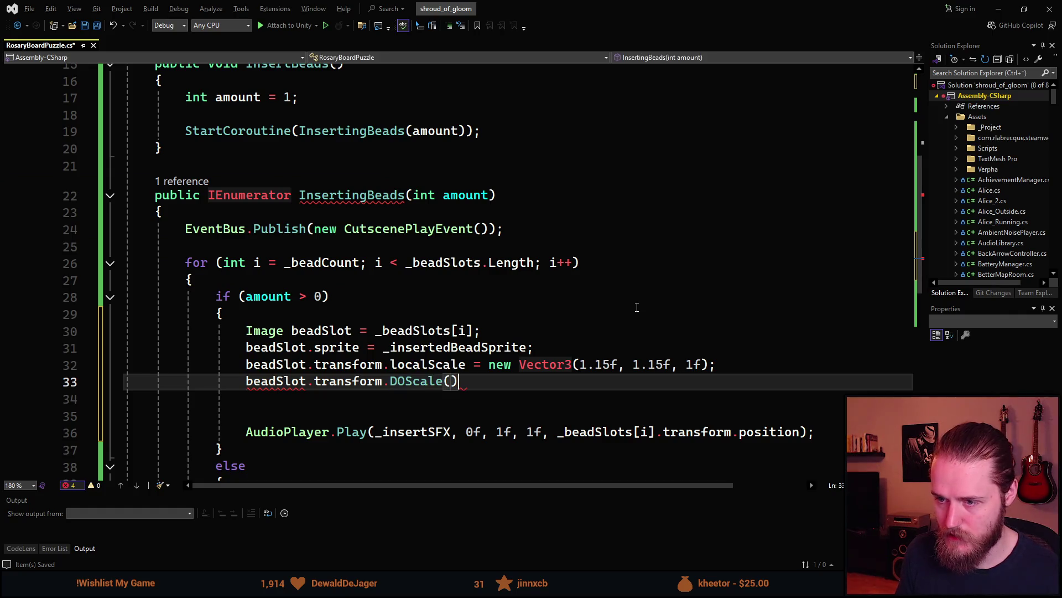
pyautogui.press('Left')
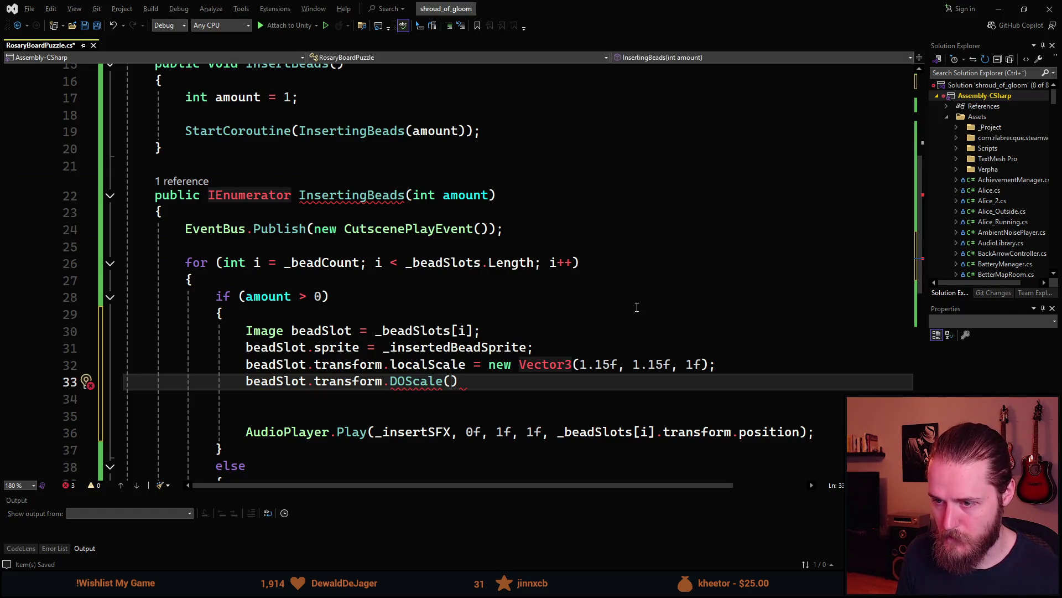
pyautogui.write(',')
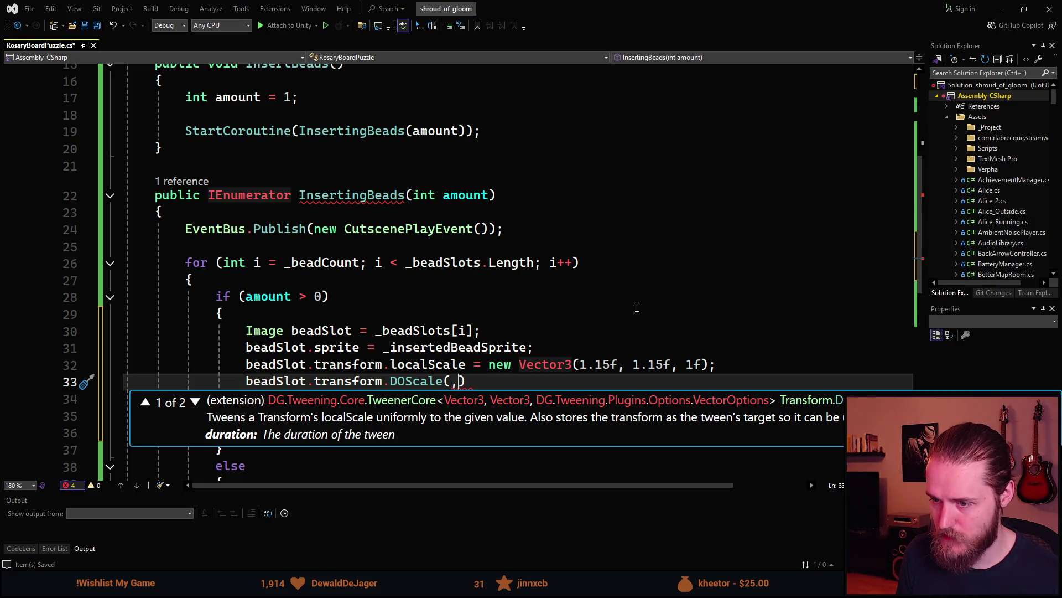
pyautogui.press('BackSpace')
pyautogui.write('1f')
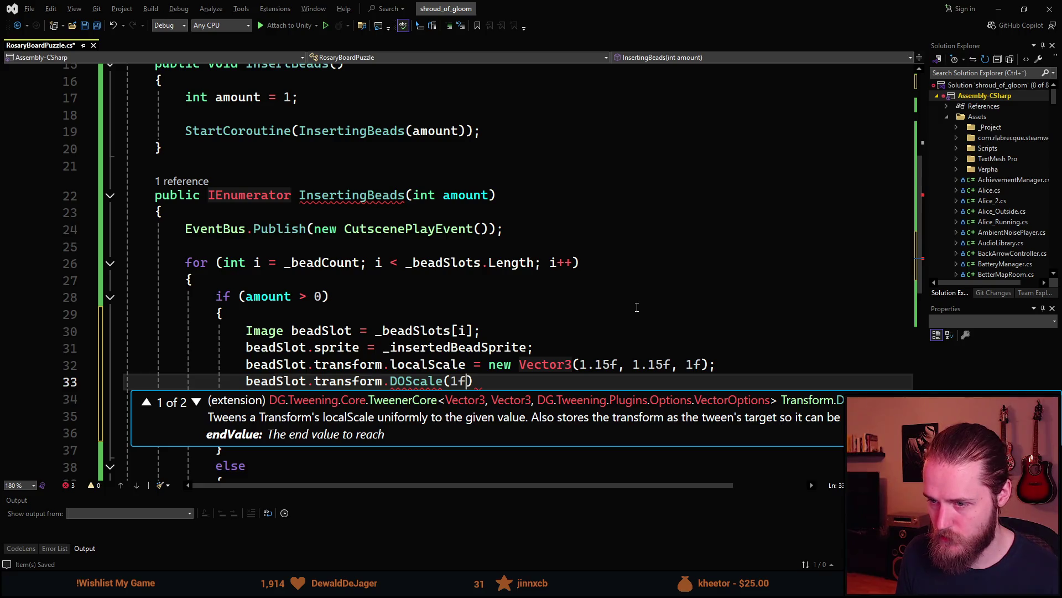
pyautogui.write(', 0.')
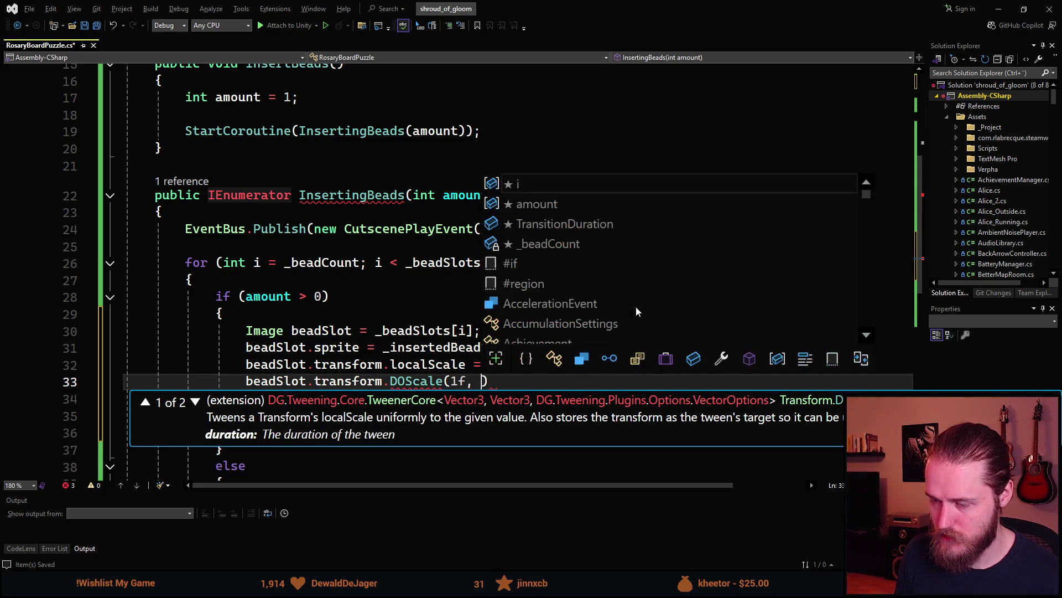
pyautogui.write('25f).Set')
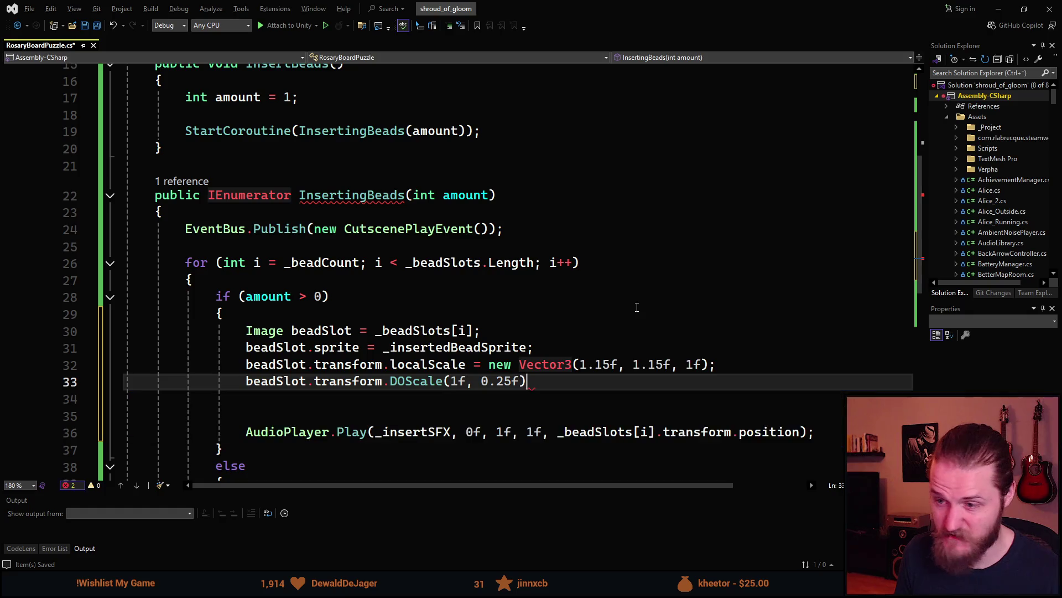
pyautogui.write('Ease')
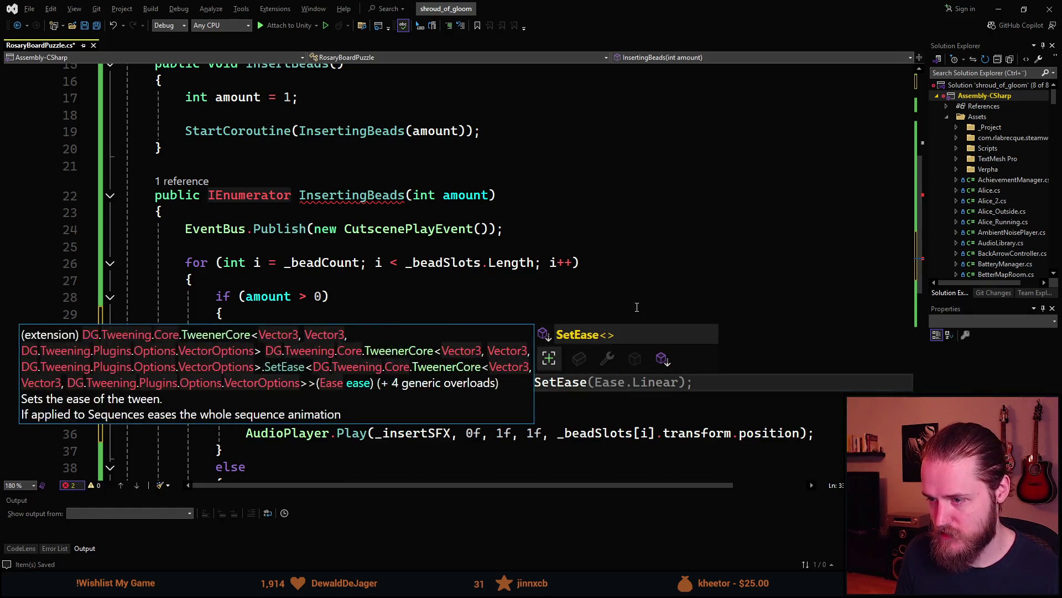
# - Leave SetEase(Ease.) without an ease type by removing Linear, then bring up the easings.net cheat sheet
pyautogui.press('Tab')
pyautogui.press('Left')
pyautogui.press('Left')
pyautogui.press('BackSpace')
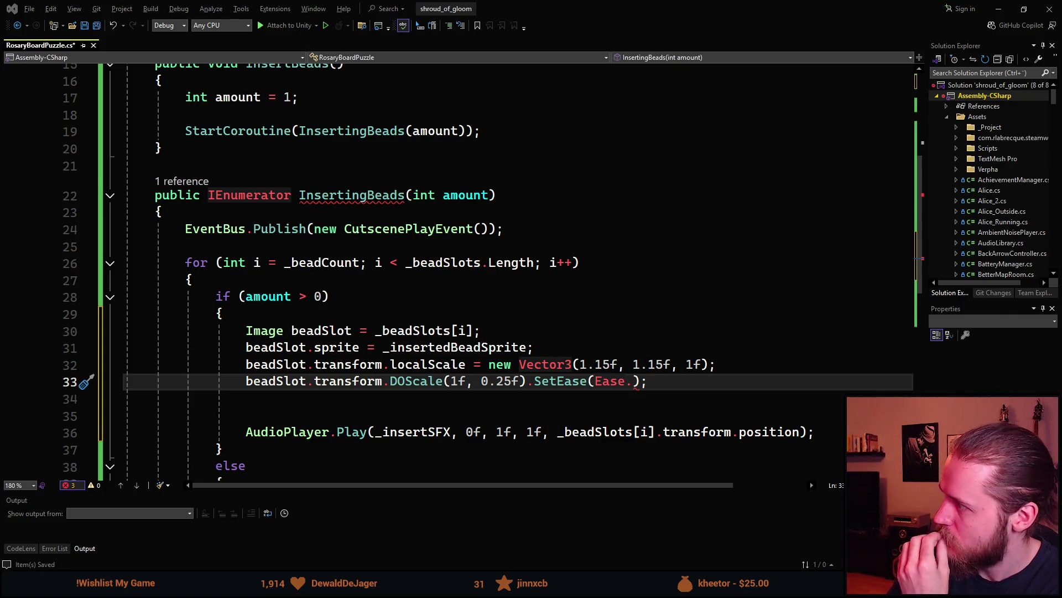
pyautogui.hotkey('alt', 'Tab')
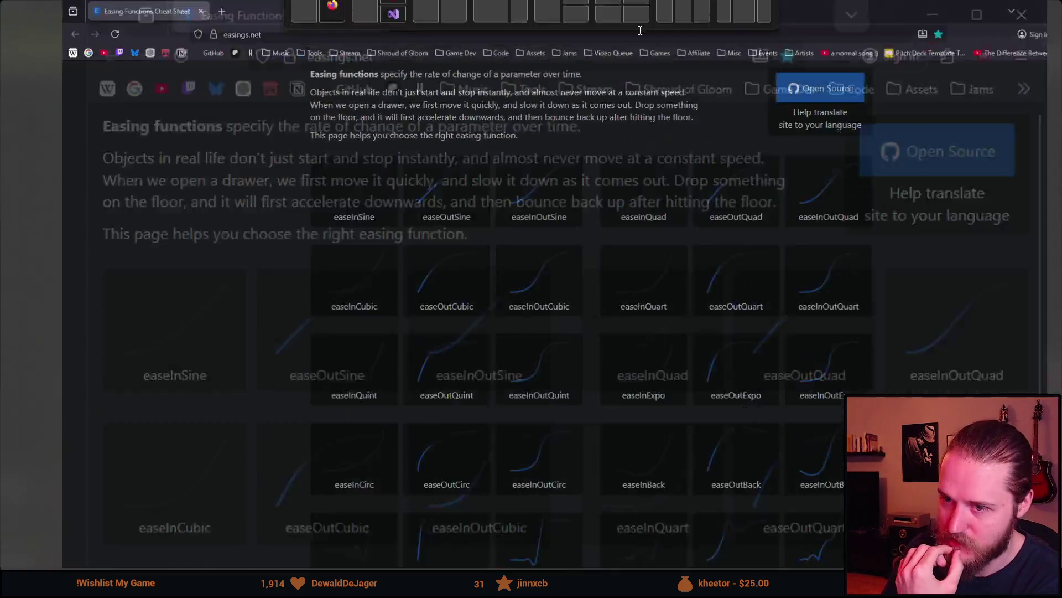
# - Scroll the easings.net curves such as easeOutCubic, then minimize the browser back to the code
pyautogui.scroll(-2, 370, 344)
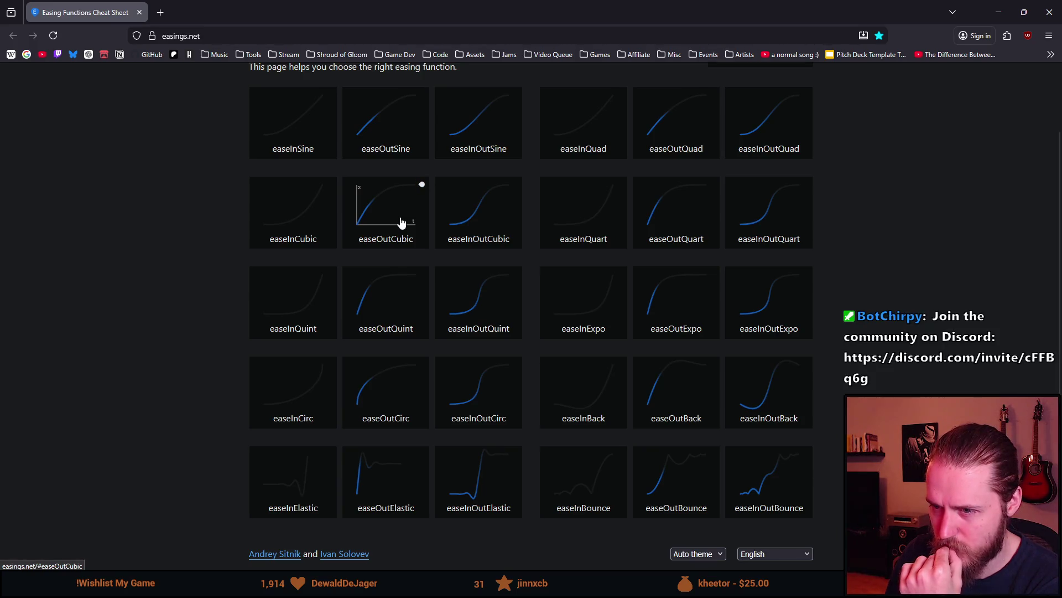
pyautogui.click(999, 12)
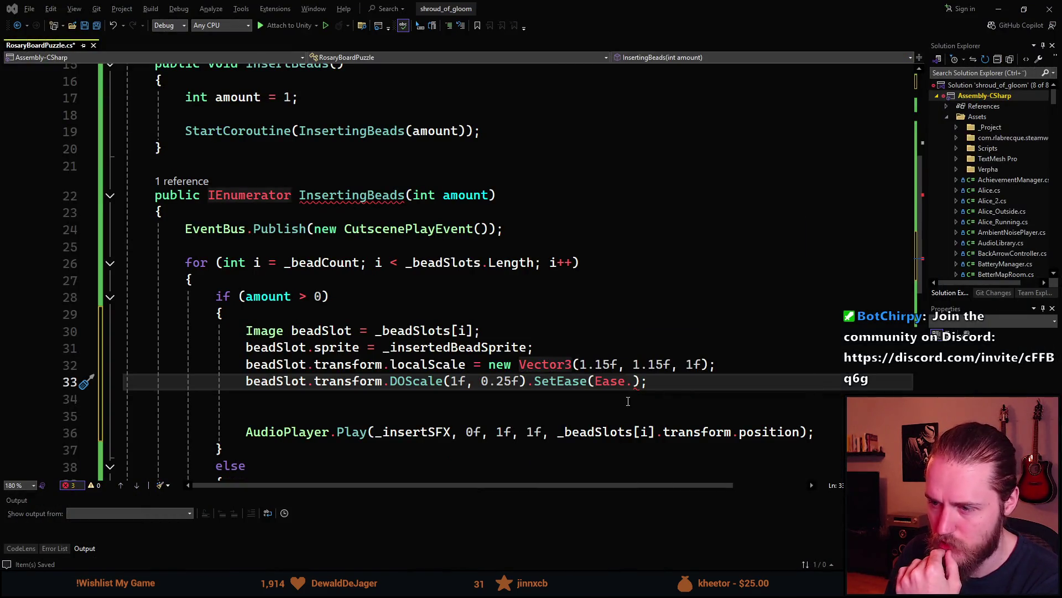
# - Make the SetEase line use Ease.OutCubic and remove the blank lines above AudioPlayer.Play
pyautogui.write('OutCu')
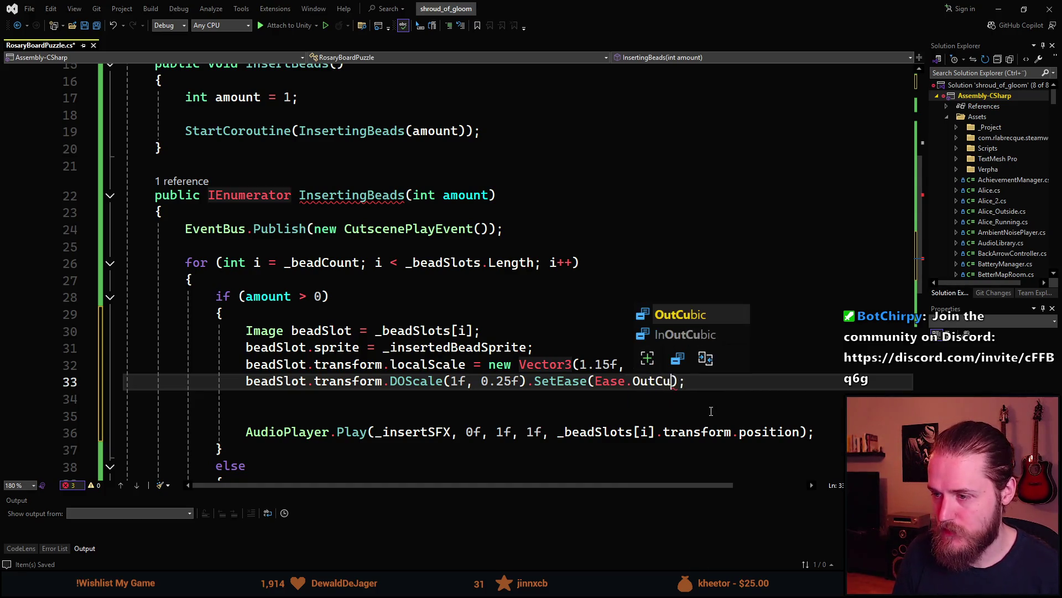
pyautogui.press('Tab')
pyautogui.press('End')
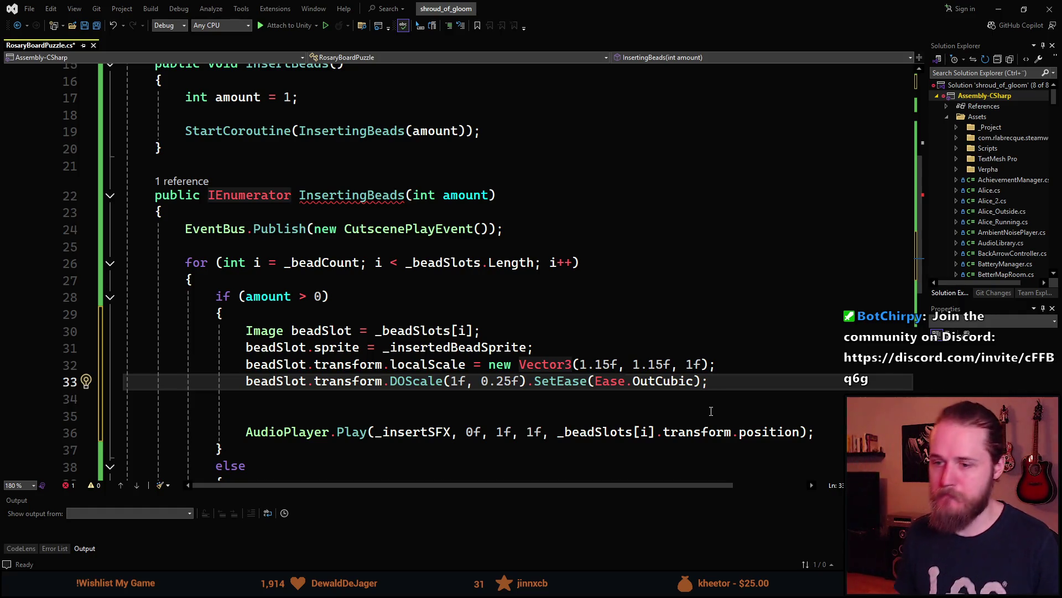
pyautogui.press('Down')
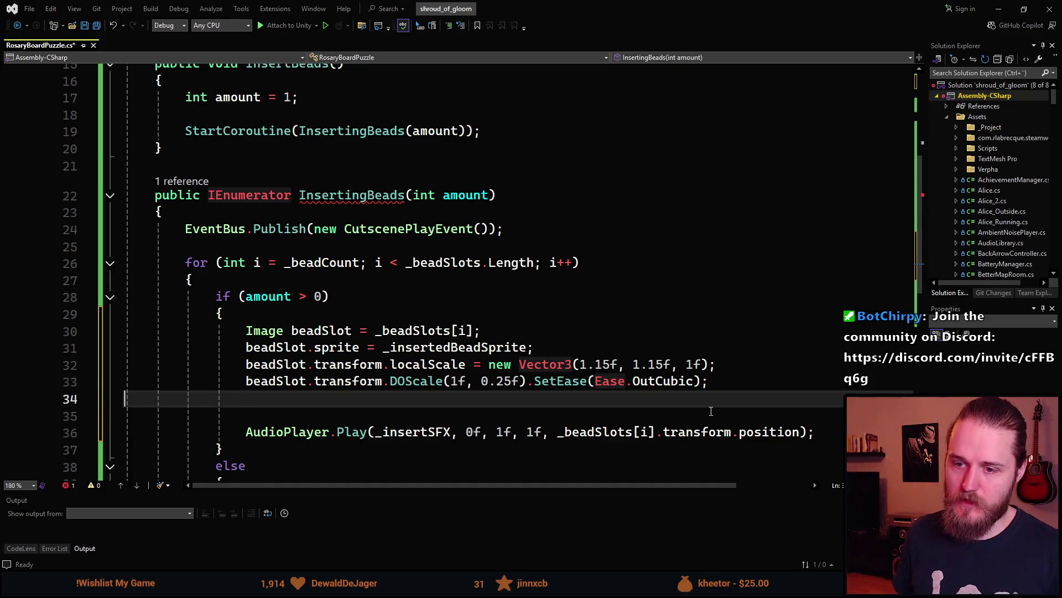
pyautogui.press('Delete')
pyautogui.press('BackSpace')
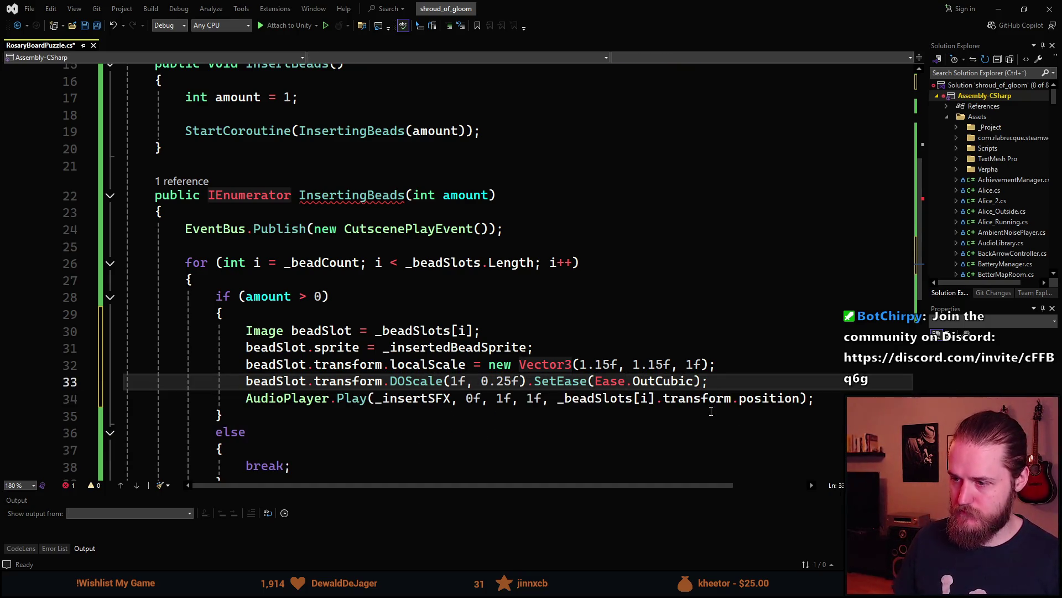
# - Add 'yield return new WaitForSeconds(0.3f)' after the AudioPlayer.Play call and save the script
pyautogui.click(815, 398)
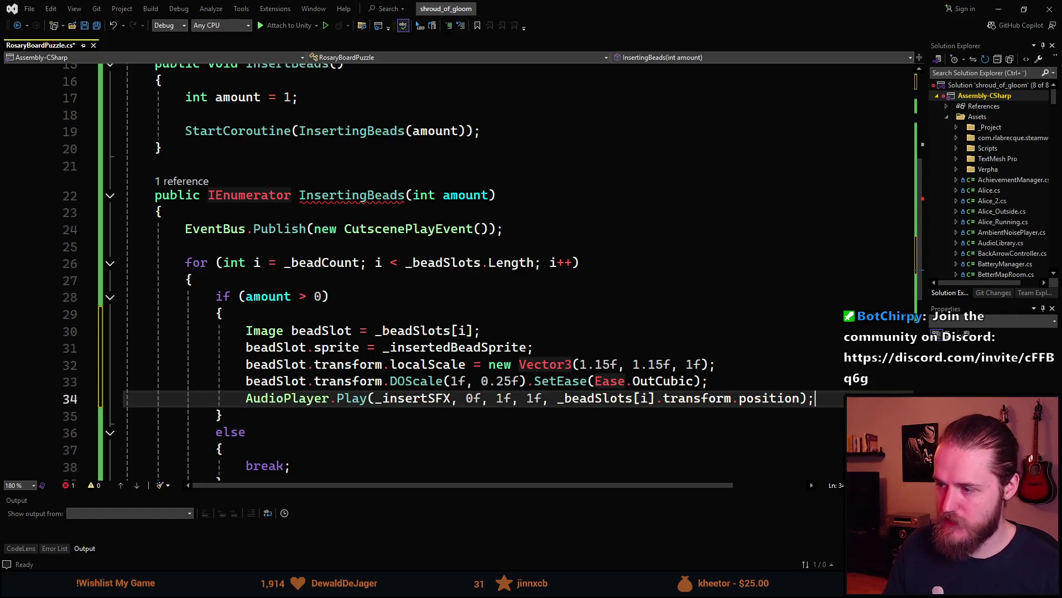
pyautogui.press('Return')
pyautogui.write('yield r')
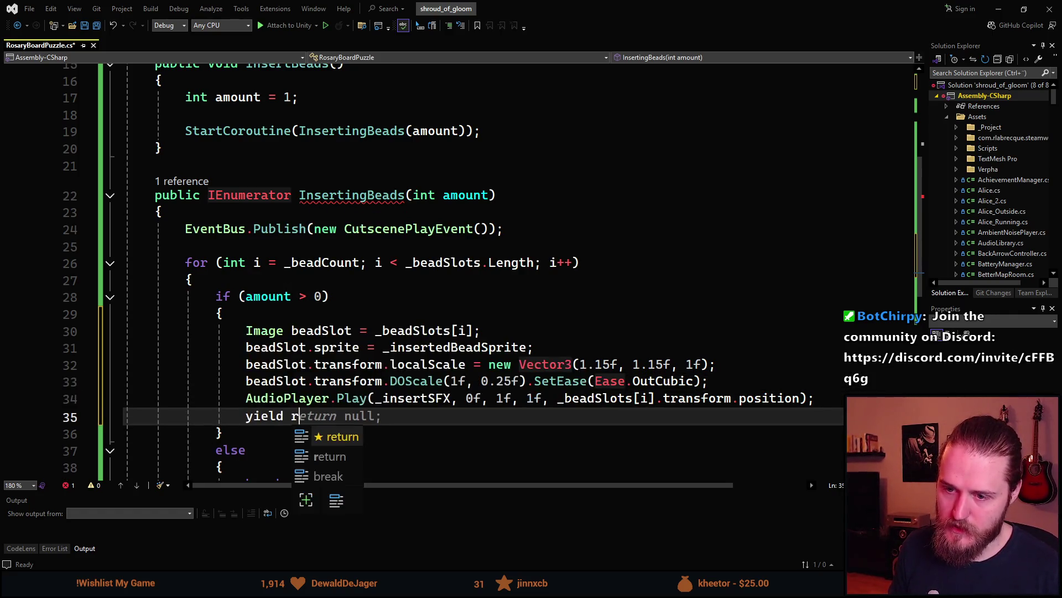
pyautogui.write('eturn new Wait')
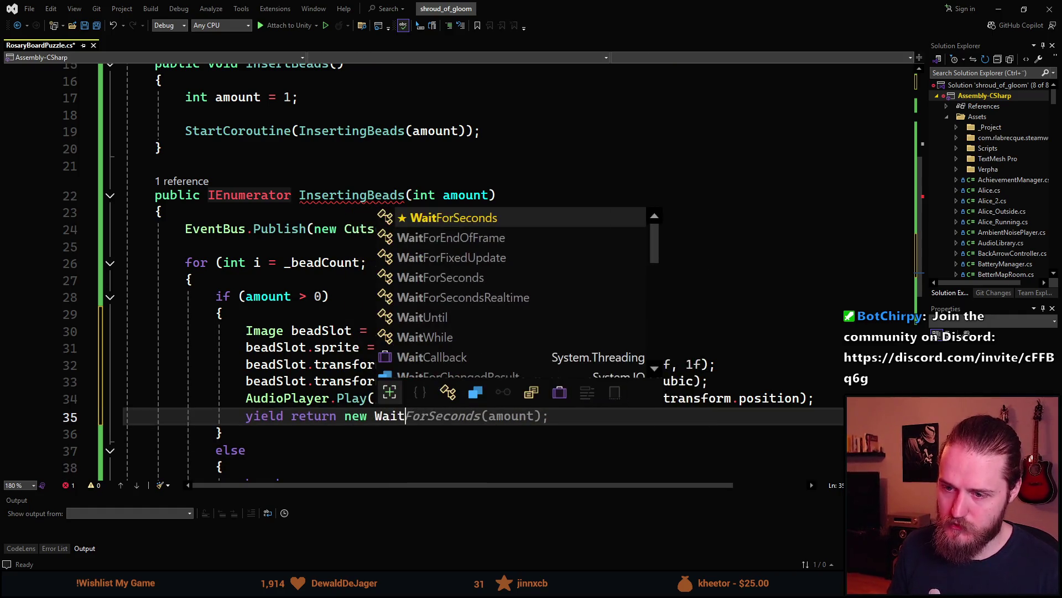
pyautogui.press('Tab')
pyautogui.press('Left')
pyautogui.press('Left')
pyautogui.hotkey('ctrl', 'BackSpace')
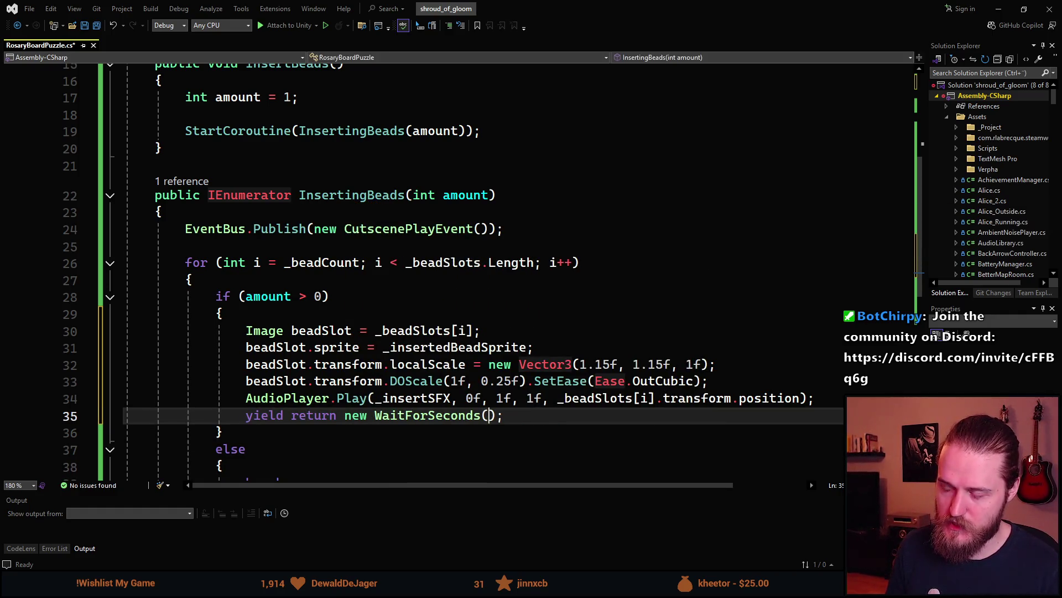
pyautogui.write('0.3f')
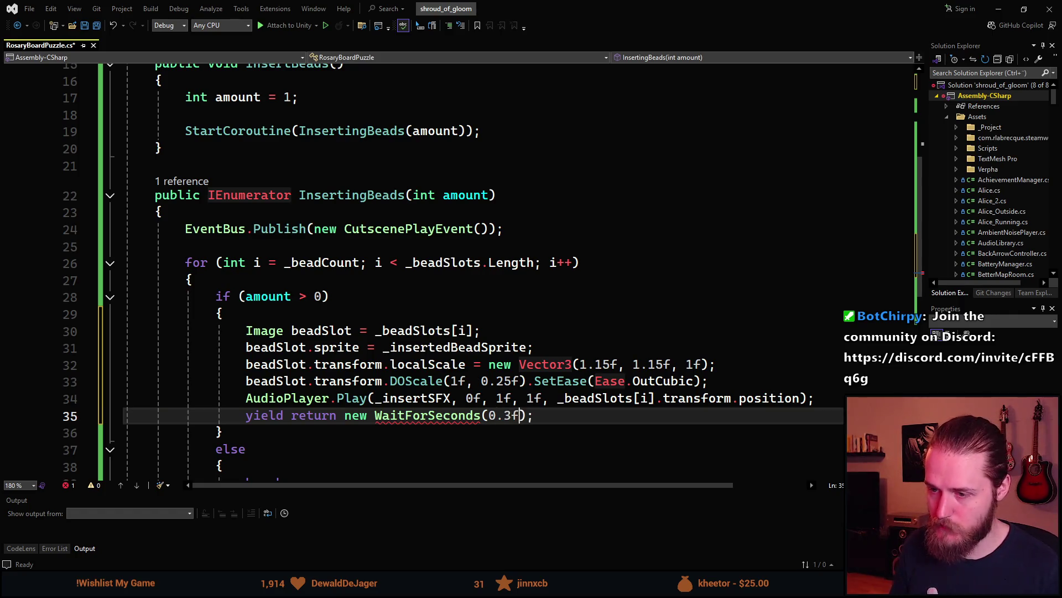
pyautogui.press('End')
pyautogui.hotkey('ctrl', 's')
# - Change the else branch's break to yield break and add a new line after the for loop
pyautogui.scroll(-3, 438, 409)
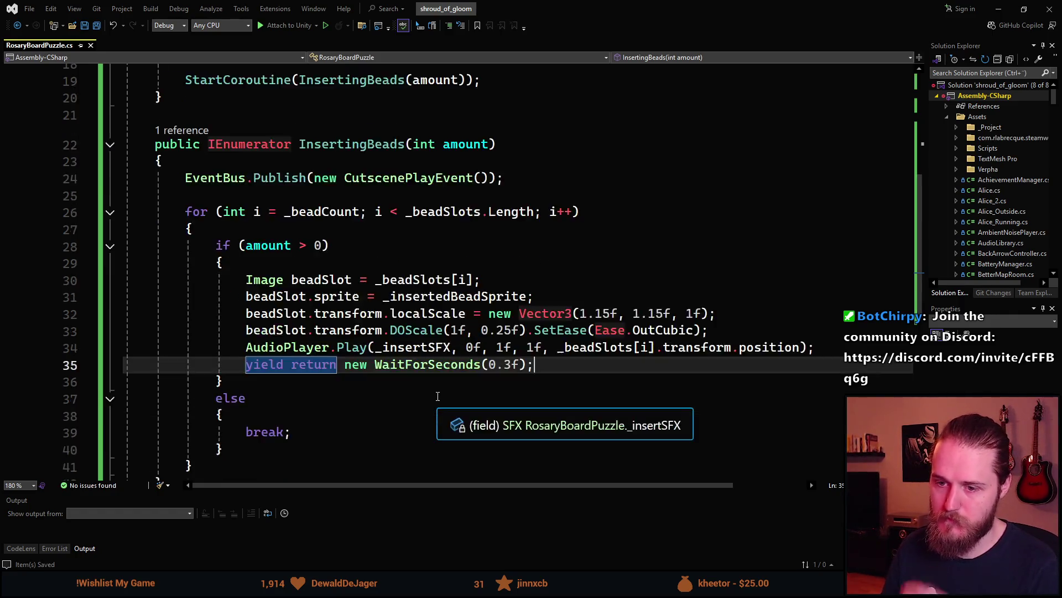
pyautogui.scroll(2, 384, 407)
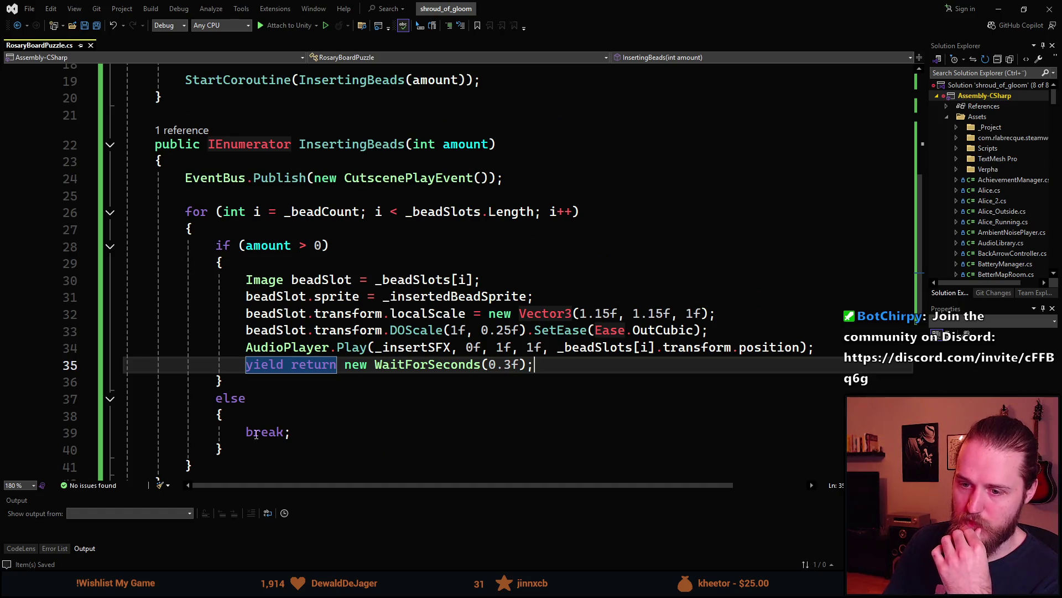
pyautogui.click(247, 433)
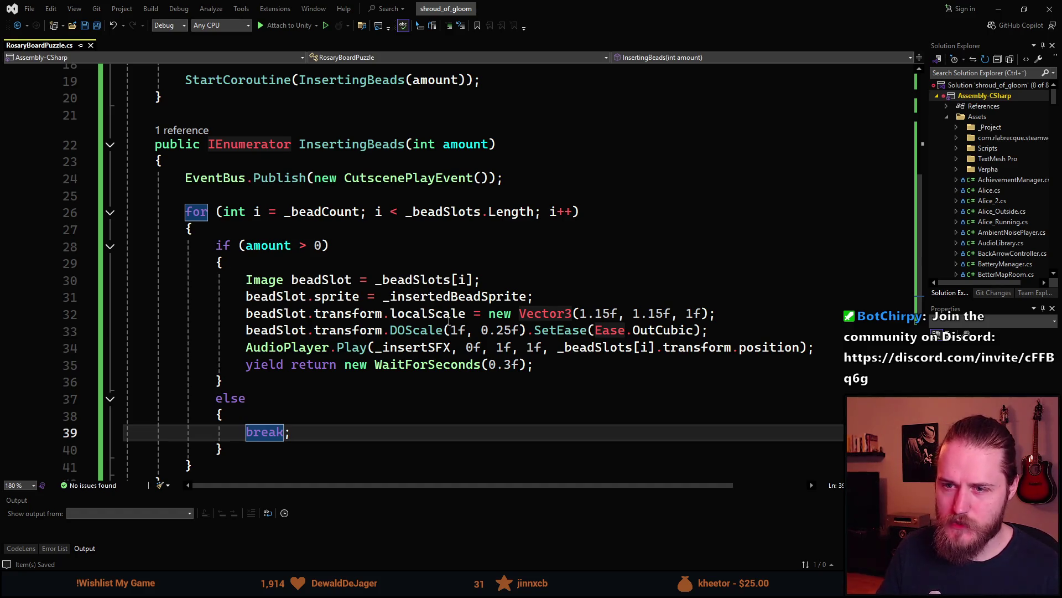
pyautogui.write('yield')
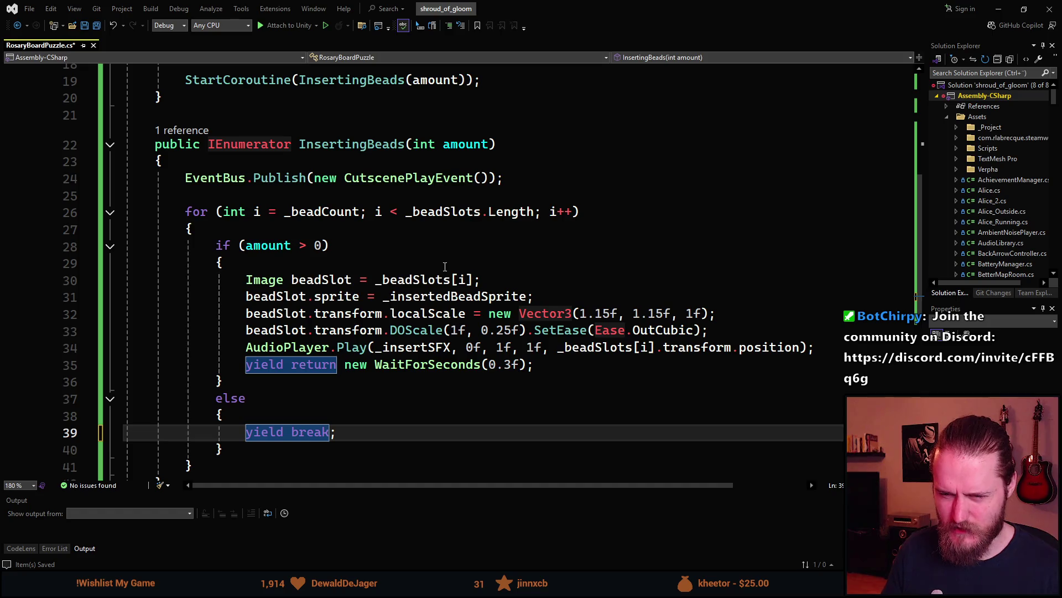
pyautogui.scroll(-2, 326, 370)
pyautogui.scroll(1, 225, 401)
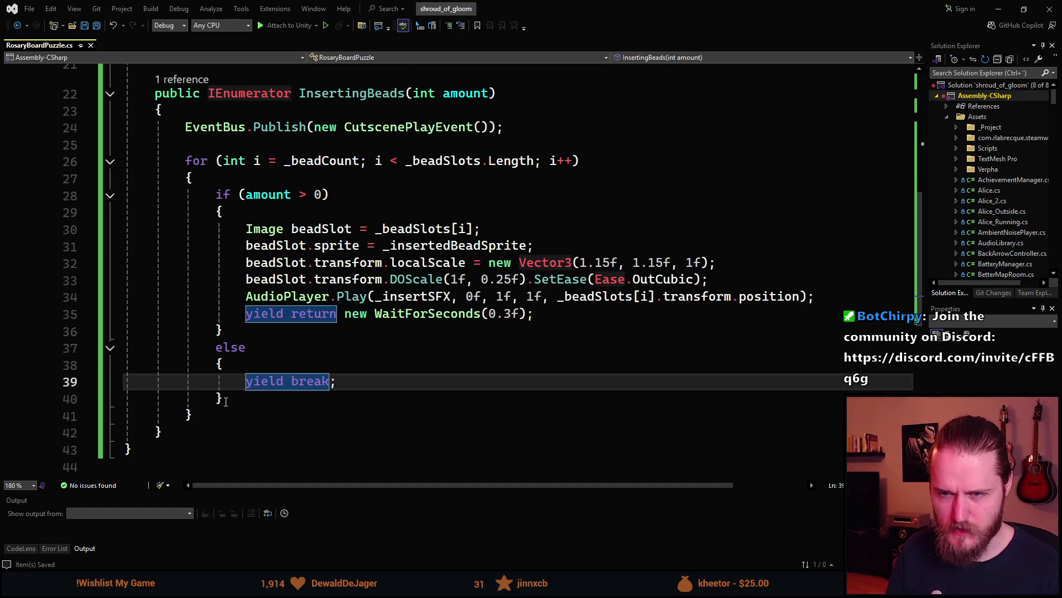
pyautogui.click(218, 419)
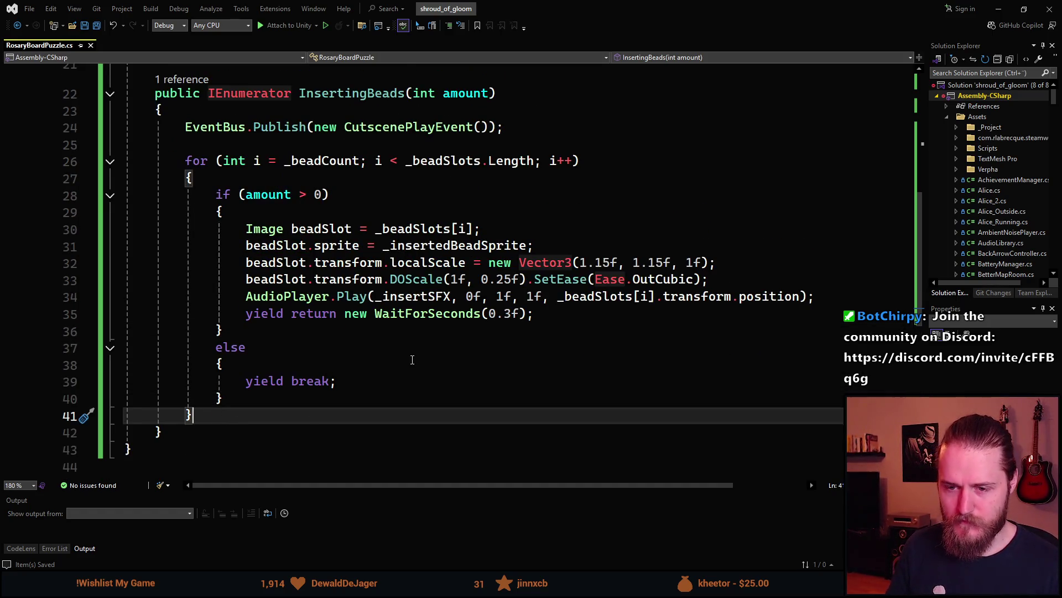
pyautogui.press('Return')
pyautogui.press('Return')
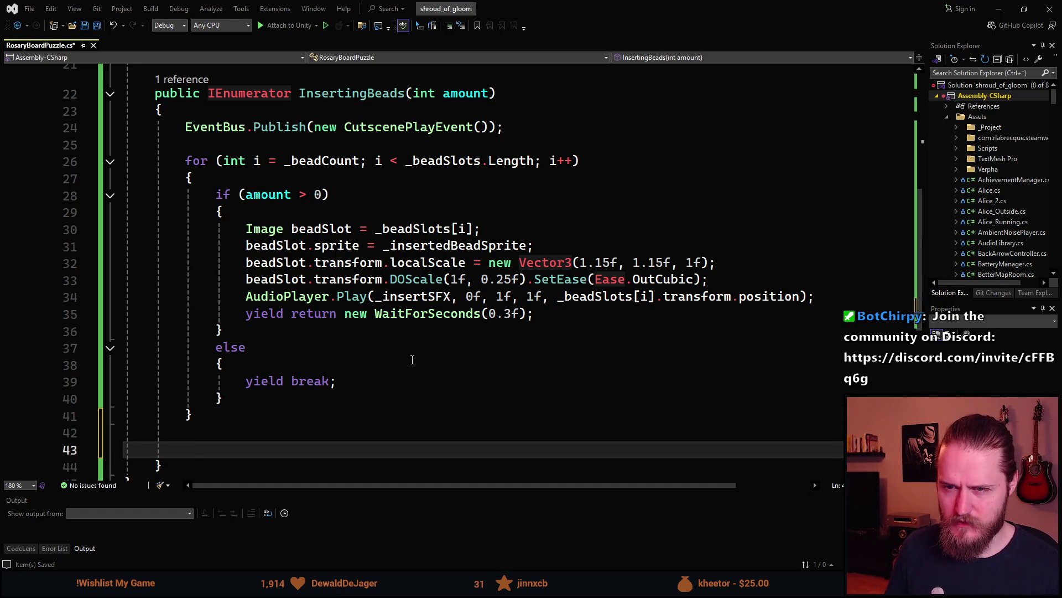
# - Write '_beadCount += amount' below the for loop
pyautogui.write('_be')
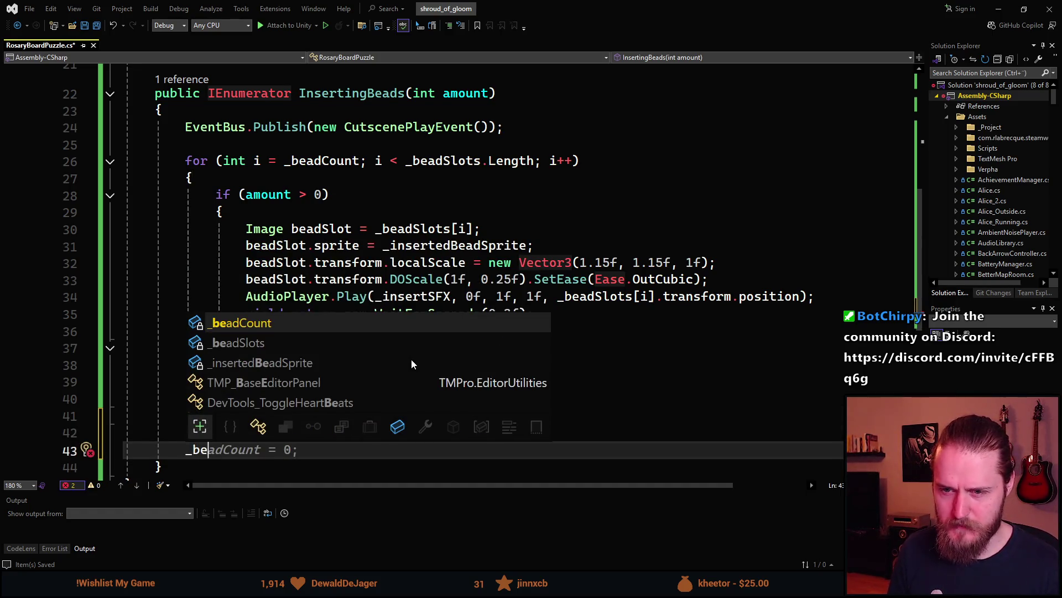
pyautogui.press('Tab')
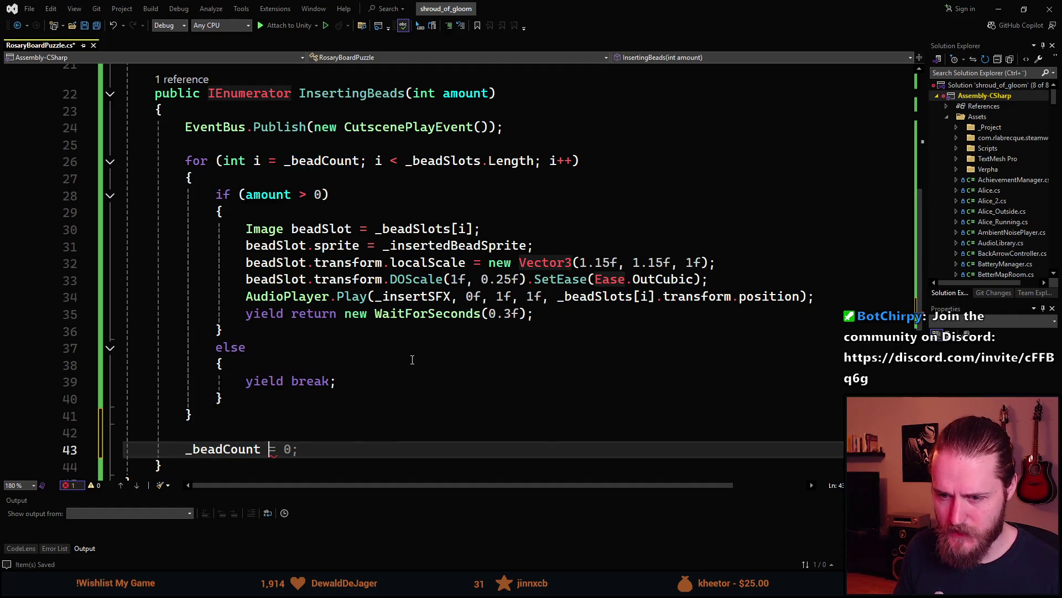
pyautogui.write('+= ')
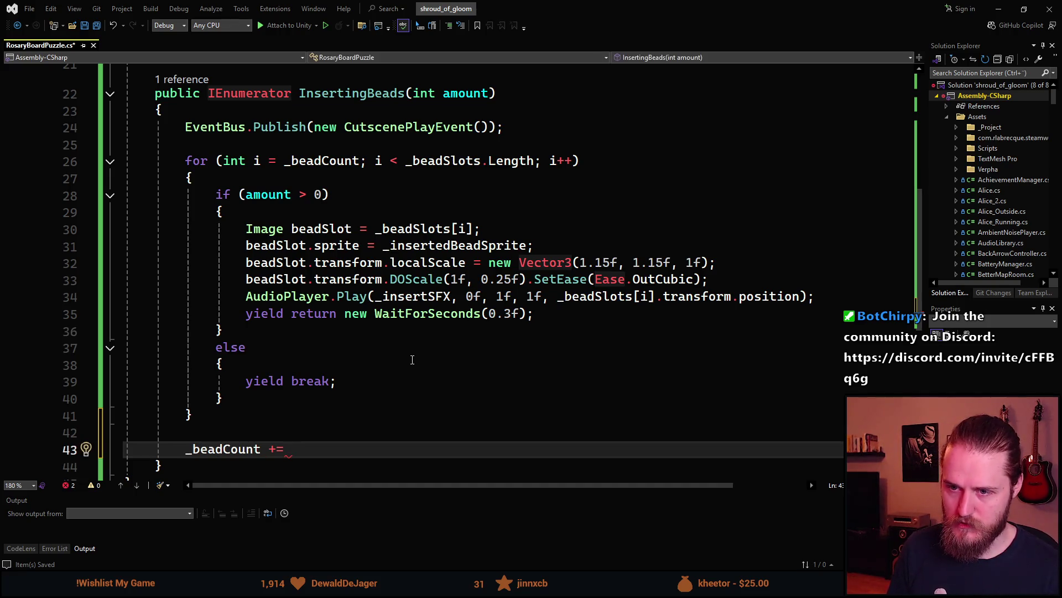
pyautogui.write('amount')
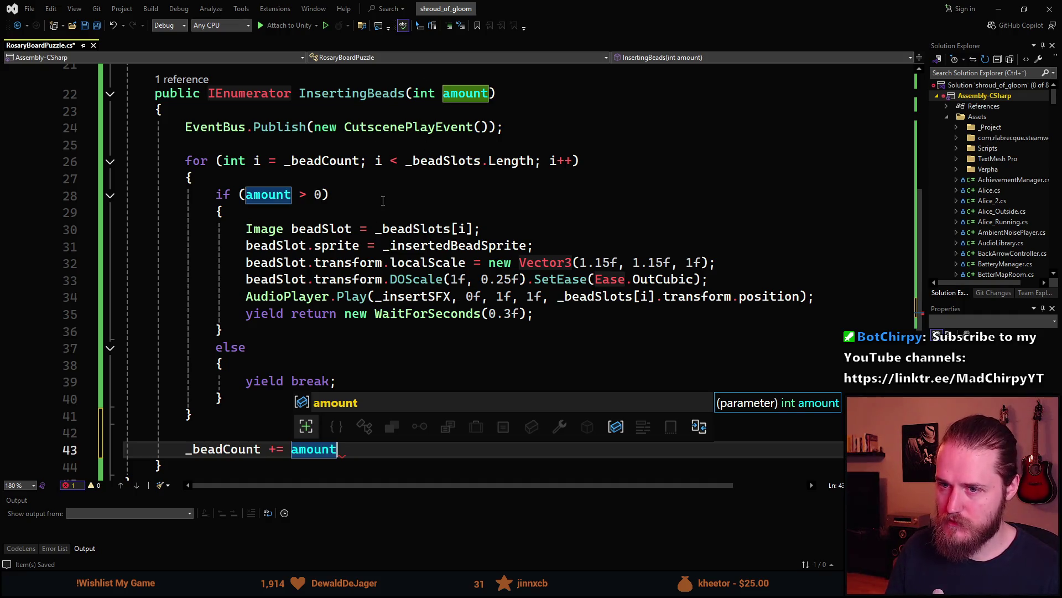
# - Insert 'amount--;' after the AudioPlayer.Play line, then save, dropping the unused System.Collections.Generic using
pyautogui.click(458, 296)
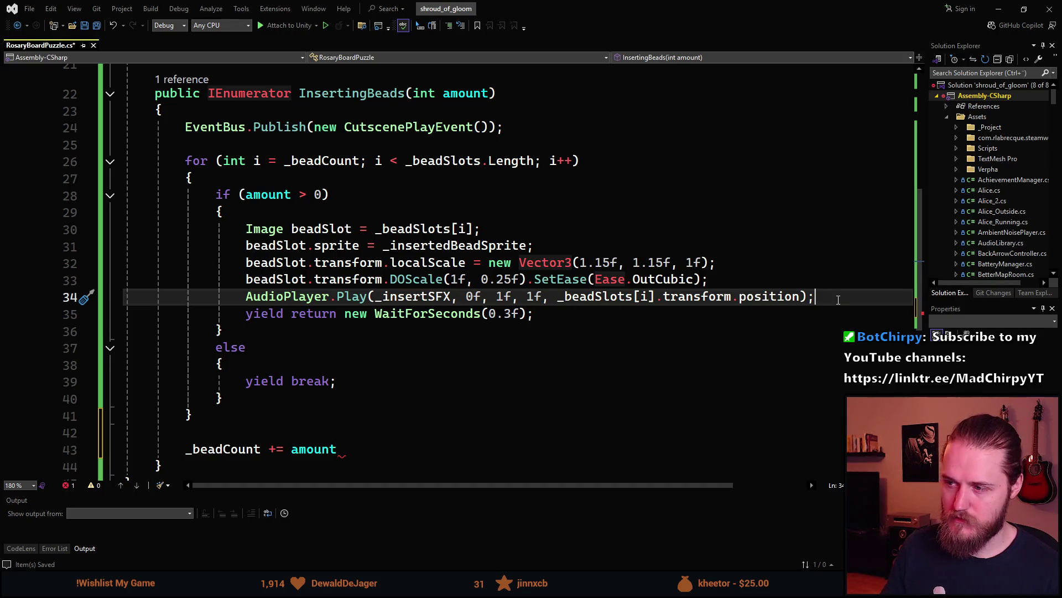
pyautogui.press('Return')
pyautogui.write('amount--;')
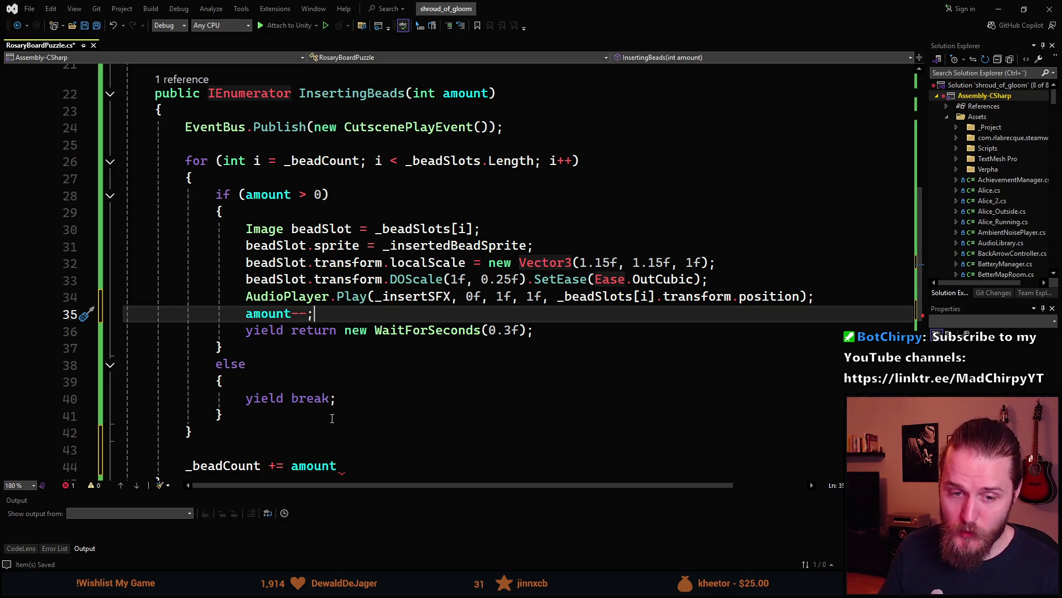
pyautogui.scroll(-1, 338, 415)
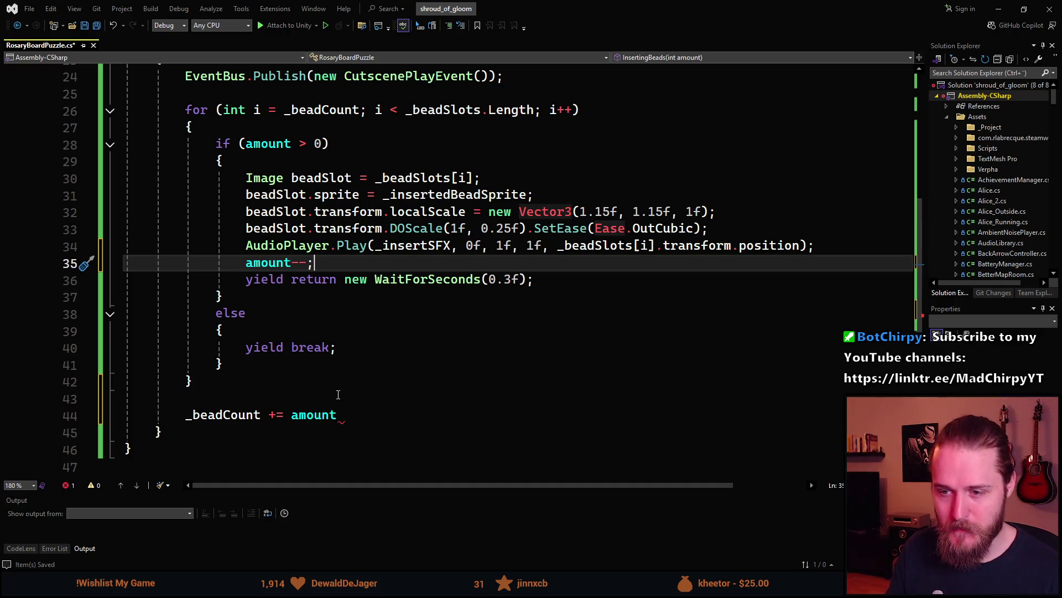
pyautogui.scroll(4, 339, 402)
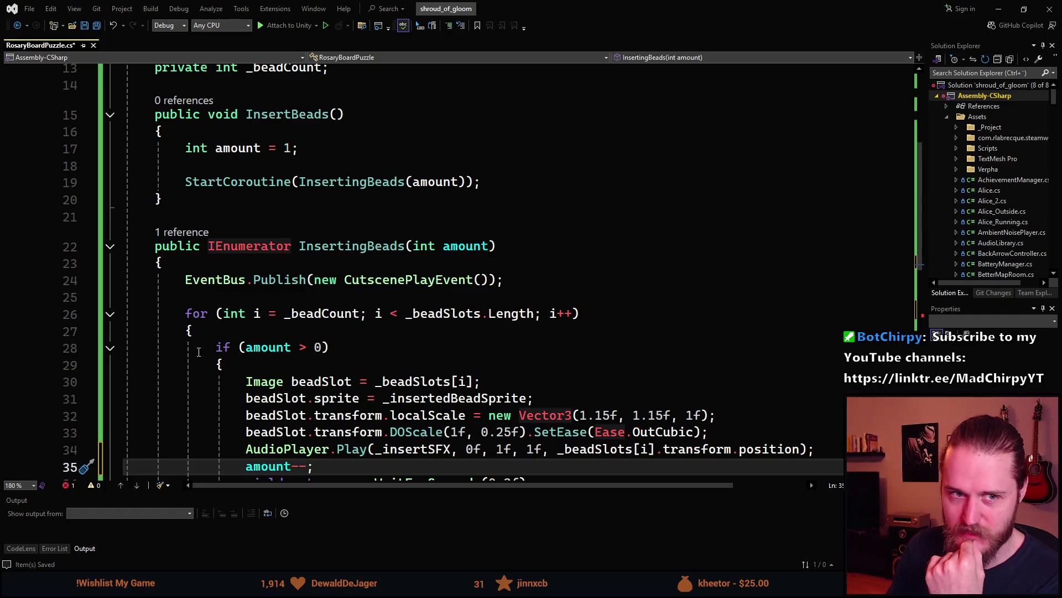
pyautogui.scroll(-3, 208, 357)
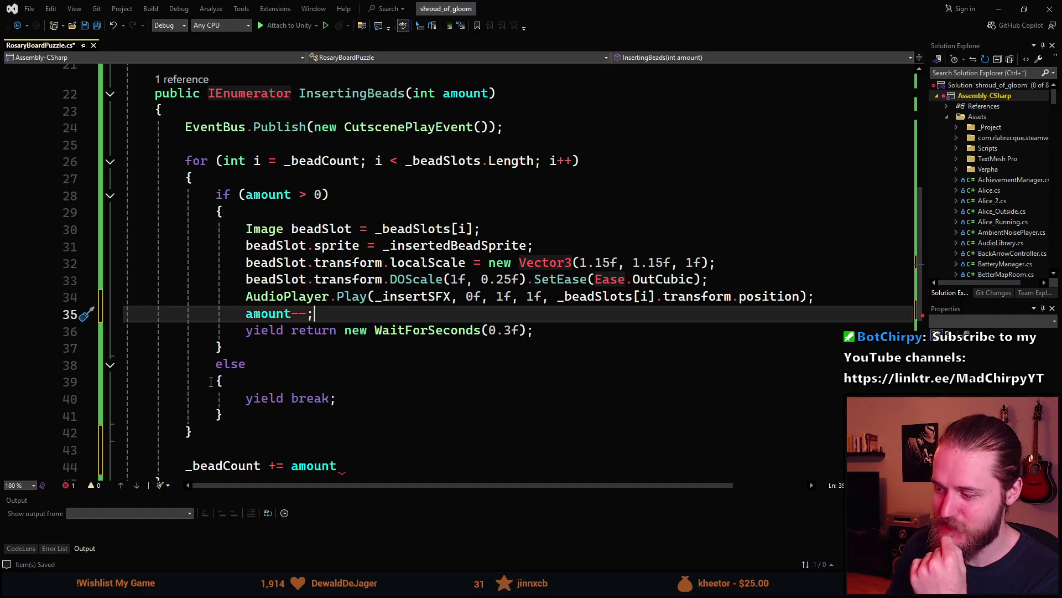
pyautogui.scroll(-1, 213, 386)
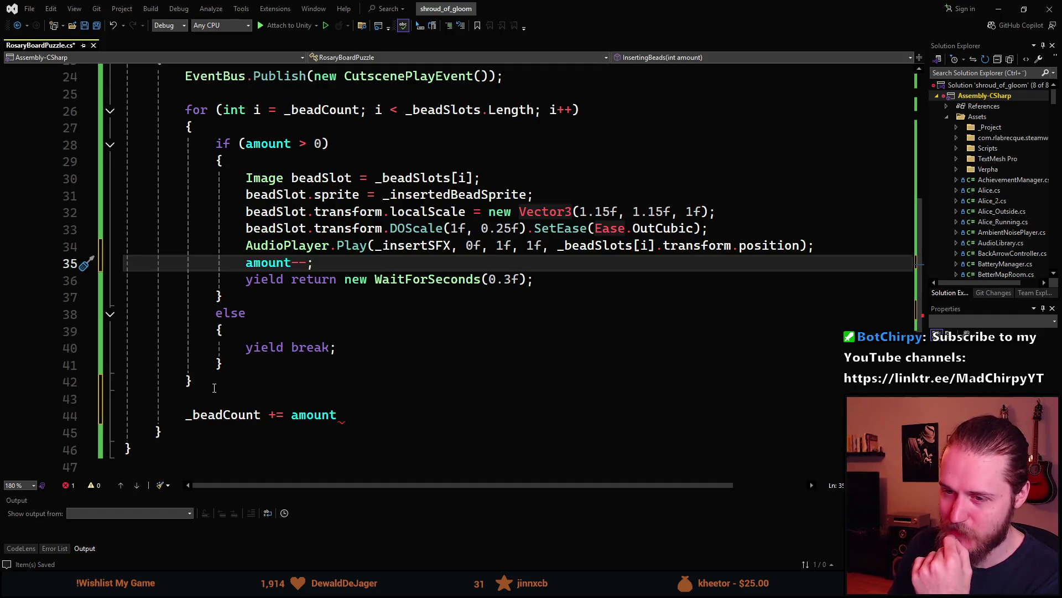
pyautogui.click(352, 422)
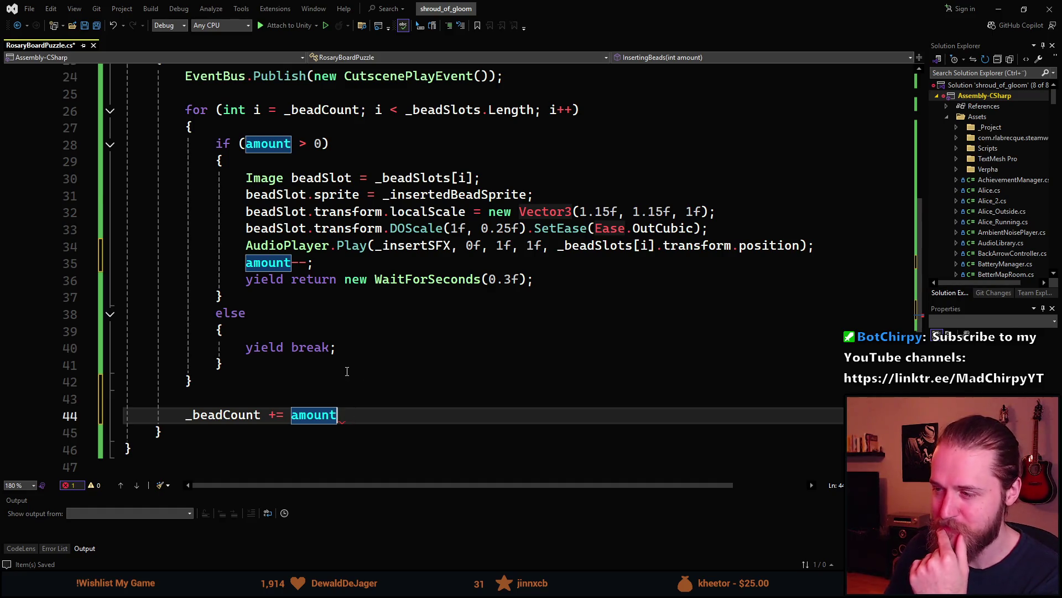
pyautogui.scroll(7, 347, 371)
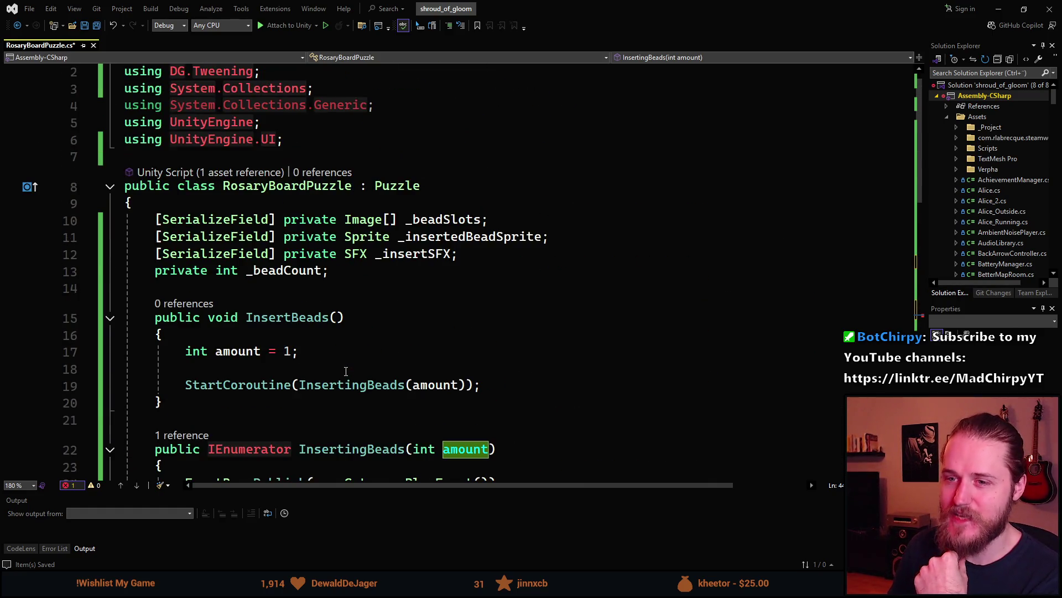
pyautogui.hotkey('ctrl', 's')
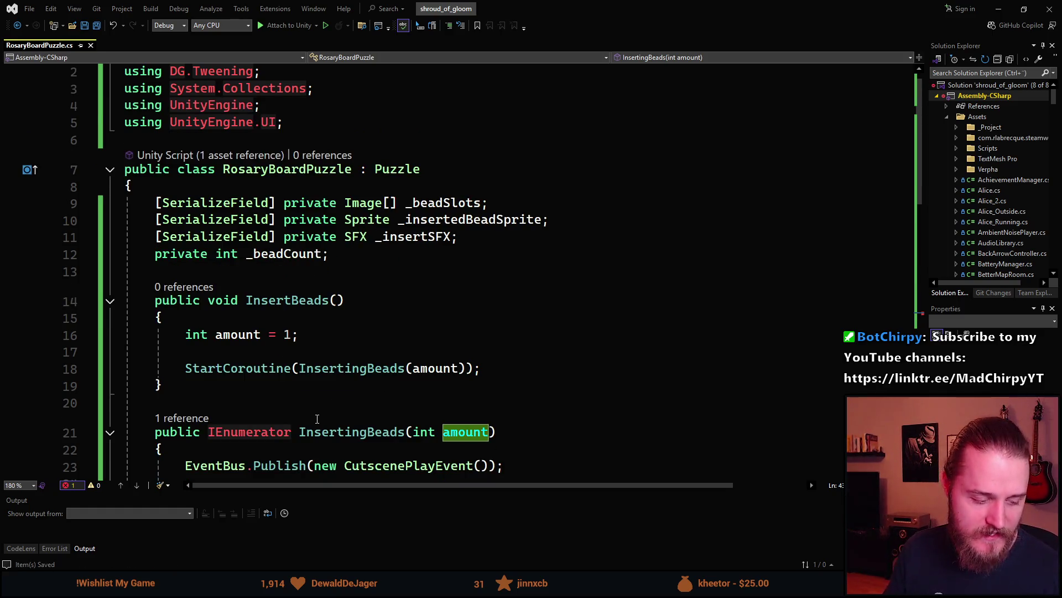
pyautogui.scroll(-7, 338, 392)
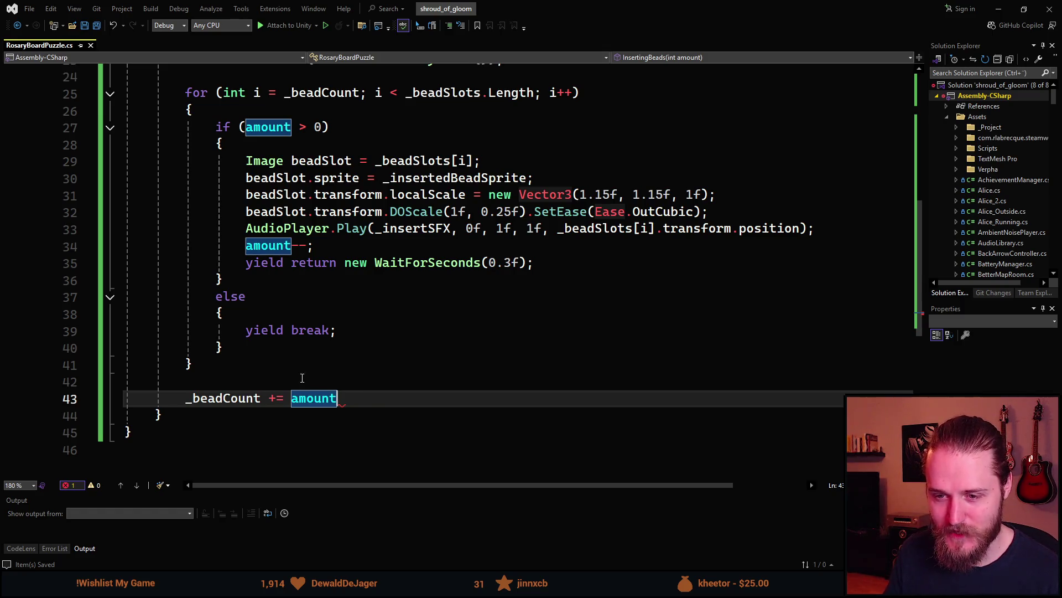
pyautogui.scroll(2, 257, 382)
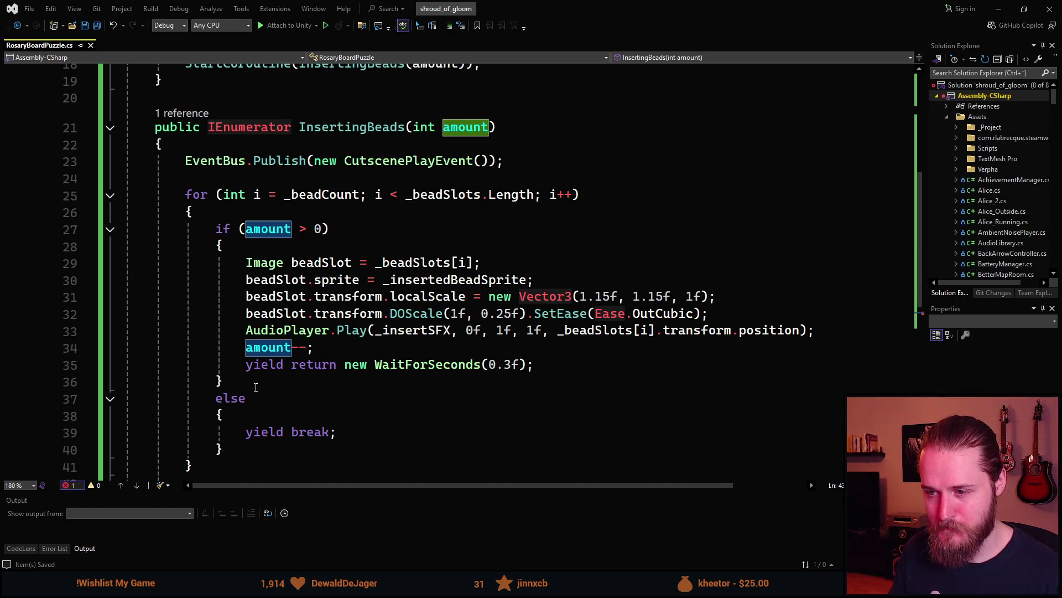
pyautogui.scroll(-1, 255, 387)
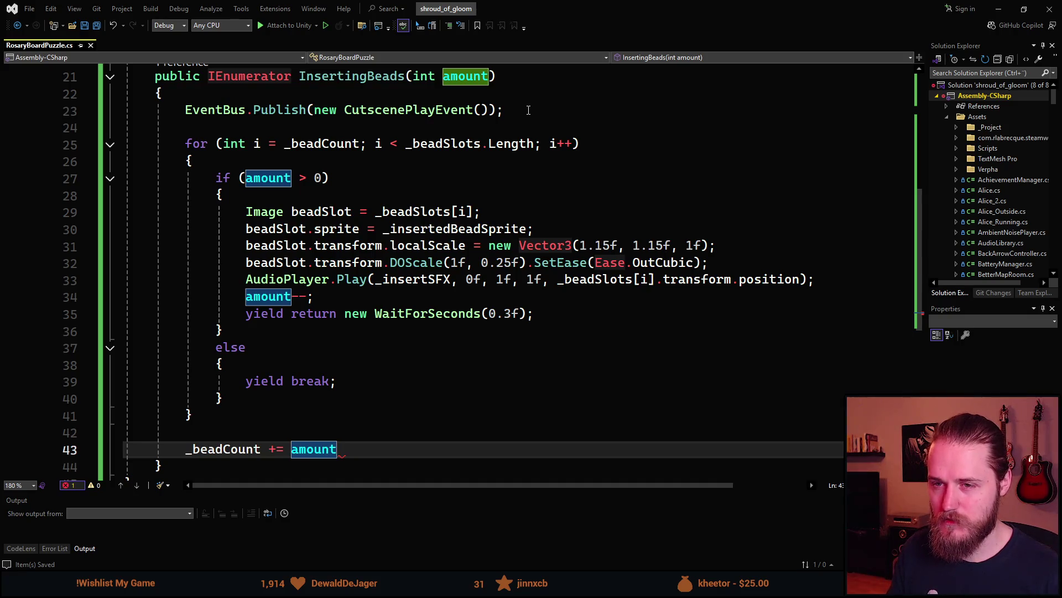
pyautogui.press('Home')
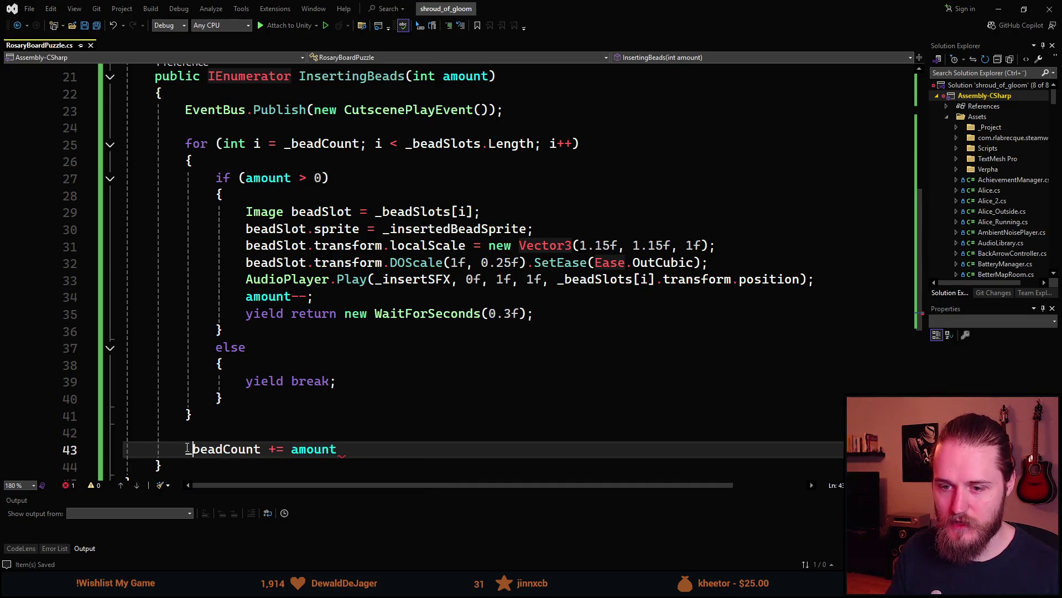
pyautogui.hotkey('alt', 'Up')
pyautogui.hotkey('alt', 'Up')
pyautogui.hotkey('alt', 'Up')
pyautogui.hotkey('alt', 'Up')
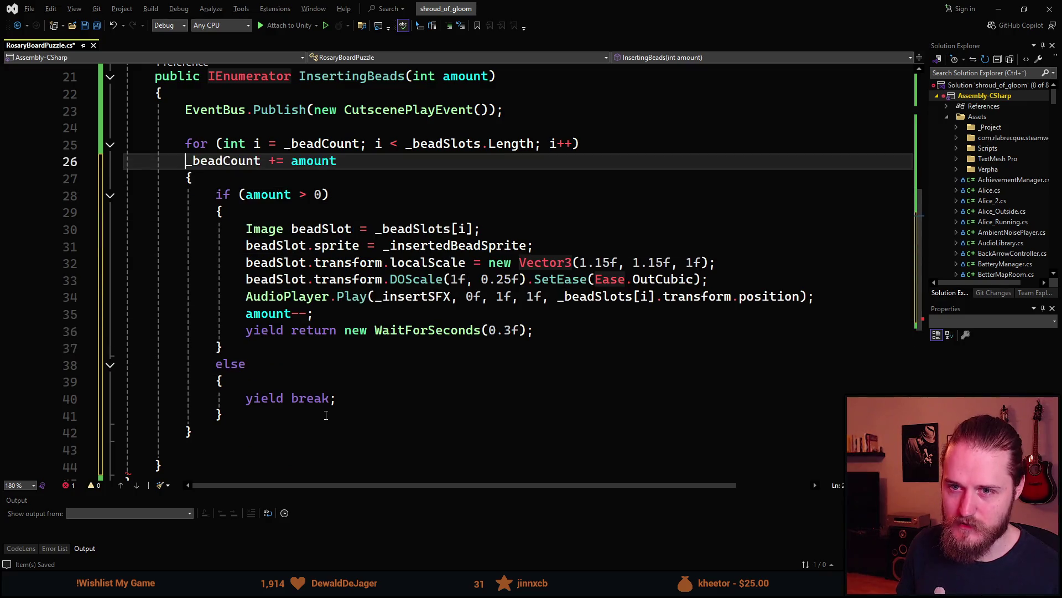
pyautogui.hotkey('alt', 'Up')
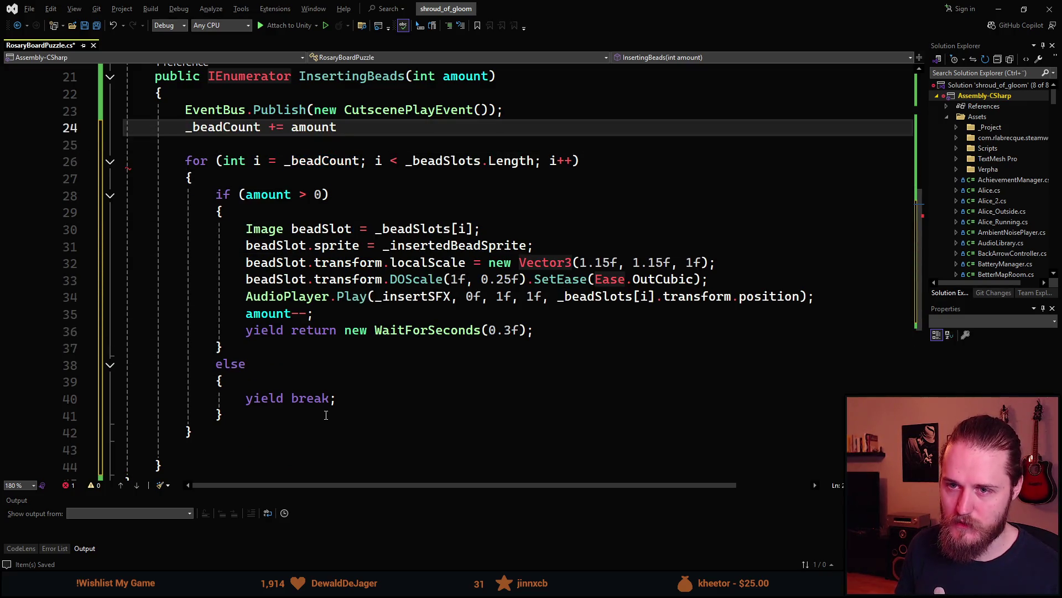
pyautogui.press('Return')
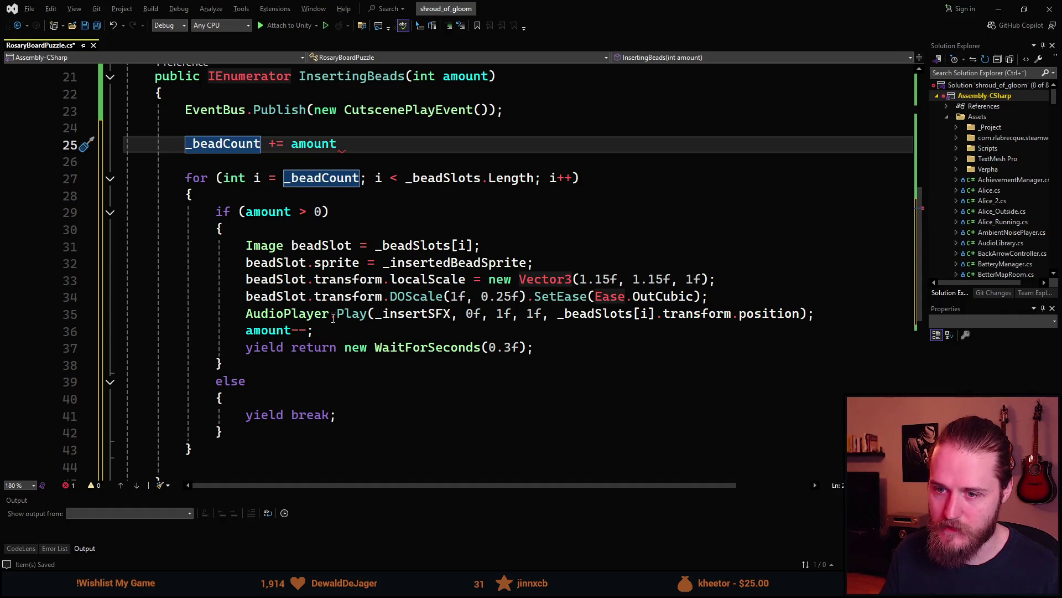
pyautogui.scroll(-1, 304, 342)
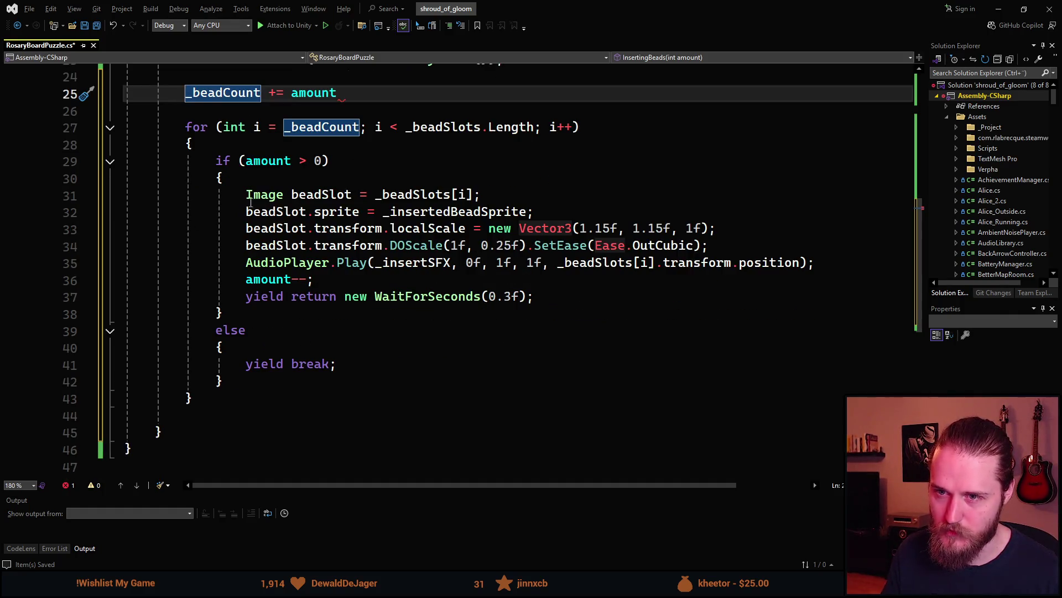
pyautogui.hotkey('ctrl', 's')
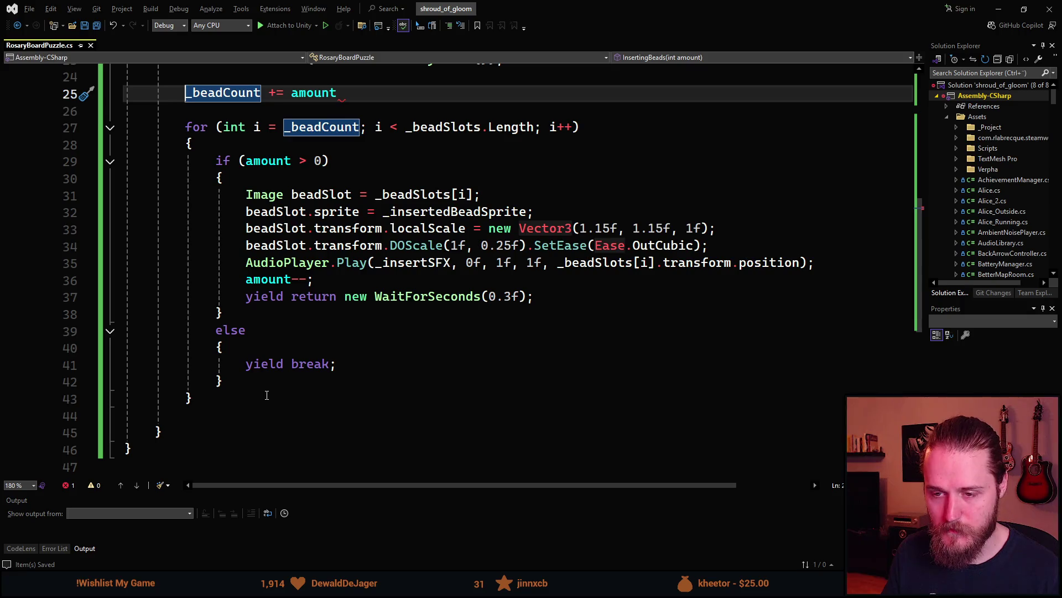
pyautogui.scroll(1, 266, 395)
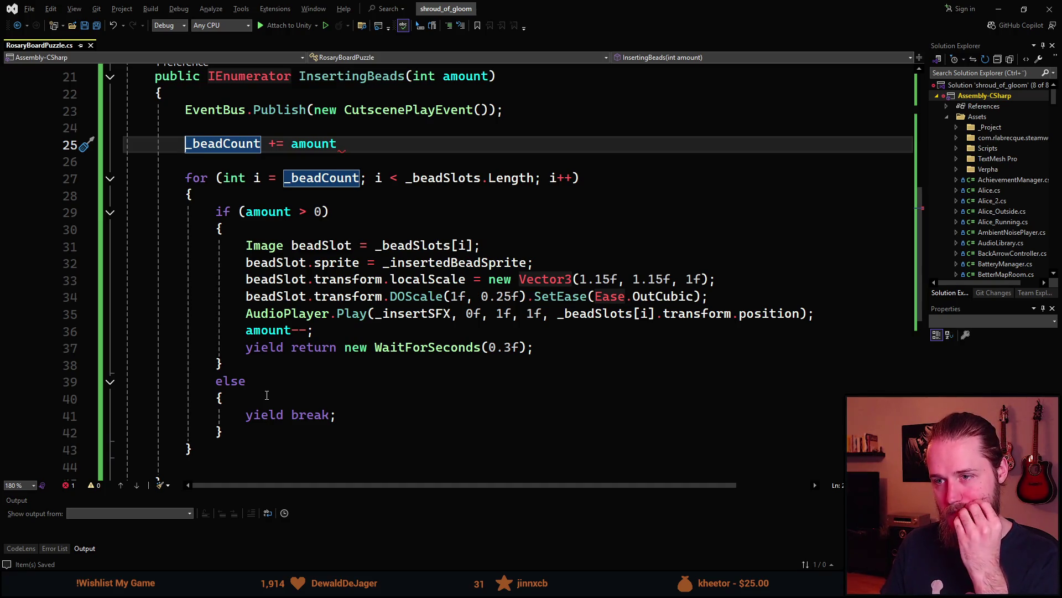
pyautogui.scroll(-1, 267, 395)
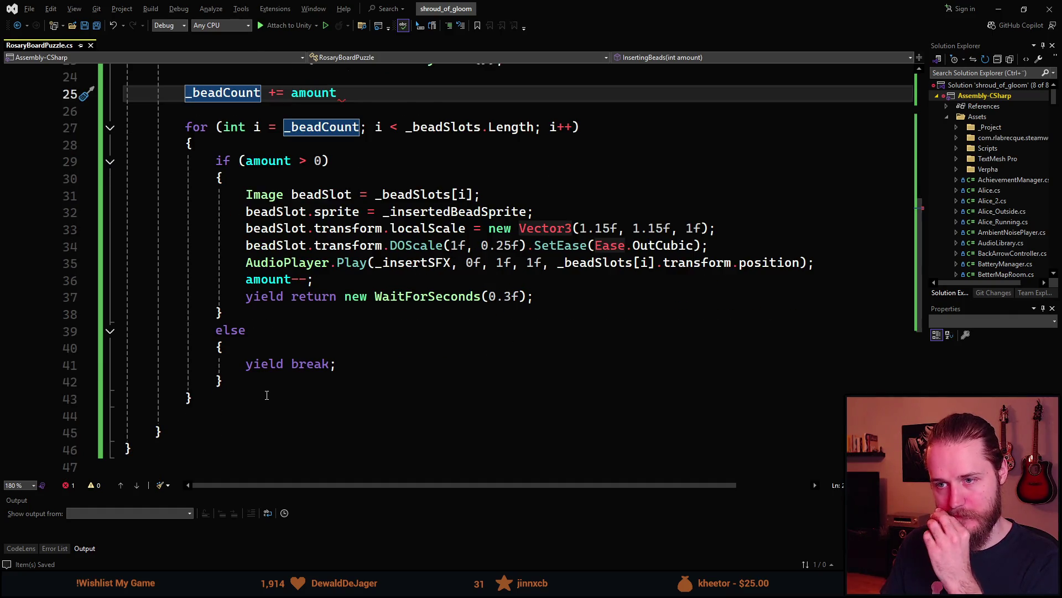
pyautogui.scroll(2, 266, 395)
pyautogui.scroll(-2, 266, 395)
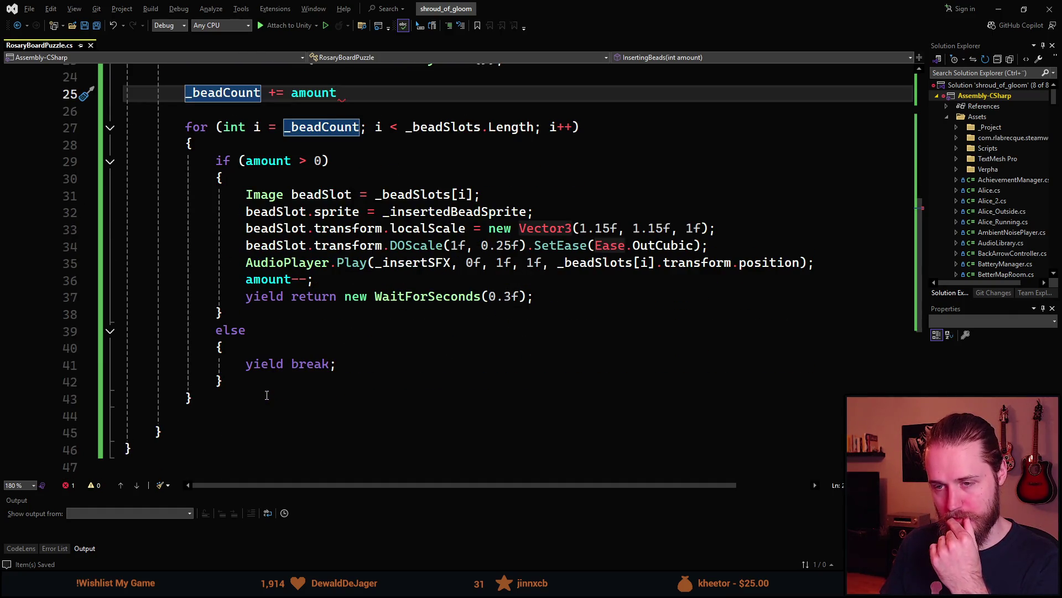
pyautogui.scroll(1, 267, 395)
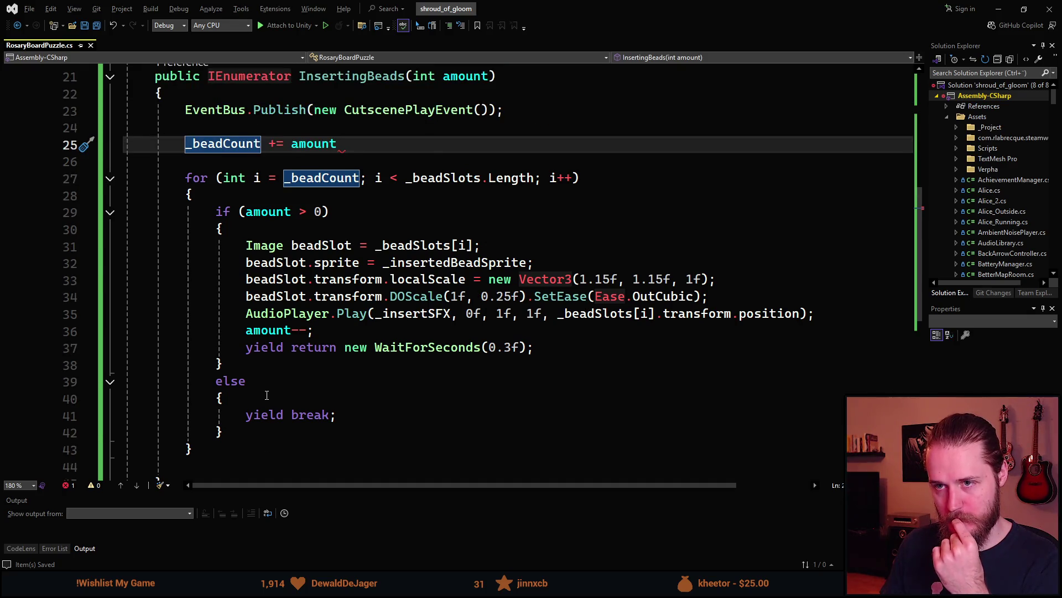
pyautogui.scroll(5, 267, 395)
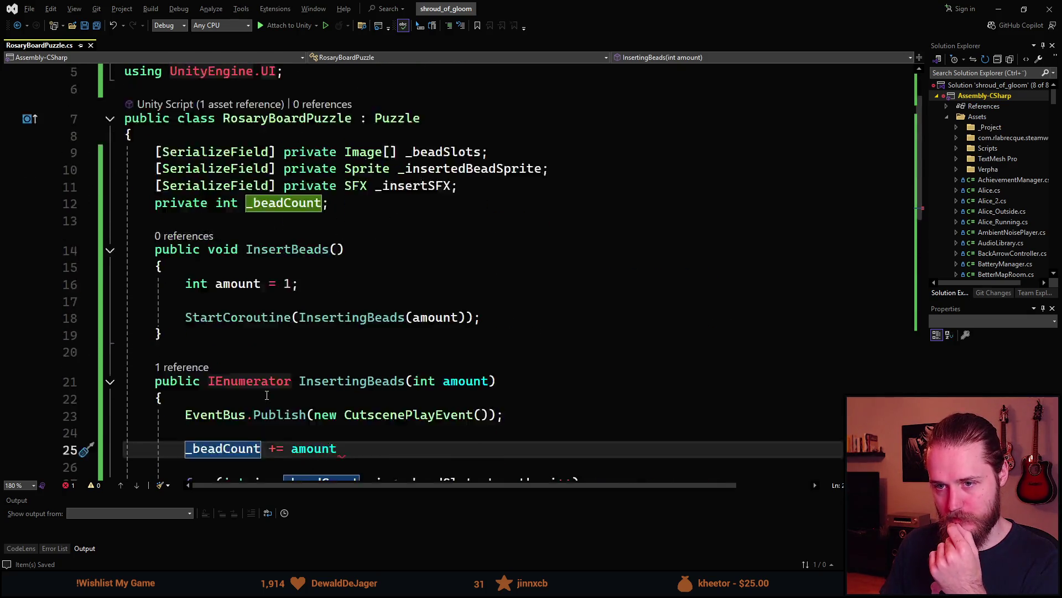
pyautogui.scroll(-6, 267, 395)
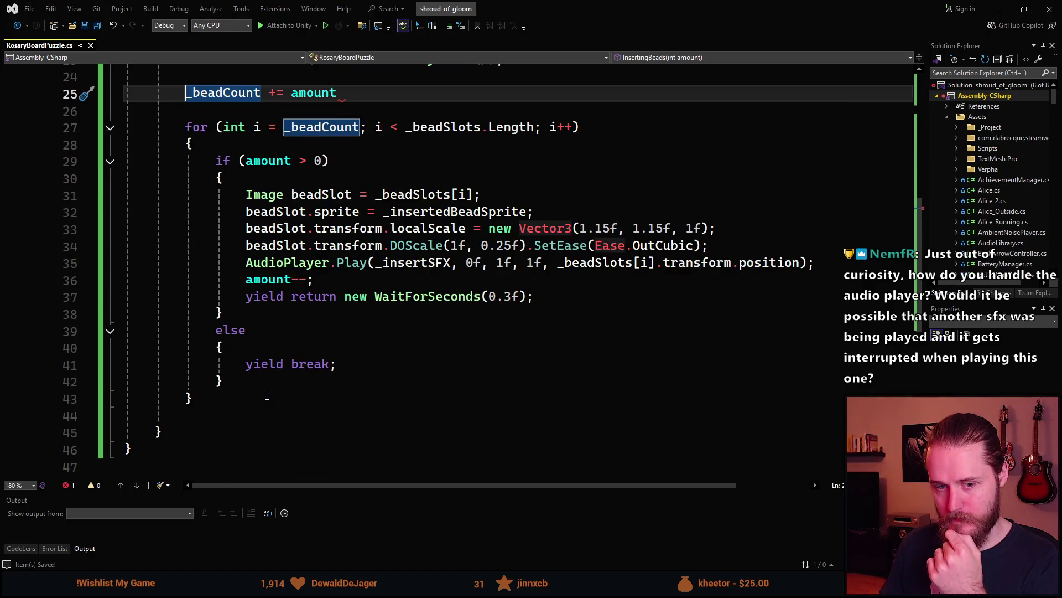
pyautogui.scroll(5, 266, 395)
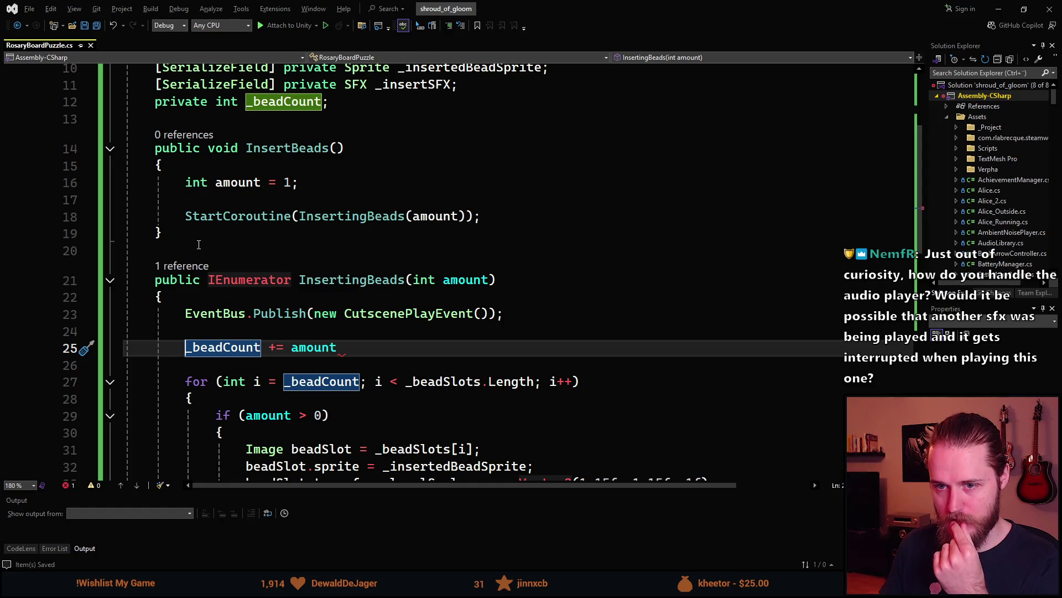
pyautogui.click(162, 233)
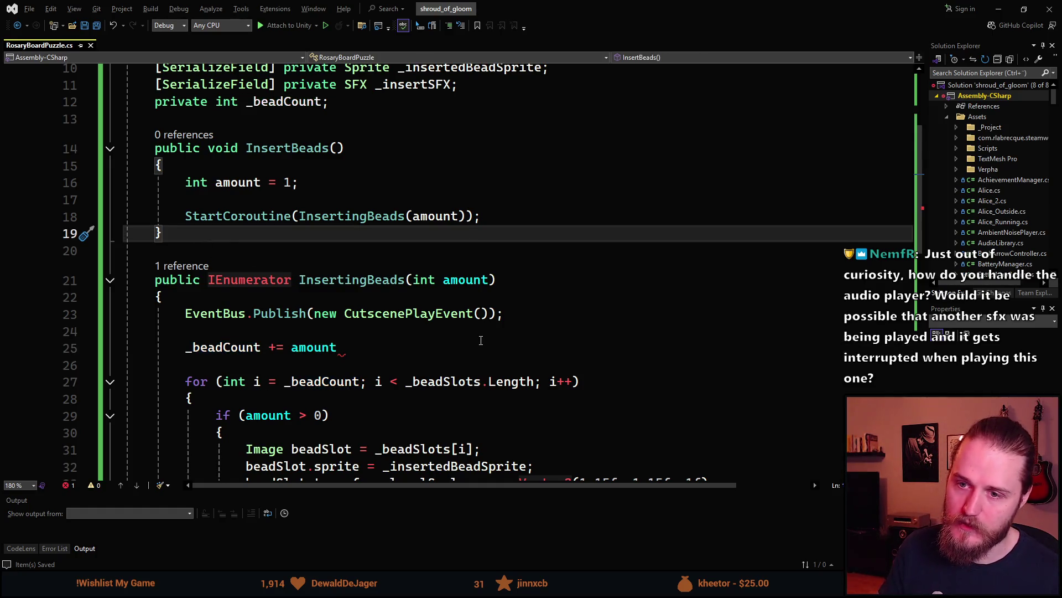
pyautogui.scroll(-2, 343, 255)
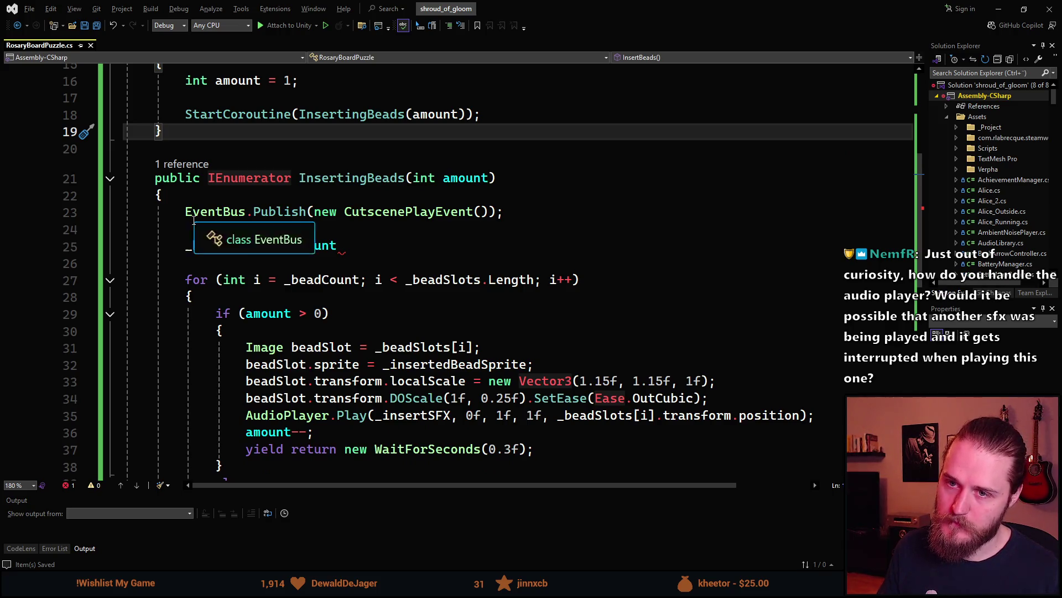
pyautogui.scroll(1, 219, 288)
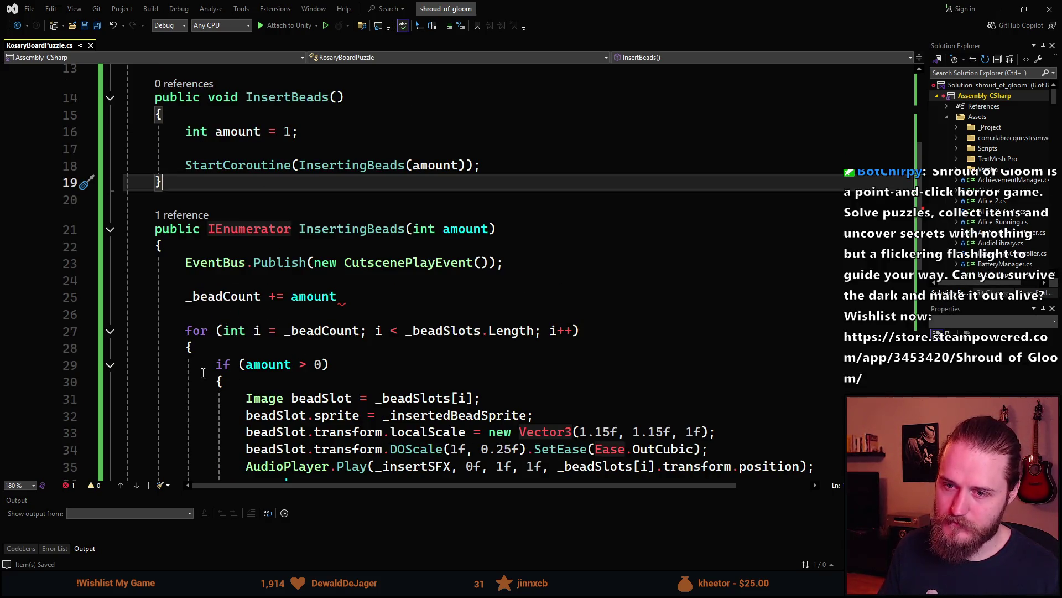
pyautogui.scroll(2, 260, 336)
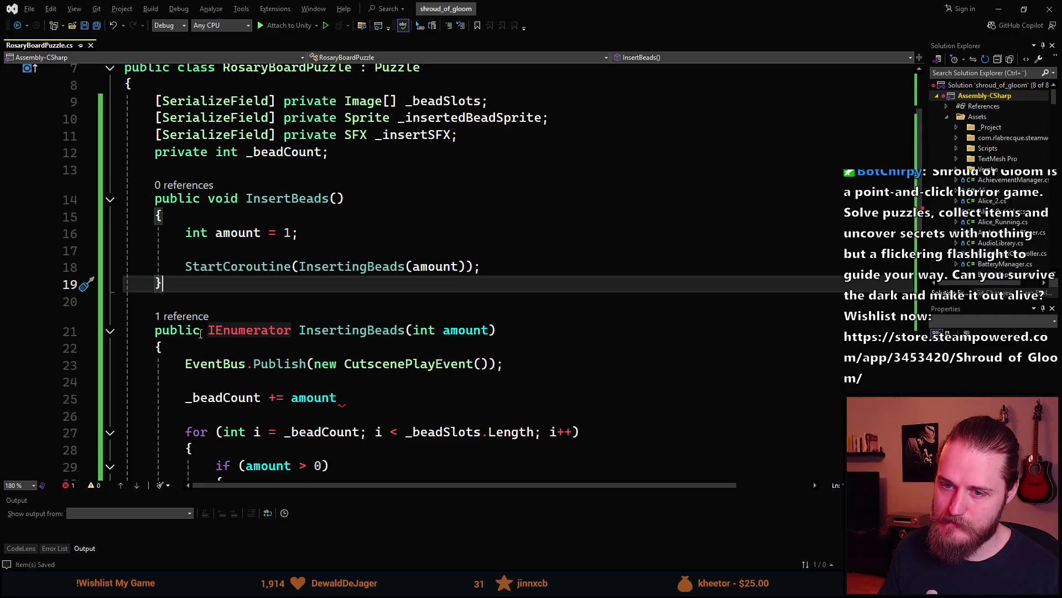
# - Change InsertingBeads' access modifier from public to private
pyautogui.doubleClick(175, 333)
pyautogui.write('private')
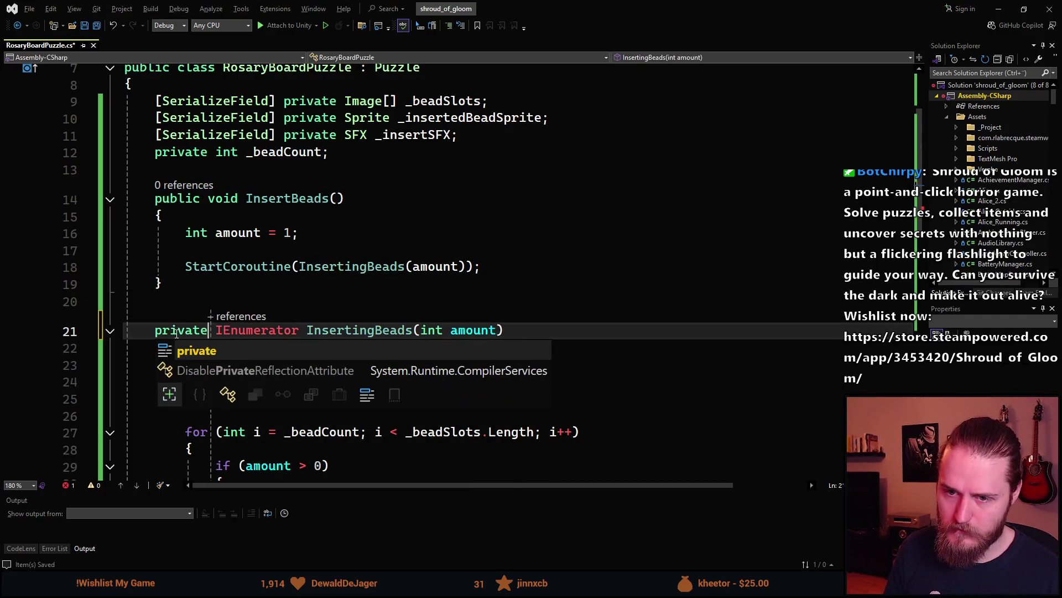
pyautogui.press('Tab')
# - Add a 'private void LoadBeads()' method below the fields whose body sets '_beadCount = 0;'
pyautogui.click(249, 170)
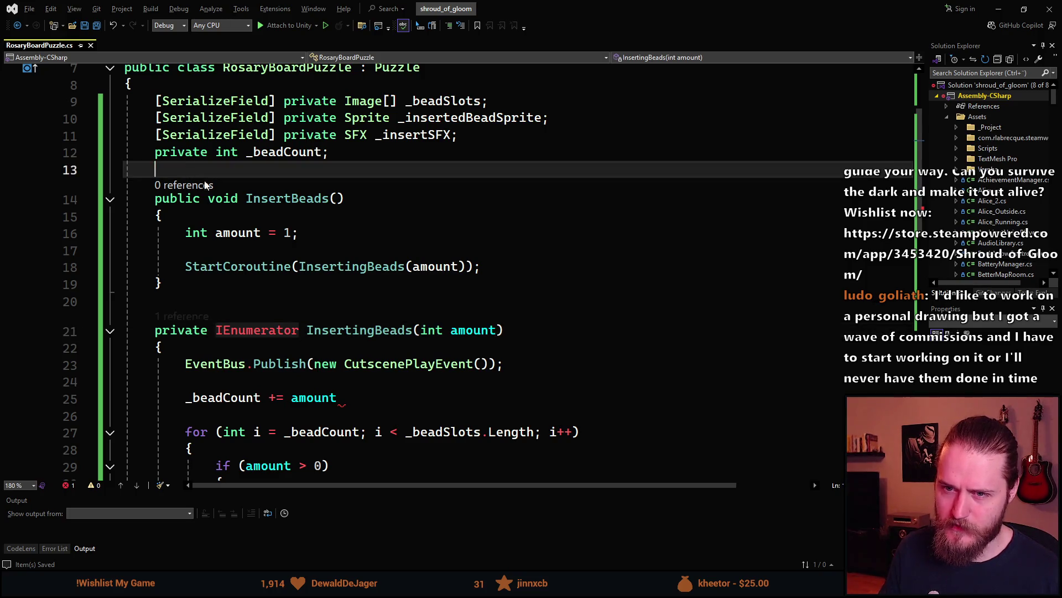
pyautogui.press('Return')
pyautogui.press('Return')
pyautogui.write('pri')
pyautogui.press('Tab')
pyautogui.write('void LoadBe')
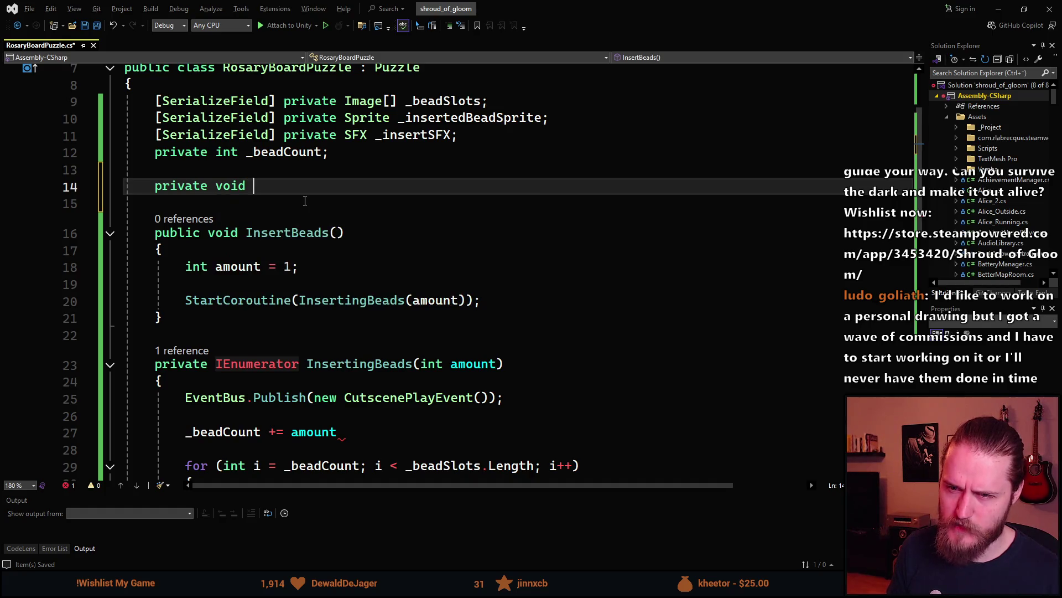
pyautogui.write('ads')
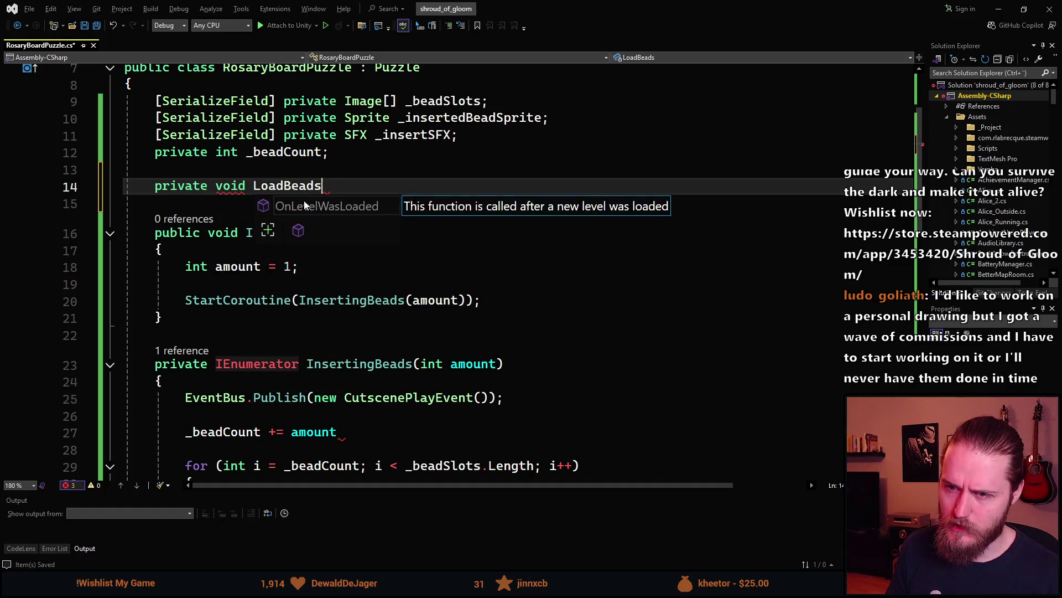
pyautogui.write('()')
pyautogui.press('Return')
pyautogui.write('{')
pyautogui.press('Return')
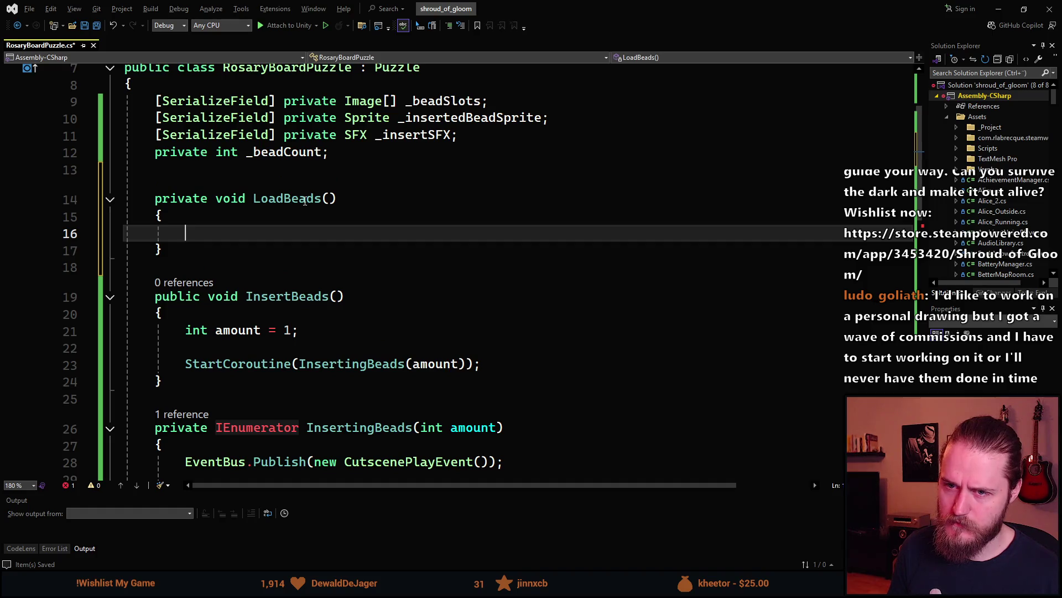
pyautogui.write('_bead')
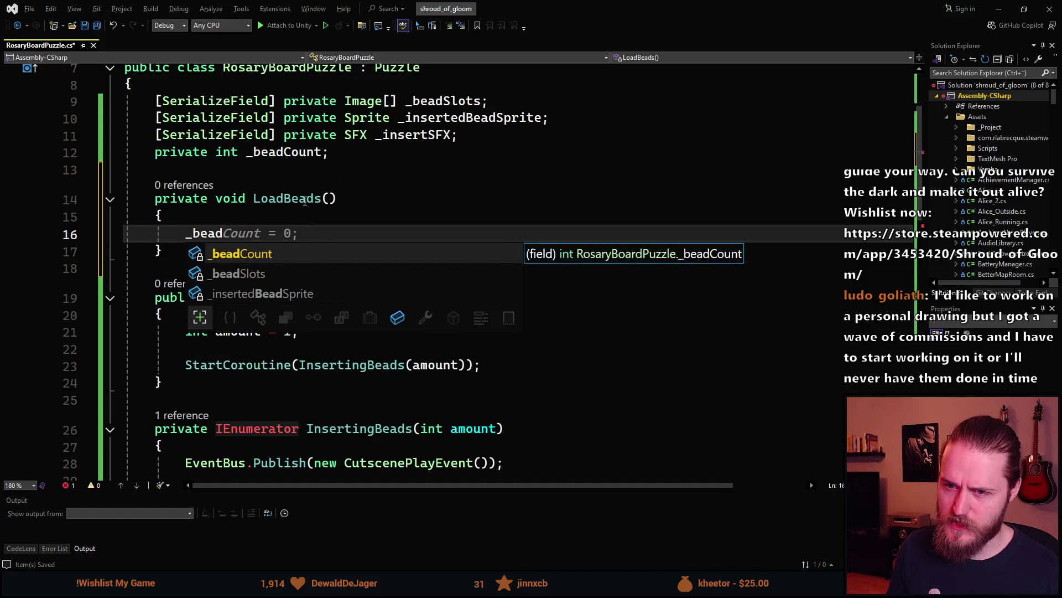
pyautogui.write('Count = ')
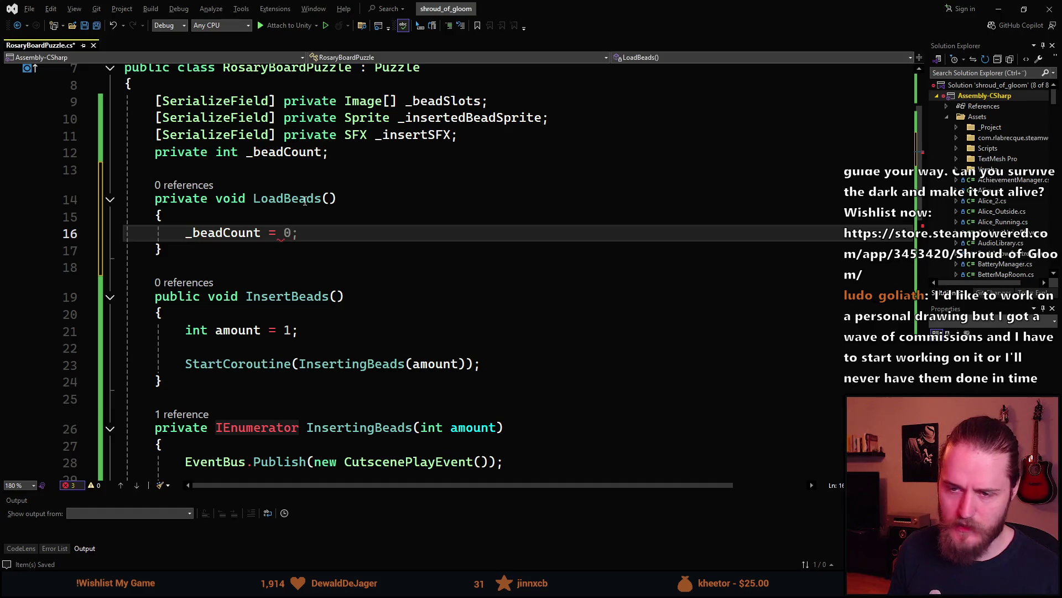
pyautogui.write('0;')
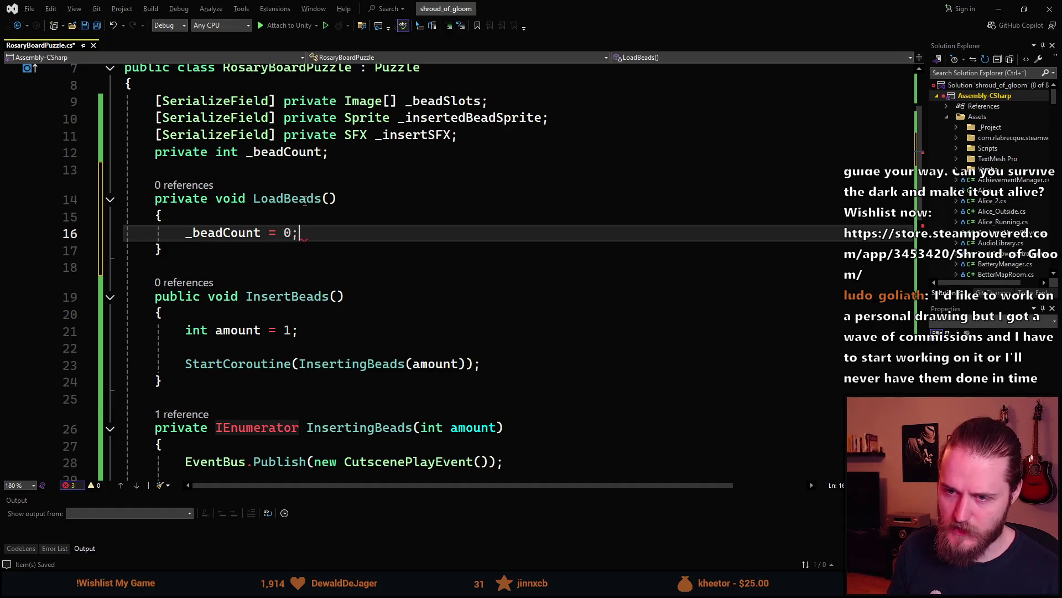
pyautogui.press('Return')
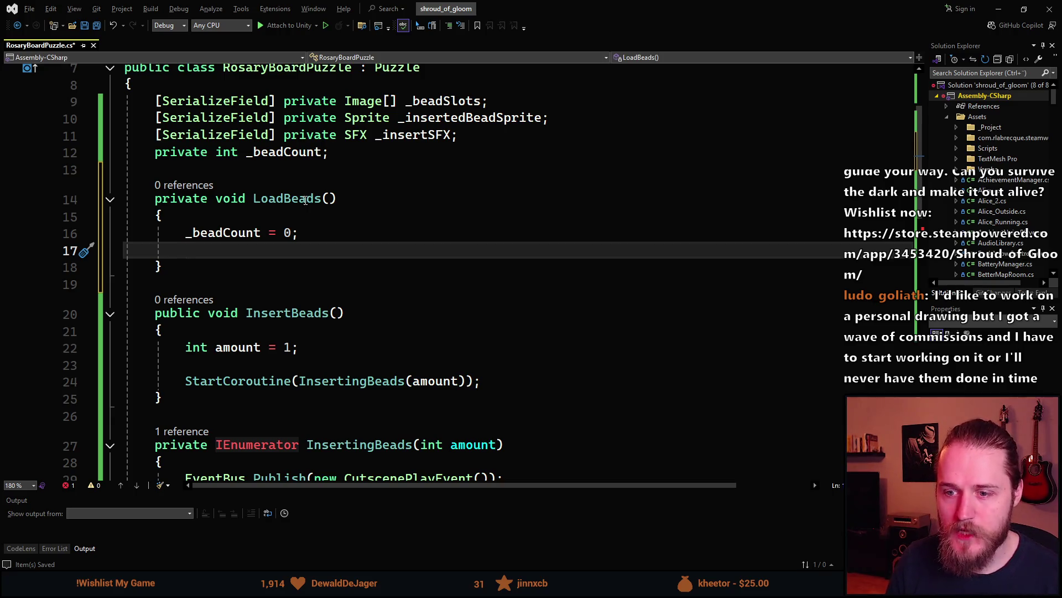
# - Go to the AudioPlayer definition from its Play call, opening Chirpy.AudioPlayer.cs
pyautogui.scroll(-7, 259, 277)
pyautogui.scroll(-4, 258, 276)
pyautogui.scroll(6, 259, 277)
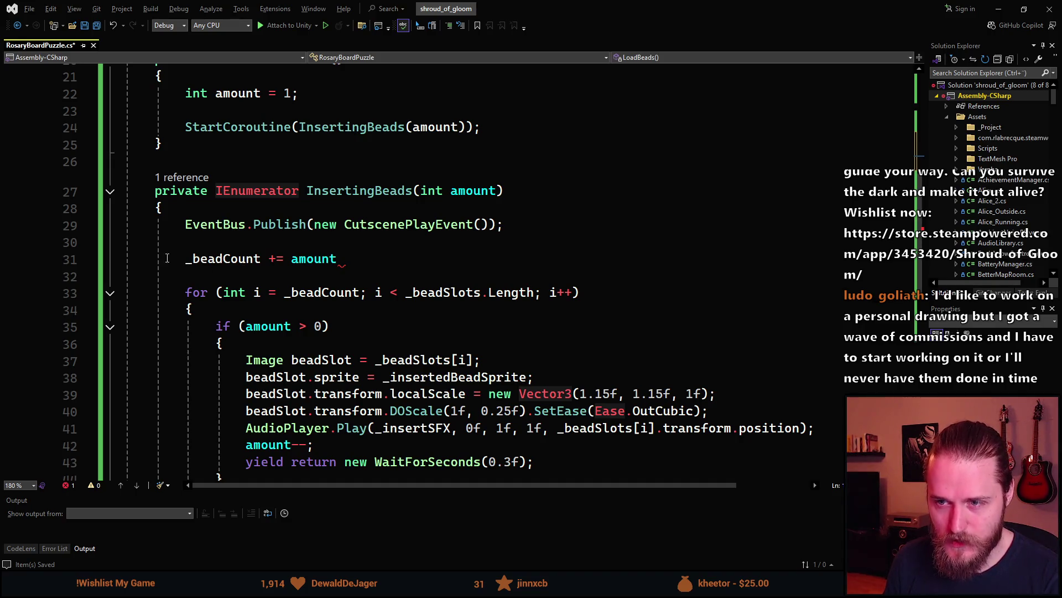
pyautogui.scroll(-4, 210, 288)
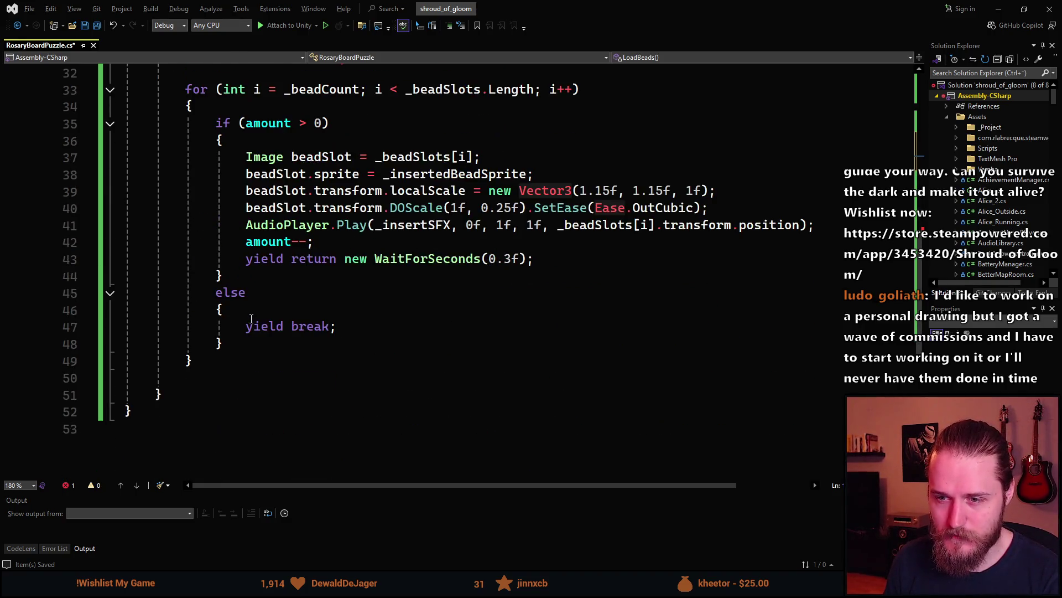
pyautogui.scroll(4, 251, 320)
pyautogui.scroll(6, 248, 256)
pyautogui.scroll(-10, 301, 325)
pyautogui.click(291, 191)
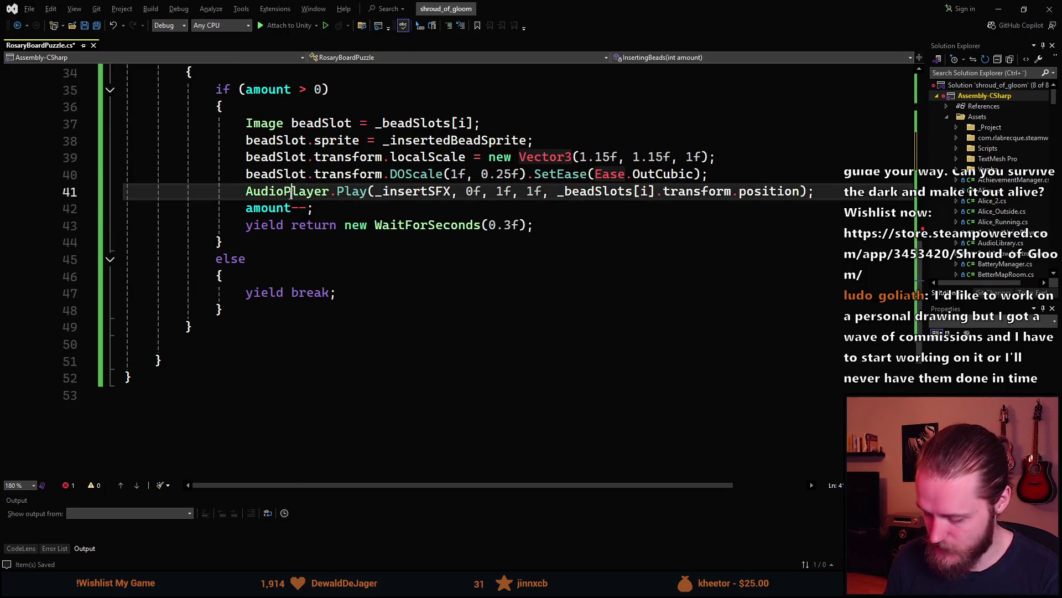
pyautogui.press('F12')
pyautogui.rightClick(206, 146)
pyautogui.press('Escape')
pyautogui.scroll(-2, 373, 171)
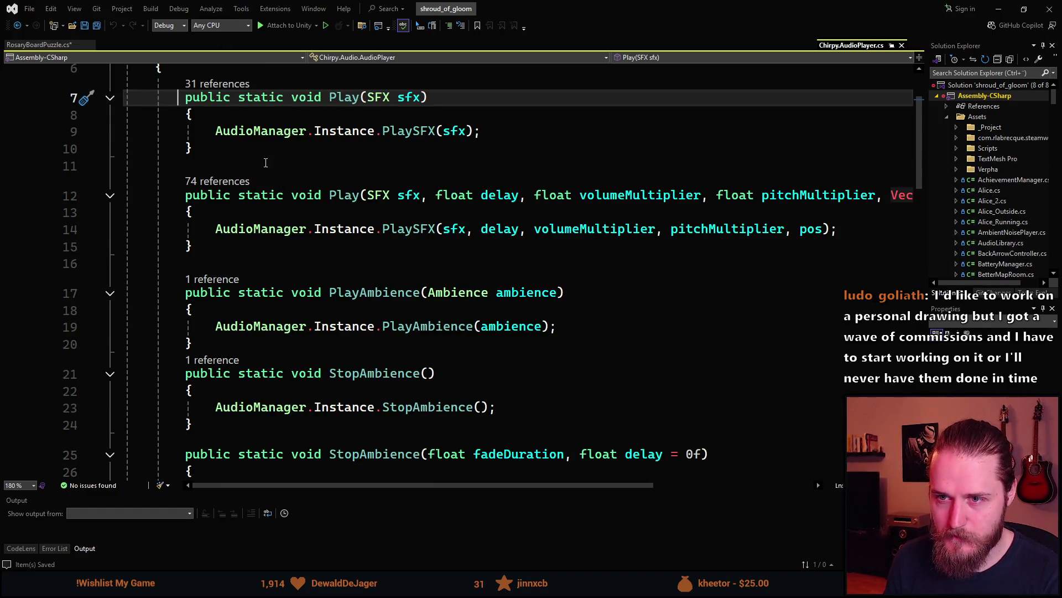
pyautogui.scroll(2, 306, 198)
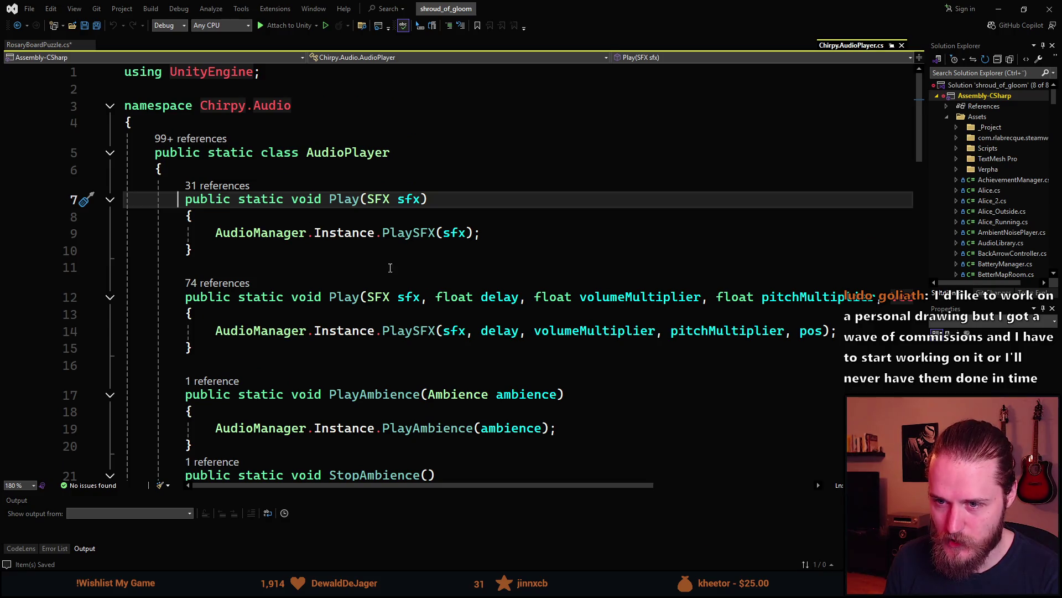
pyautogui.scroll(-4, 390, 267)
pyautogui.scroll(1, 255, 86)
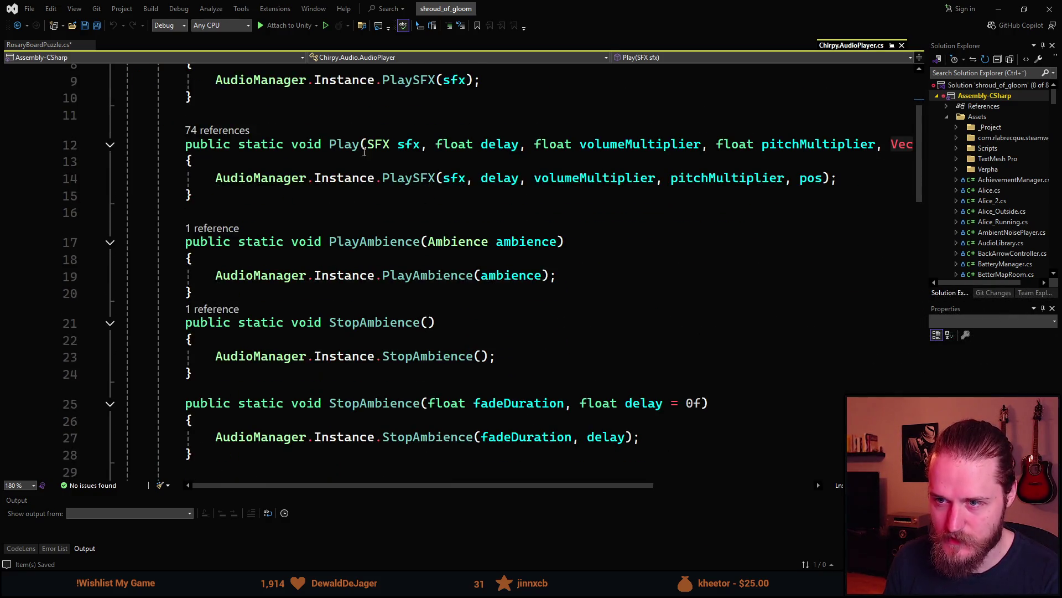
pyautogui.keyDown('ctrl'); pyautogui.click(255, 86); pyautogui.keyUp('ctrl')
pyautogui.scroll(-8, 260, 307)
pyautogui.scroll(6, 260, 307)
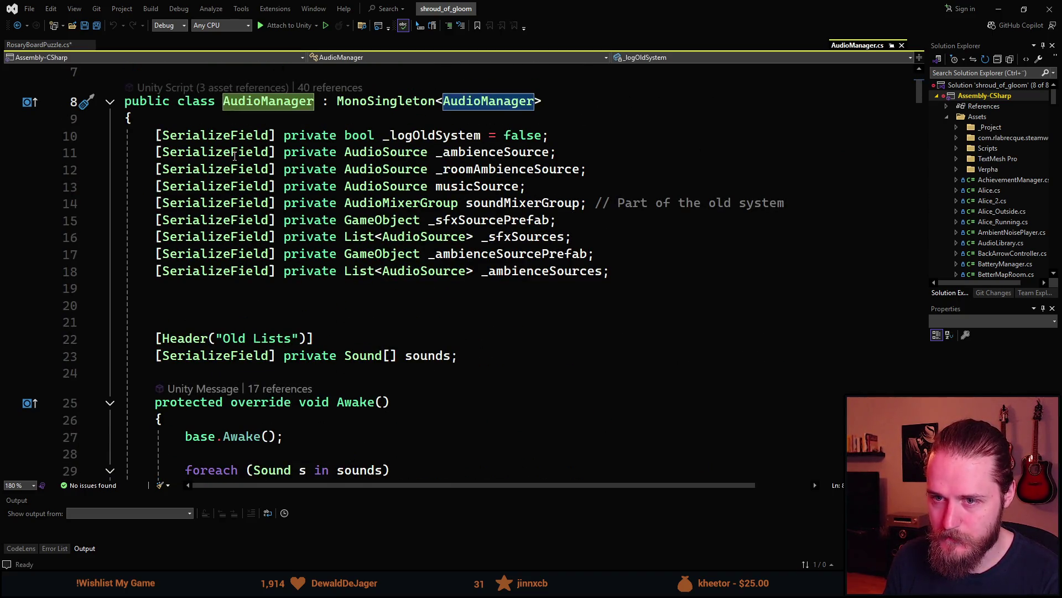
pyautogui.scroll(-2, 447, 254)
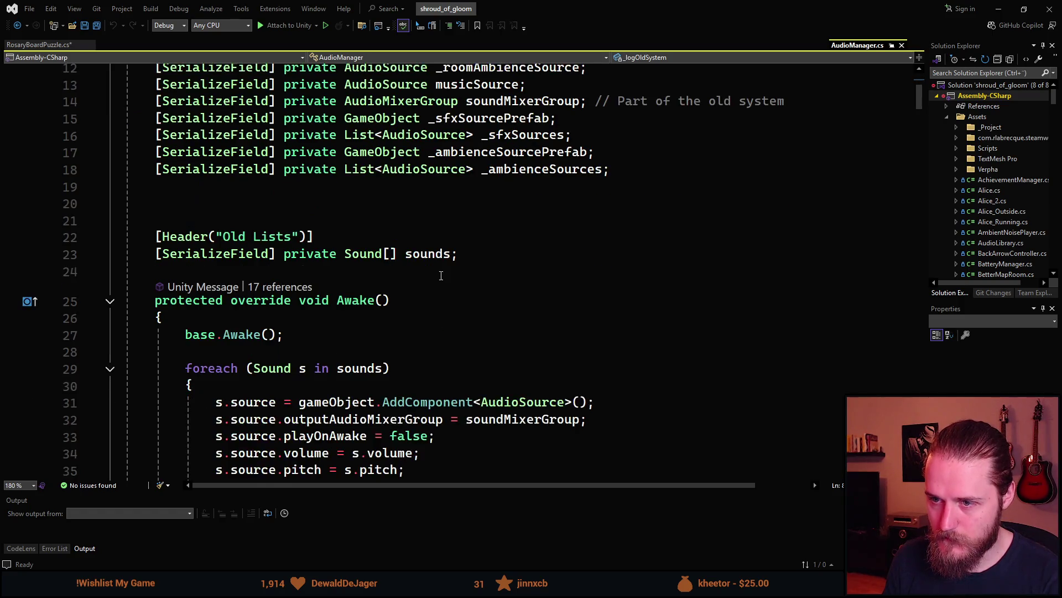
pyautogui.scroll(1, 254, 313)
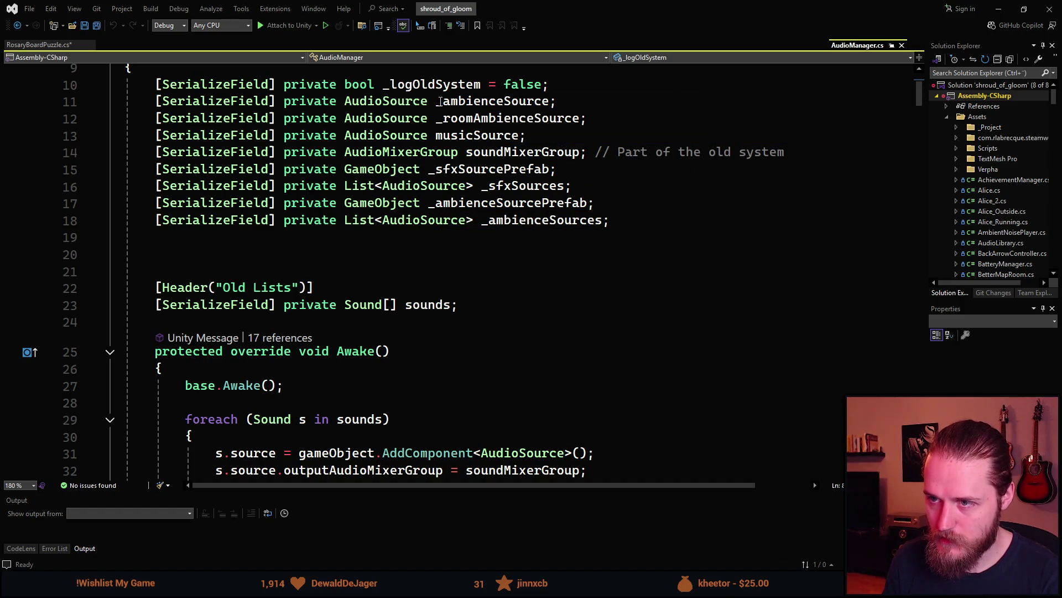
pyautogui.scroll(-6, 466, 185)
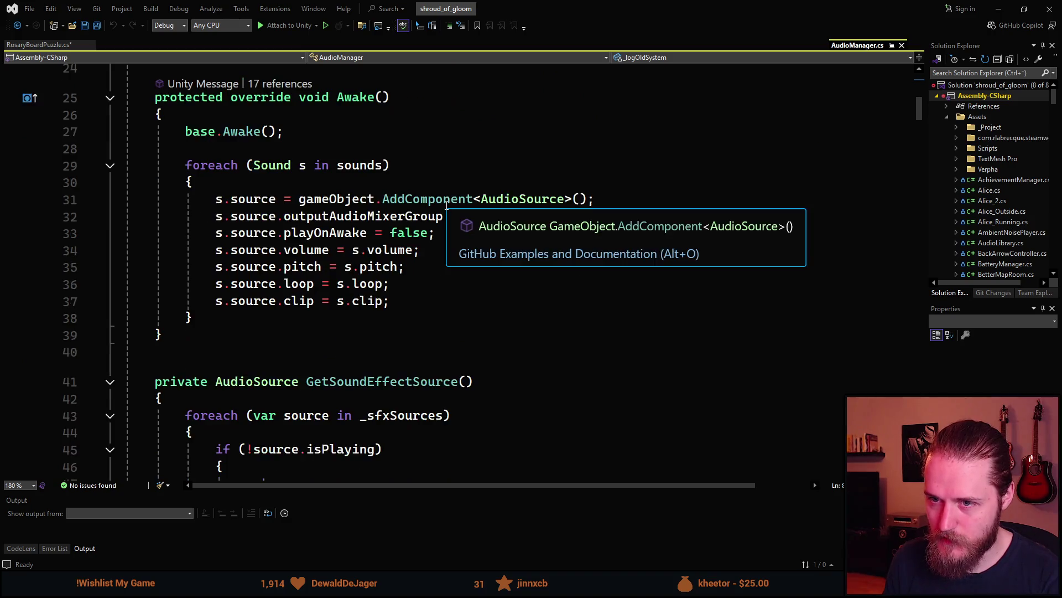
pyautogui.scroll(-3, 445, 206)
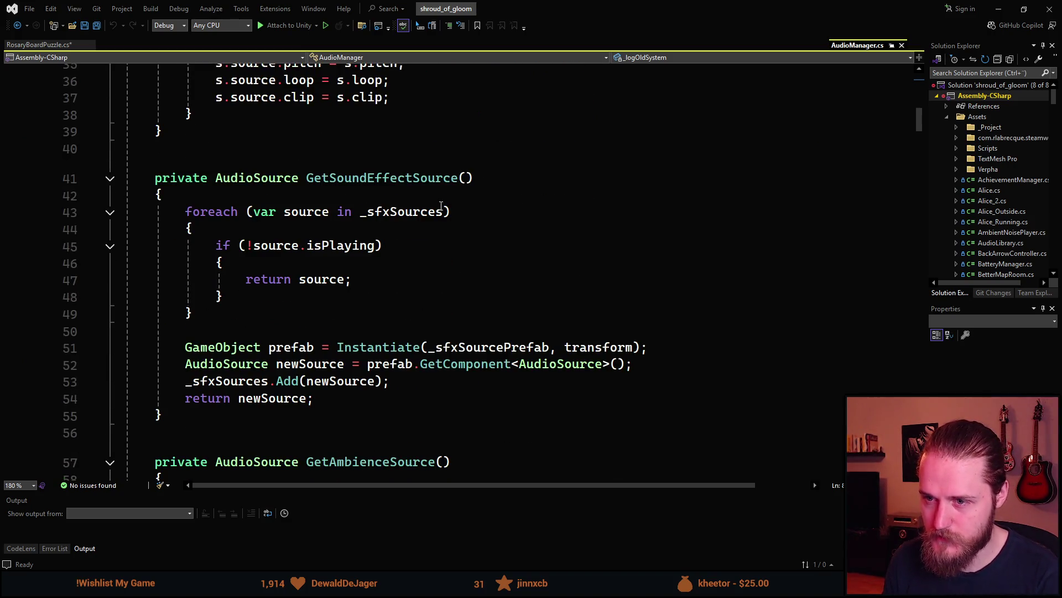
pyautogui.scroll(-3, 295, 306)
pyautogui.scroll(2, 299, 283)
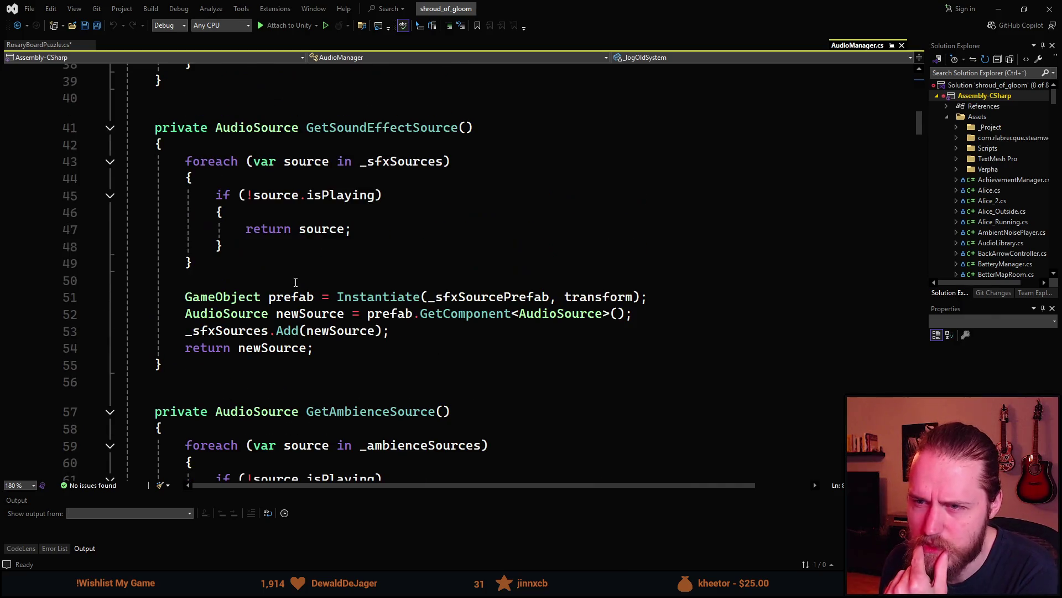
pyautogui.click(374, 161)
pyautogui.scroll(10, 363, 275)
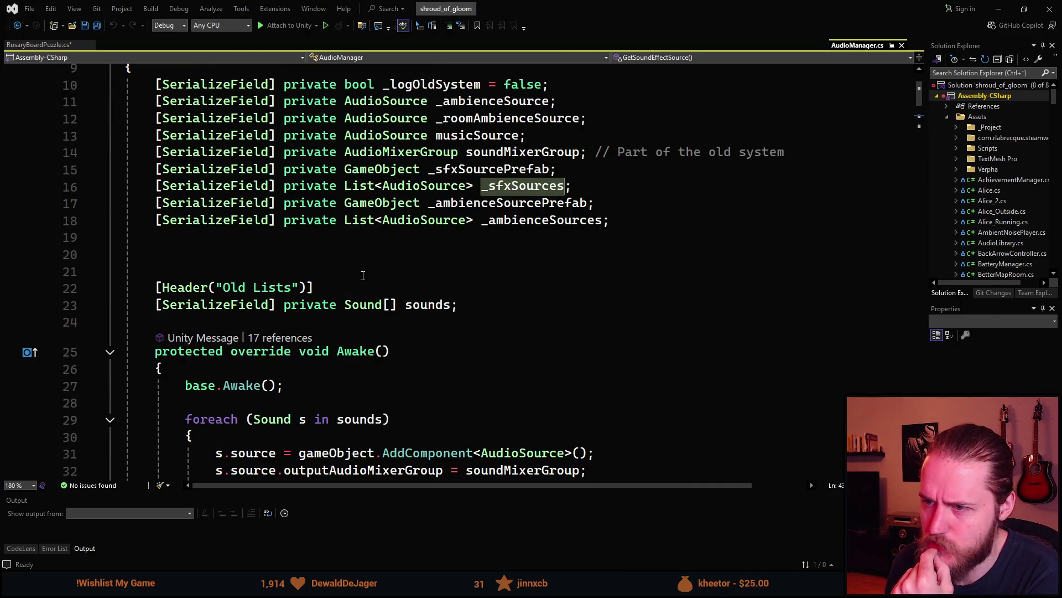
pyautogui.scroll(-10, 441, 203)
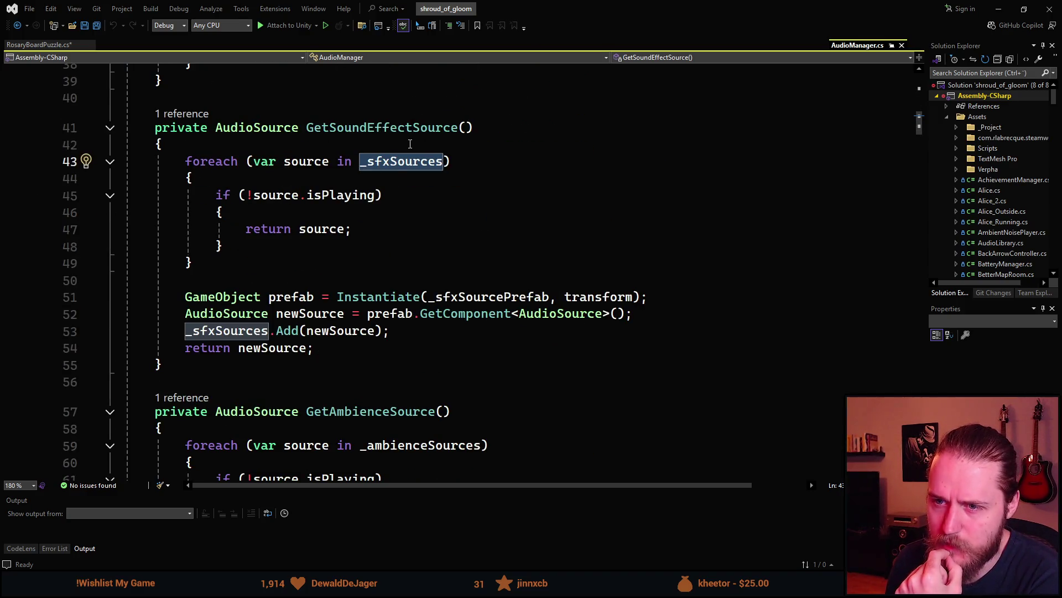
pyautogui.click(270, 195)
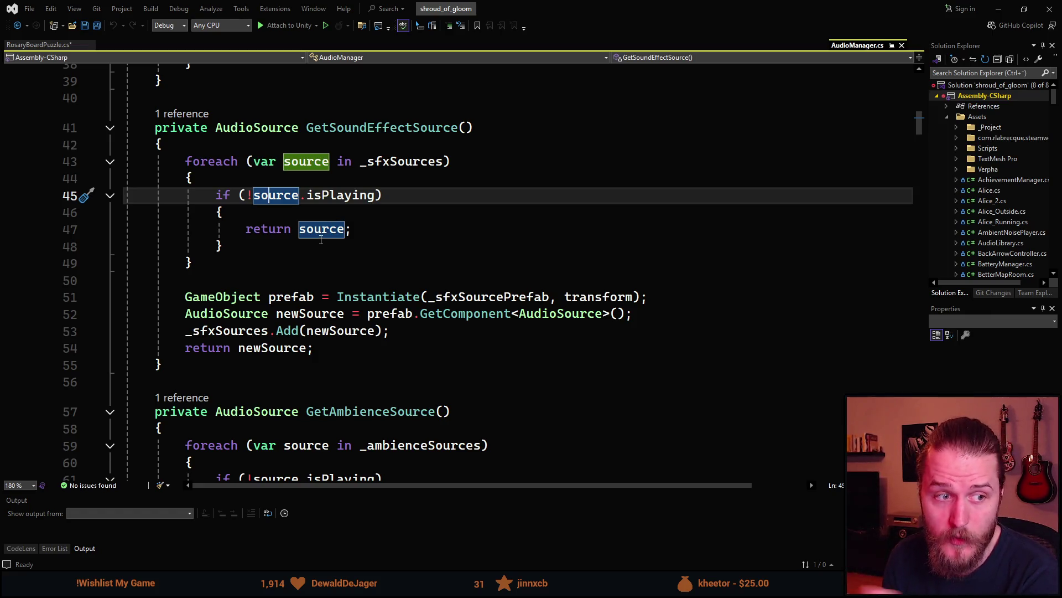
pyautogui.scroll(-1, 321, 239)
pyautogui.moveTo(256, 195); pyautogui.dragTo(220, 143)
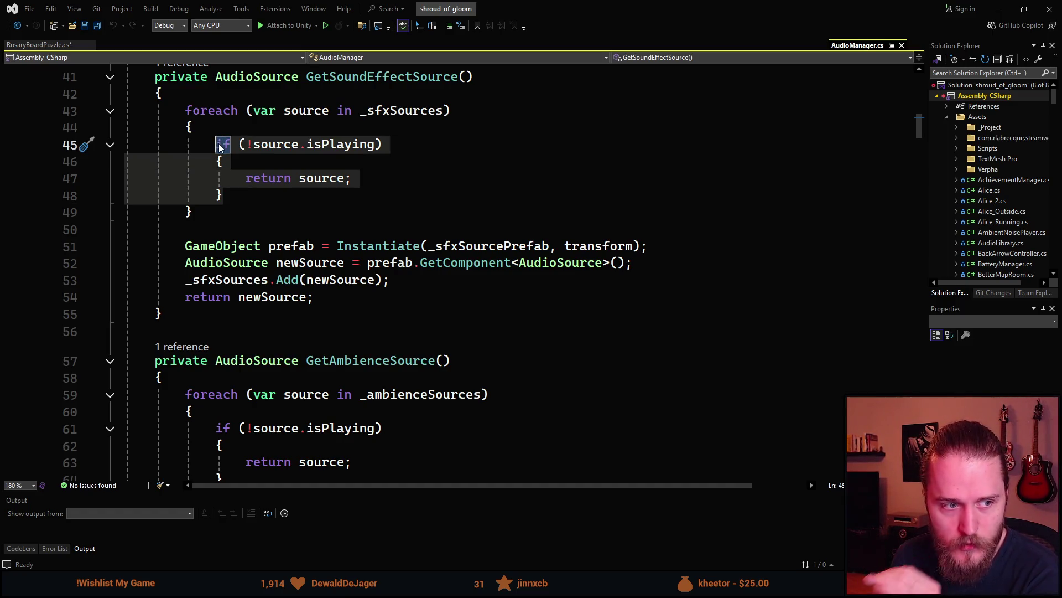
pyautogui.click(237, 212)
pyautogui.moveTo(313, 297); pyautogui.dragTo(185, 246)
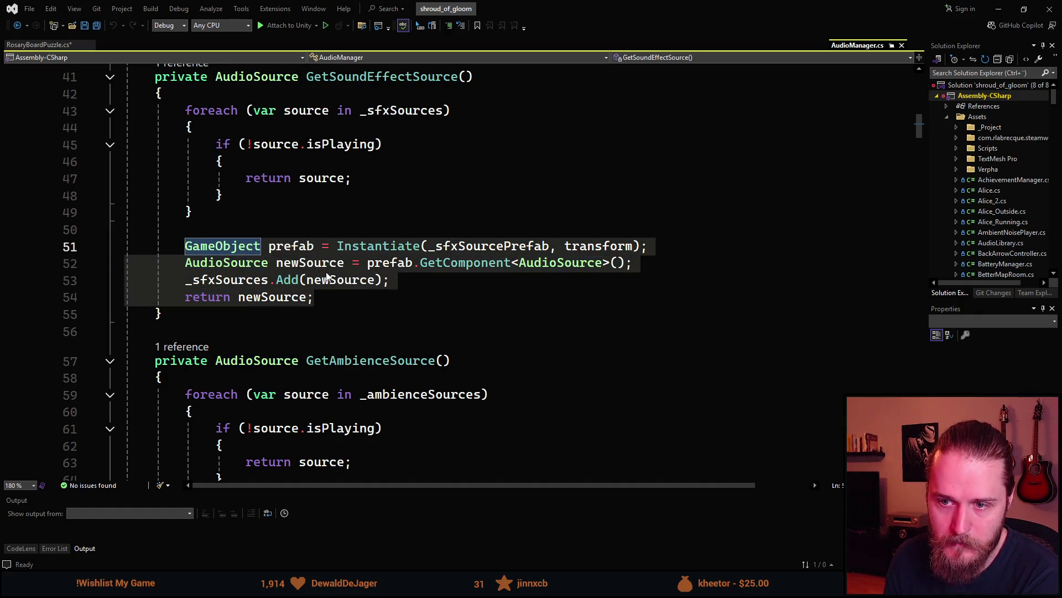
pyautogui.doubleClick(258, 298)
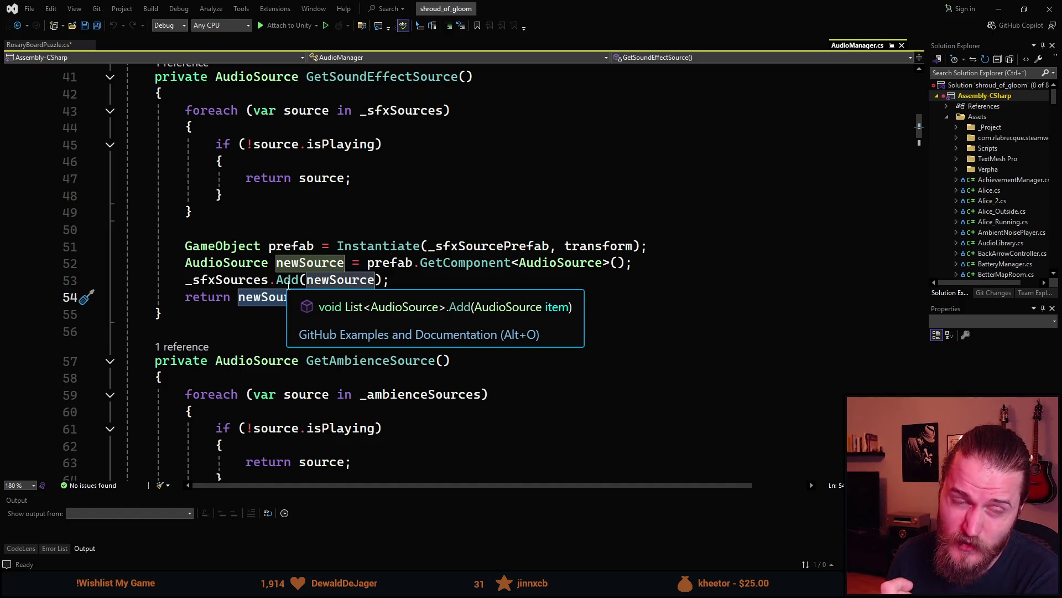
pyautogui.scroll(12, 359, 235)
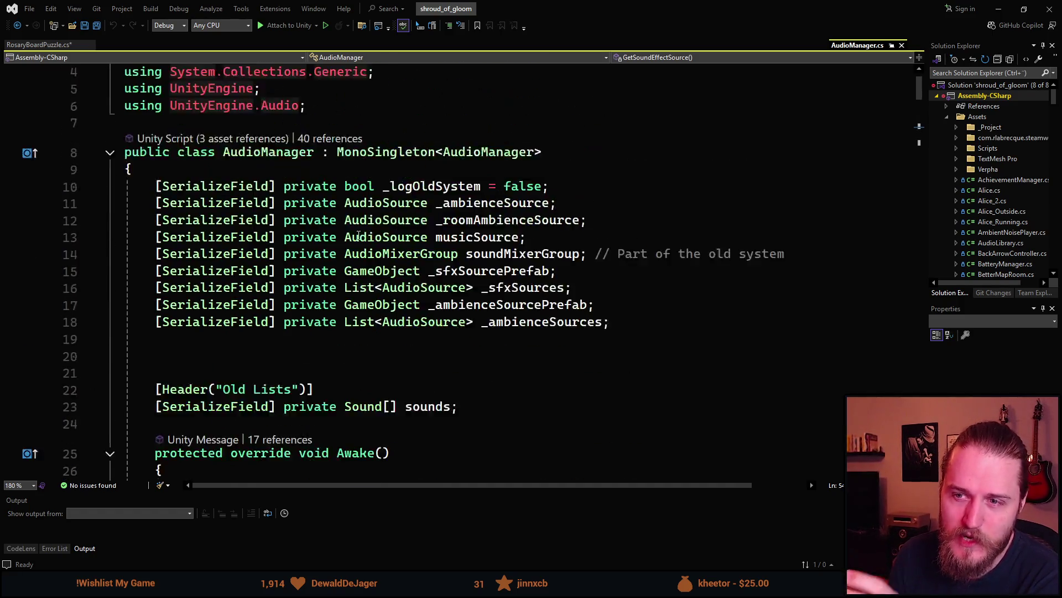
pyautogui.scroll(1, 358, 235)
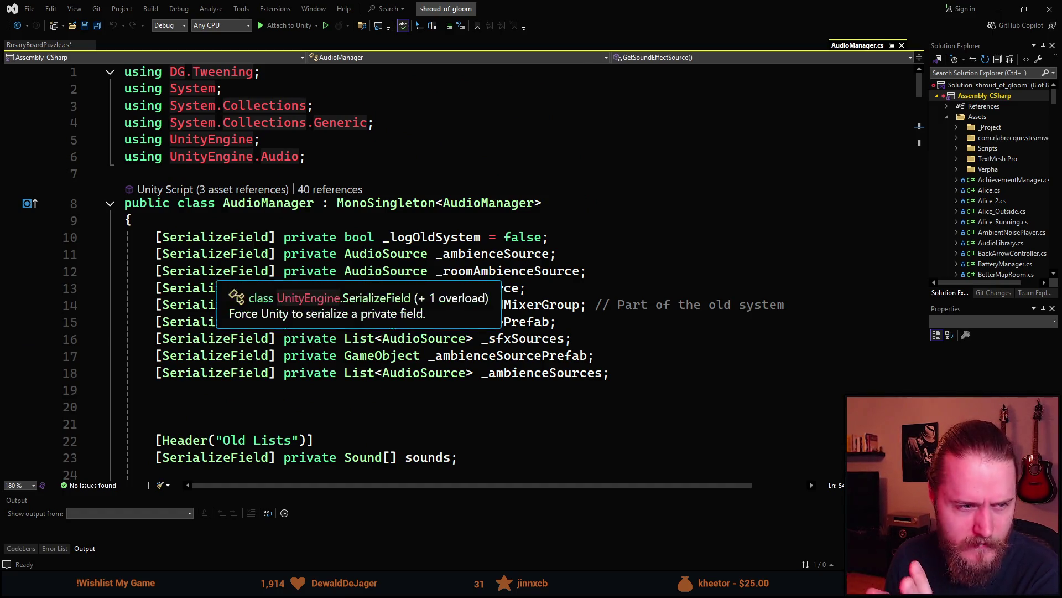
pyautogui.scroll(-4, 216, 279)
pyautogui.scroll(-6, 310, 244)
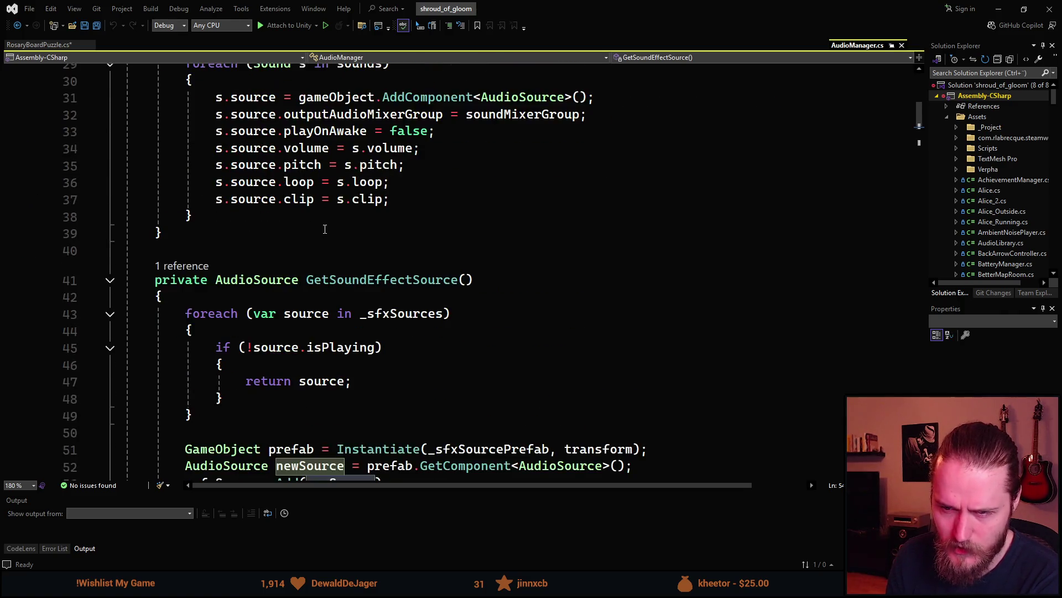
pyautogui.scroll(-4, 324, 229)
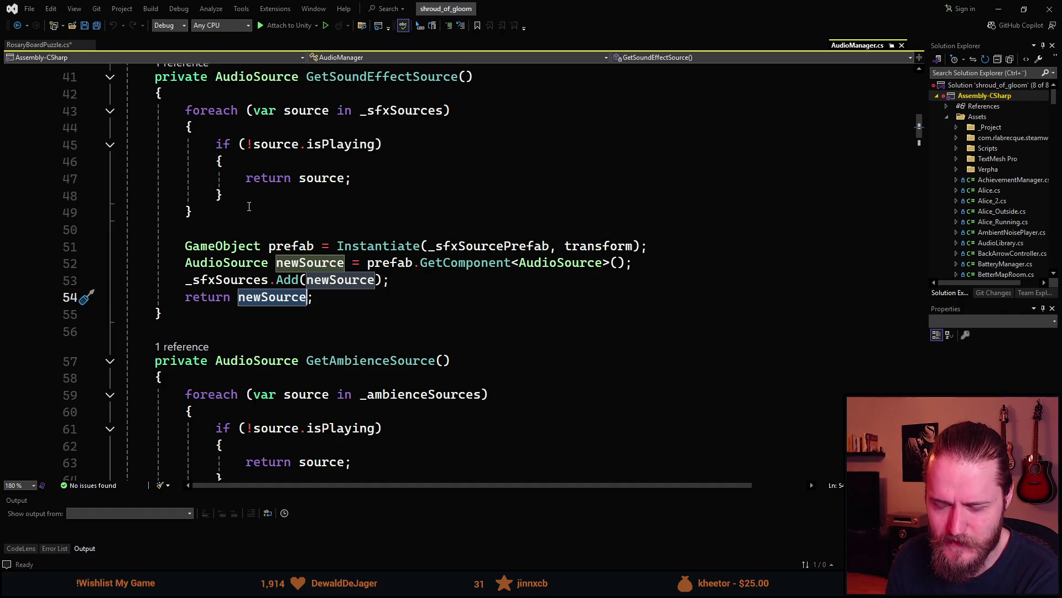
pyautogui.scroll(-2, 249, 207)
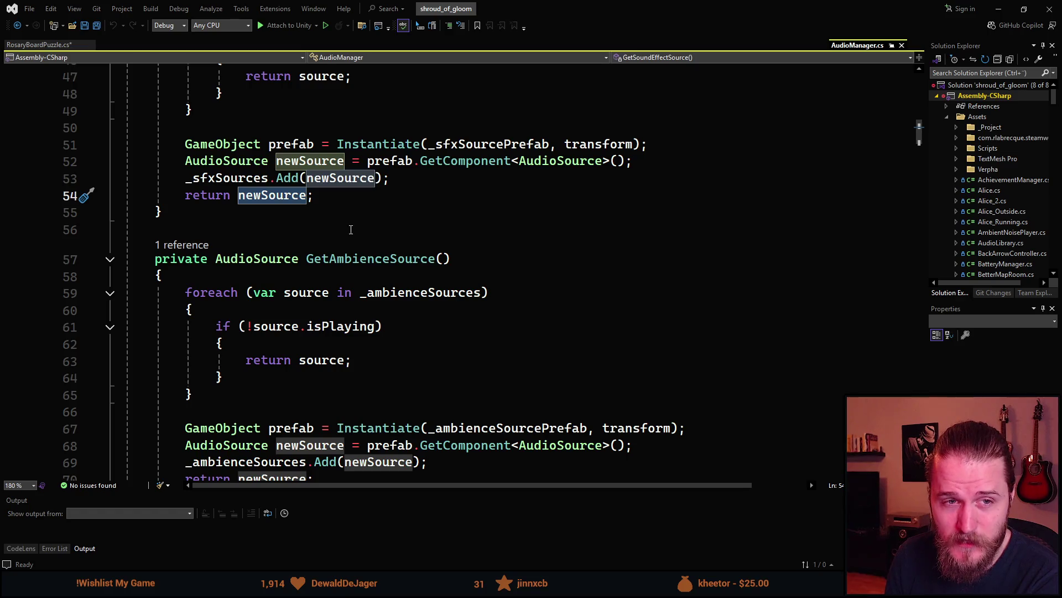
pyautogui.scroll(1, 351, 229)
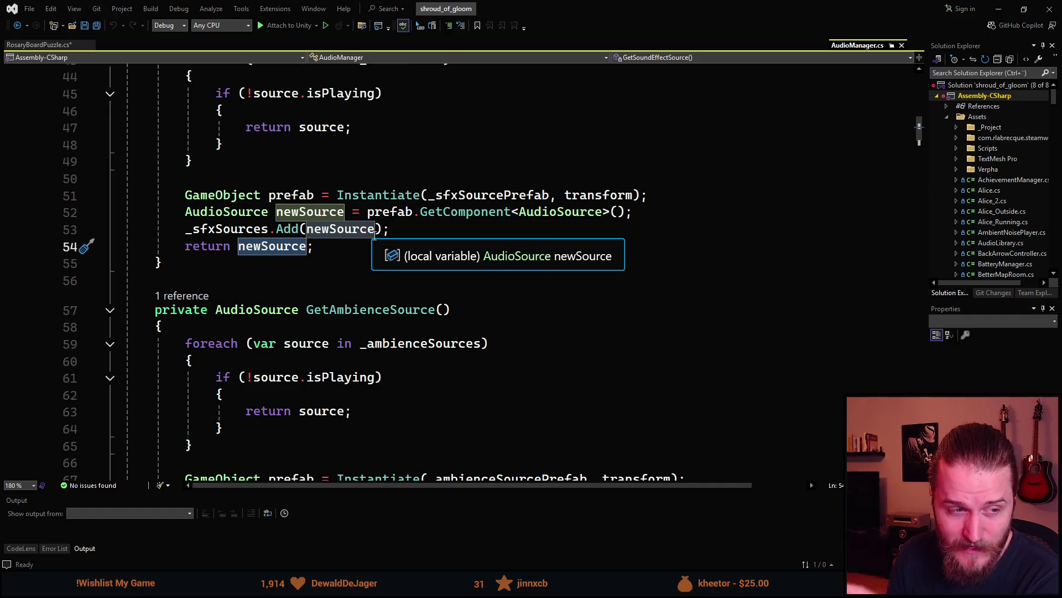
pyautogui.scroll(-1, 375, 235)
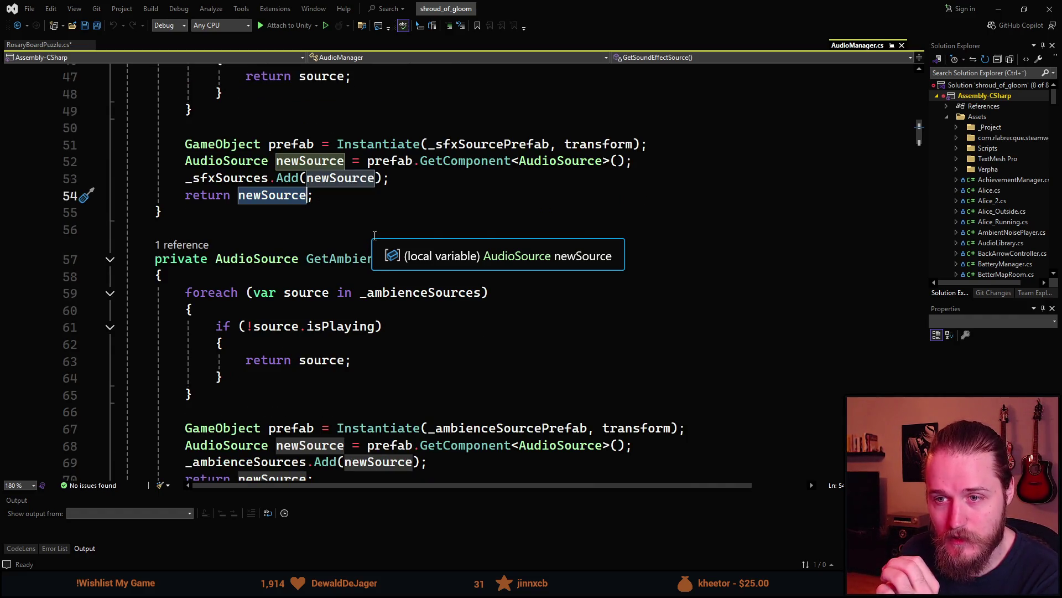
pyautogui.scroll(-1, 374, 235)
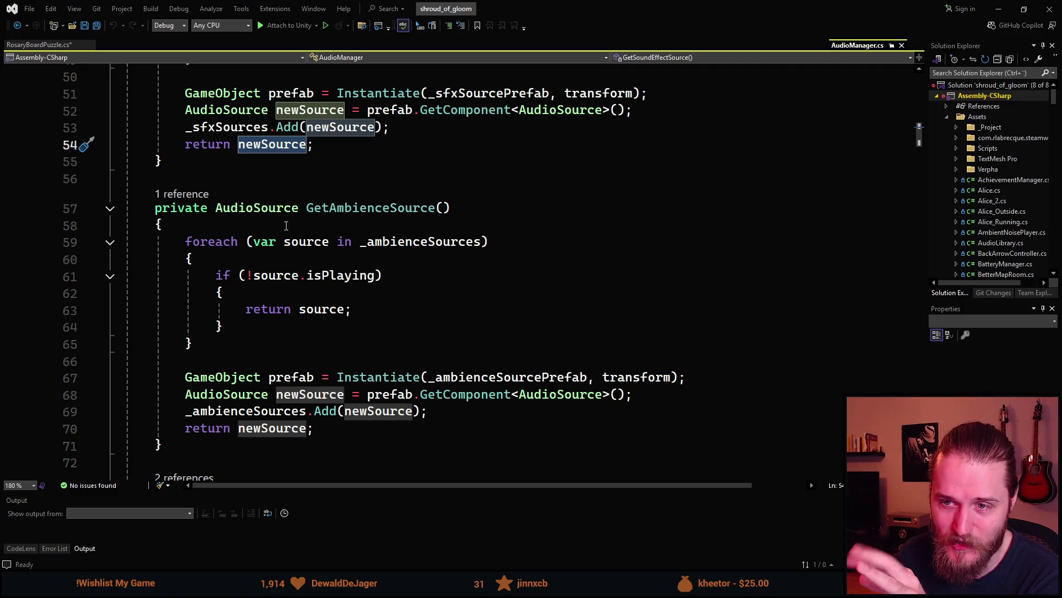
pyautogui.scroll(-2, 321, 269)
pyautogui.scroll(-1, 322, 269)
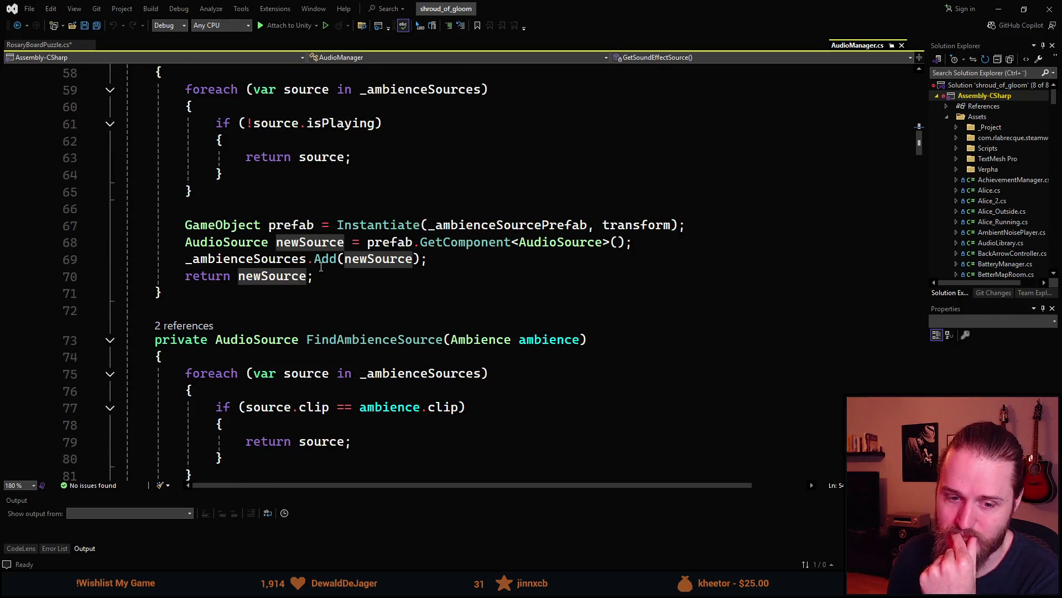
pyautogui.scroll(-8, 366, 188)
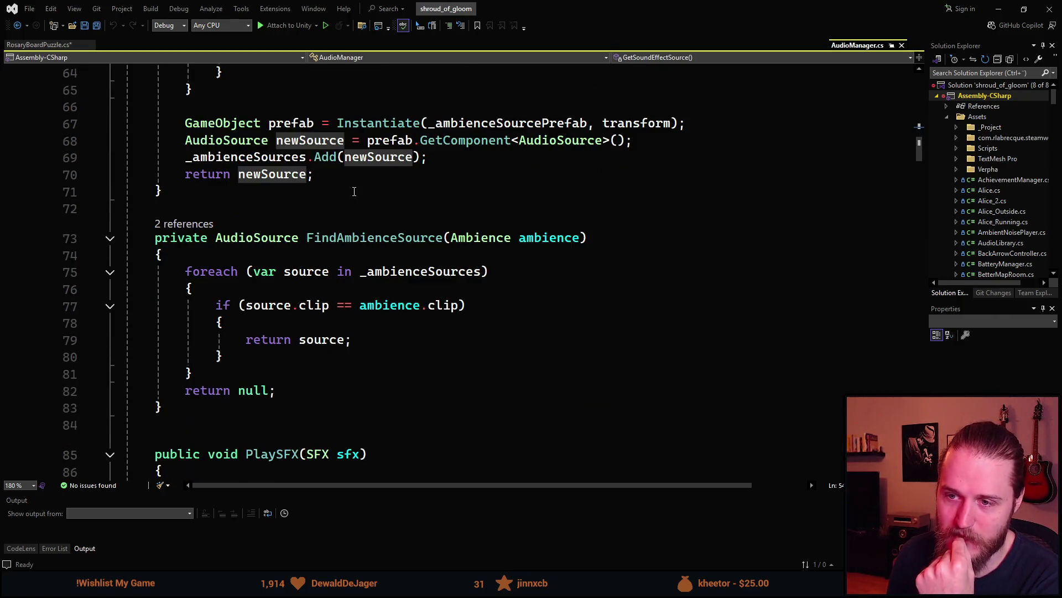
# - Highlight PlaySFX and jump to the PlaySoundEffect definition in AudioManager.cs
pyautogui.doubleClick(280, 155)
pyautogui.scroll(-2, 310, 249)
pyautogui.scroll(2, 318, 265)
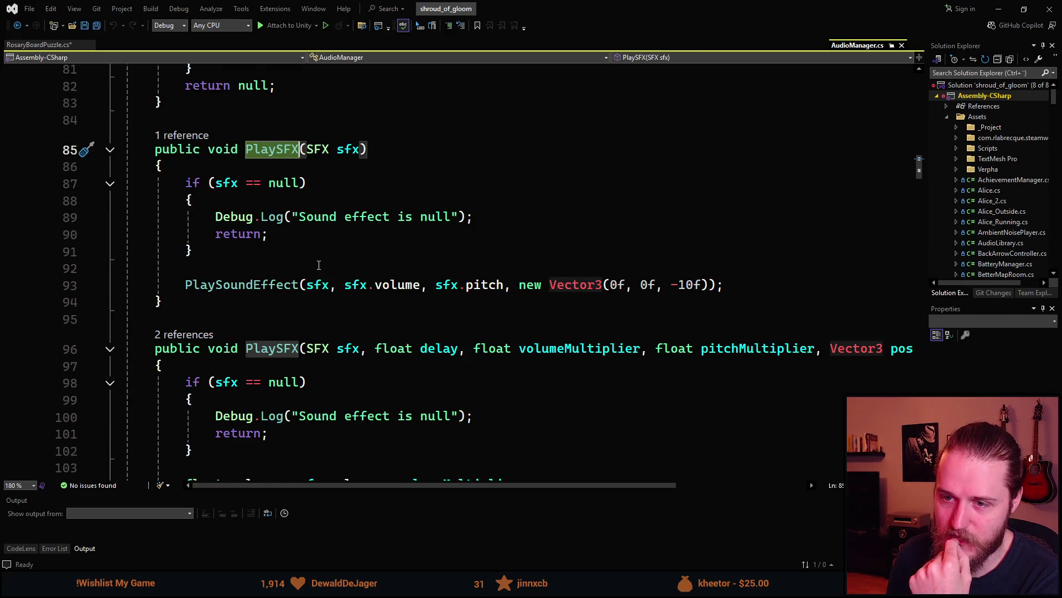
pyautogui.scroll(-5, 218, 248)
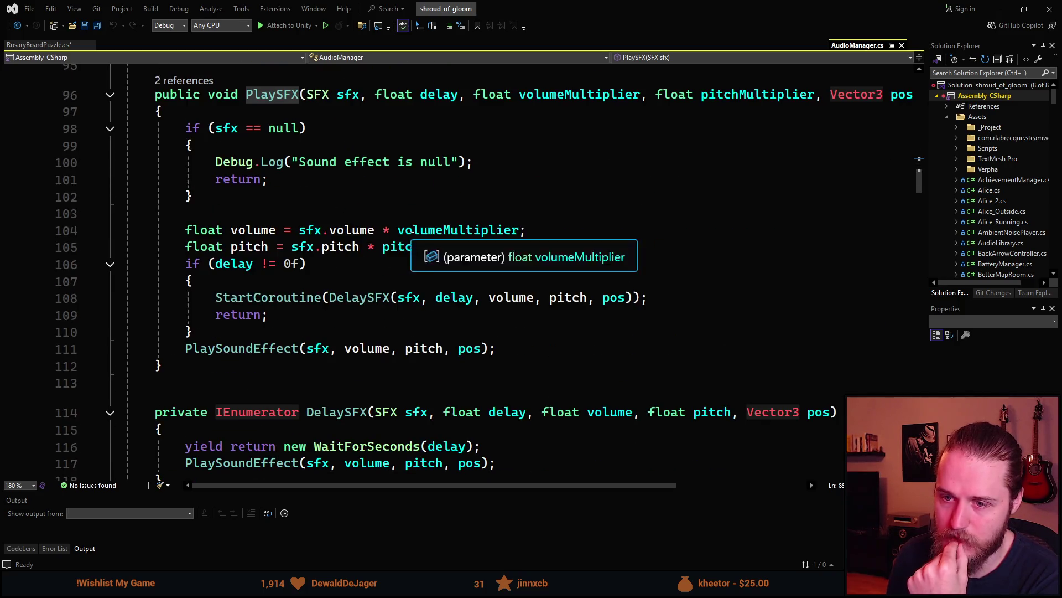
pyautogui.scroll(-1, 289, 297)
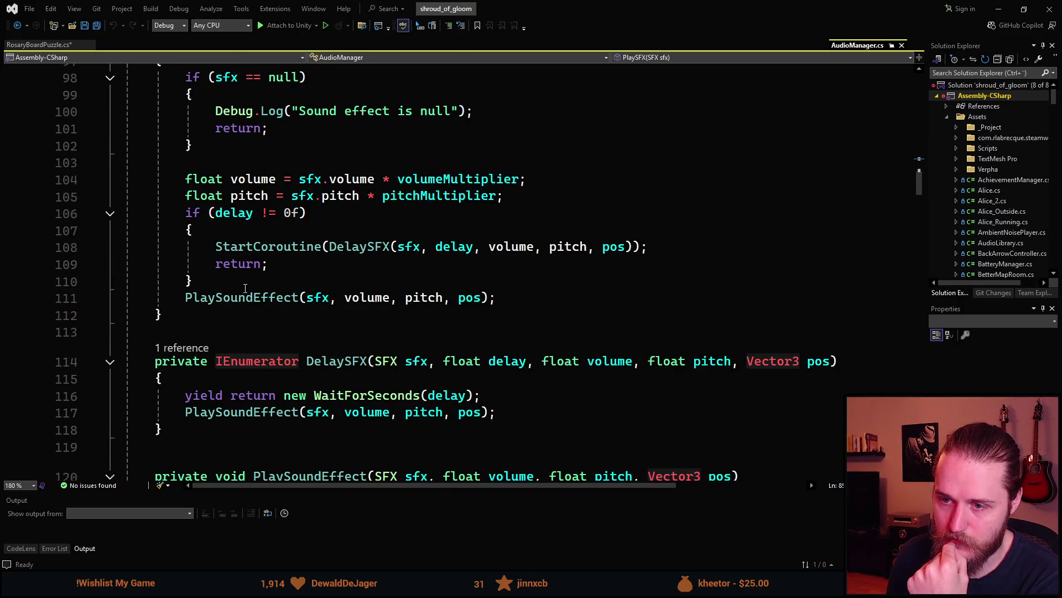
pyautogui.click(276, 297)
pyautogui.press('F12')
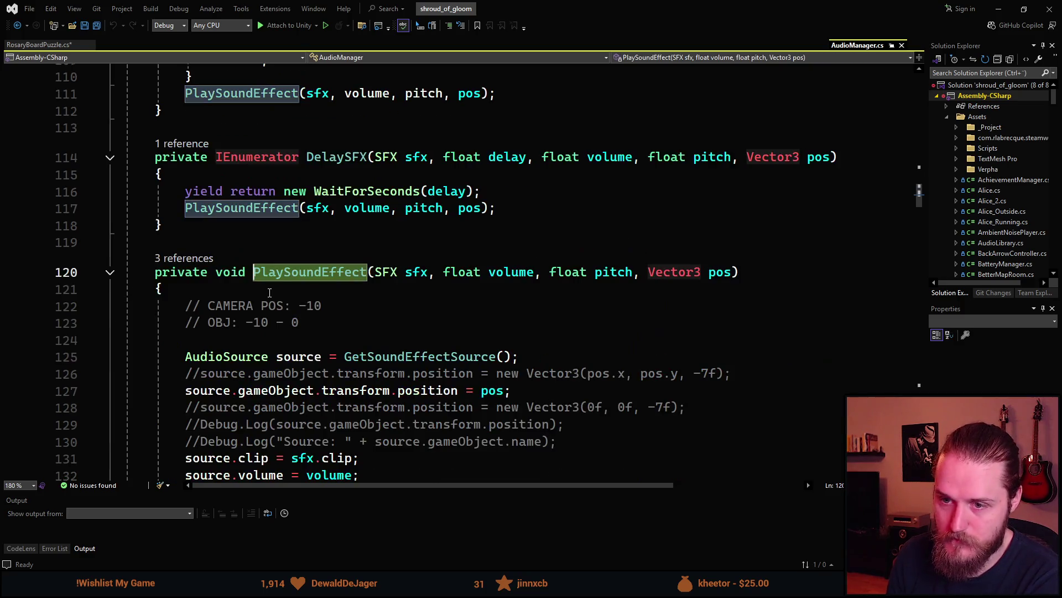
# - Inspect the GetSoundEffectSource call and highlight every use of the local source variable
pyautogui.scroll(-2, 202, 298)
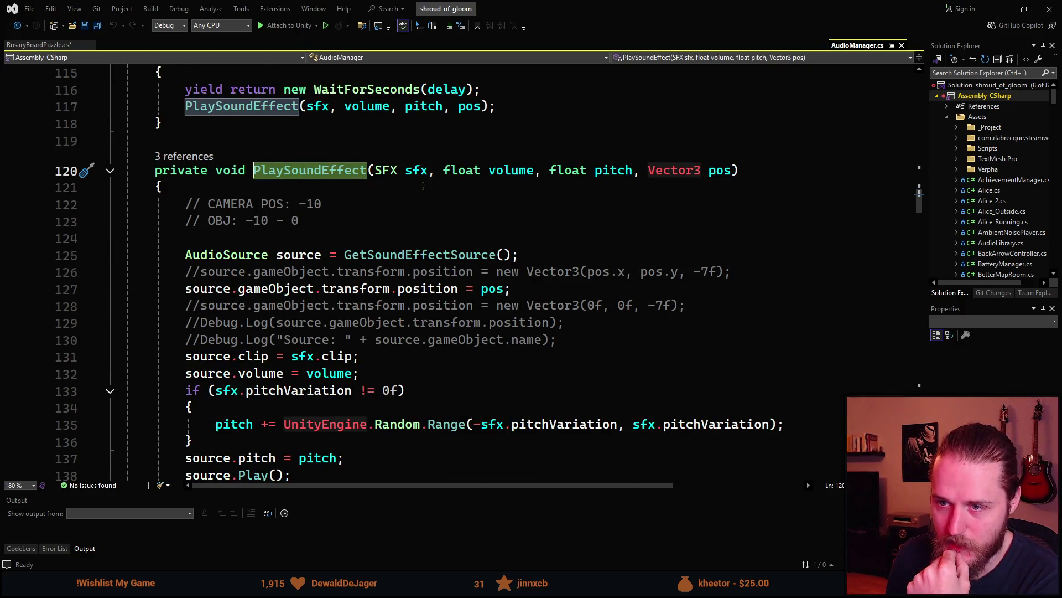
pyautogui.scroll(-1, 540, 184)
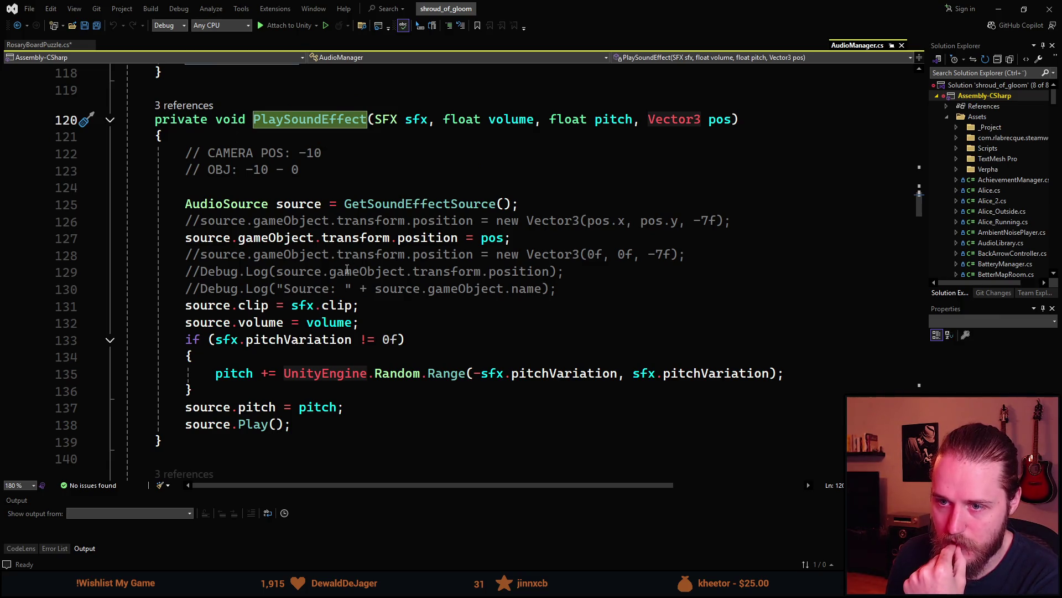
pyautogui.click(221, 206)
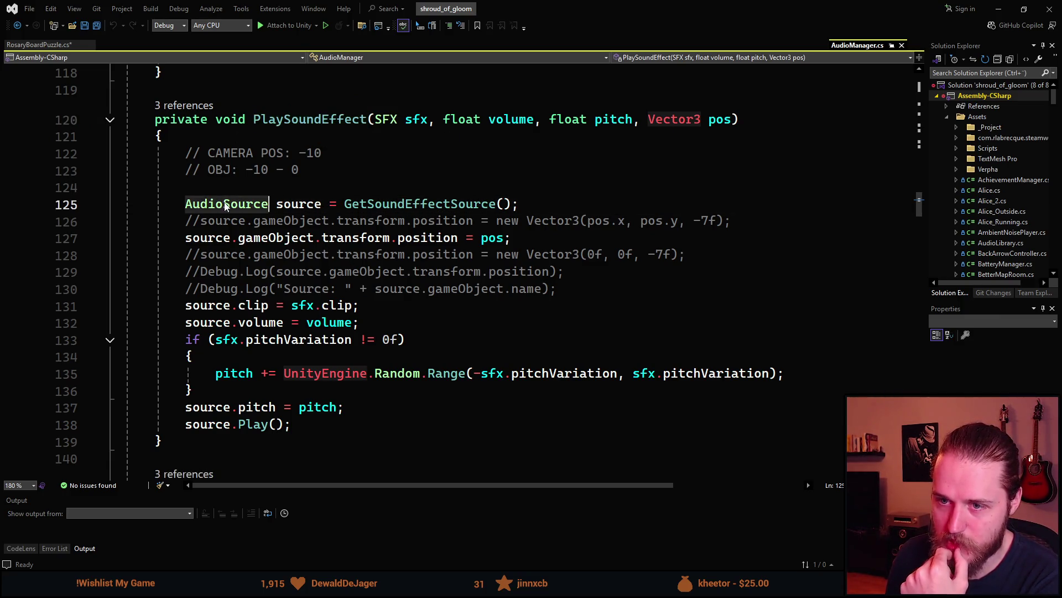
pyautogui.doubleClick(418, 205)
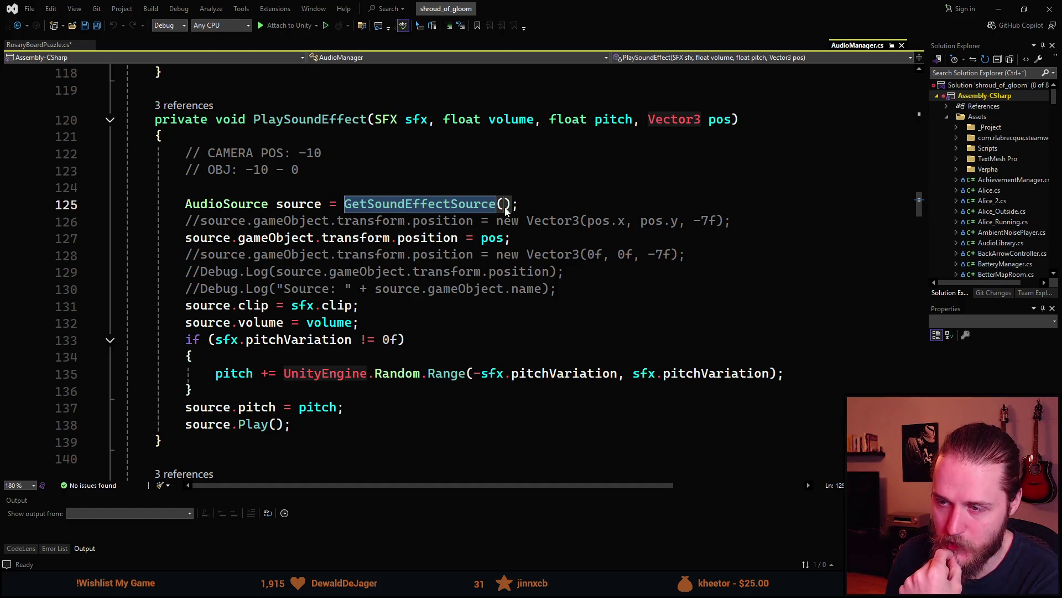
pyautogui.moveTo(412, 207)
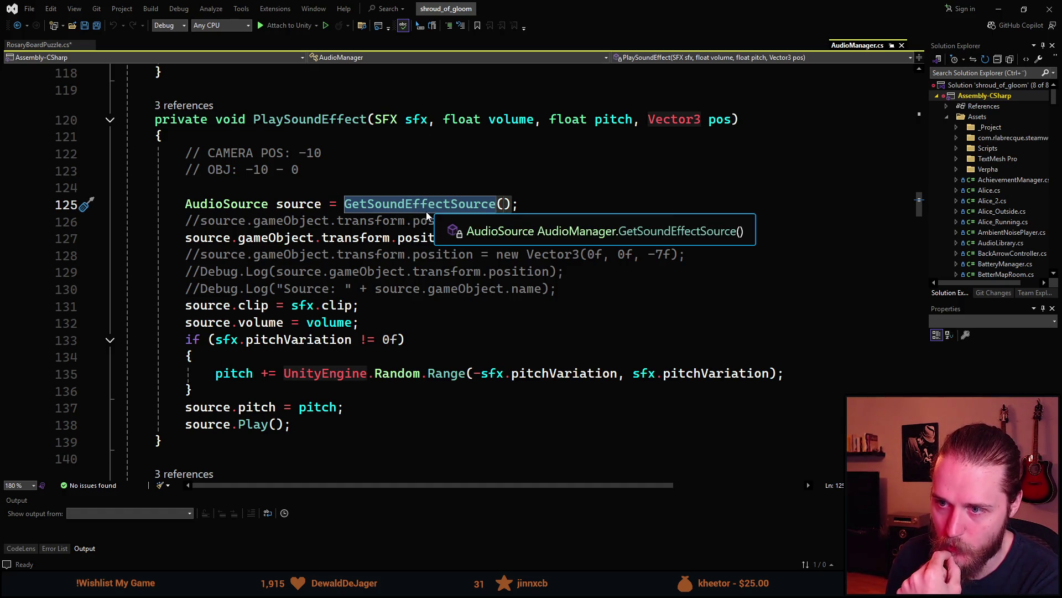
pyautogui.click(536, 204)
pyautogui.doubleClick(346, 206)
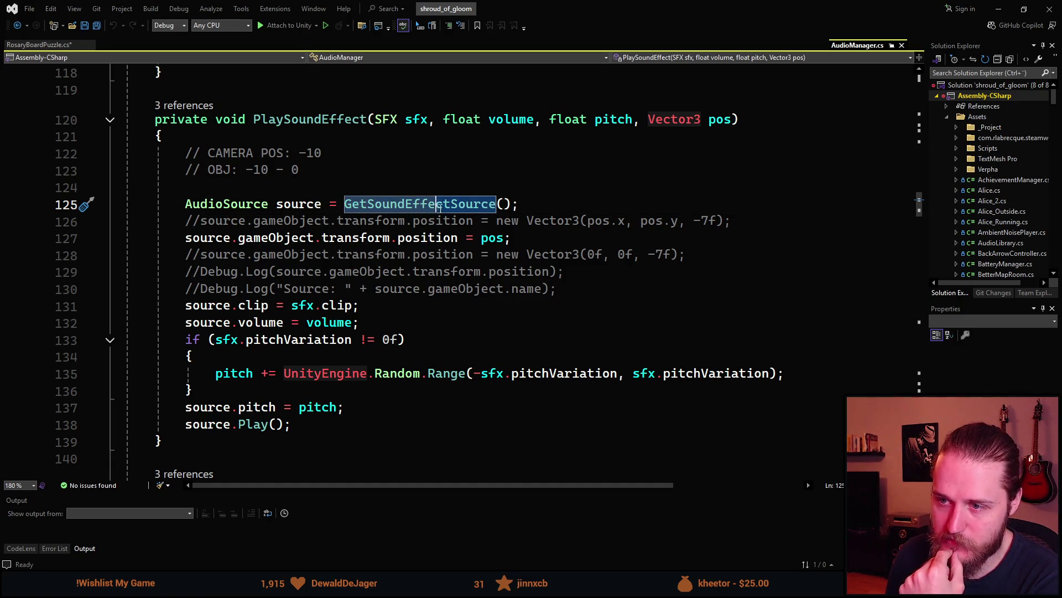
pyautogui.click(525, 206)
pyautogui.click(299, 205)
pyautogui.scroll(-1, 392, 213)
pyautogui.scroll(1, 346, 206)
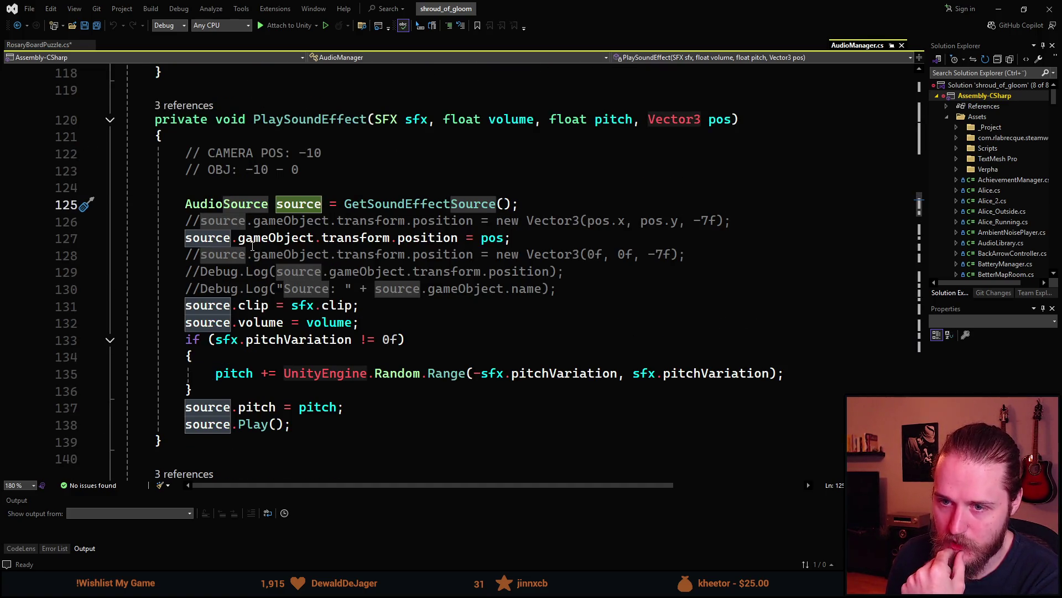